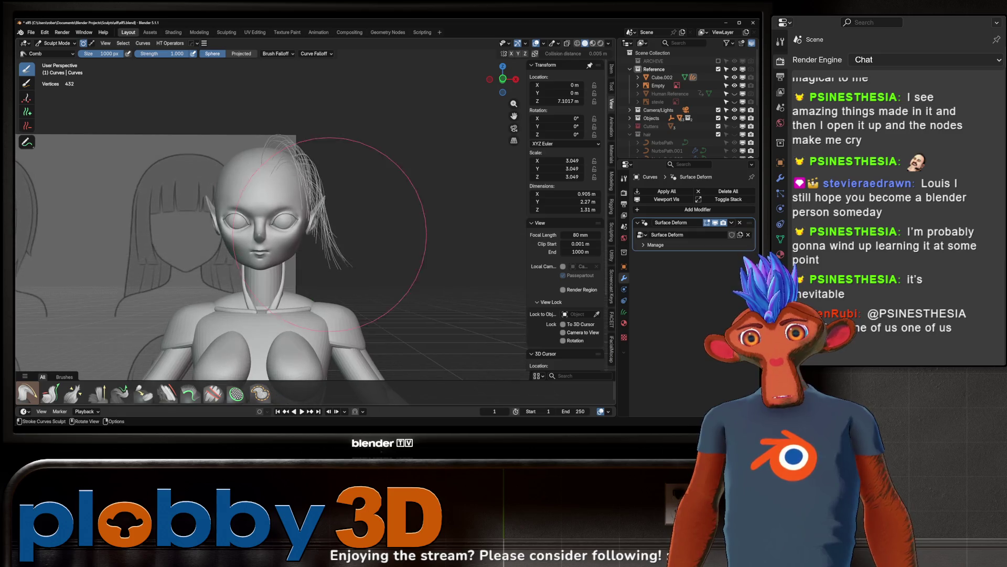
Step: Comb the hair strands in close to the head, sweeping them back along its side
{"action": "mouse_move", "coordinate": [205, 219]}
{"action": "middle_mouse_down"}
{"action": "mouse_move", "coordinate": [226, 251]}
{"action": "mouse_move", "coordinate": [236, 124]}
{"action": "middle_mouse_up"}
{"action": "mouse_move", "coordinate": [236, 124]}
{"action": "left_mouse_down"}
{"action": "mouse_move", "coordinate": [258, 168]}
{"action": "mouse_move", "coordinate": [252, 252]}
{"action": "mouse_move", "coordinate": [451, 190]}
{"action": "mouse_move", "coordinate": [435, 220]}
{"action": "left_mouse_up"}
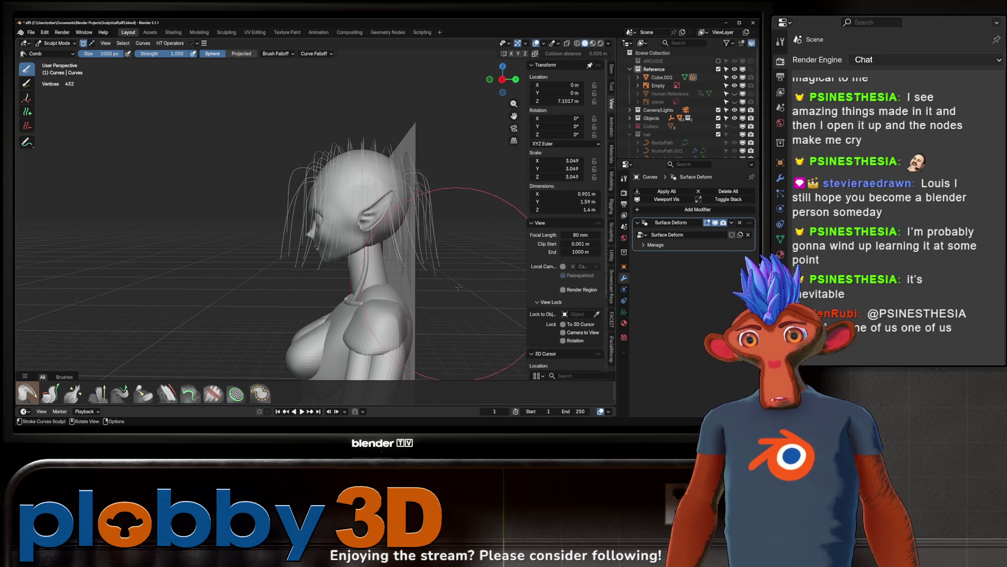
{"action": "mouse_move", "coordinate": [435, 220]}
{"action": "middle_mouse_down"}
{"action": "mouse_move", "coordinate": [422, 242]}
{"action": "mouse_move", "coordinate": [436, 236]}
{"action": "middle_mouse_up"}
{"action": "scroll", "coordinate": [497, 224], "scroll_direction": "down", "scroll_amount": 5}
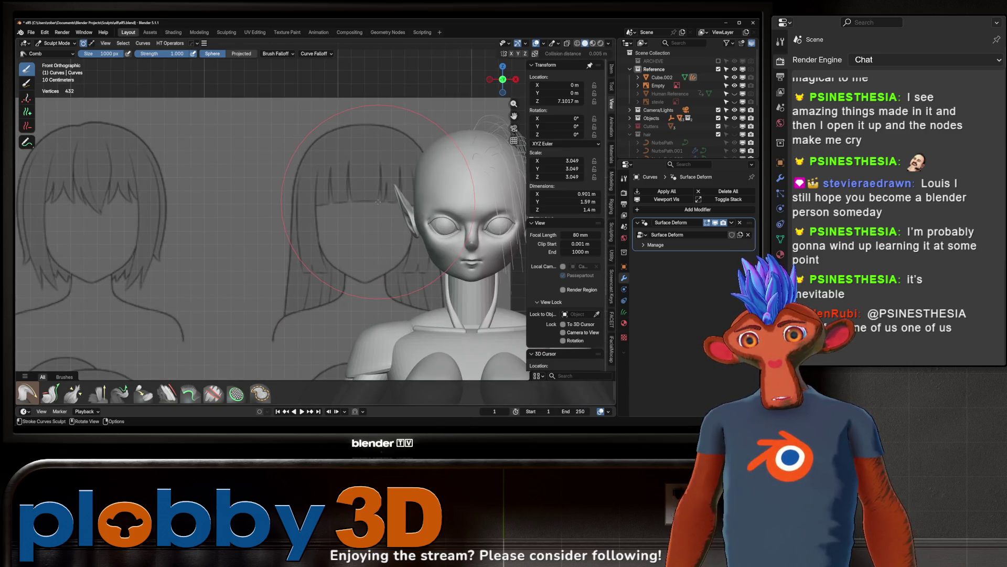
{"action": "scroll", "coordinate": [496, 224], "scroll_direction": "up", "scroll_amount": 4}
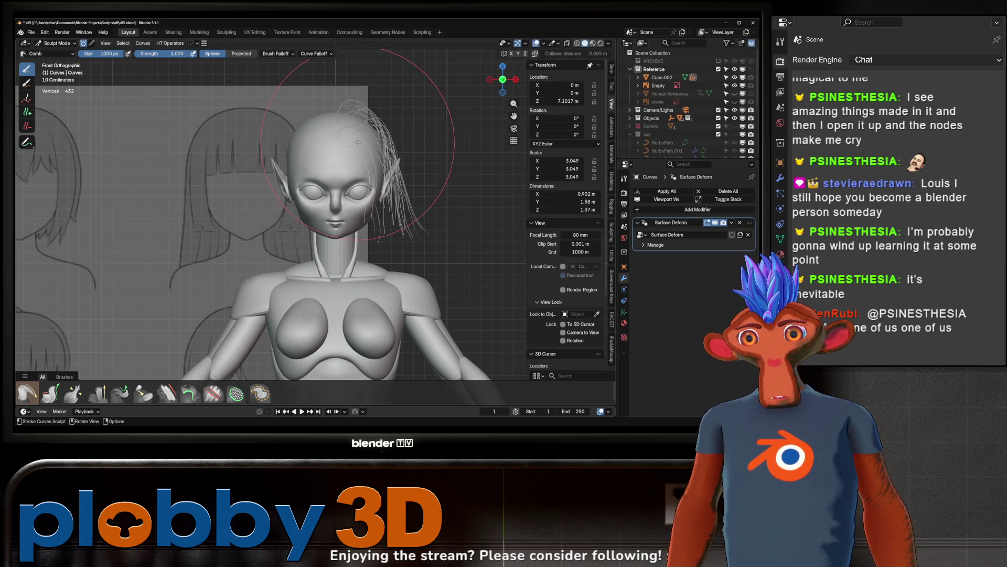
{"action": "left_click_drag", "start_coordinate": [430, 199], "coordinate": [409, 224]}
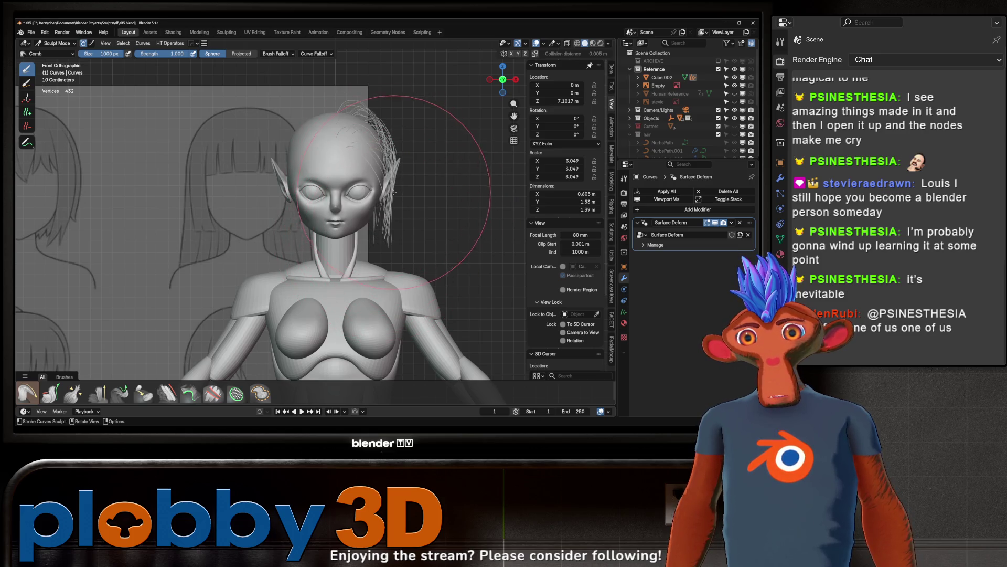
{"action": "middle_click_drag", "start_coordinate": [384, 179], "coordinate": [477, 194]}
{"action": "scroll", "coordinate": [432, 205], "scroll_direction": "down", "scroll_amount": 3}
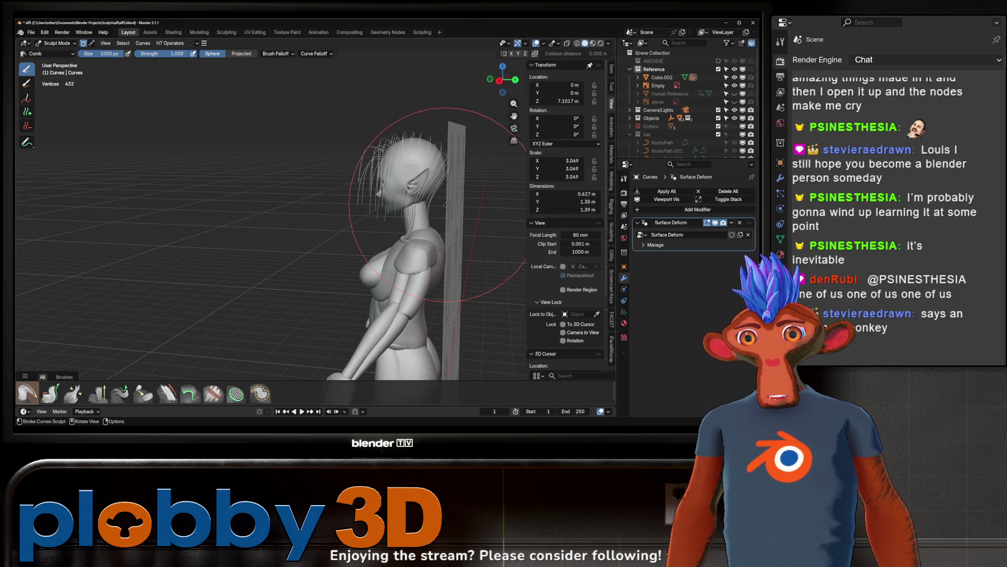
{"action": "mouse_move", "coordinate": [445, 204]}
{"action": "left_mouse_down"}
{"action": "mouse_move", "coordinate": [421, 191]}
{"action": "mouse_move", "coordinate": [376, 210]}
{"action": "left_mouse_up"}
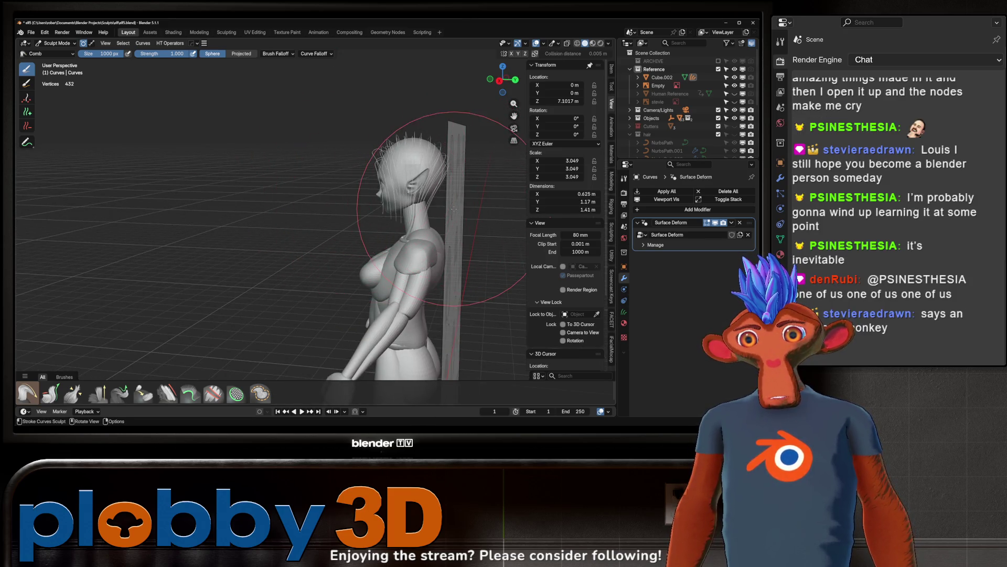
{"action": "middle_click_drag", "start_coordinate": [387, 216], "coordinate": [399, 202]}
{"action": "scroll", "coordinate": [398, 202], "scroll_direction": "down", "scroll_amount": 3}
{"action": "scroll", "coordinate": [402, 196], "scroll_direction": "up", "scroll_amount": 6}
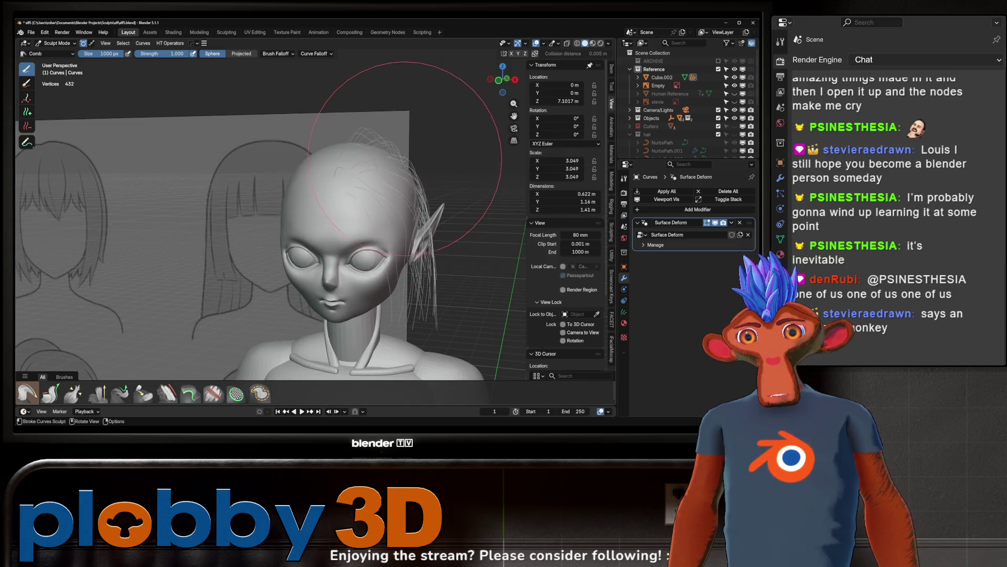
{"action": "middle_click_drag", "start_coordinate": [403, 171], "coordinate": [475, 229]}
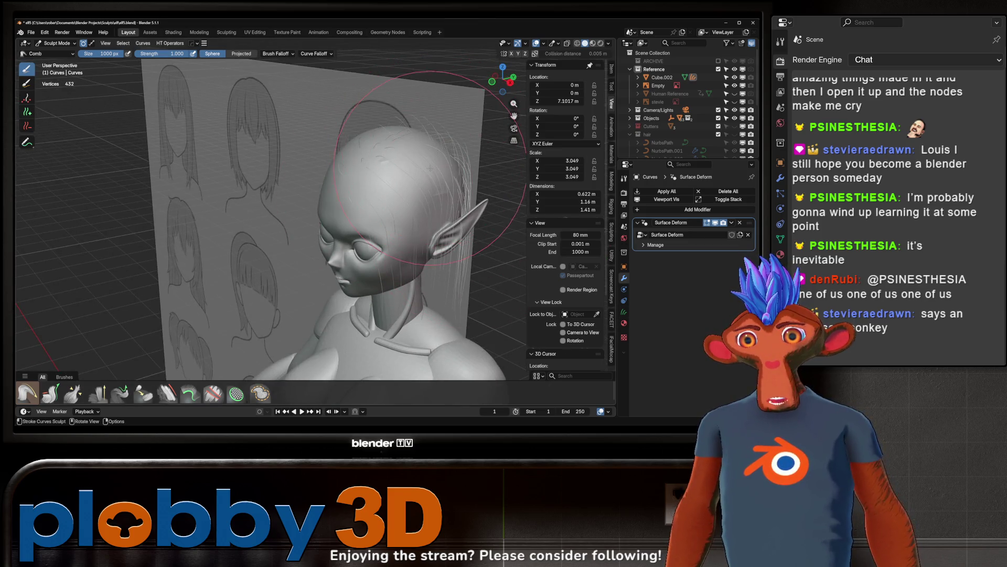
{"action": "middle_click_drag", "start_coordinate": [423, 175], "coordinate": [381, 149]}
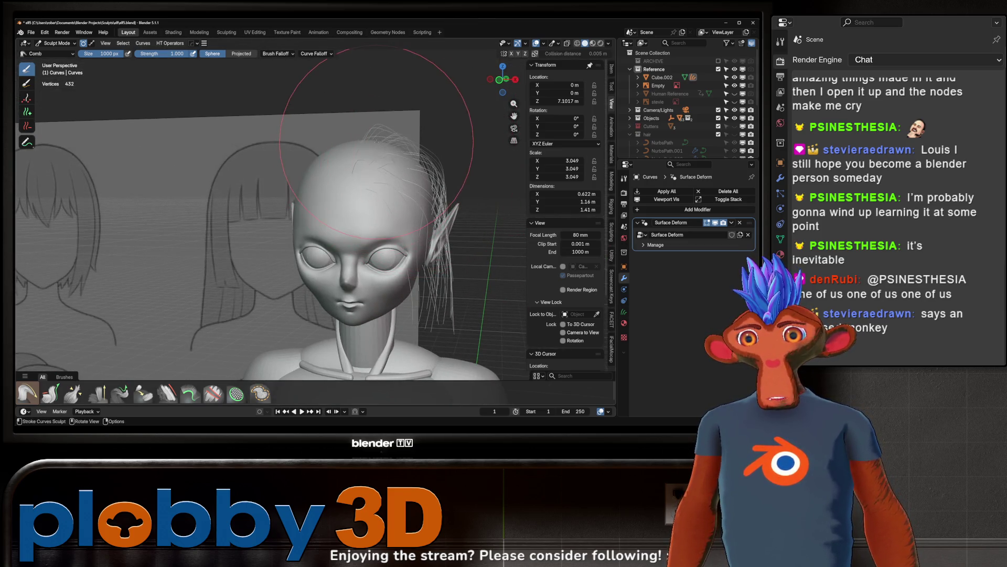
{"action": "scroll", "coordinate": [394, 149], "scroll_direction": "down", "scroll_amount": 5}
{"action": "scroll", "coordinate": [378, 158], "scroll_direction": "up", "scroll_amount": 5}
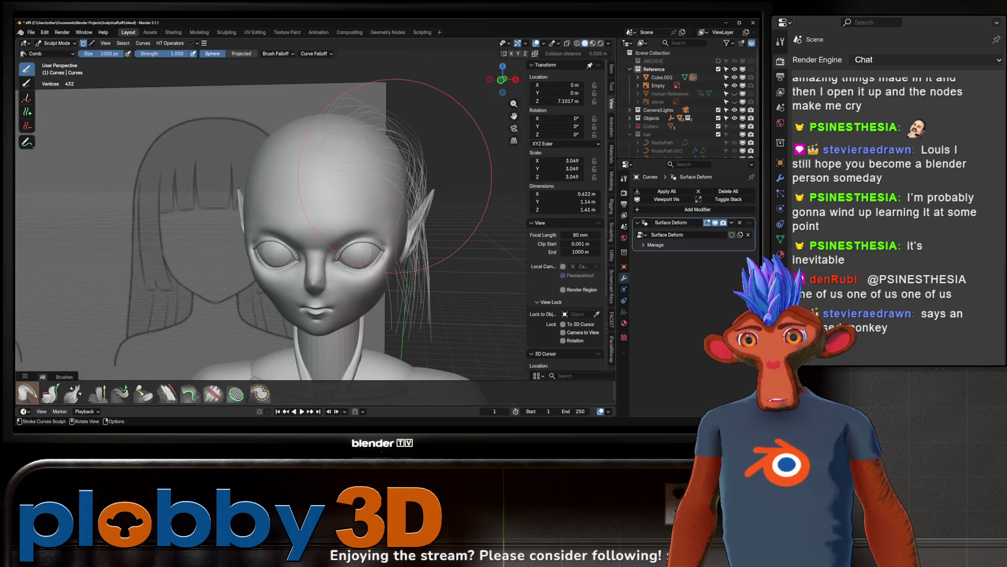
{"action": "scroll", "coordinate": [373, 174], "scroll_direction": "down", "scroll_amount": 3}
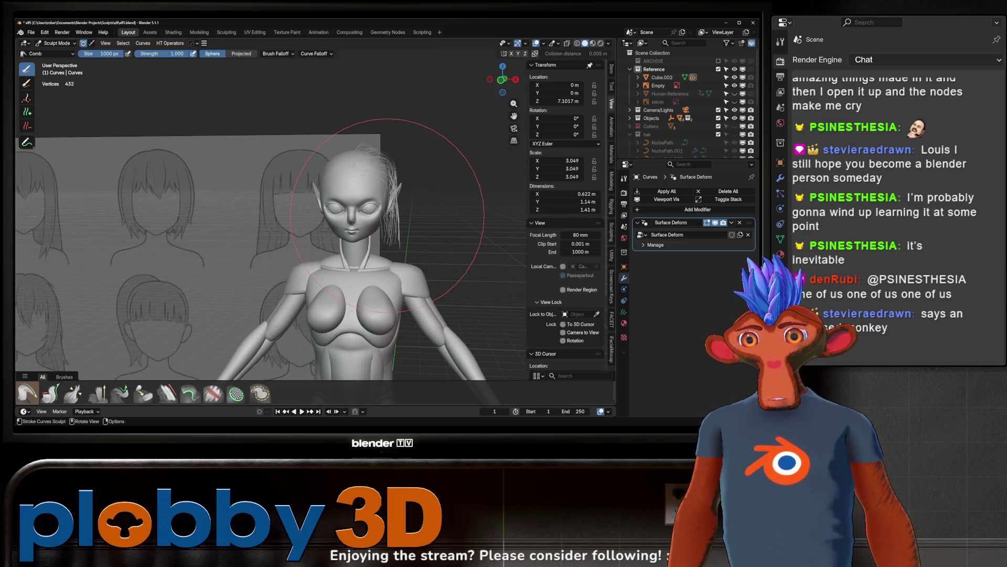
{"action": "scroll", "coordinate": [359, 229], "scroll_direction": "up", "scroll_amount": 4}
{"action": "scroll", "coordinate": [375, 207], "scroll_direction": "down", "scroll_amount": 5}
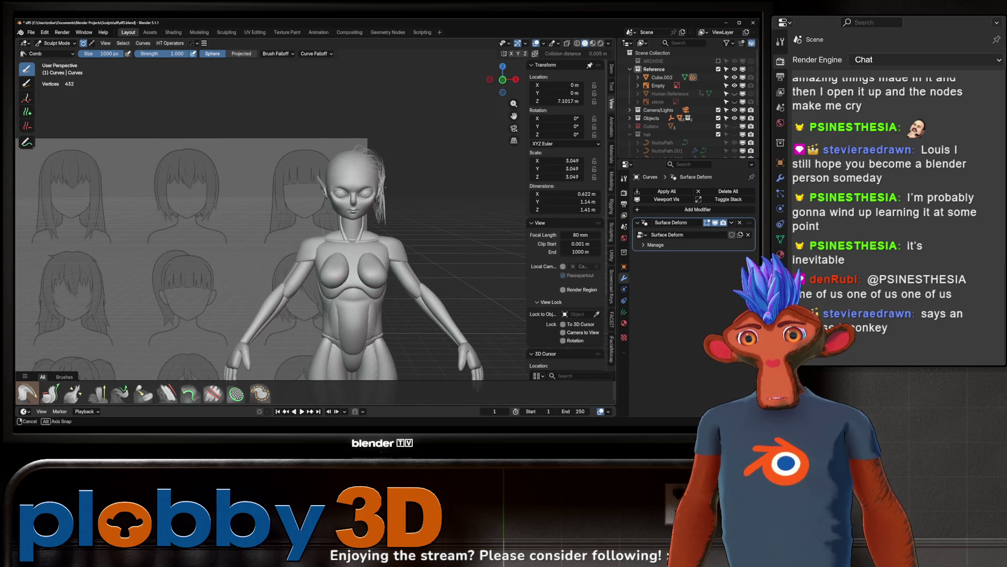
{"action": "scroll", "coordinate": [370, 178], "scroll_direction": "up", "scroll_amount": 4}
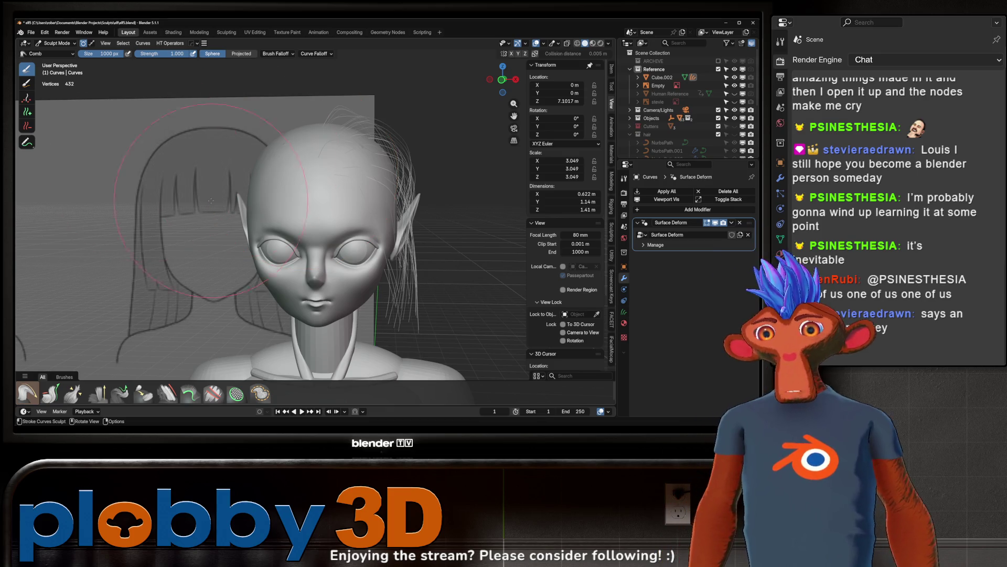
Step: Comb the strands flatter against the back and left side of the head
{"action": "middle_click_drag", "start_coordinate": [211, 201], "coordinate": [236, 187]}
{"action": "scroll", "coordinate": [219, 198], "scroll_direction": "down", "scroll_amount": 3}
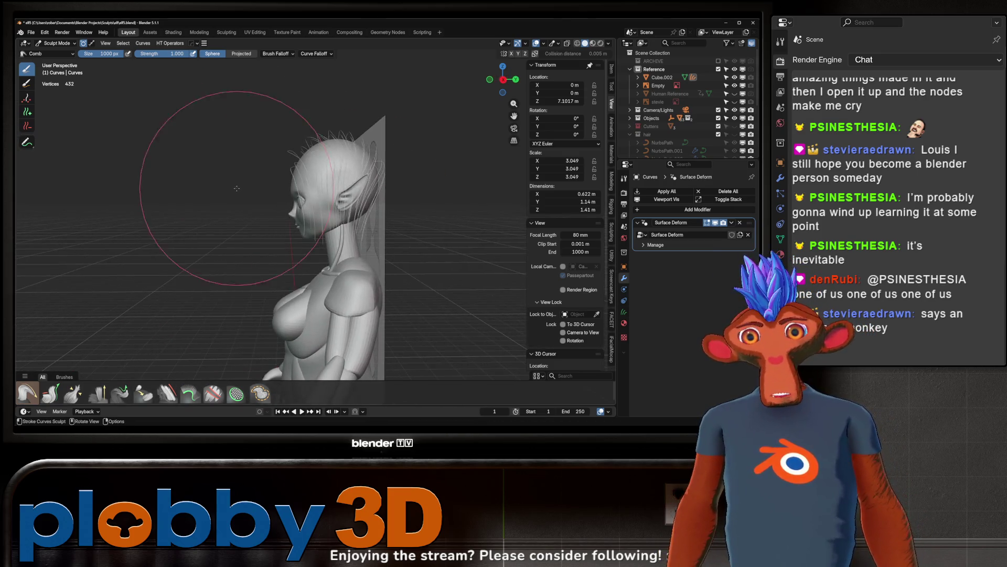
{"action": "mouse_move", "coordinate": [236, 188]}
{"action": "left_mouse_down"}
{"action": "mouse_move", "coordinate": [336, 215]}
{"action": "mouse_move", "coordinate": [315, 223]}
{"action": "mouse_move", "coordinate": [304, 213]}
{"action": "mouse_move", "coordinate": [348, 225]}
{"action": "left_mouse_up"}
{"action": "middle_click_drag", "start_coordinate": [349, 224], "coordinate": [281, 224]}
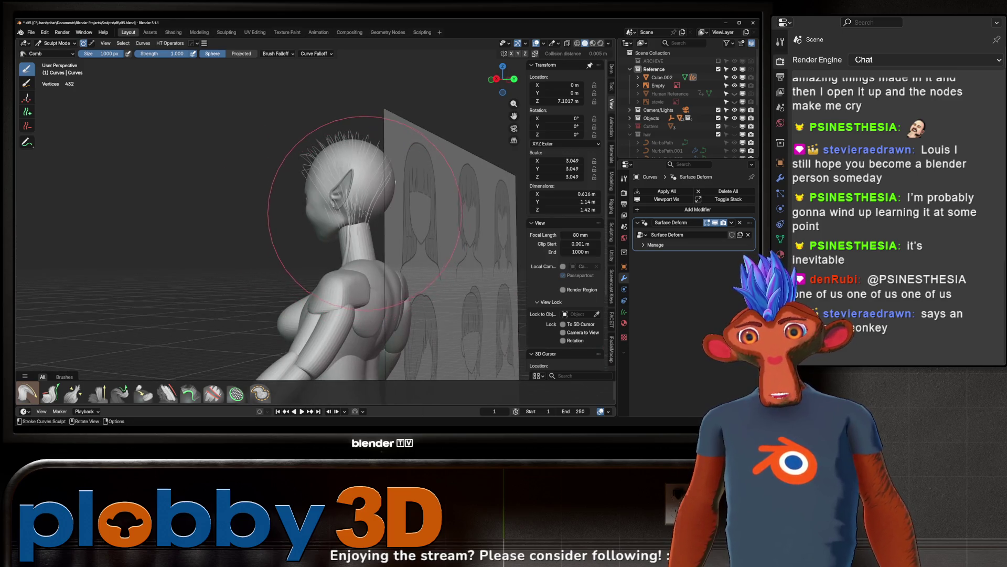
{"action": "mouse_move", "coordinate": [356, 212]}
{"action": "middle_mouse_down"}
{"action": "mouse_move", "coordinate": [326, 215]}
{"action": "mouse_move", "coordinate": [367, 210]}
{"action": "middle_mouse_up"}
{"action": "left_click_drag", "start_coordinate": [367, 210], "coordinate": [384, 211]}
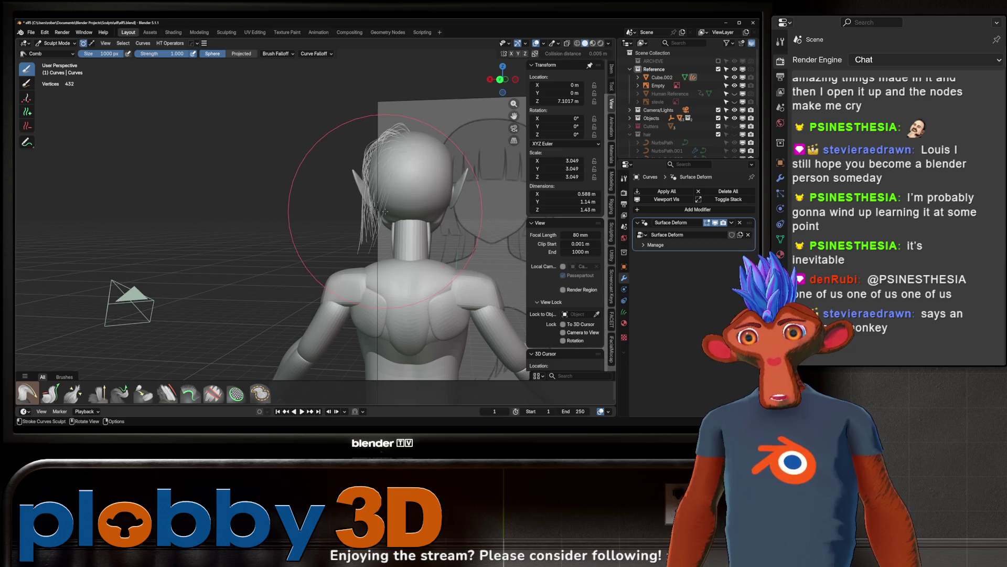
{"action": "middle_click_drag", "start_coordinate": [385, 212], "coordinate": [341, 199]}
{"action": "left_click_drag", "start_coordinate": [341, 200], "coordinate": [338, 192]}
{"action": "mouse_move", "coordinate": [337, 191]}
{"action": "middle_mouse_down"}
{"action": "mouse_move", "coordinate": [307, 196]}
{"action": "mouse_move", "coordinate": [236, 262]}
{"action": "mouse_move", "coordinate": [154, 377]}
{"action": "middle_mouse_up"}
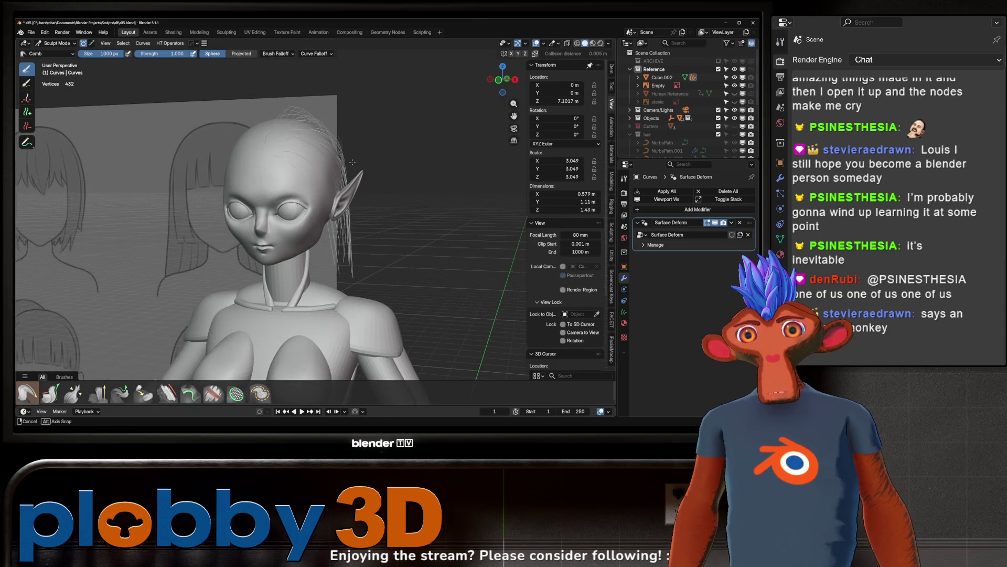
Step: Switch the sculpt brush to Puff, then bring up the mode pie menu
{"action": "left_click", "coordinate": [104, 402]}
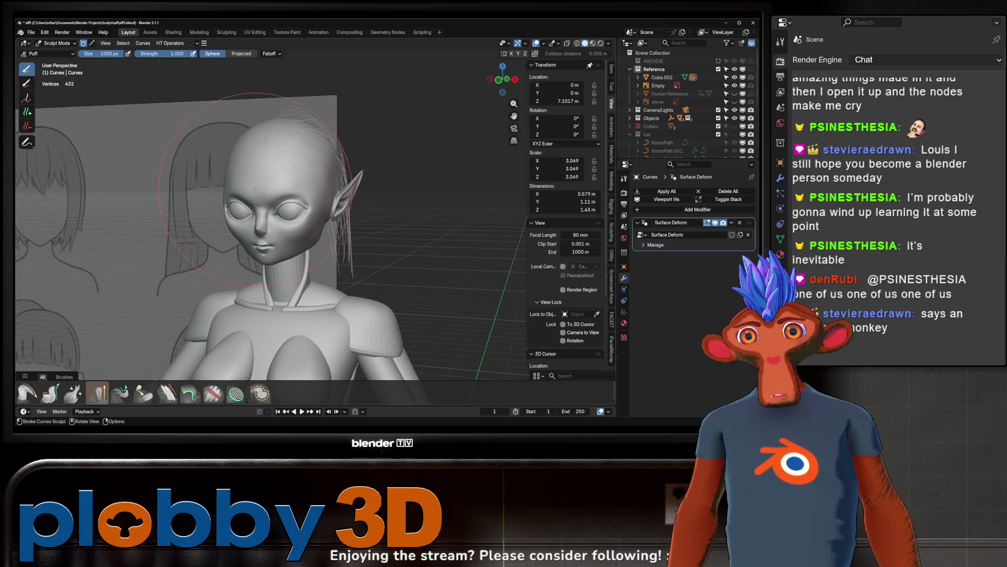
{"action": "middle_click_drag", "start_coordinate": [294, 126], "coordinate": [295, 189]}
{"action": "mouse_move", "coordinate": [404, 135]}
{"action": "middle_mouse_down"}
{"action": "mouse_move", "coordinate": [304, 173]}
{"action": "mouse_move", "coordinate": [334, 188]}
{"action": "mouse_move", "coordinate": [295, 194]}
{"action": "middle_mouse_up"}
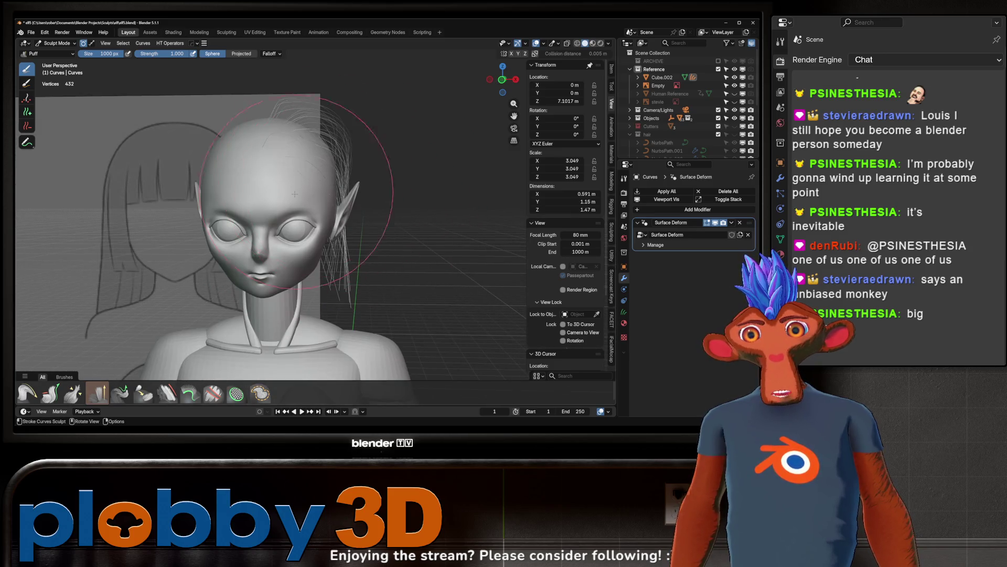
{"action": "key", "text": "ctrl+Tab"}
Step: Return to Object Mode, frame the hair from the side and expand the Objects collection
{"action": "left_click", "coordinate": [91, 202]}
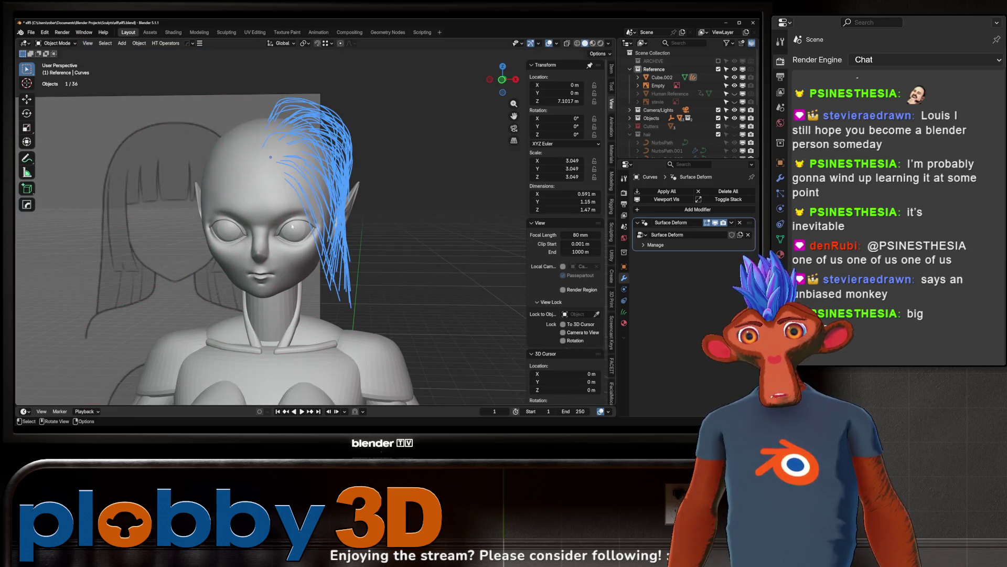
{"action": "mouse_move", "coordinate": [105, 199]}
{"action": "middle_mouse_down"}
{"action": "mouse_move", "coordinate": [223, 169]}
{"action": "mouse_move", "coordinate": [309, 192]}
{"action": "mouse_move", "coordinate": [310, 224]}
{"action": "middle_mouse_up"}
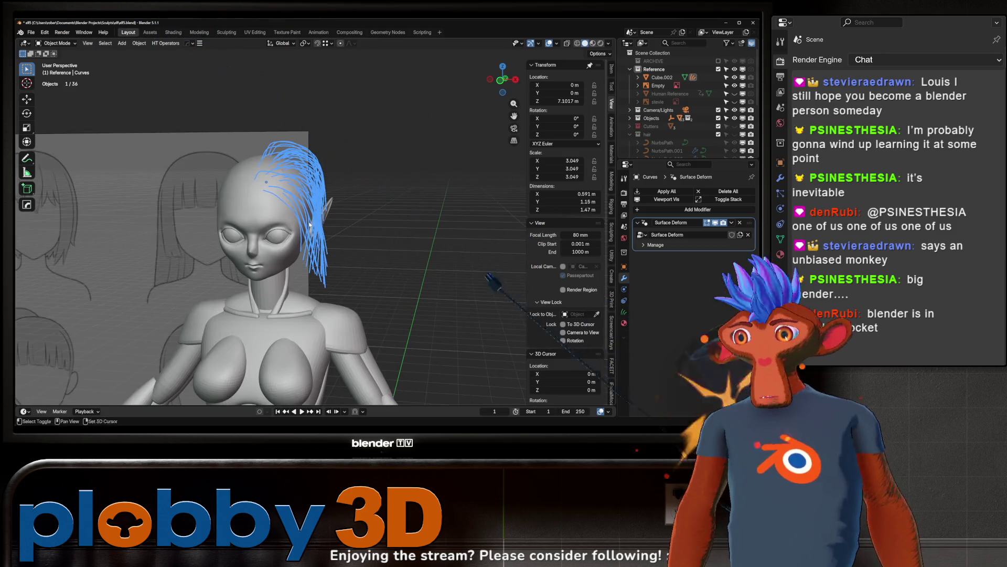
{"action": "scroll", "coordinate": [310, 224], "scroll_direction": "up", "scroll_amount": 3}
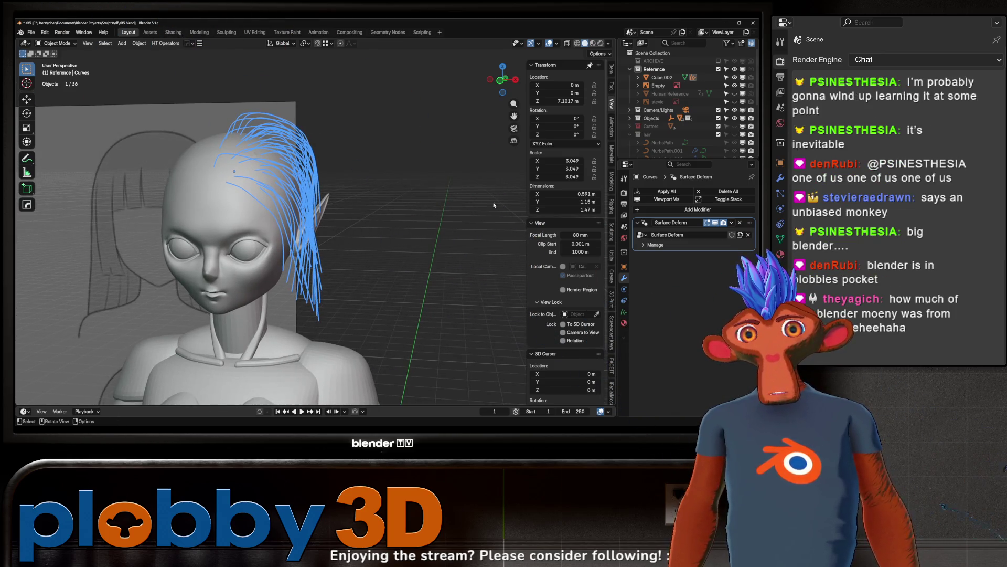
{"action": "middle_click_drag", "start_coordinate": [494, 206], "coordinate": [498, 173], "text": "shift"}
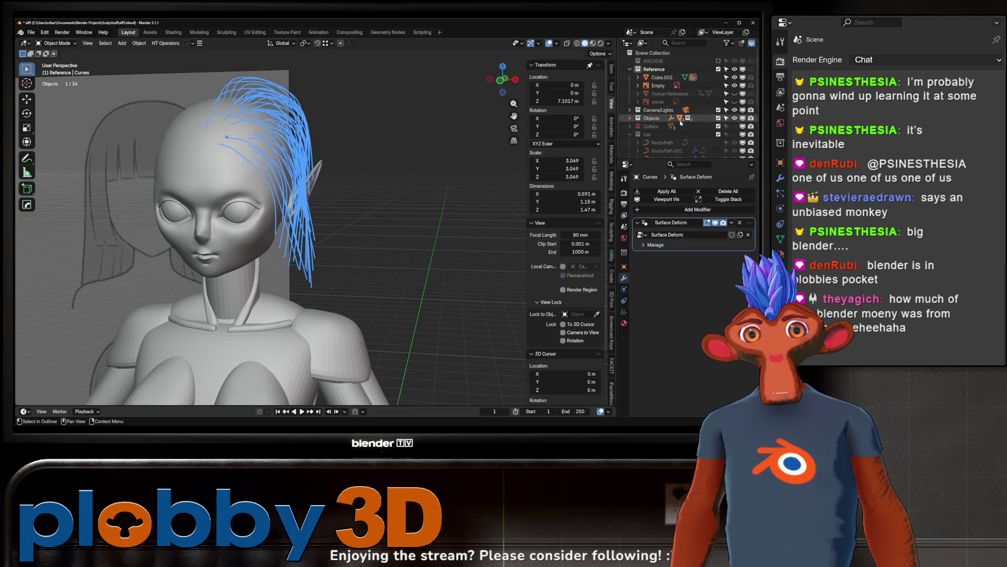
{"action": "left_click", "coordinate": [629, 118]}
{"action": "scroll", "coordinate": [640, 119], "scroll_direction": "down", "scroll_amount": 1}
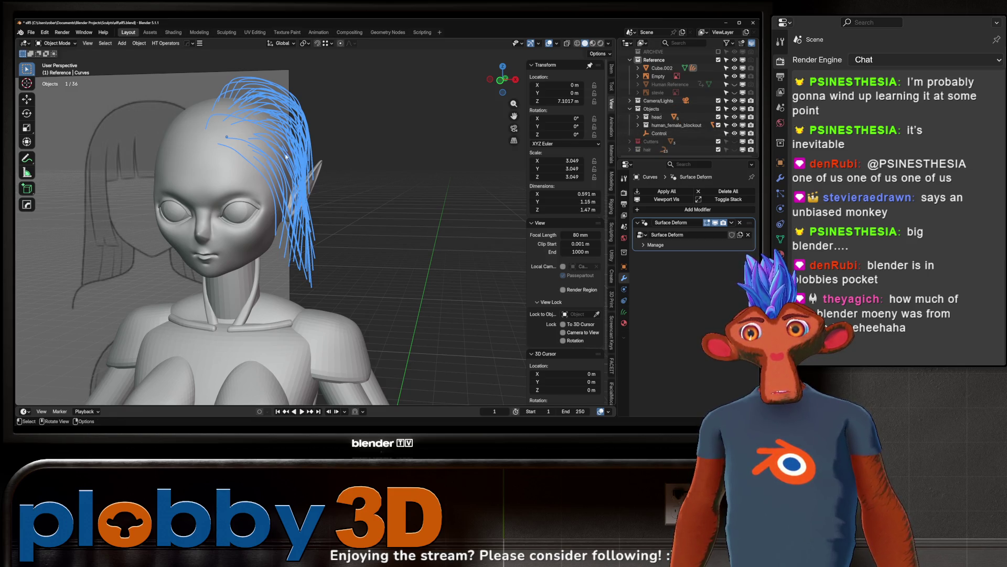
Step: Duplicate the hair curves object with Shift+D and convert the copy to a Curve
{"action": "key", "text": "shift+d"}
{"action": "right_click", "coordinate": [450, 141]}
{"action": "right_click", "coordinate": [450, 140]}
{"action": "mouse_move", "coordinate": [450, 140]}
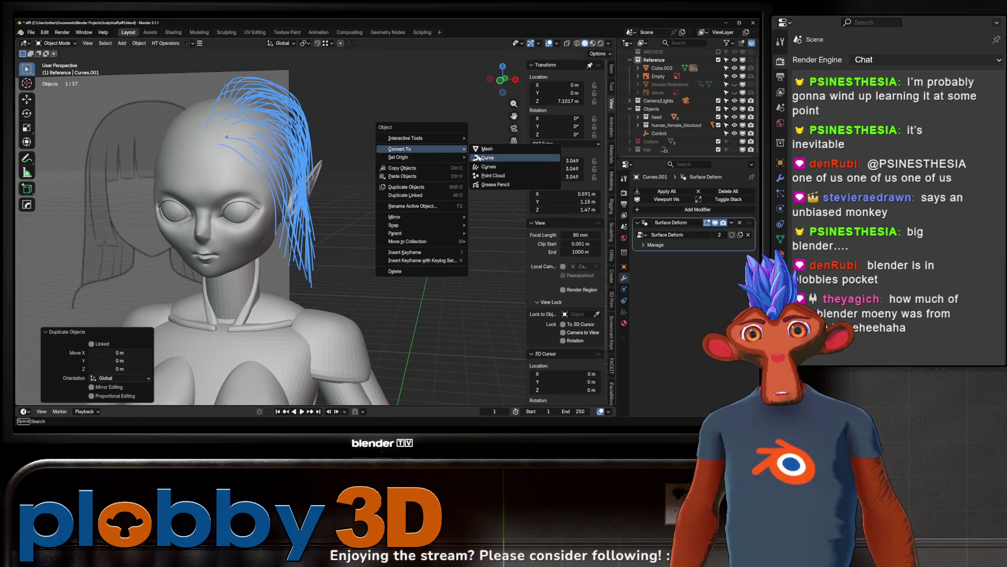
{"action": "left_click", "coordinate": [479, 158]}
Step: Isolate the copied hair in local view and toggle Edit Mode to inspect its points
{"action": "key", "text": "KP_Divide"}
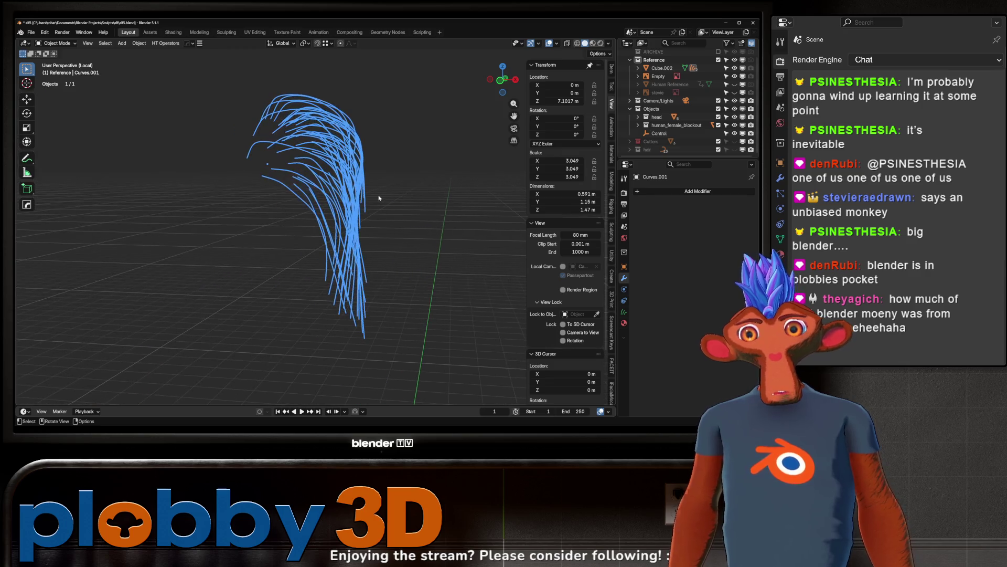
{"action": "key", "text": "Tab"}
{"action": "mouse_move", "coordinate": [379, 198]}
{"action": "middle_mouse_down"}
{"action": "mouse_move", "coordinate": [249, 196]}
{"action": "mouse_move", "coordinate": [330, 226]}
{"action": "middle_mouse_up"}
{"action": "key", "text": "Tab"}
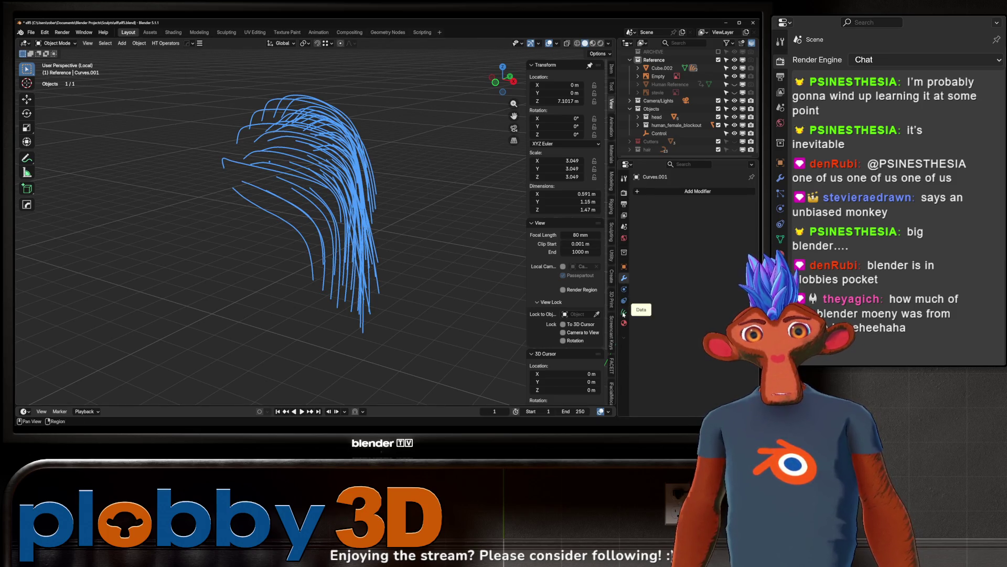
{"action": "key", "text": "Tab"}
{"action": "key", "text": "Tab"}
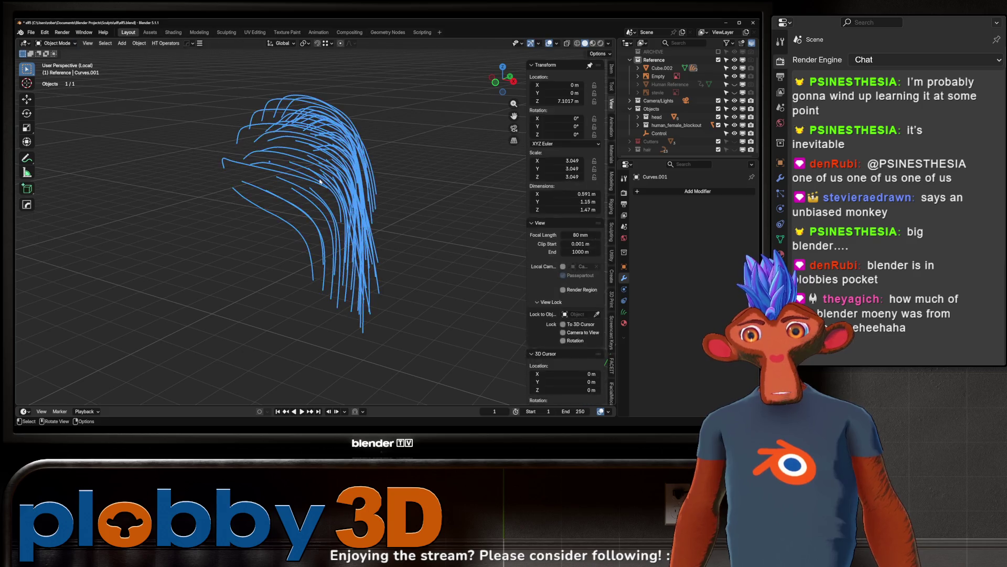
{"action": "key", "text": "Tab"}
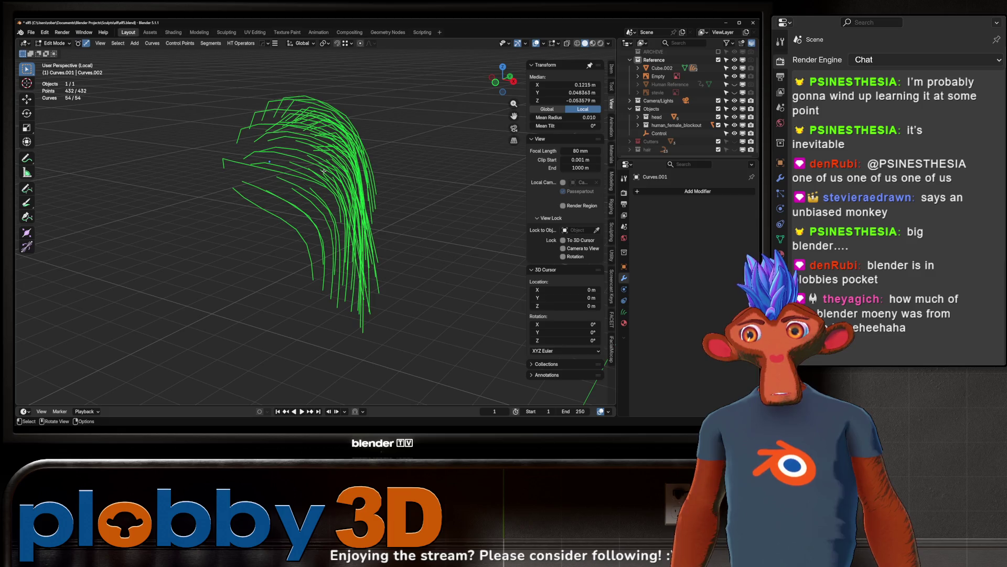
{"action": "key", "text": "Tab"}
{"action": "key", "text": "Tab"}
{"action": "key", "text": "Tab"}
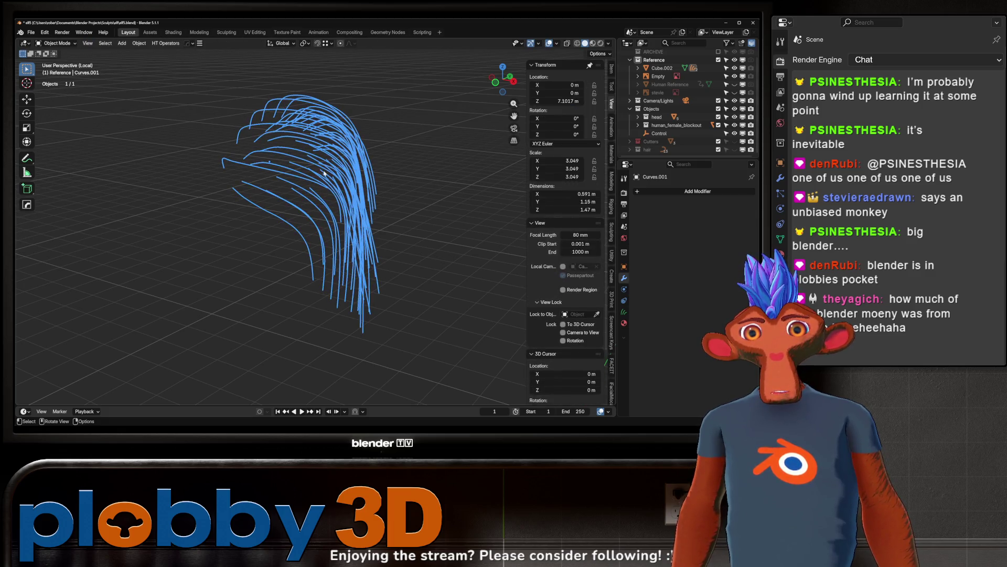
{"action": "left_click", "coordinate": [629, 312]}
{"action": "key", "text": "Tab"}
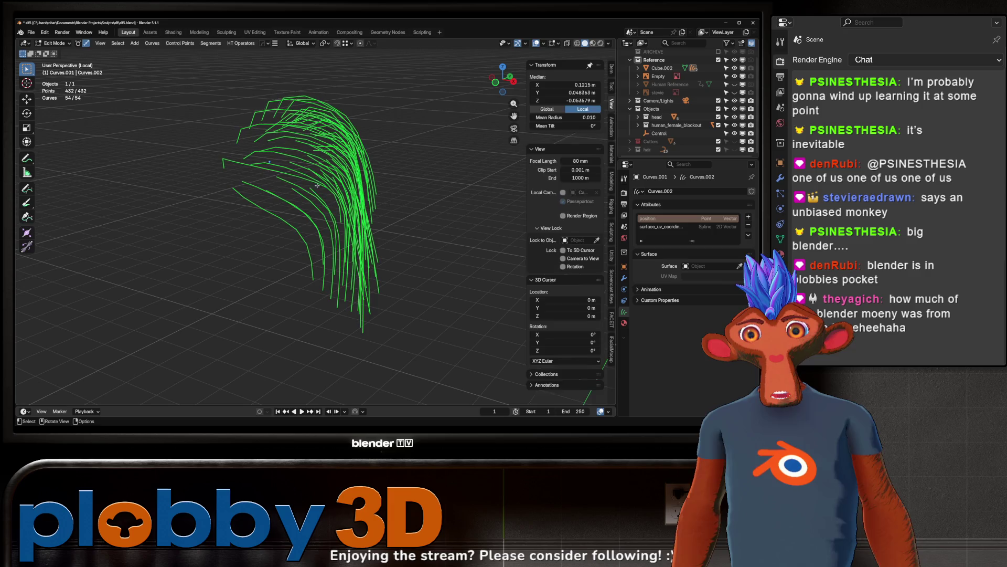
{"action": "key", "text": "Tab"}
Step: Convert the hair copy to a Curve, then test converting it to a Mesh
{"action": "right_click", "coordinate": [283, 180]}
{"action": "mouse_move", "coordinate": [294, 180]}
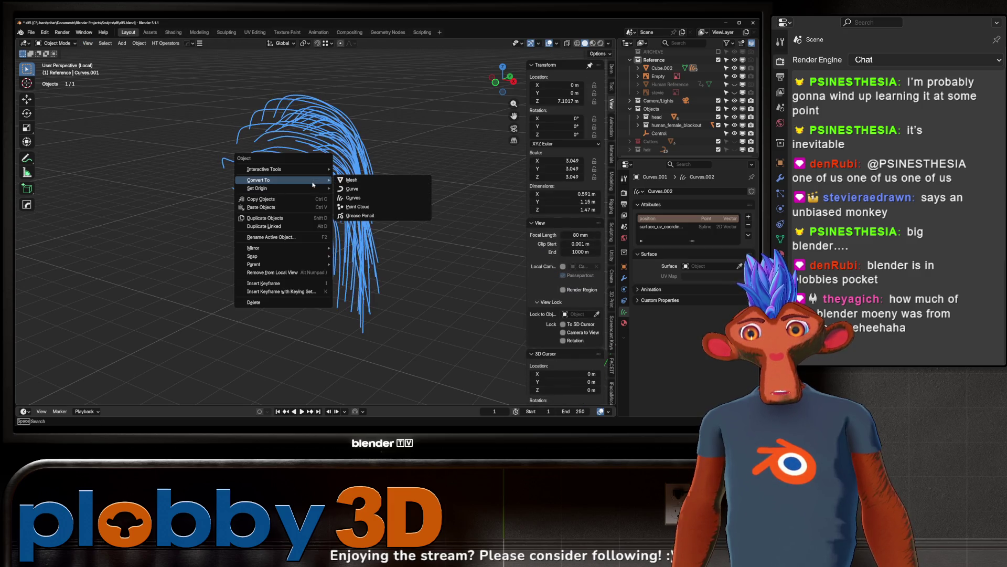
{"action": "left_click", "coordinate": [378, 189]}
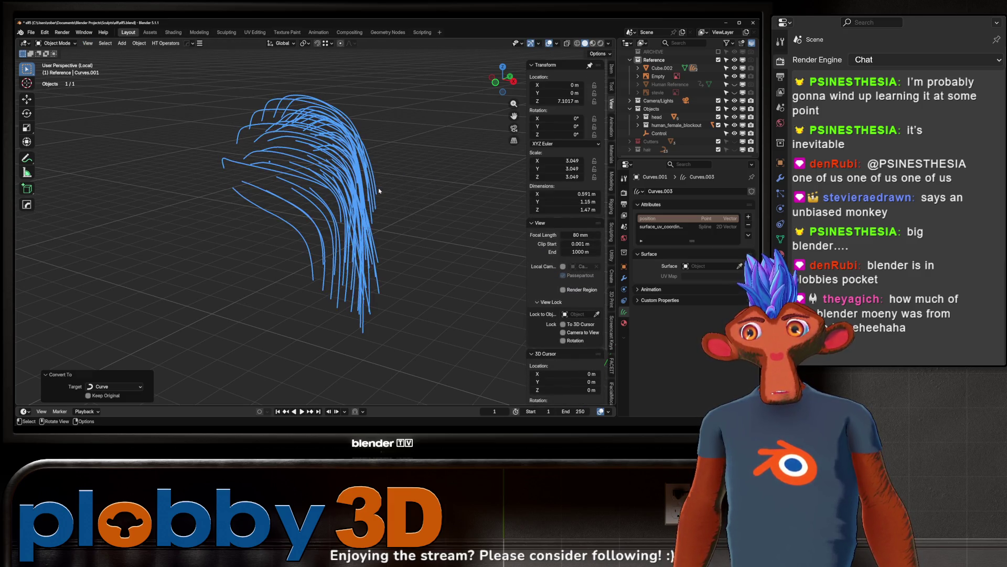
{"action": "right_click", "coordinate": [376, 175]}
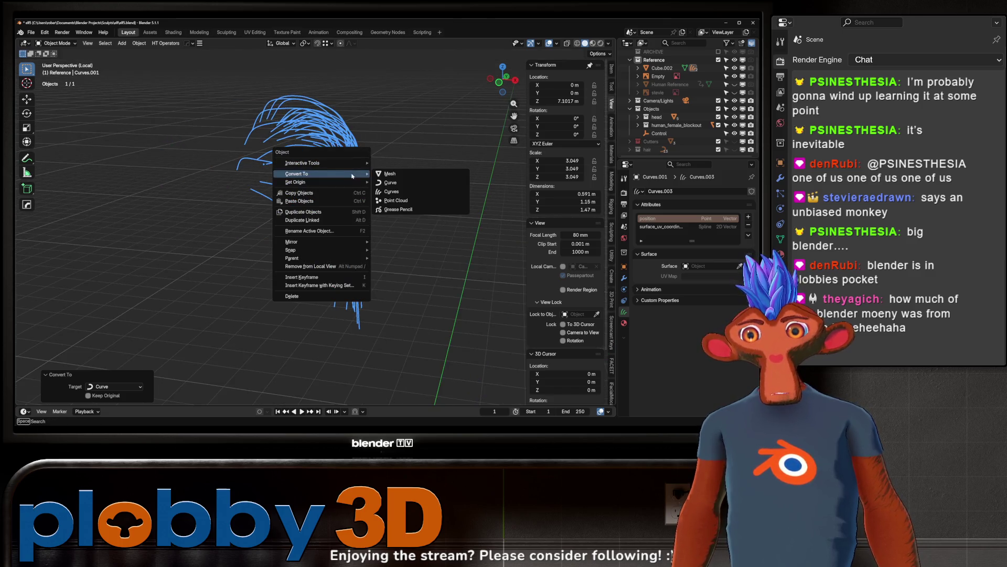
{"action": "left_click", "coordinate": [394, 177]}
{"action": "right_click", "coordinate": [393, 179]}
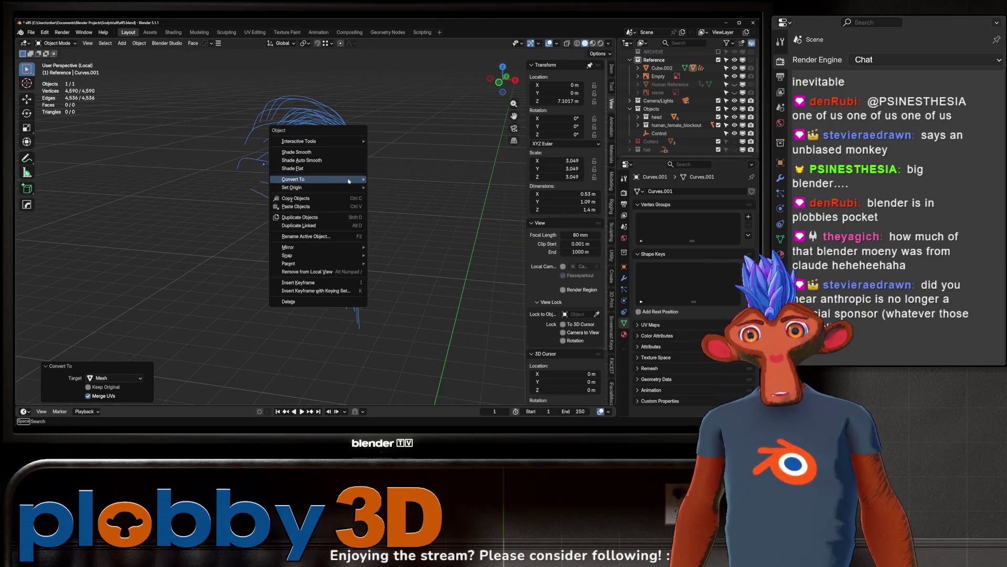
Step: Convert the mesh back to a curve and give it a round 0.025 m bevel depth
{"action": "left_click", "coordinate": [390, 192]}
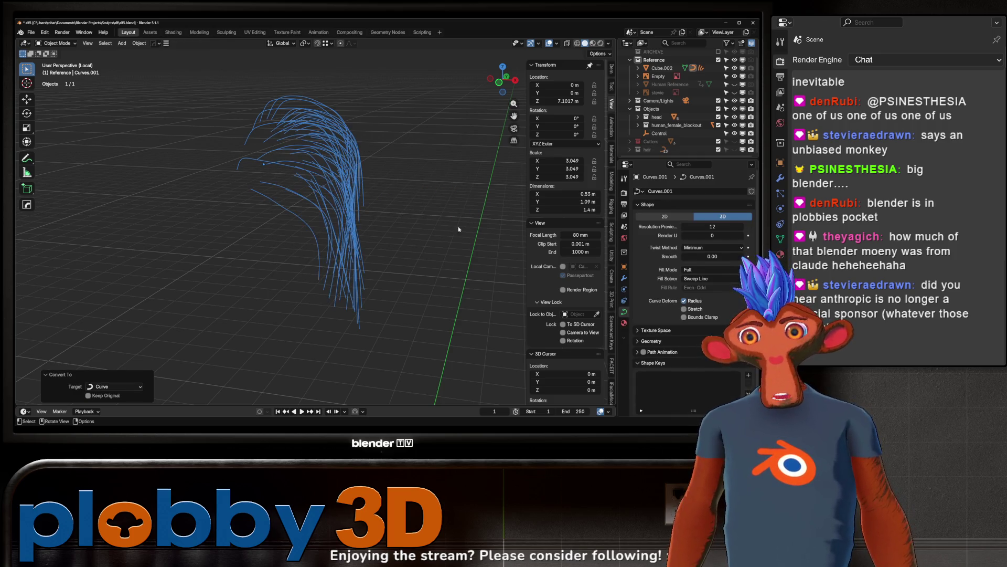
{"action": "left_click", "coordinate": [658, 343]}
{"action": "scroll", "coordinate": [666, 350], "scroll_direction": "down", "scroll_amount": 3}
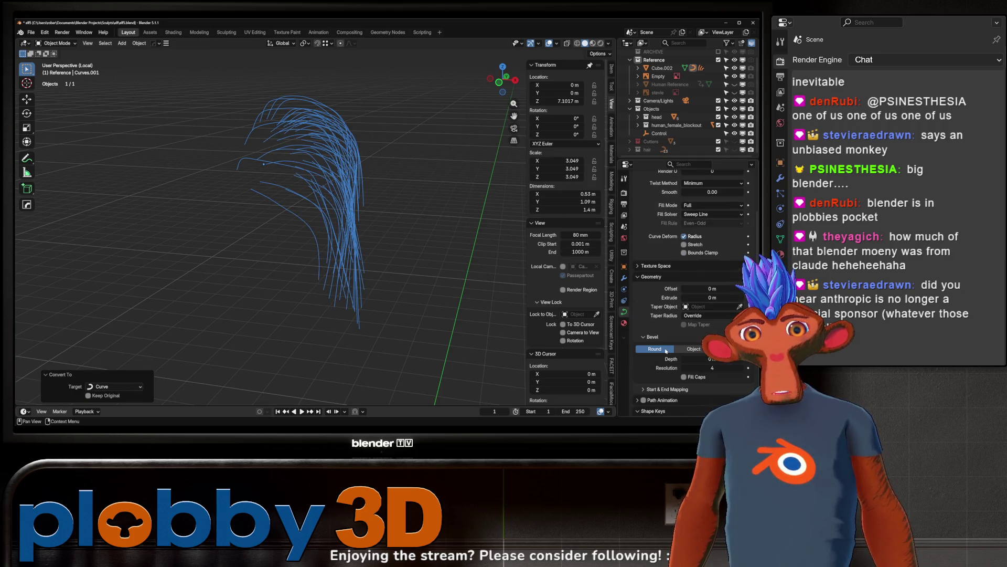
{"action": "mouse_move", "coordinate": [710, 359]}
{"action": "left_mouse_down"}
{"action": "mouse_move", "coordinate": [732, 359]}
{"action": "mouse_move", "coordinate": [722, 359]}
{"action": "left_mouse_up"}
{"action": "mouse_move", "coordinate": [336, 231]}
{"action": "middle_mouse_down"}
{"action": "mouse_move", "coordinate": [494, 249]}
{"action": "mouse_move", "coordinate": [420, 205]}
{"action": "mouse_move", "coordinate": [469, 221]}
{"action": "mouse_move", "coordinate": [389, 214]}
{"action": "middle_mouse_up"}
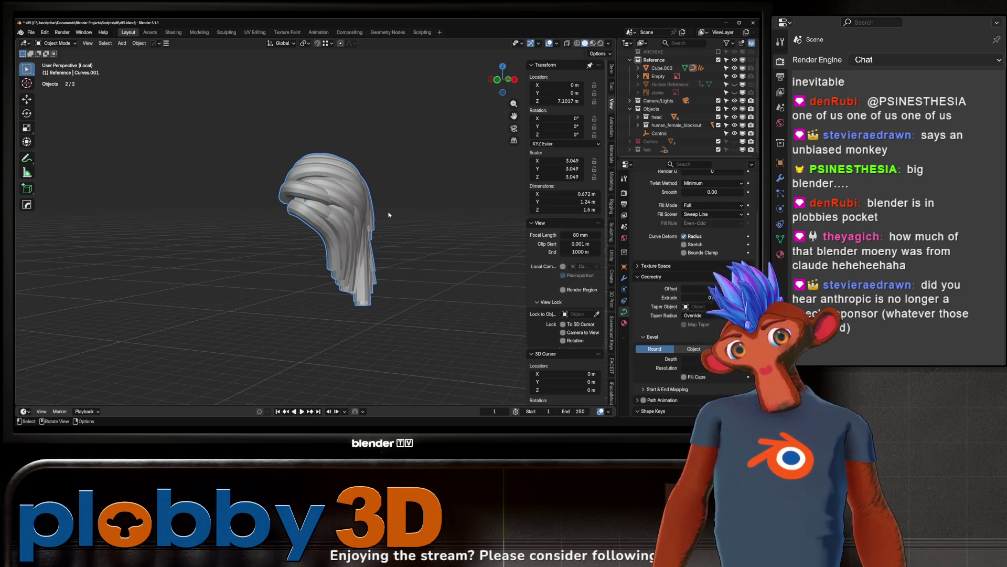
{"action": "scroll", "coordinate": [388, 215], "scroll_direction": "up", "scroll_amount": 4}
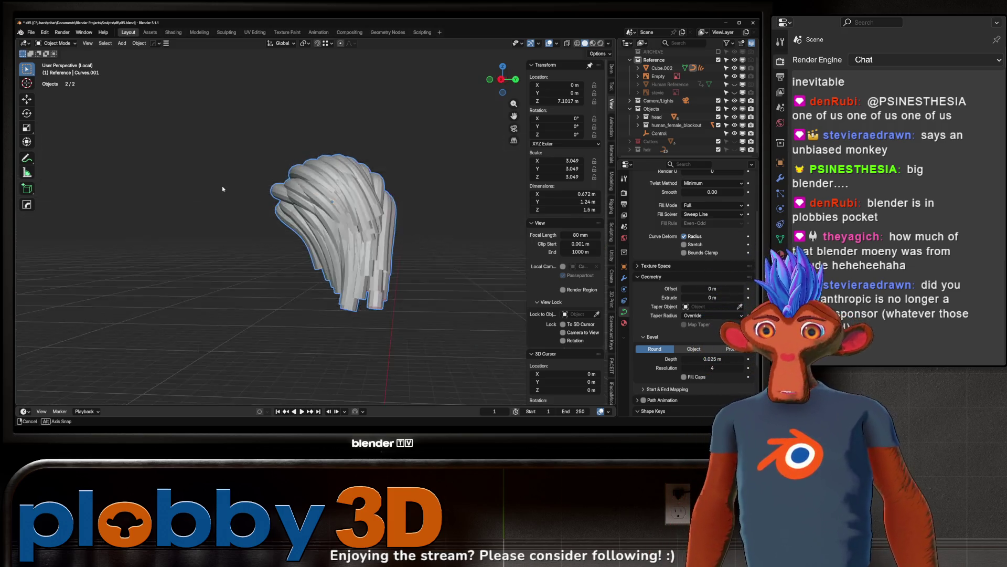
{"action": "mouse_move", "coordinate": [323, 238]}
{"action": "middle_mouse_down"}
{"action": "mouse_move", "coordinate": [514, 237]}
{"action": "mouse_move", "coordinate": [323, 226]}
{"action": "mouse_move", "coordinate": [277, 277]}
{"action": "mouse_move", "coordinate": [284, 210]}
{"action": "middle_mouse_up"}
Step: Exit local view and set the hair strands' spline type to Bézier in Edit Mode
{"action": "key", "text": "KP_Divide"}
{"action": "key", "text": "Tab"}
{"action": "right_click", "coordinate": [283, 209]}
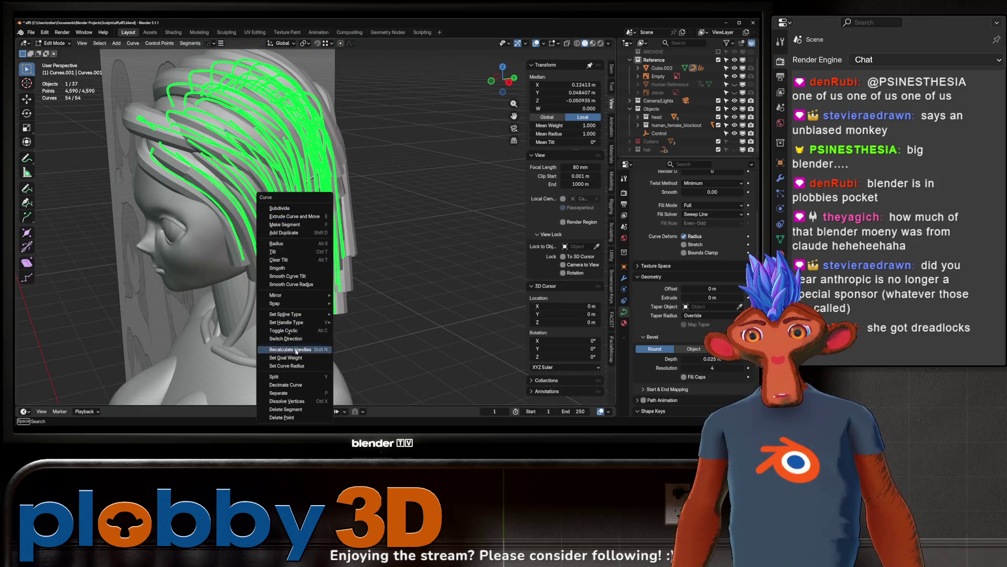
{"action": "left_click", "coordinate": [288, 386]}
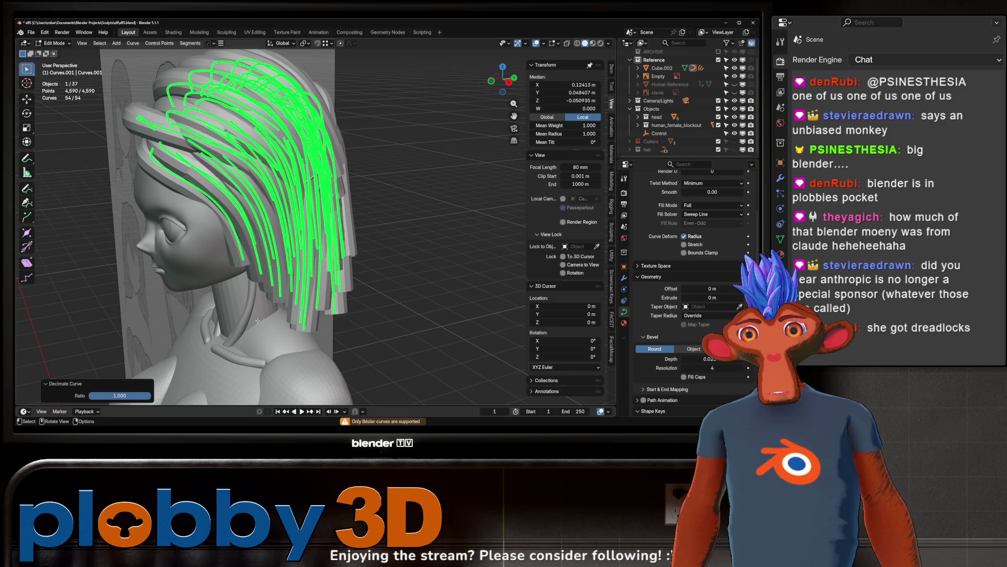
{"action": "right_click", "coordinate": [215, 258]}
{"action": "mouse_move", "coordinate": [201, 196]}
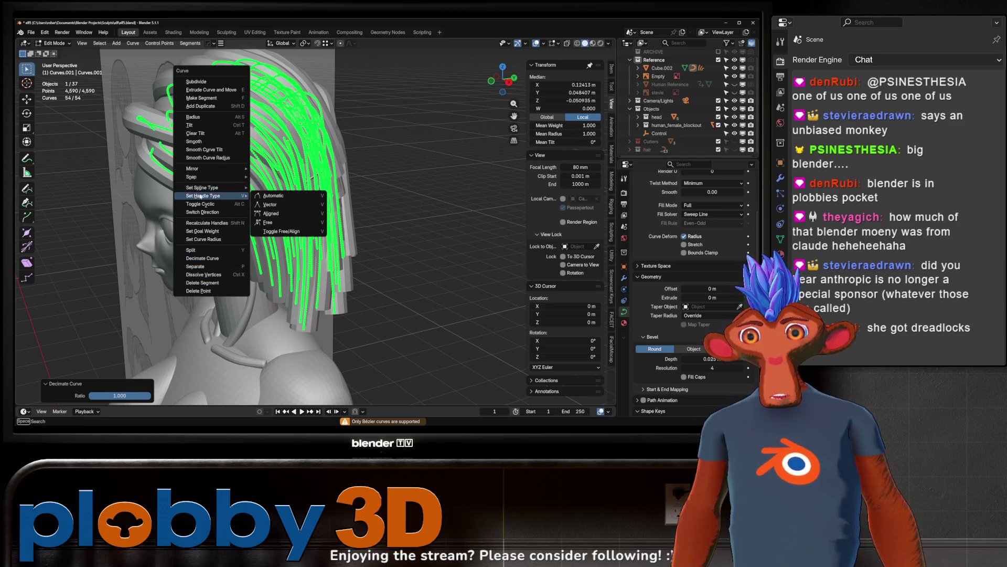
{"action": "left_click", "coordinate": [270, 197]}
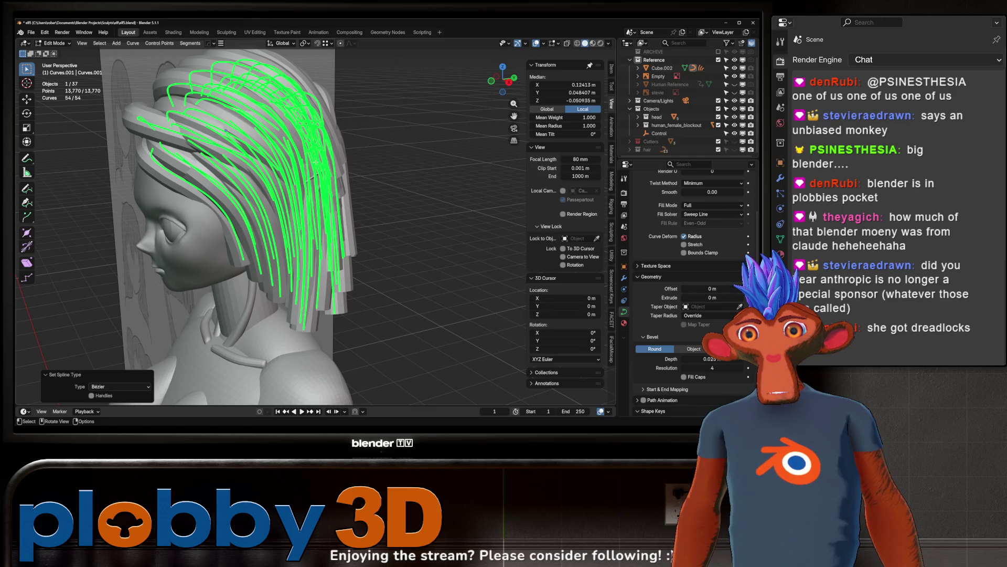
Step: Decimate the hair curves with a ratio of 0.048
{"action": "right_click", "coordinate": [294, 217]}
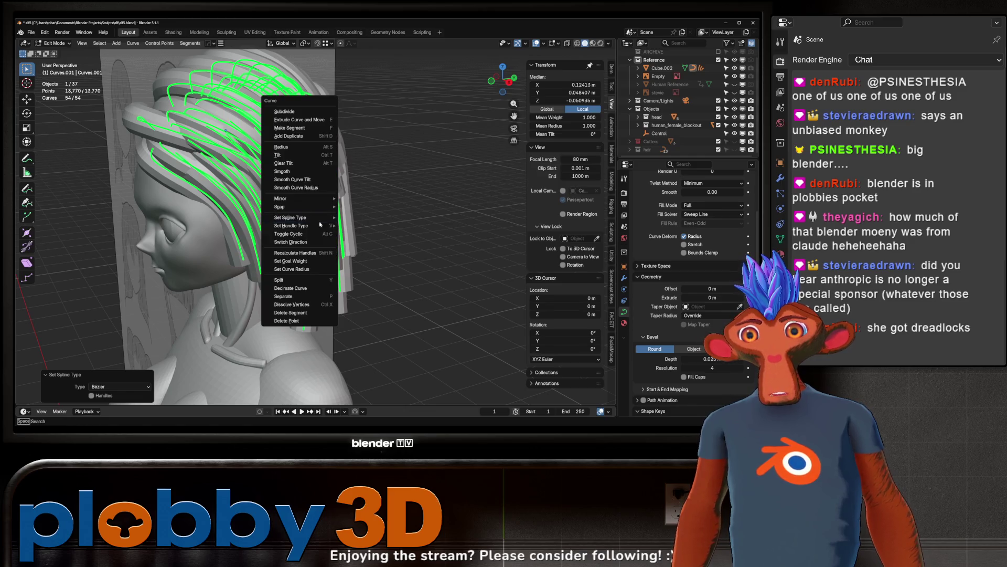
{"action": "left_click", "coordinate": [292, 288]}
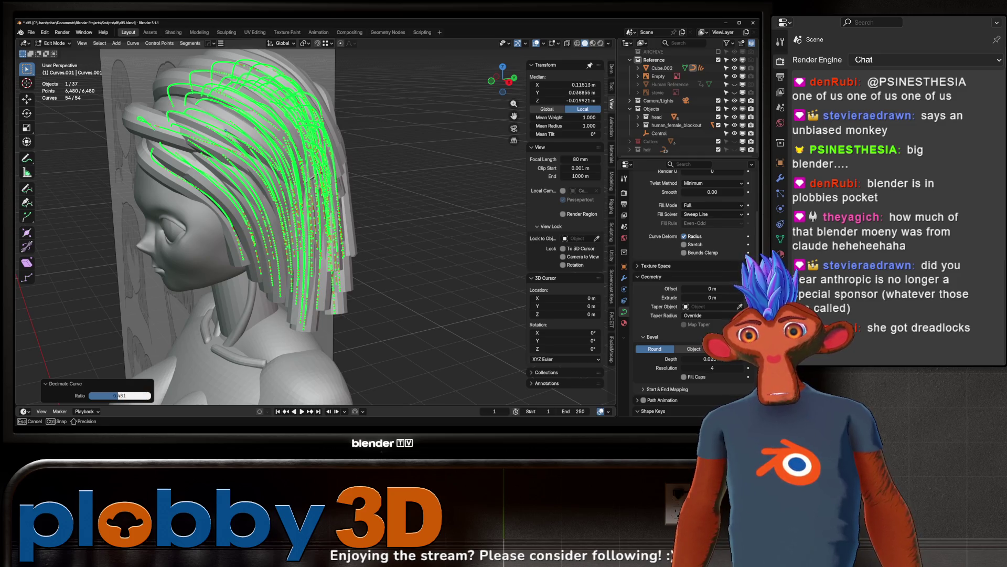
{"action": "left_click_drag", "start_coordinate": [119, 395], "coordinate": [95, 396]}
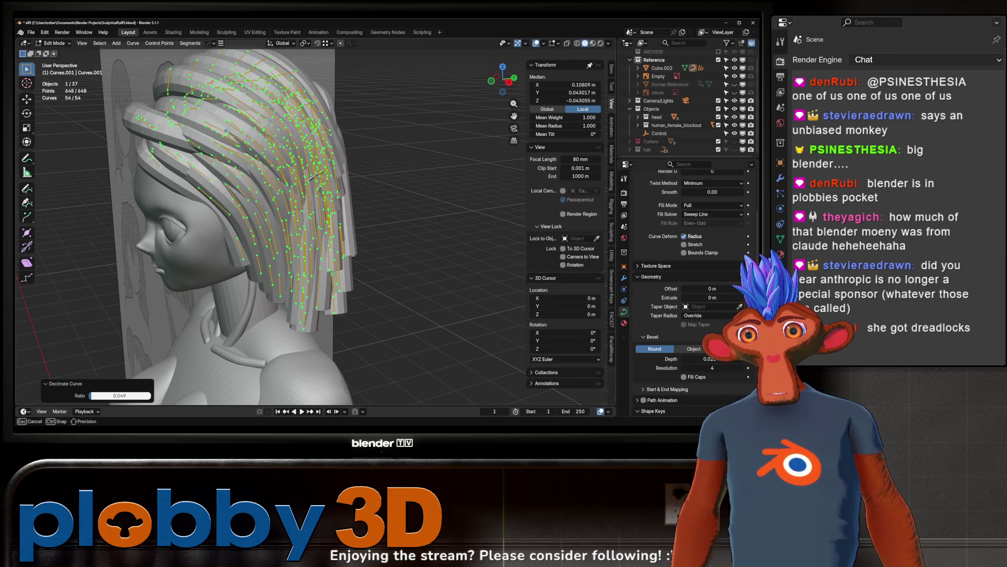
{"action": "left_click_drag", "start_coordinate": [96, 396], "coordinate": [95, 396]}
{"action": "mouse_move", "coordinate": [210, 262]}
{"action": "middle_mouse_down"}
{"action": "mouse_move", "coordinate": [252, 265]}
{"action": "mouse_move", "coordinate": [211, 267]}
{"action": "middle_mouse_up"}
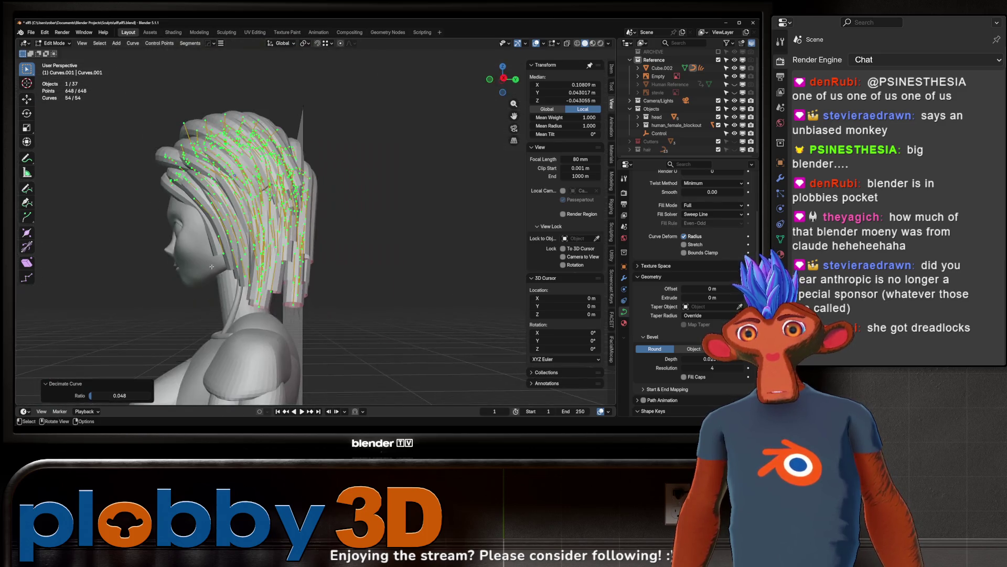
Step: Deselect all, then circle-select the strand tip points using X-ray
{"action": "key", "text": "alt+a"}
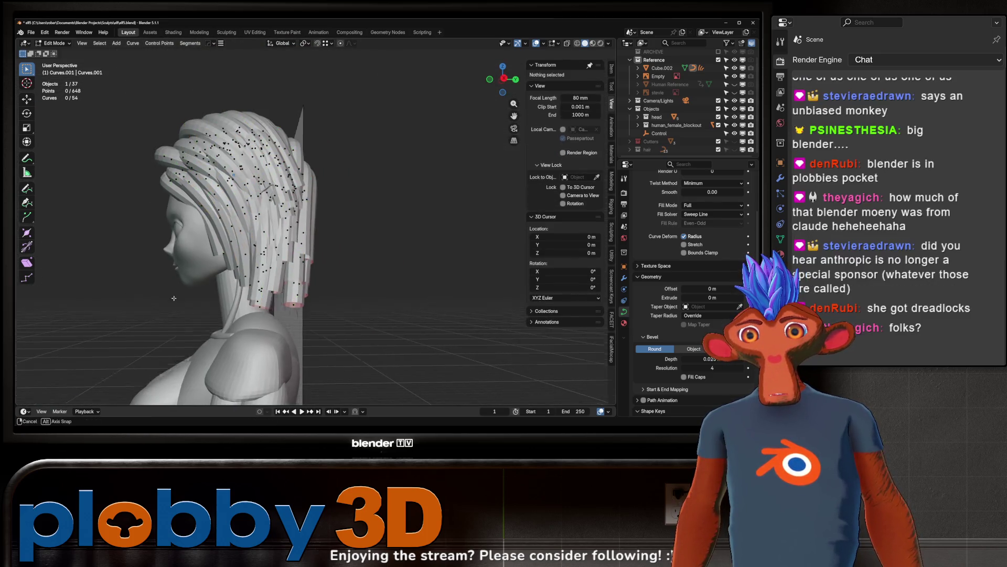
{"action": "key", "text": "alt+z"}
{"action": "key", "text": "alt+z"}
{"action": "key", "text": "c"}
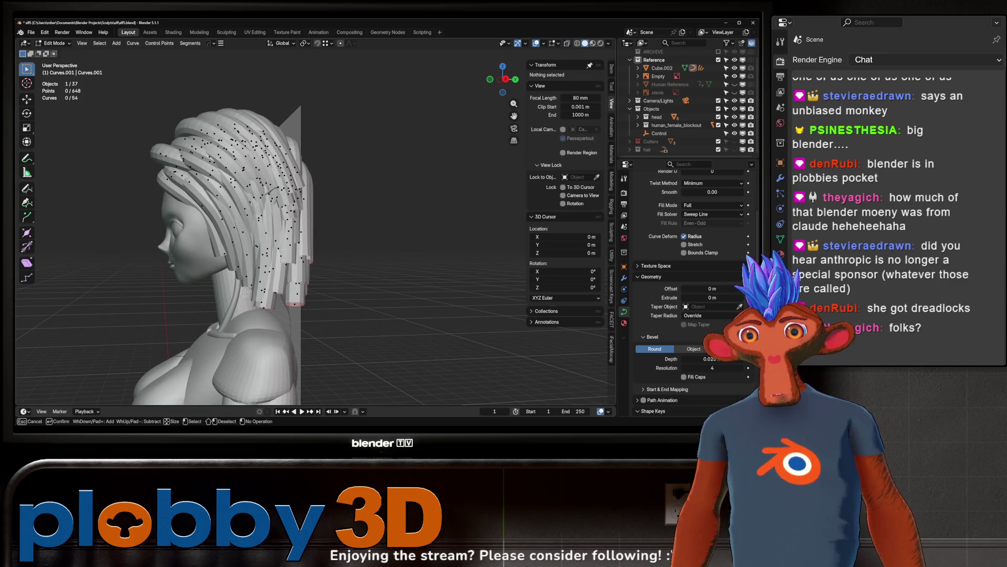
{"action": "left_click_drag", "start_coordinate": [214, 261], "coordinate": [245, 277]}
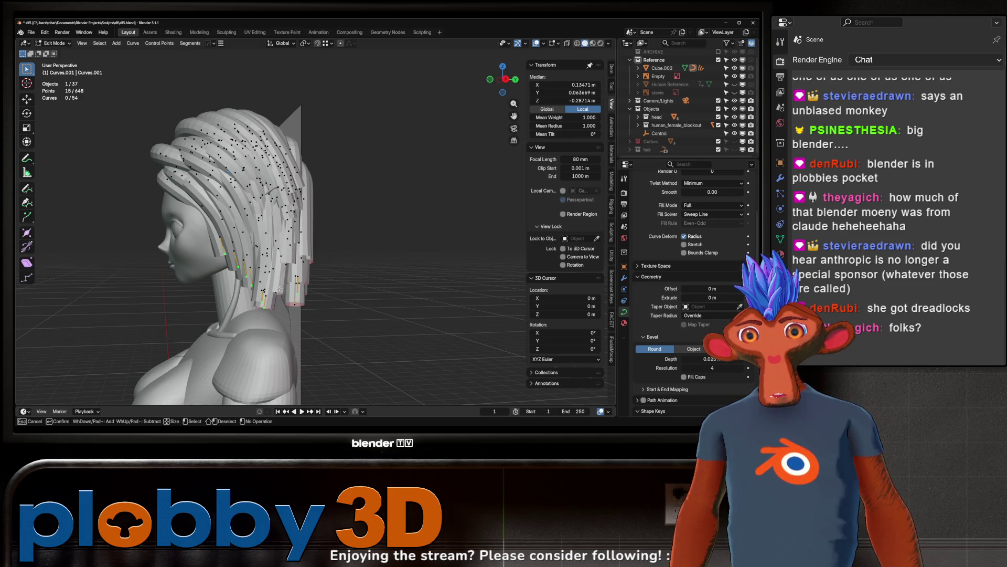
{"action": "key", "text": "alt+z"}
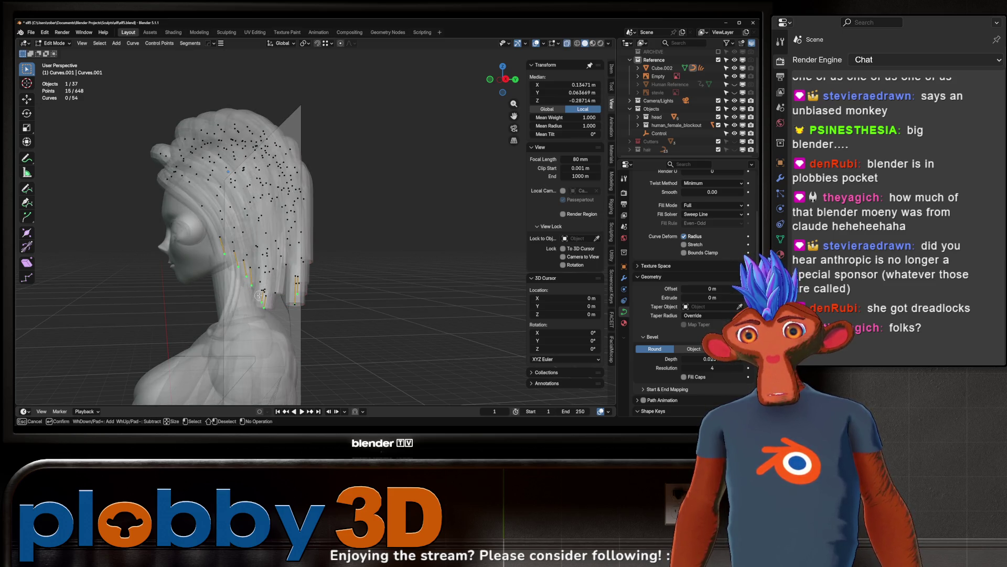
{"action": "left_click_drag", "start_coordinate": [284, 298], "coordinate": [272, 295]}
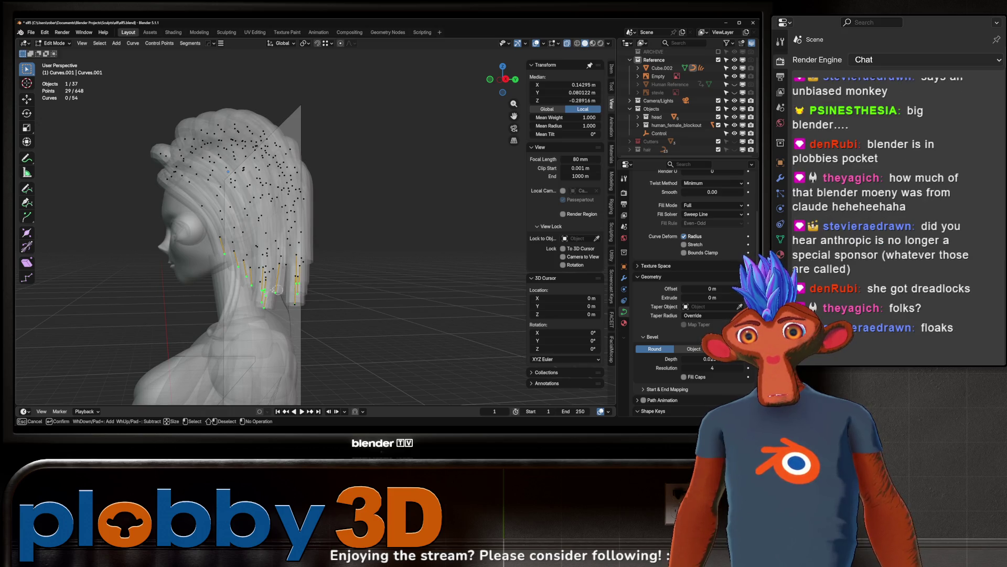
{"action": "key", "text": "alt+z"}
{"action": "key", "text": "Escape"}
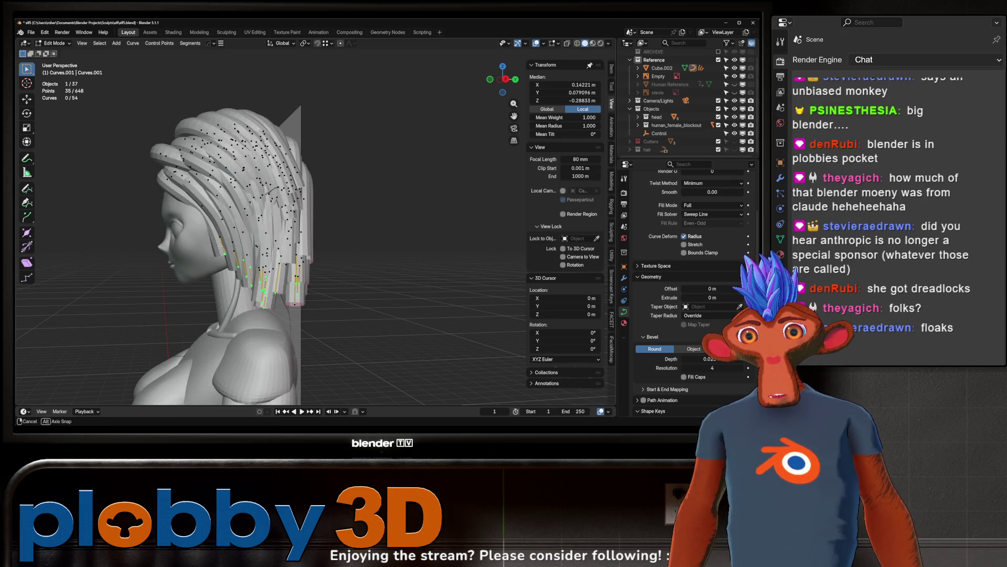
{"action": "middle_click_drag", "start_coordinate": [212, 251], "coordinate": [256, 255]}
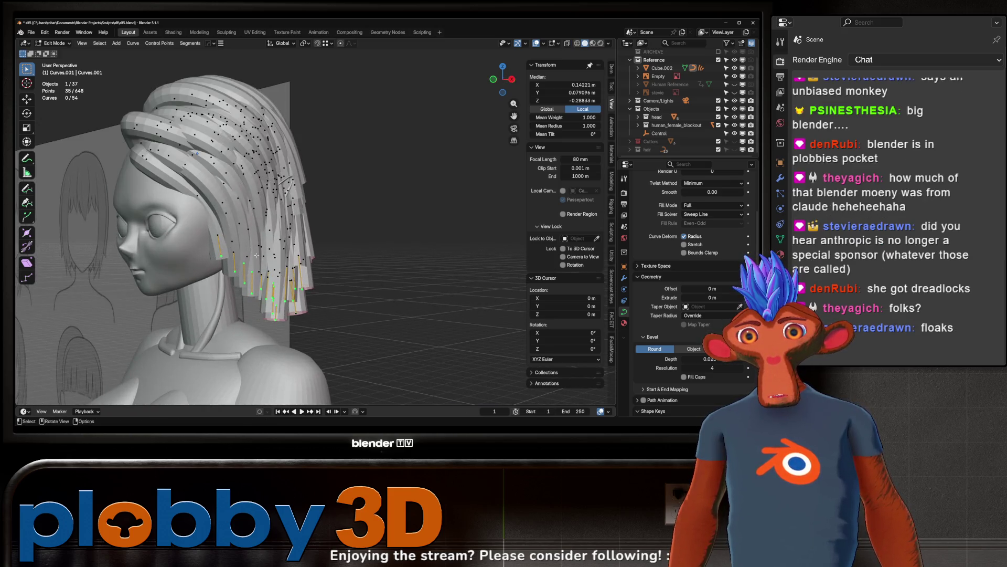
Step: Enable proportional editing and shrink the tip radius to 0.049 with Alt+S
{"action": "left_click", "coordinate": [341, 43]}
{"action": "middle_click_drag", "start_coordinate": [336, 89], "coordinate": [329, 118]}
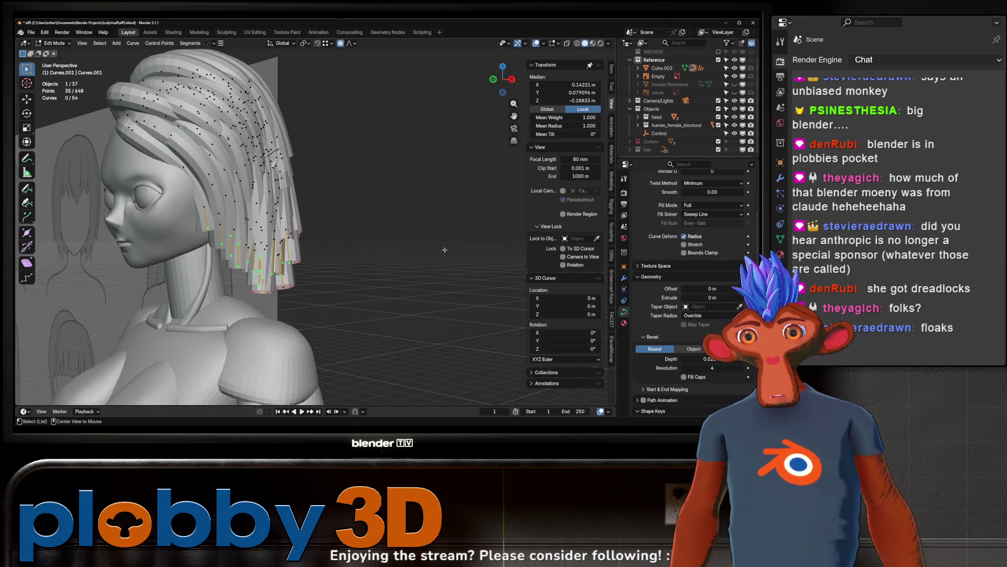
{"action": "key", "text": "alt+s"}
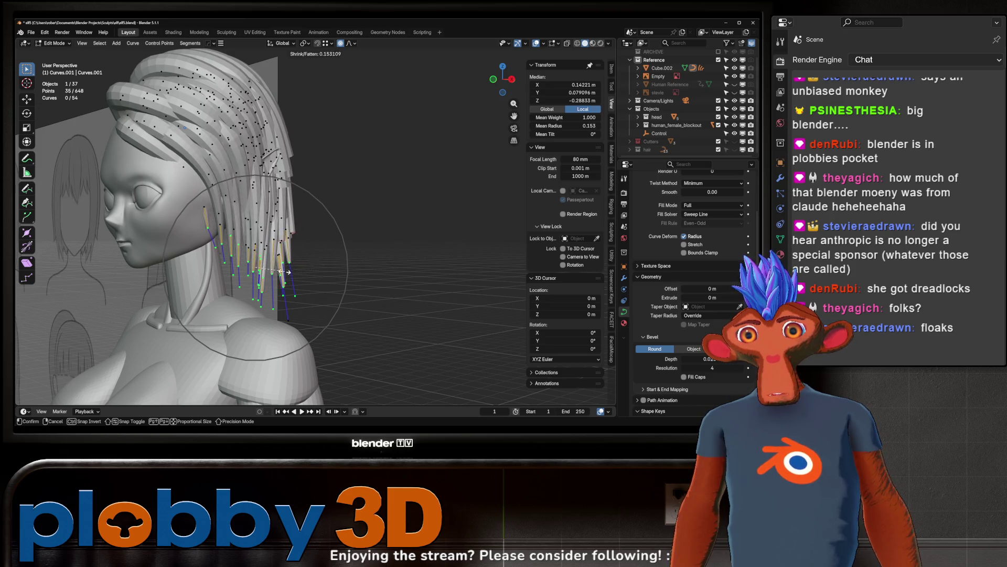
{"action": "left_click", "coordinate": [283, 272]}
{"action": "middle_click_drag", "start_coordinate": [284, 272], "coordinate": [324, 258]}
Step: Shift the tapered tips along the X axis, then along the Y axis
{"action": "key", "text": "g"}
{"action": "key", "text": "x"}
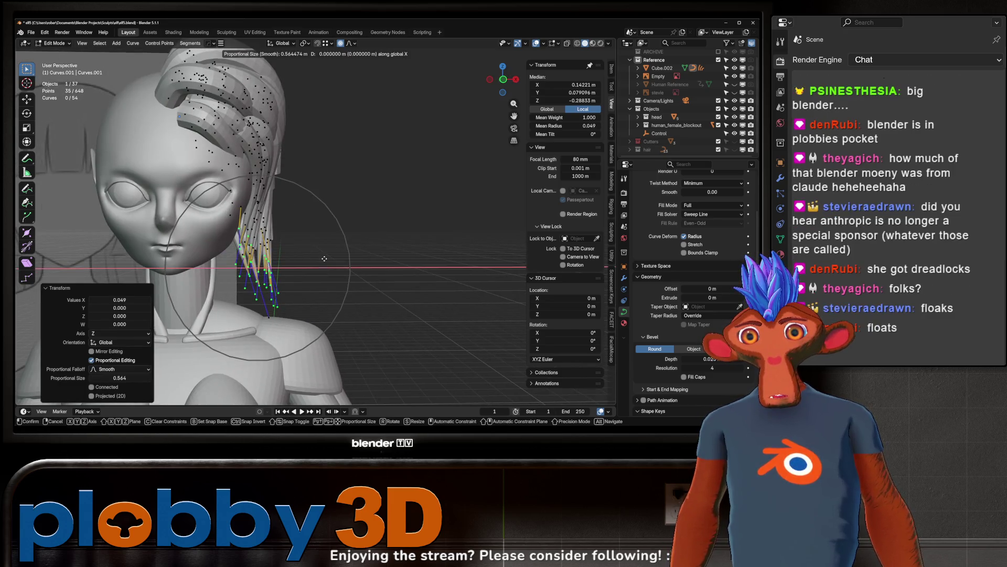
{"action": "left_click", "coordinate": [381, 306]}
{"action": "middle_click_drag", "start_coordinate": [380, 306], "coordinate": [354, 288]}
{"action": "key", "text": "r"}
{"action": "key", "text": "Escape"}
{"action": "key", "text": "g"}
{"action": "key", "text": "y"}
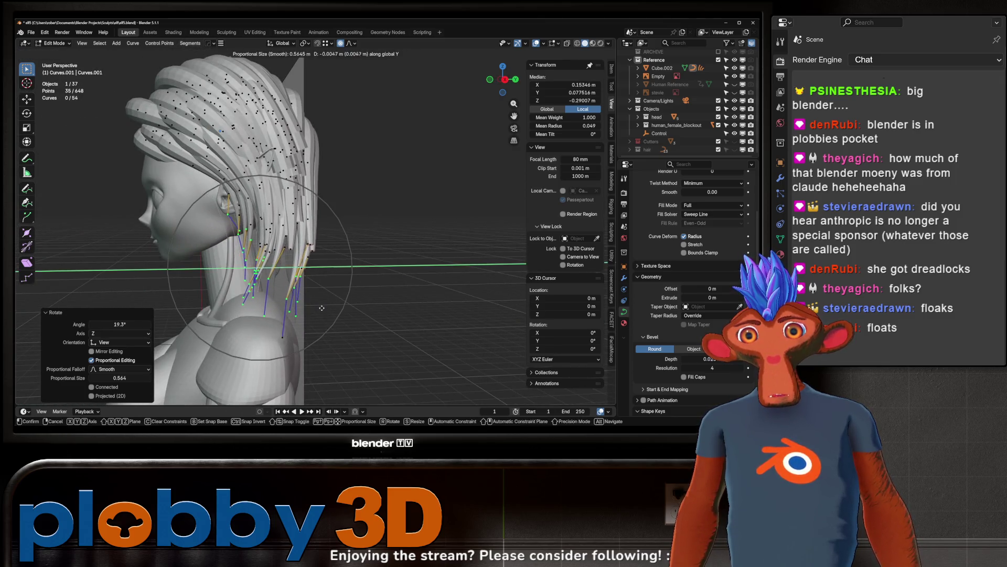
{"action": "left_click", "coordinate": [294, 246]}
{"action": "mouse_move", "coordinate": [294, 247]}
{"action": "middle_mouse_down"}
{"action": "mouse_move", "coordinate": [261, 199]}
{"action": "mouse_move", "coordinate": [239, 288]}
{"action": "mouse_move", "coordinate": [351, 209]}
{"action": "middle_mouse_up"}
Step: Orbit around the back of the hair, toggling Edit Mode to check the curve points
{"action": "key", "text": "Tab"}
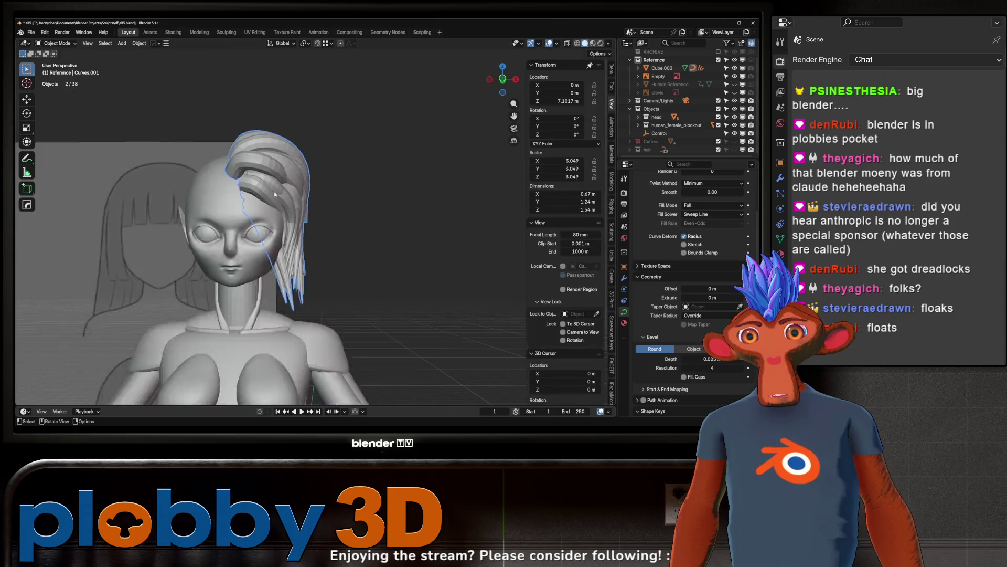
{"action": "middle_click_drag", "start_coordinate": [299, 220], "coordinate": [215, 216]}
{"action": "middle_click_drag", "start_coordinate": [318, 236], "coordinate": [259, 219]}
{"action": "scroll", "coordinate": [259, 218], "scroll_direction": "up", "scroll_amount": 3}
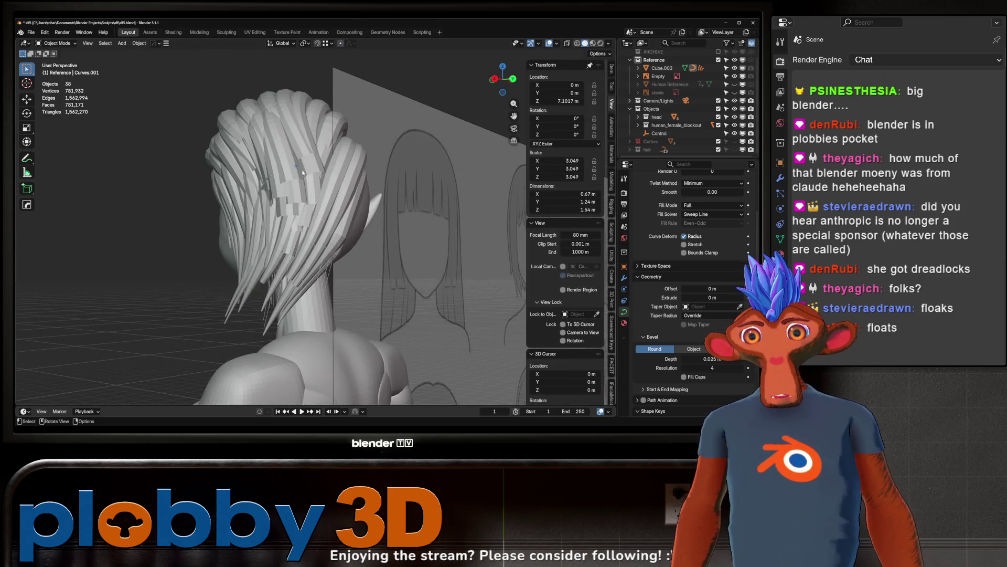
{"action": "key", "text": "Tab"}
{"action": "mouse_move", "coordinate": [294, 178]}
{"action": "middle_mouse_down"}
{"action": "mouse_move", "coordinate": [315, 164]}
{"action": "mouse_move", "coordinate": [399, 173]}
{"action": "mouse_move", "coordinate": [374, 170]}
{"action": "middle_mouse_up"}
{"action": "key", "text": "Tab"}
{"action": "scroll", "coordinate": [367, 171], "scroll_direction": "down", "scroll_amount": 4}
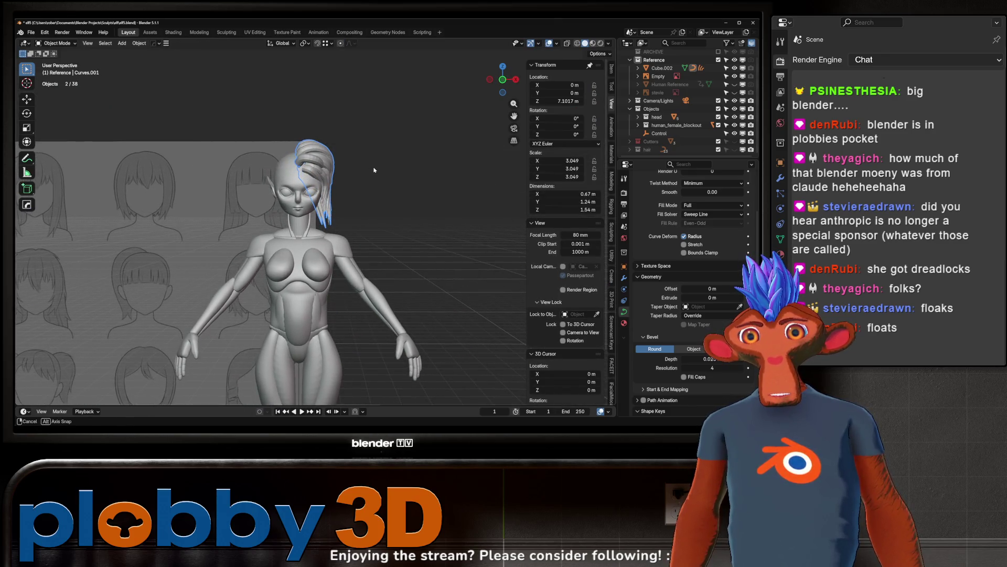
{"action": "scroll", "coordinate": [339, 160], "scroll_direction": "up", "scroll_amount": 5}
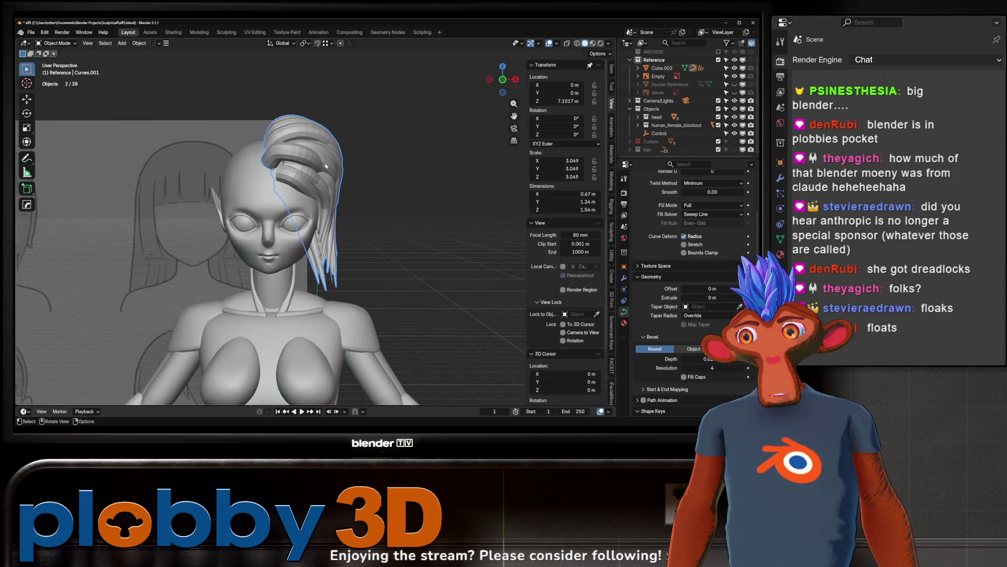
{"action": "mouse_move", "coordinate": [339, 160]}
{"action": "middle_mouse_down"}
{"action": "mouse_move", "coordinate": [324, 148]}
{"action": "mouse_move", "coordinate": [305, 230]}
{"action": "mouse_move", "coordinate": [346, 212]}
{"action": "middle_mouse_up"}
Step: In Edit Mode, test an Alt+S radius change, cancel it, and select strand control points
{"action": "key", "text": "Tab"}
{"action": "key", "text": "alt+s"}
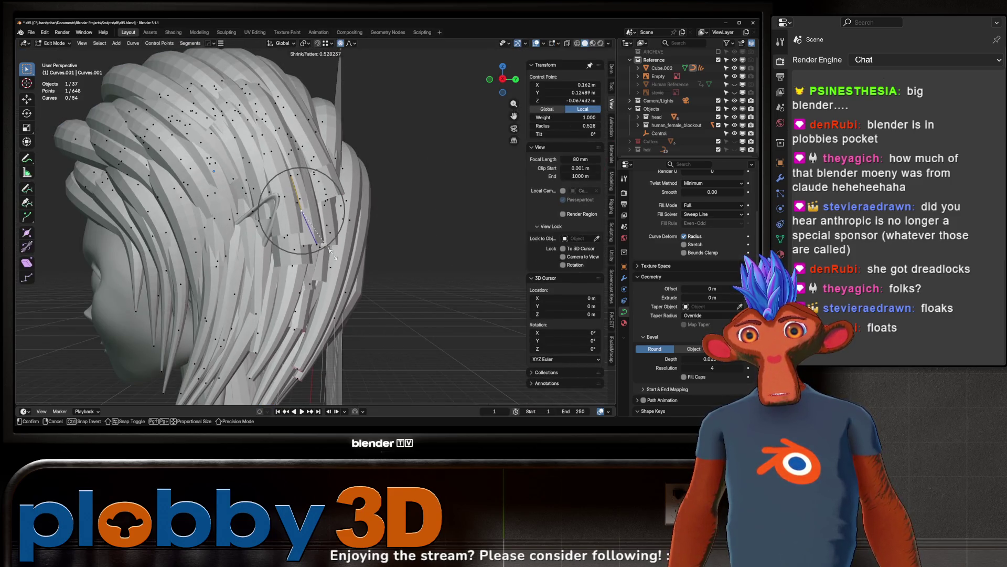
{"action": "right_click", "coordinate": [292, 242]}
{"action": "key", "text": "c"}
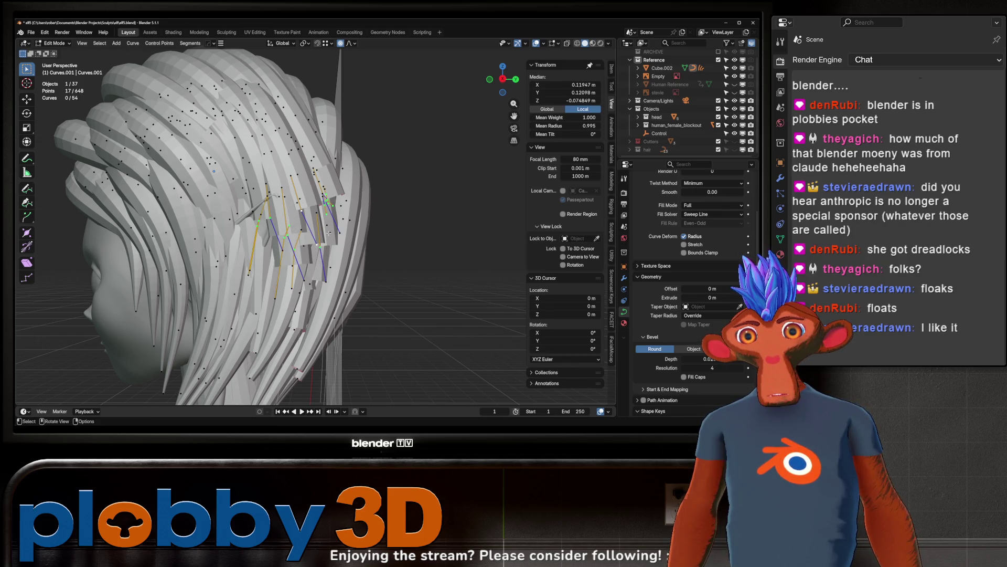
{"action": "left_click_drag", "start_coordinate": [318, 227], "coordinate": [294, 215]}
{"action": "mouse_move", "coordinate": [293, 215]}
{"action": "middle_mouse_down"}
{"action": "mouse_move", "coordinate": [332, 225]}
{"action": "mouse_move", "coordinate": [265, 225]}
{"action": "mouse_move", "coordinate": [330, 220]}
{"action": "mouse_move", "coordinate": [305, 213]}
{"action": "mouse_move", "coordinate": [344, 198]}
{"action": "middle_mouse_up"}
{"action": "left_click", "coordinate": [265, 226]}
{"action": "scroll", "coordinate": [343, 198], "scroll_direction": "up", "scroll_amount": 3}
Step: Back in Object Mode, delete the grey tube hair mesh
{"action": "key", "text": "Tab"}
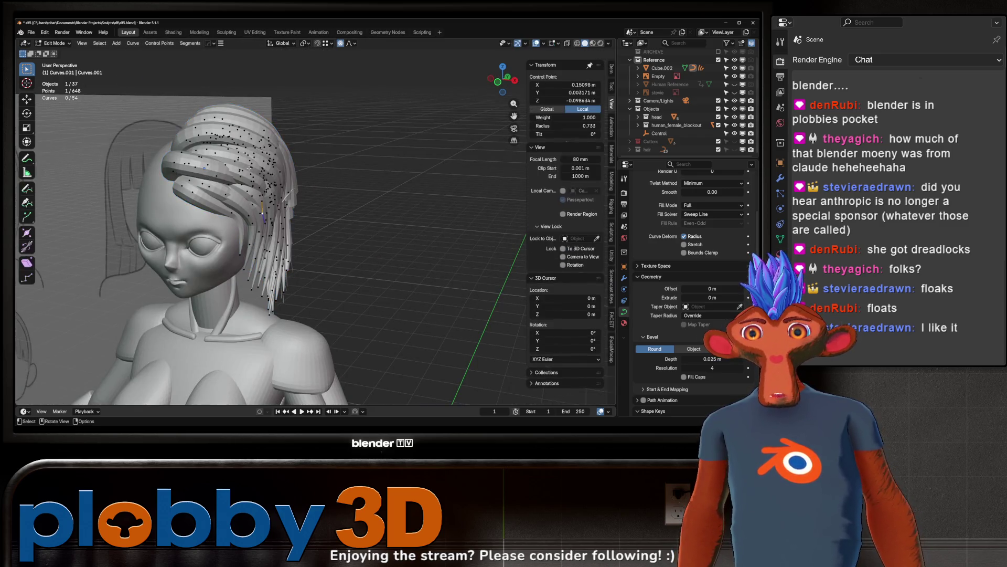
{"action": "mouse_move", "coordinate": [249, 170]}
{"action": "middle_mouse_down"}
{"action": "mouse_move", "coordinate": [465, 173]}
{"action": "mouse_move", "coordinate": [367, 189]}
{"action": "mouse_move", "coordinate": [387, 182]}
{"action": "middle_mouse_up"}
{"action": "scroll", "coordinate": [387, 182], "scroll_direction": "down", "scroll_amount": 2}
{"action": "key", "text": "Delete"}
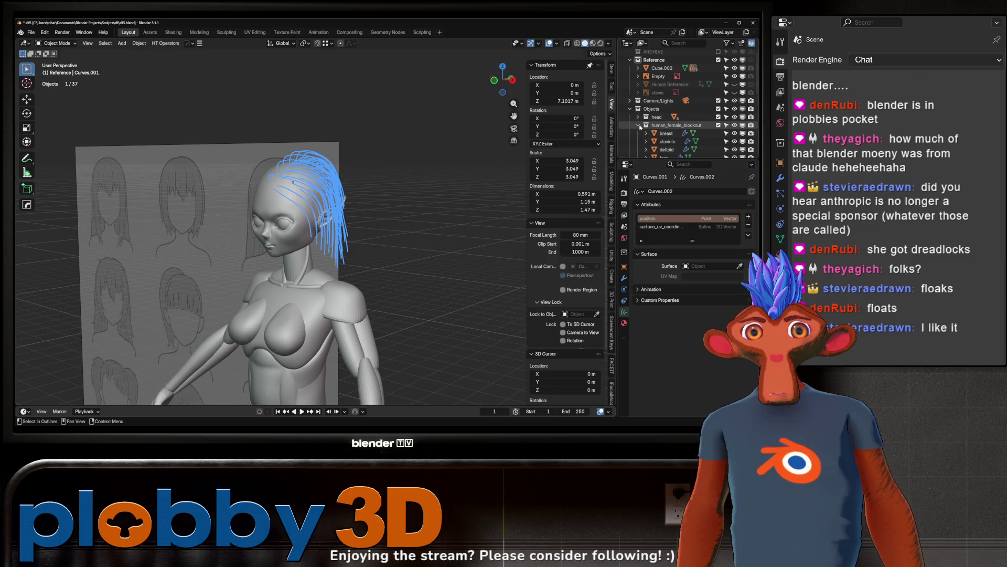
Step: Expand human_female_blockout in the outliner and select the Curves.001 hair object
{"action": "left_click", "coordinate": [636, 126]}
{"action": "scroll", "coordinate": [651, 105], "scroll_direction": "down", "scroll_amount": 5}
{"action": "scroll", "coordinate": [655, 118], "scroll_direction": "up", "scroll_amount": 5}
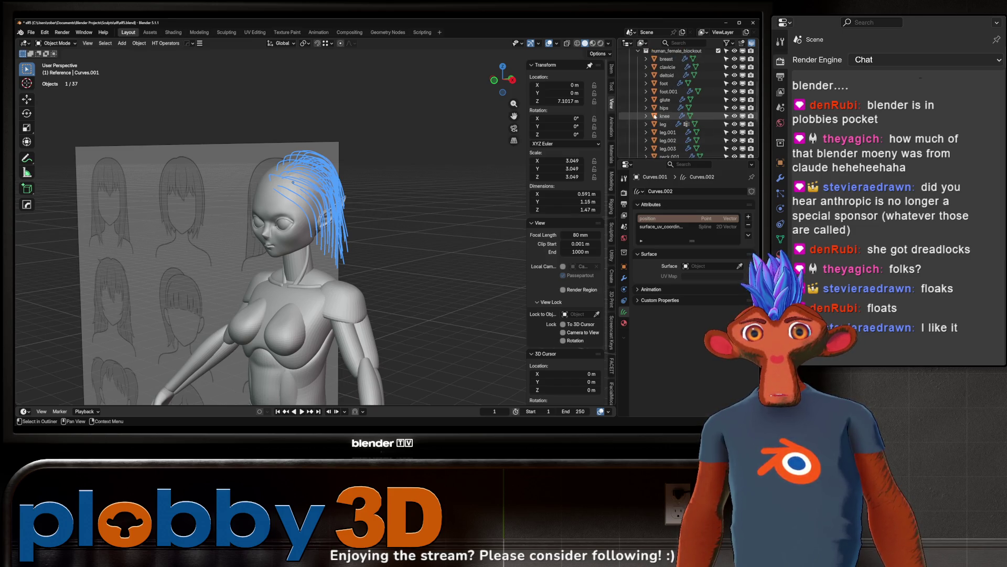
{"action": "scroll", "coordinate": [339, 251], "scroll_direction": "up", "scroll_amount": 4}
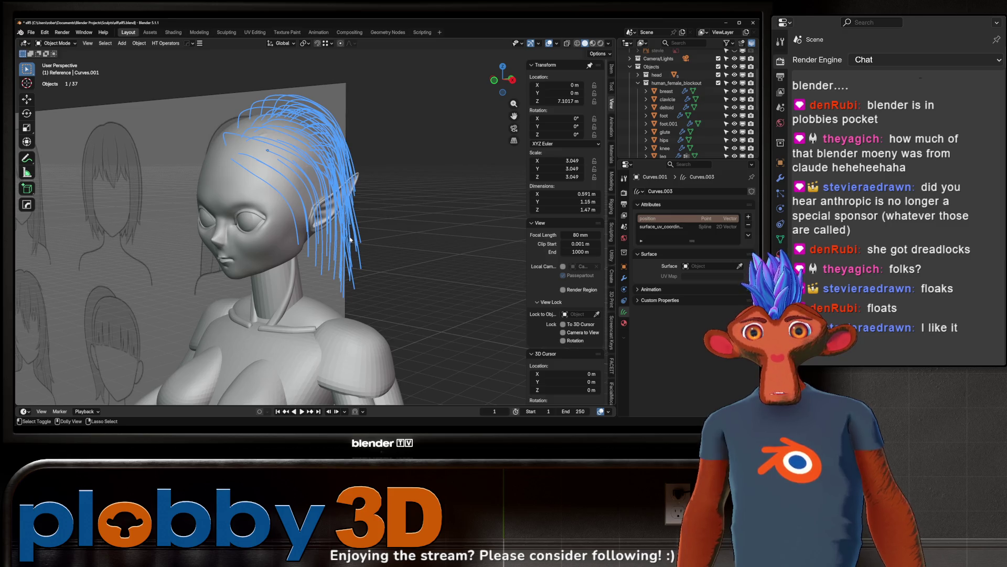
{"action": "left_click", "coordinate": [351, 240]}
{"action": "mouse_move", "coordinate": [352, 237]}
{"action": "middle_mouse_down"}
{"action": "mouse_move", "coordinate": [326, 239]}
{"action": "mouse_move", "coordinate": [362, 220]}
{"action": "mouse_move", "coordinate": [356, 211]}
{"action": "mouse_move", "coordinate": [268, 198]}
{"action": "mouse_move", "coordinate": [356, 225]}
{"action": "middle_mouse_up"}
{"action": "key", "text": "Tab"}
{"action": "key", "text": "Tab"}
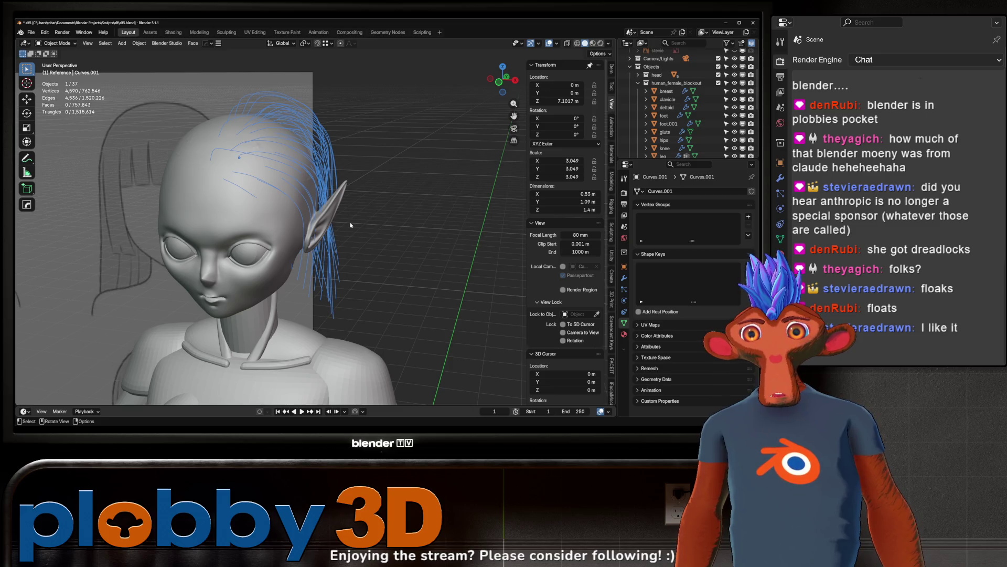
Step: Create a new collection named HAIRSCIENCE for it with the M menu
{"action": "key", "text": "m"}
{"action": "left_click", "coordinate": [394, 206]}
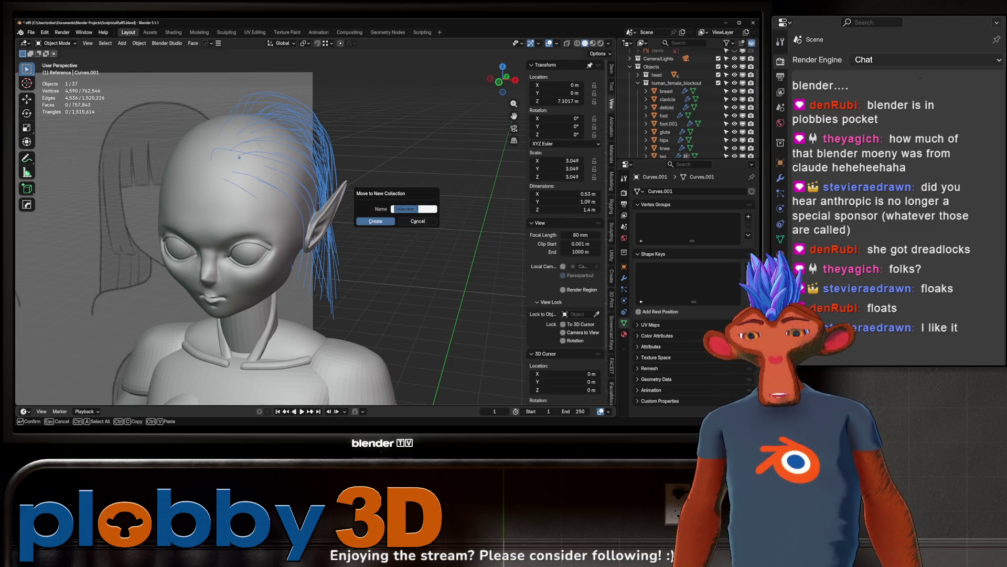
{"action": "type", "text": "HAIRSCIENCE"}
{"action": "key", "text": "Return"}
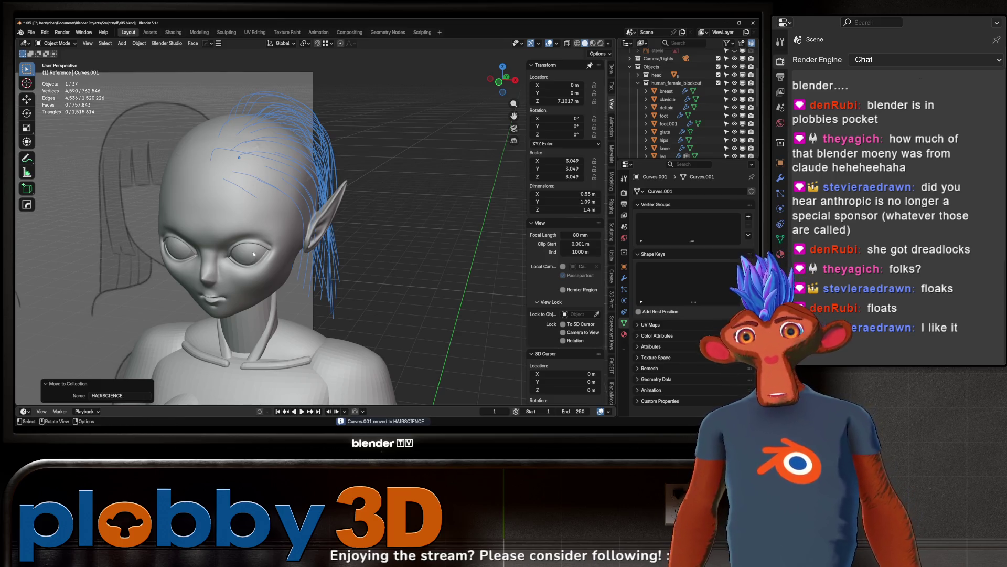
{"action": "key", "text": "Tab"}
Step: Select all hair points and delete them, then undo the deletion
{"action": "key", "text": "a"}
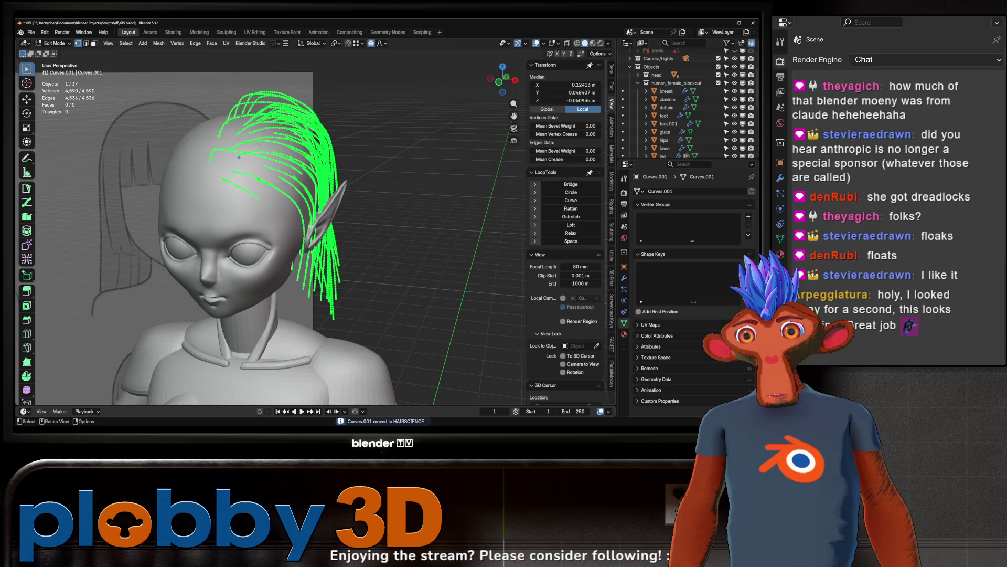
{"action": "middle_click_drag", "start_coordinate": [282, 215], "coordinate": [279, 225]}
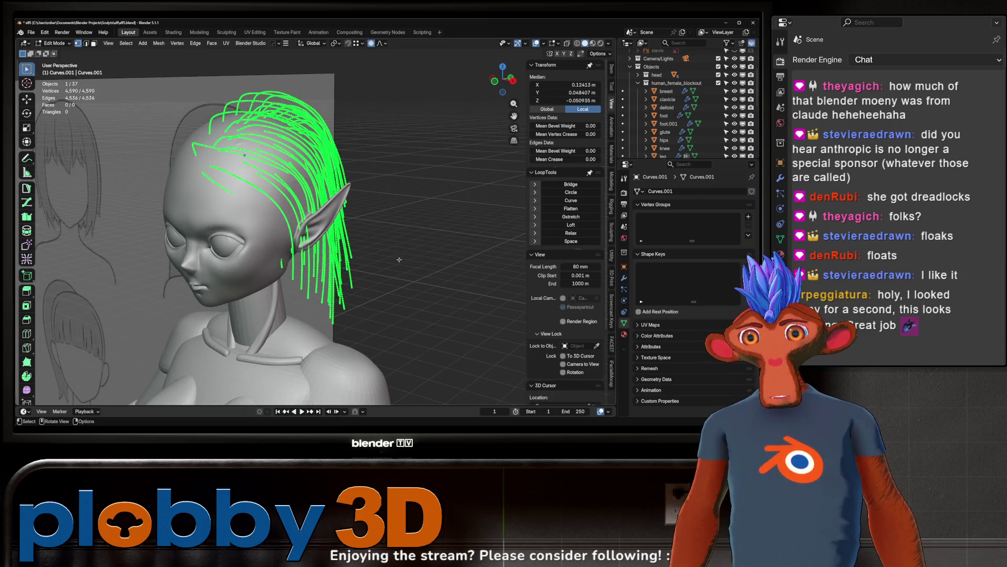
{"action": "key", "text": "x"}
{"action": "left_click", "coordinate": [383, 264]}
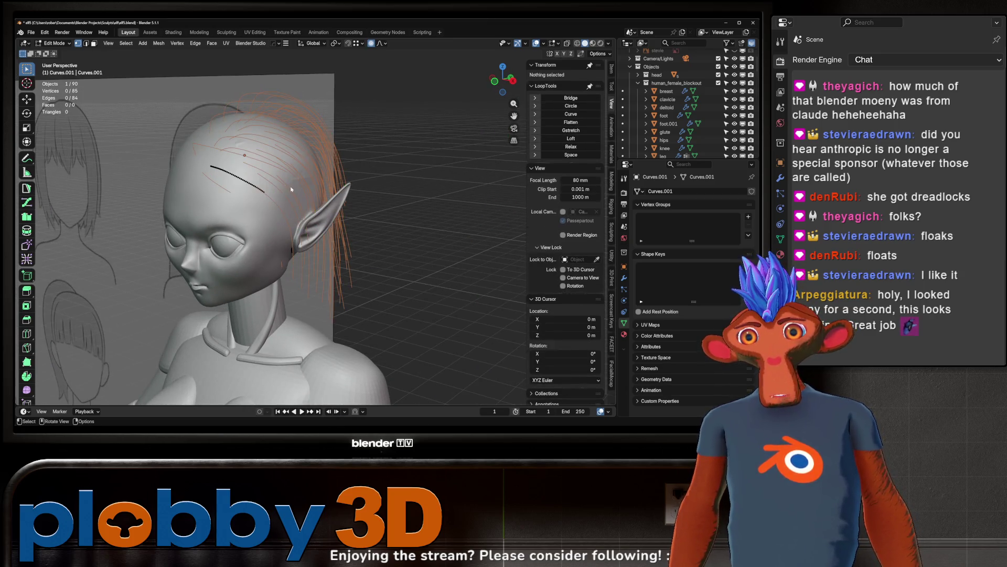
{"action": "key", "text": "ctrl+z"}
{"action": "key", "text": "ctrl+z"}
{"action": "key", "text": "ctrl+z"}
Step: Convert the Curves.001 hair object into a regular curve object via Convert To > Curve
{"action": "mouse_move", "coordinate": [291, 189]}
{"action": "middle_mouse_down"}
{"action": "mouse_move", "coordinate": [335, 200]}
{"action": "mouse_move", "coordinate": [315, 207]}
{"action": "mouse_move", "coordinate": [335, 264]}
{"action": "mouse_move", "coordinate": [326, 279]}
{"action": "middle_mouse_up"}
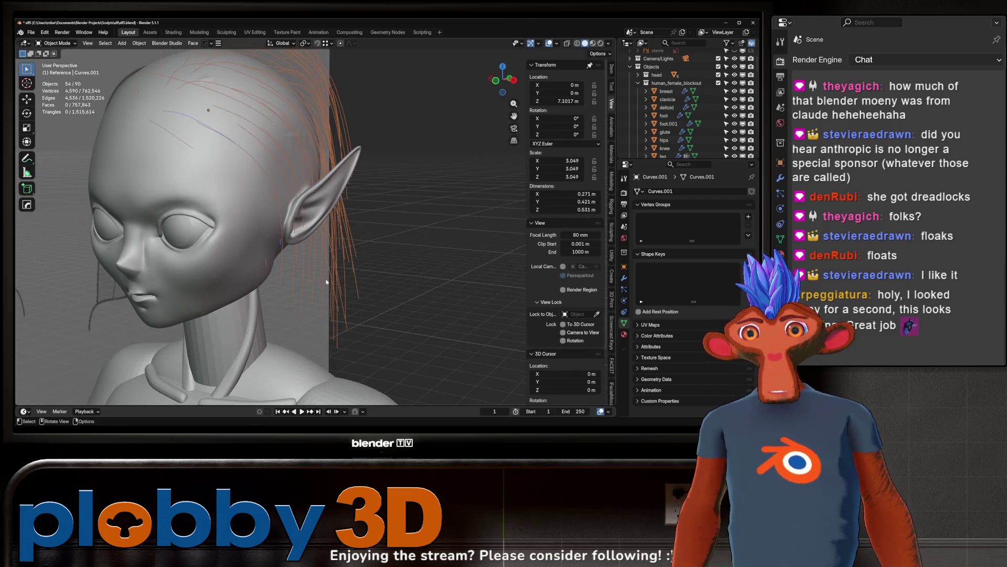
{"action": "right_click", "coordinate": [326, 280]}
{"action": "mouse_move", "coordinate": [326, 279]}
{"action": "left_click", "coordinate": [362, 288]}
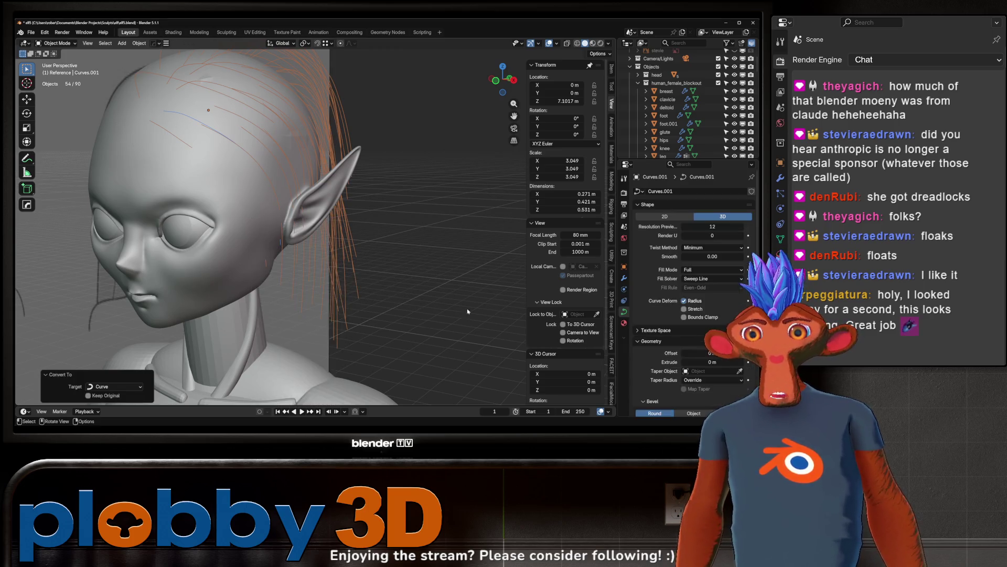
{"action": "scroll", "coordinate": [414, 252], "scroll_direction": "down", "scroll_amount": 3}
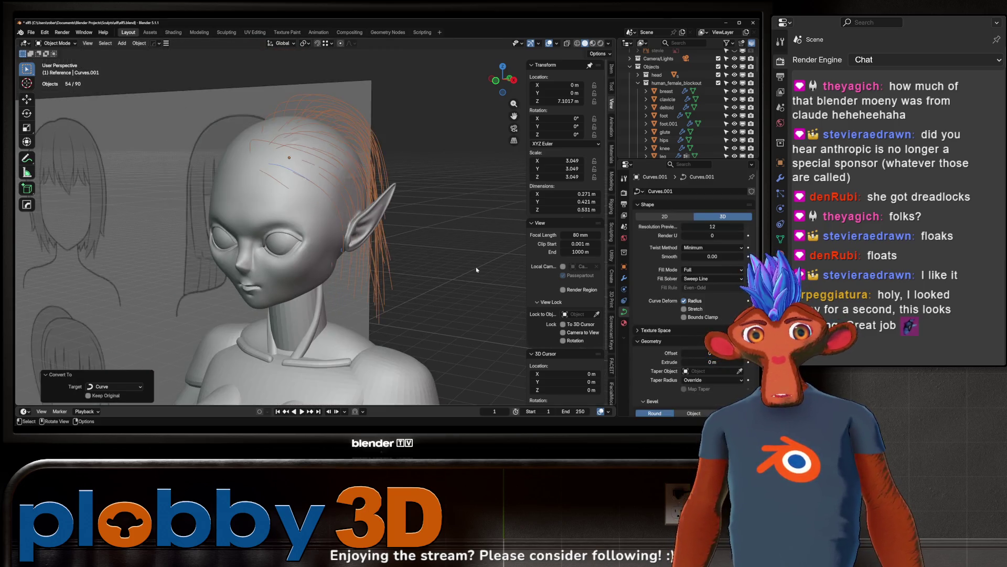
{"action": "mouse_move", "coordinate": [415, 251]}
{"action": "middle_mouse_down"}
{"action": "mouse_move", "coordinate": [399, 255]}
{"action": "mouse_move", "coordinate": [407, 259]}
{"action": "middle_mouse_up"}
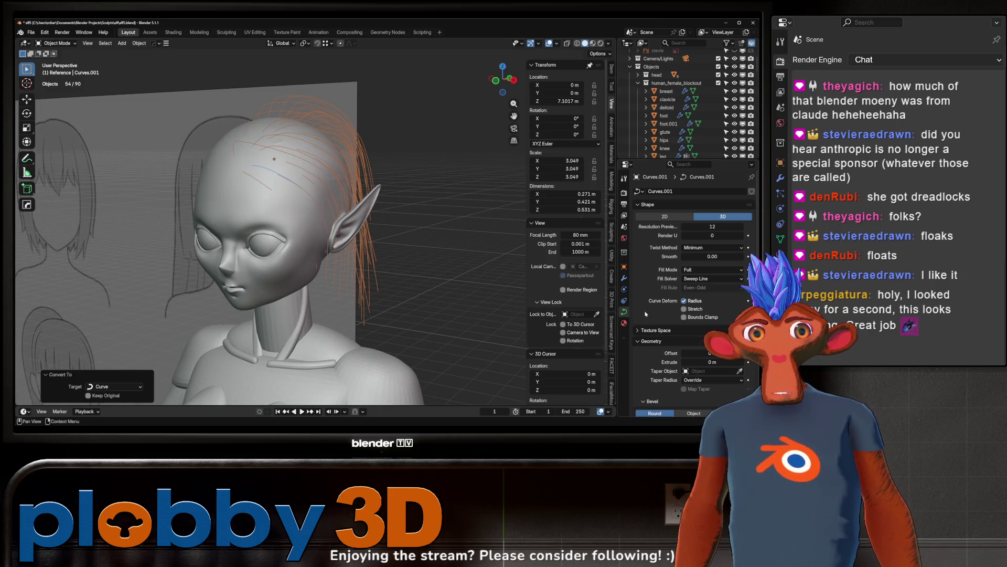
Step: Add a Curve to Tube modifier with Shade Smooth off and scale 0.027 m
{"action": "left_click", "coordinate": [625, 278]}
{"action": "left_click", "coordinate": [689, 193]}
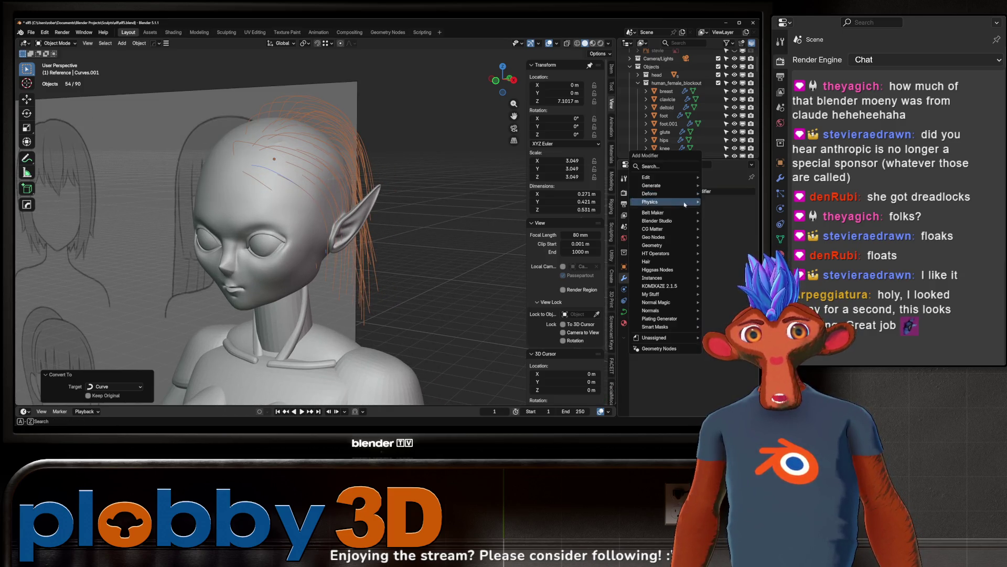
{"action": "mouse_move", "coordinate": [652, 186]}
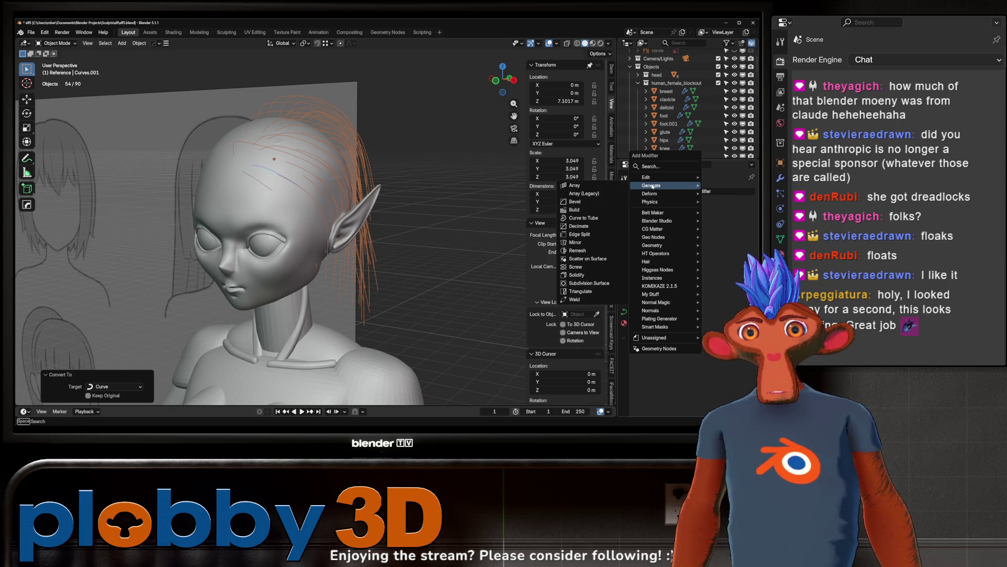
{"action": "left_click", "coordinate": [595, 217]}
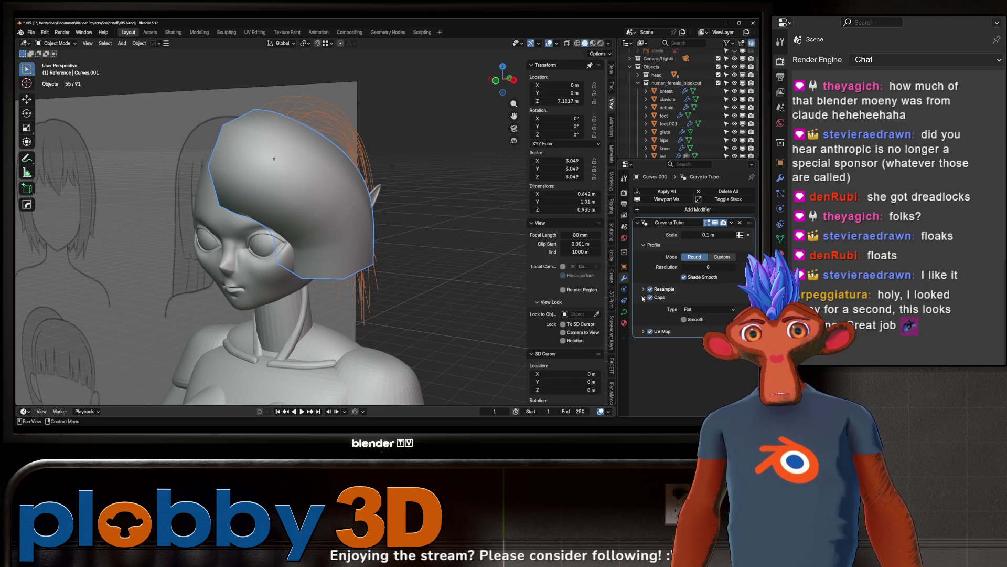
{"action": "left_click", "coordinate": [688, 282]}
{"action": "left_click_drag", "start_coordinate": [698, 234], "coordinate": [677, 235]}
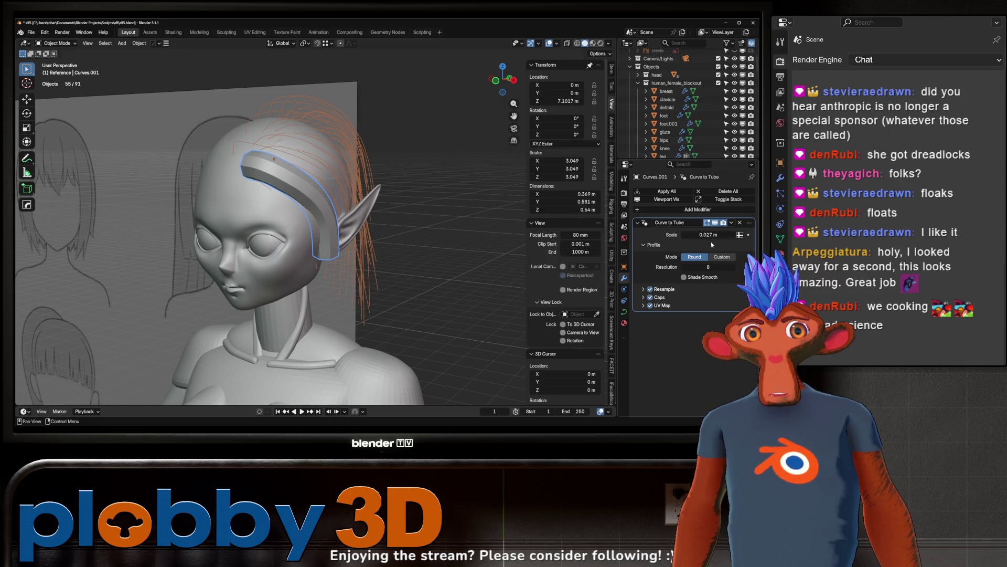
Step: Orbit around the head to inspect the tube strand from side, front and back
{"action": "mouse_move", "coordinate": [444, 259]}
{"action": "middle_mouse_down"}
{"action": "mouse_move", "coordinate": [345, 262]}
{"action": "mouse_move", "coordinate": [378, 265]}
{"action": "mouse_move", "coordinate": [371, 282]}
{"action": "mouse_move", "coordinate": [307, 267]}
{"action": "mouse_move", "coordinate": [370, 272]}
{"action": "mouse_move", "coordinate": [325, 244]}
{"action": "mouse_move", "coordinate": [285, 252]}
{"action": "mouse_move", "coordinate": [375, 256]}
{"action": "middle_mouse_up"}
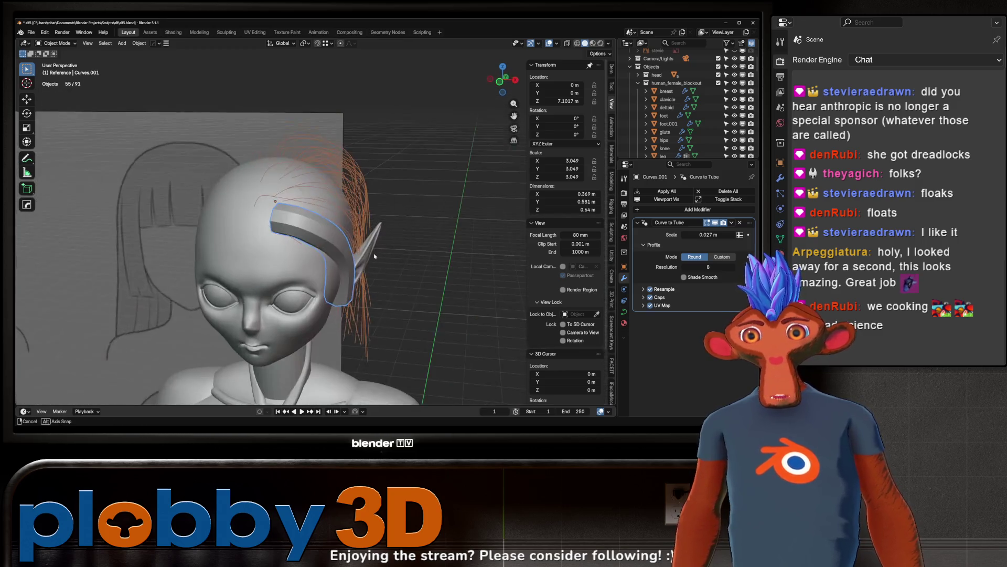
{"action": "middle_click_drag", "start_coordinate": [343, 202], "coordinate": [371, 179]}
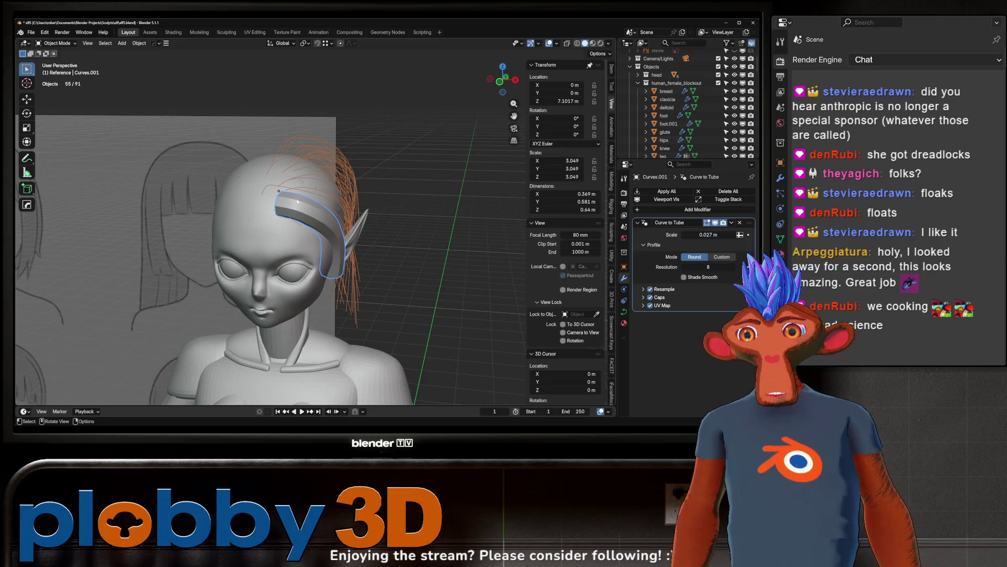
{"action": "middle_click_drag", "start_coordinate": [342, 272], "coordinate": [245, 234]}
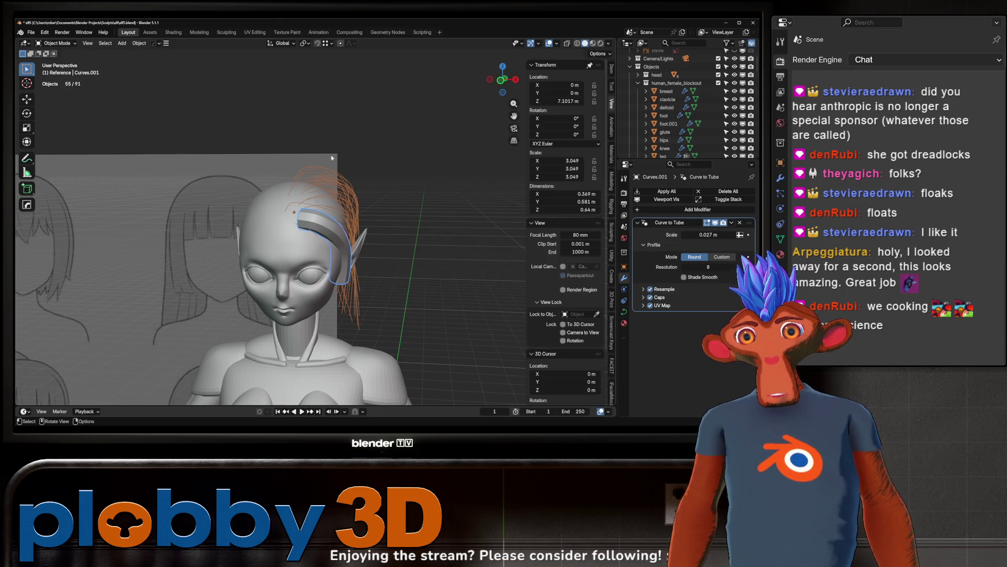
{"action": "mouse_move", "coordinate": [314, 191]}
{"action": "middle_mouse_down"}
{"action": "mouse_move", "coordinate": [399, 199]}
{"action": "mouse_move", "coordinate": [220, 209]}
{"action": "middle_mouse_up"}
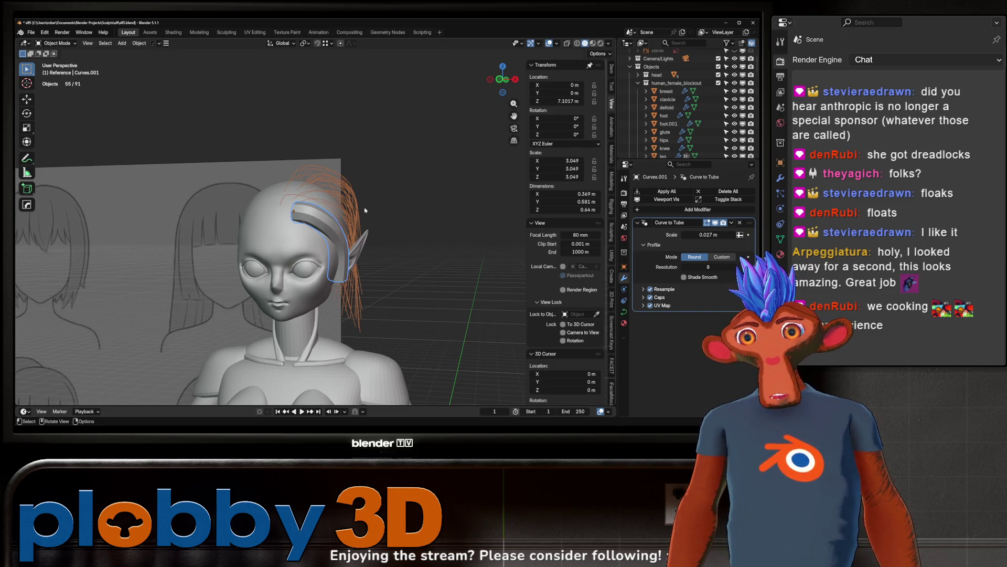
{"action": "mouse_move", "coordinate": [365, 210]}
{"action": "middle_mouse_down"}
{"action": "mouse_move", "coordinate": [252, 210]}
{"action": "mouse_move", "coordinate": [408, 199]}
{"action": "mouse_move", "coordinate": [258, 199]}
{"action": "middle_mouse_up"}
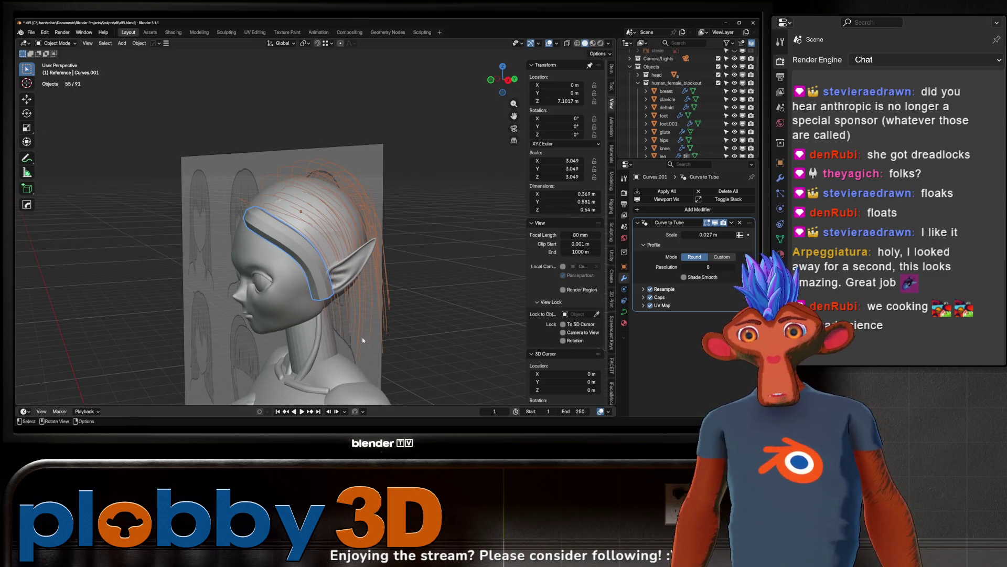
{"action": "middle_click_drag", "start_coordinate": [363, 340], "coordinate": [469, 243]}
{"action": "mouse_move", "coordinate": [345, 211]}
{"action": "middle_mouse_down"}
{"action": "mouse_move", "coordinate": [278, 202]}
{"action": "mouse_move", "coordinate": [469, 205]}
{"action": "mouse_move", "coordinate": [427, 222]}
{"action": "middle_mouse_up"}
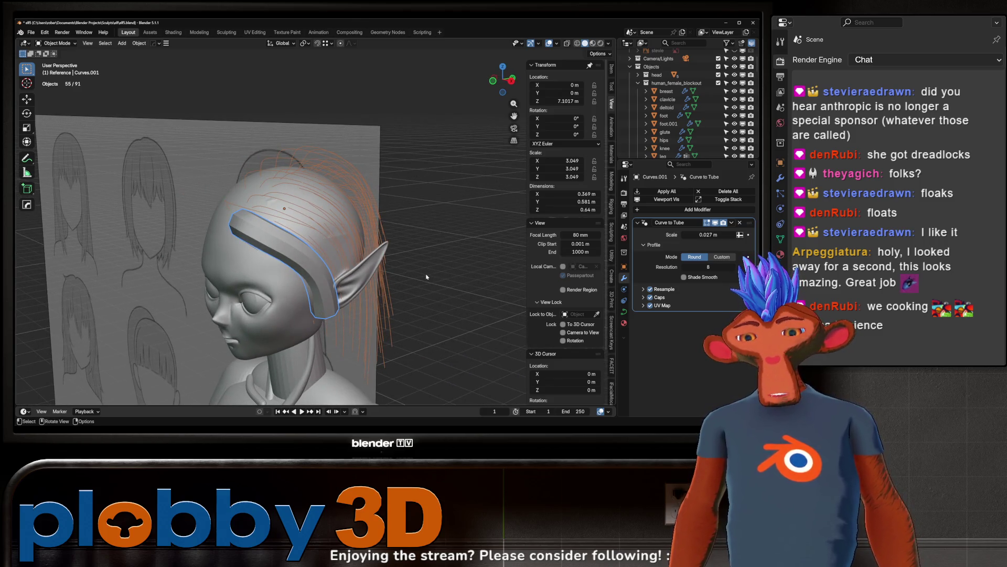
Step: Copy the Curve to Tube modifier to all selected hair strands
{"action": "key", "text": "ctrl+l"}
{"action": "left_click", "coordinate": [410, 248]}
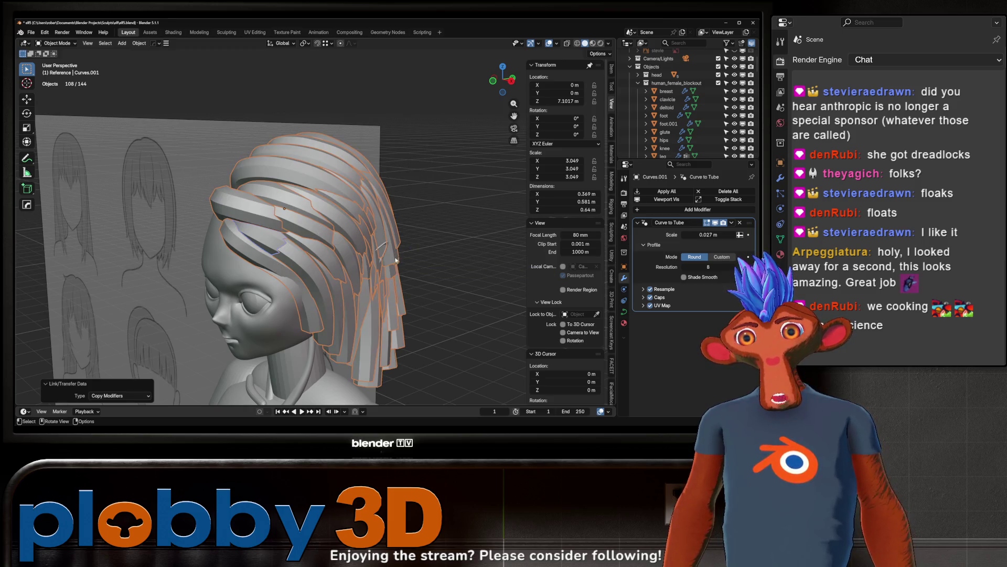
{"action": "middle_click_drag", "start_coordinate": [384, 327], "coordinate": [332, 276]}
Step: Set the strands' spline type to Bézier and decimate them at ratio 0.042
{"action": "key", "text": "Tab"}
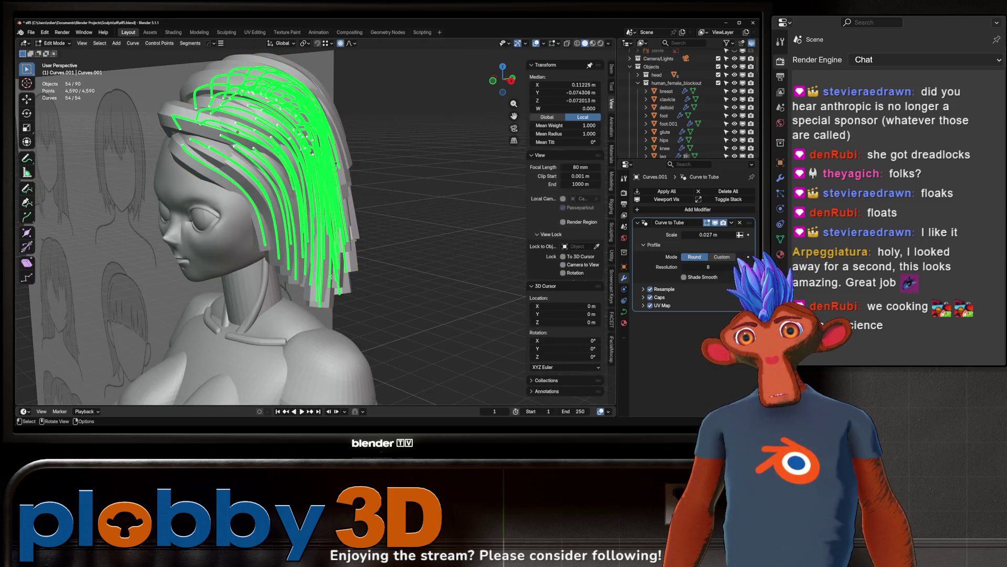
{"action": "right_click", "coordinate": [315, 244]}
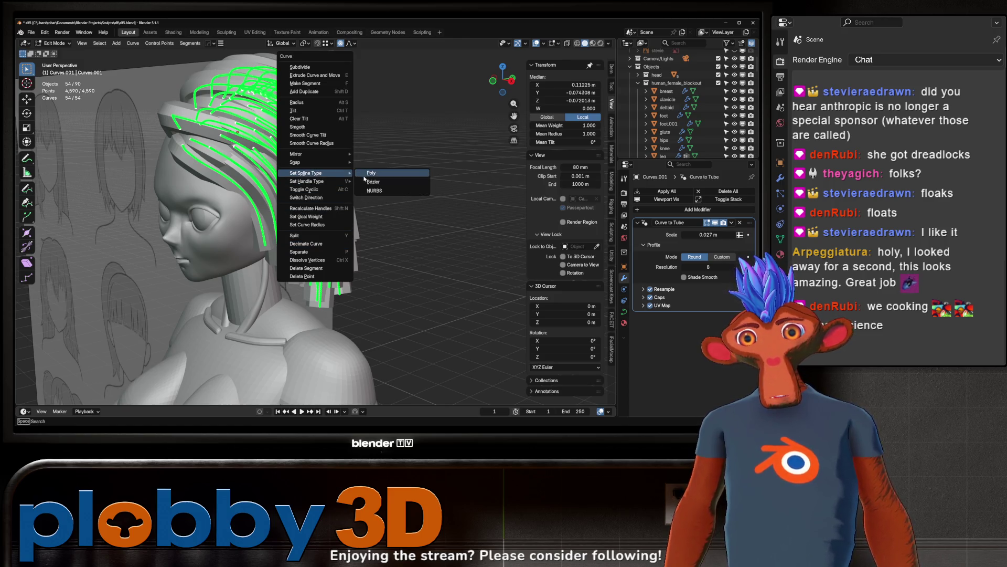
{"action": "left_click", "coordinate": [371, 182]}
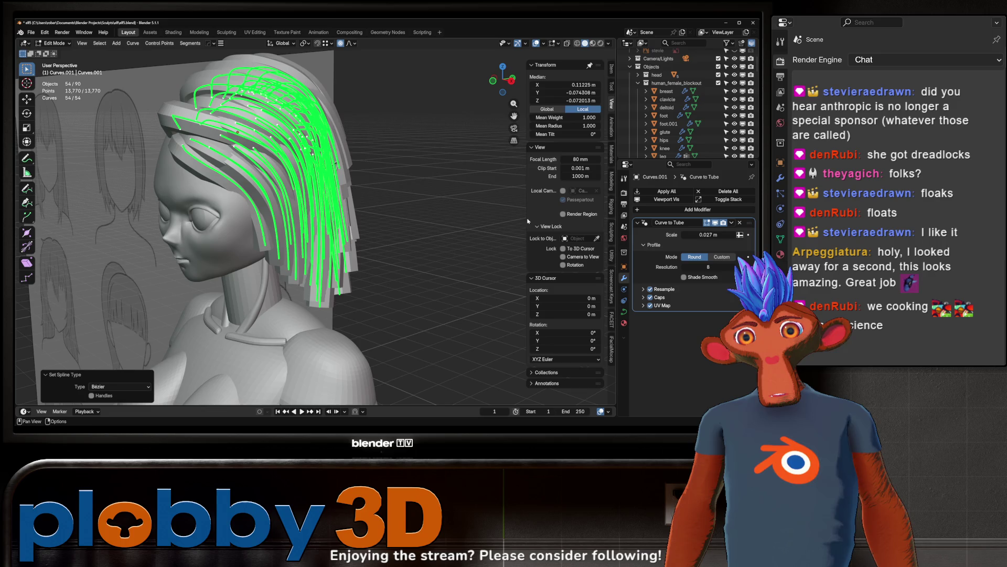
{"action": "right_click", "coordinate": [377, 204]}
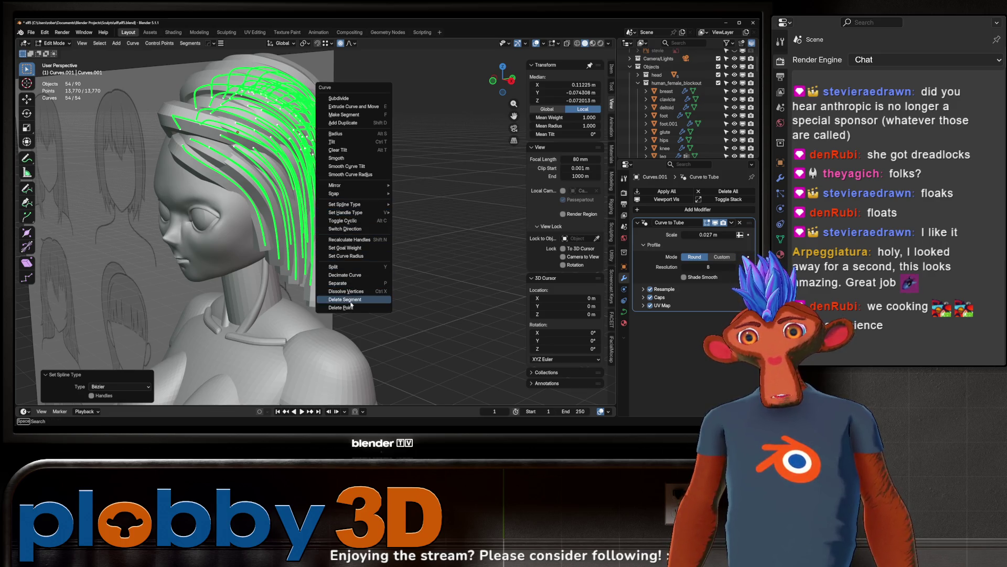
{"action": "left_click", "coordinate": [346, 274]}
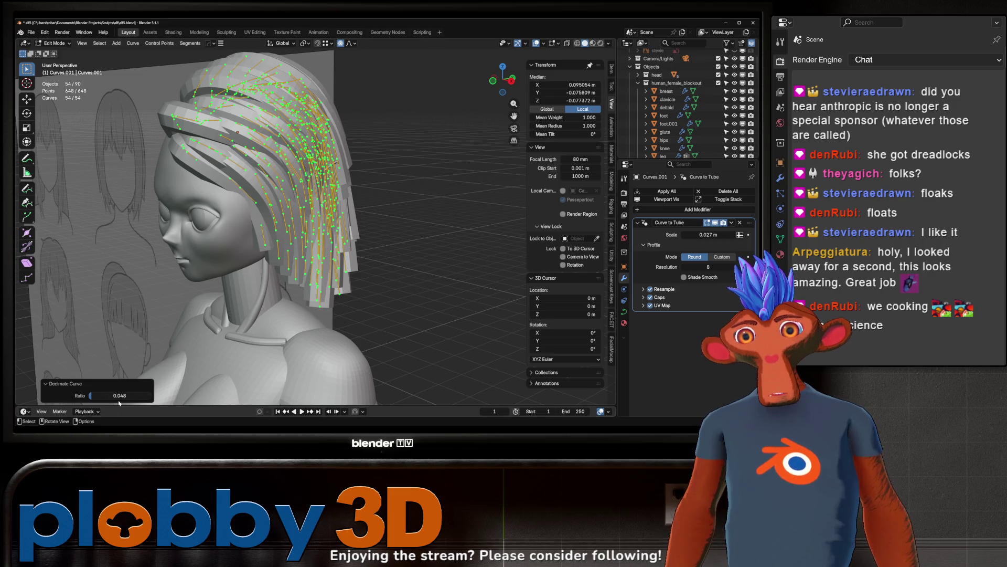
{"action": "left_click_drag", "start_coordinate": [120, 397], "coordinate": [120, 396]}
{"action": "key", "text": "Tab"}
{"action": "mouse_move", "coordinate": [252, 247]}
{"action": "middle_mouse_down"}
{"action": "mouse_move", "coordinate": [436, 302]}
{"action": "mouse_move", "coordinate": [376, 243]}
{"action": "middle_mouse_up"}
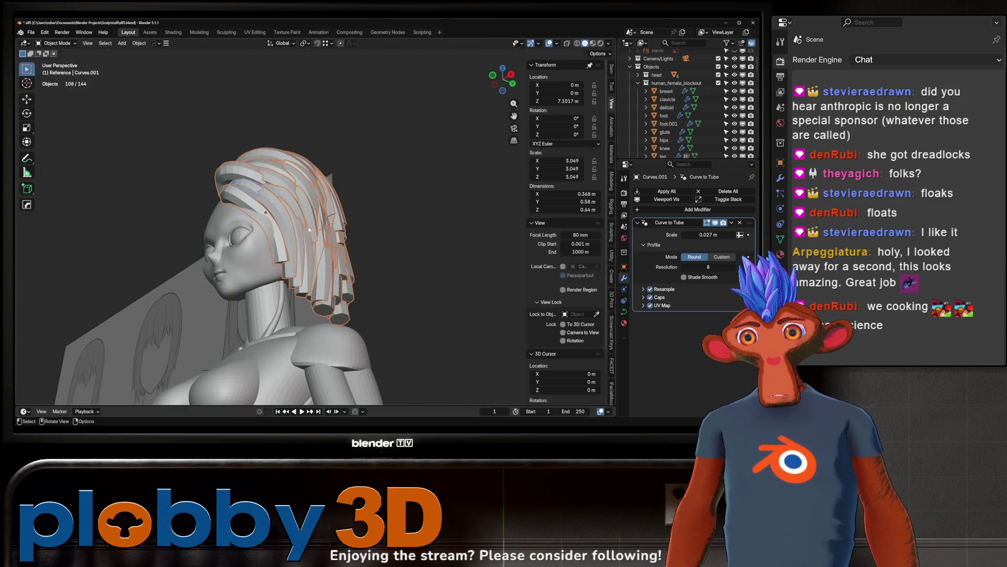
{"action": "mouse_move", "coordinate": [309, 229]}
{"action": "middle_mouse_down"}
{"action": "mouse_move", "coordinate": [319, 250]}
{"action": "mouse_move", "coordinate": [351, 205]}
{"action": "mouse_move", "coordinate": [379, 209]}
{"action": "middle_mouse_up"}
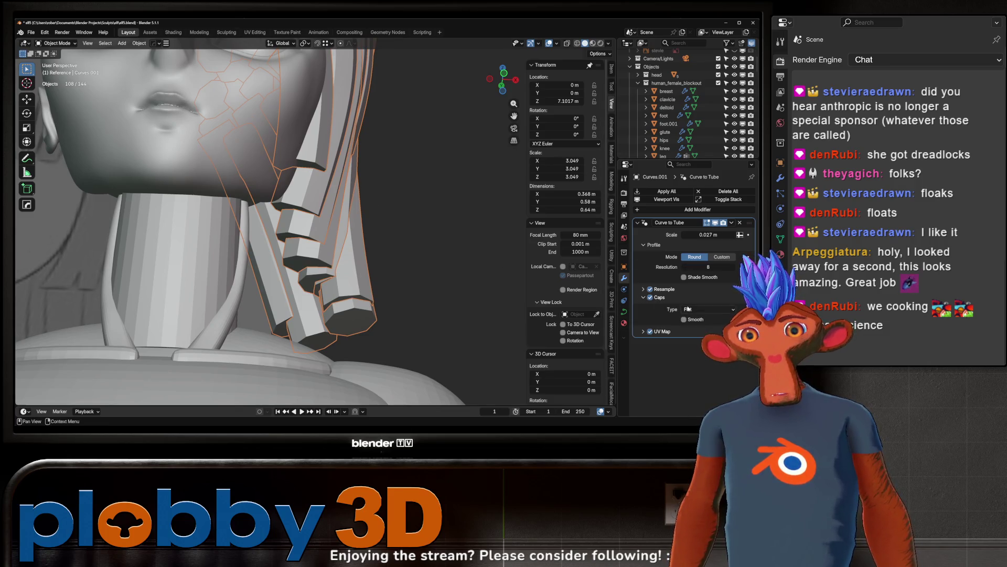
Step: Copy the Round cap type to all selected hair strands
{"action": "middle_click_drag", "start_coordinate": [368, 236], "coordinate": [325, 226]}
{"action": "right_click", "coordinate": [688, 309]}
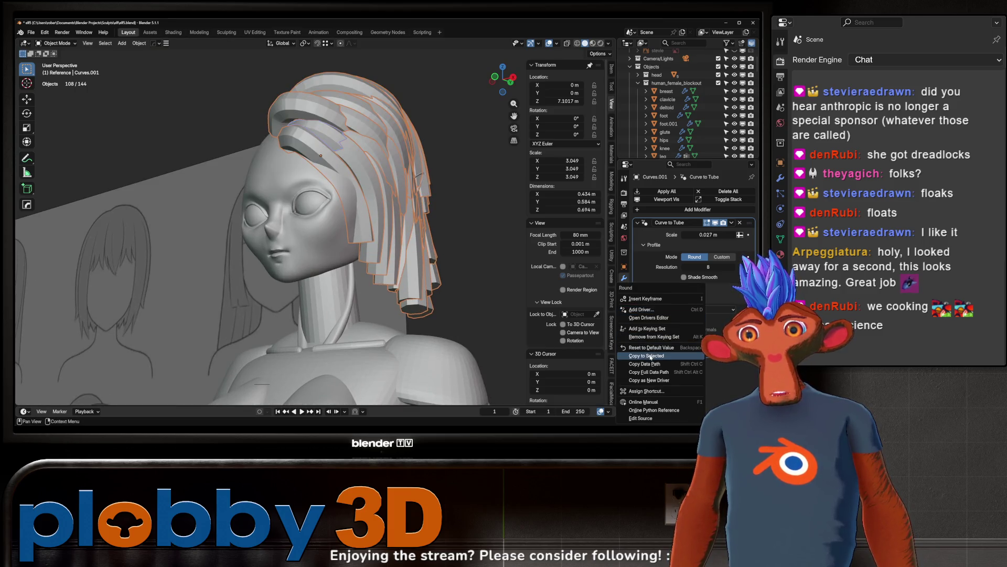
{"action": "left_click", "coordinate": [651, 356]}
{"action": "key", "text": "Tab"}
{"action": "middle_click_drag", "start_coordinate": [368, 272], "coordinate": [473, 297]}
{"action": "key", "text": "Tab"}
Step: Box-select the hair strands and collapse the human_female_blockout and Objects outliner hierarchies
{"action": "left_click", "coordinate": [309, 221]}
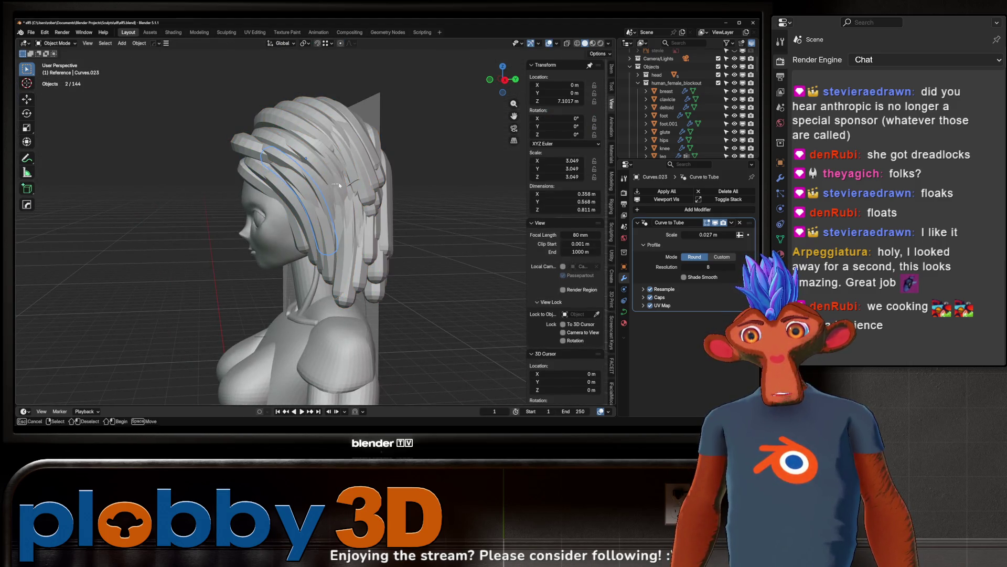
{"action": "left_click_drag", "start_coordinate": [338, 185], "coordinate": [345, 189]}
{"action": "left_click", "coordinate": [637, 83]}
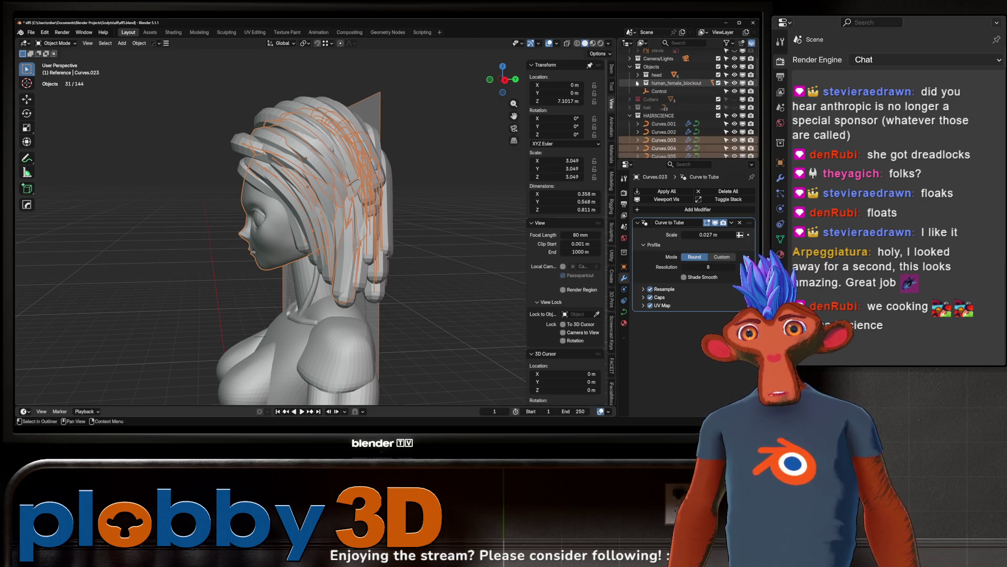
{"action": "left_click", "coordinate": [630, 67]}
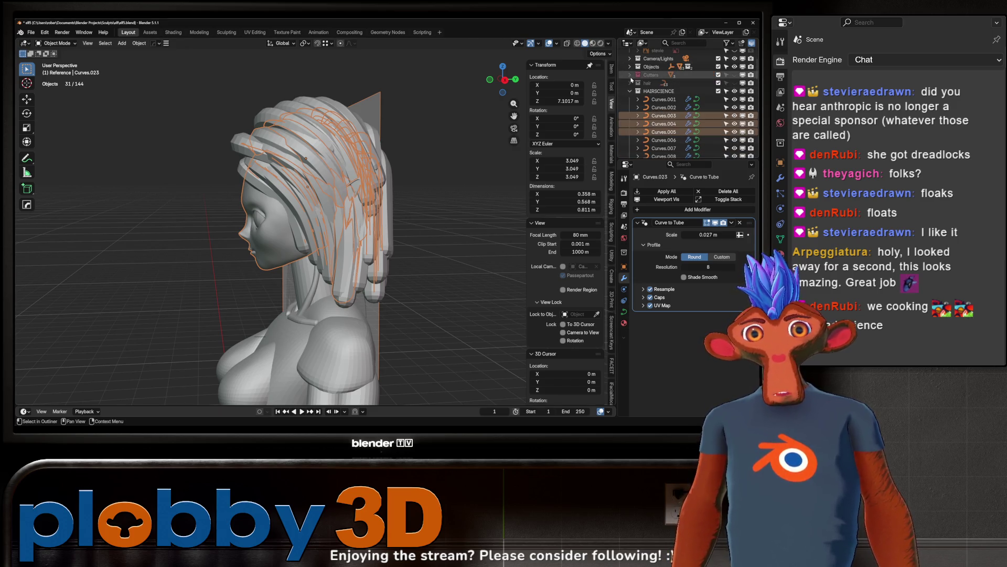
Step: Select all HAIRSCIENCE objects and isolate them in local view
{"action": "left_click", "coordinate": [653, 92]}
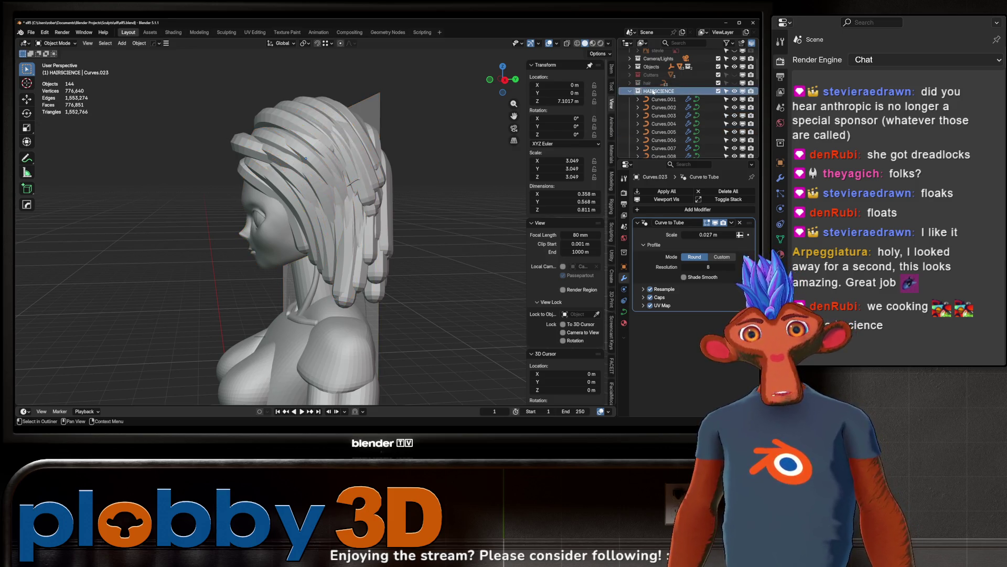
{"action": "right_click", "coordinate": [654, 91]}
{"action": "right_click", "coordinate": [666, 93]}
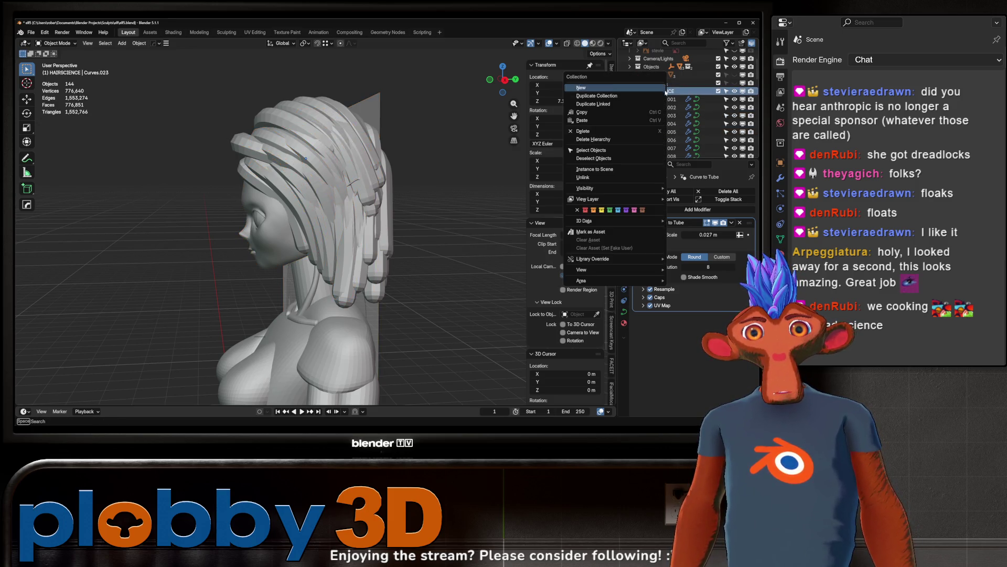
{"action": "left_click", "coordinate": [606, 151]}
{"action": "key", "text": "KP_Divide"}
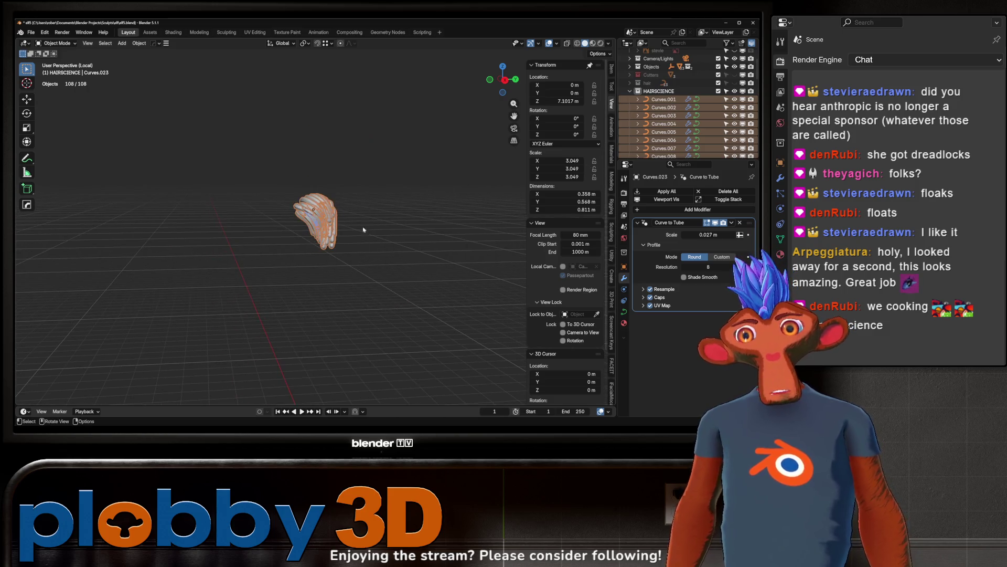
{"action": "key", "text": "alt+a"}
{"action": "mouse_move", "coordinate": [365, 203]}
{"action": "middle_mouse_down"}
{"action": "mouse_move", "coordinate": [370, 307]}
{"action": "mouse_move", "coordinate": [383, 162]}
{"action": "mouse_move", "coordinate": [335, 195]}
{"action": "mouse_move", "coordinate": [168, 161]}
{"action": "mouse_move", "coordinate": [377, 174]}
{"action": "mouse_move", "coordinate": [168, 161]}
{"action": "middle_mouse_up"}
{"action": "scroll", "coordinate": [370, 307], "scroll_direction": "down", "scroll_amount": 2}
{"action": "scroll", "coordinate": [335, 195], "scroll_direction": "up", "scroll_amount": 3}
Step: Delete the stray Curves.002 strand, then select all remaining strands and enter Edit Mode
{"action": "left_click", "coordinate": [325, 194]}
{"action": "scroll", "coordinate": [325, 194], "scroll_direction": "down", "scroll_amount": 4}
{"action": "key", "text": "Delete"}
{"action": "left_click", "coordinate": [294, 174]}
{"action": "scroll", "coordinate": [294, 173], "scroll_direction": "up", "scroll_amount": 3}
{"action": "scroll", "coordinate": [379, 174], "scroll_direction": "down", "scroll_amount": 4}
{"action": "key", "text": "a"}
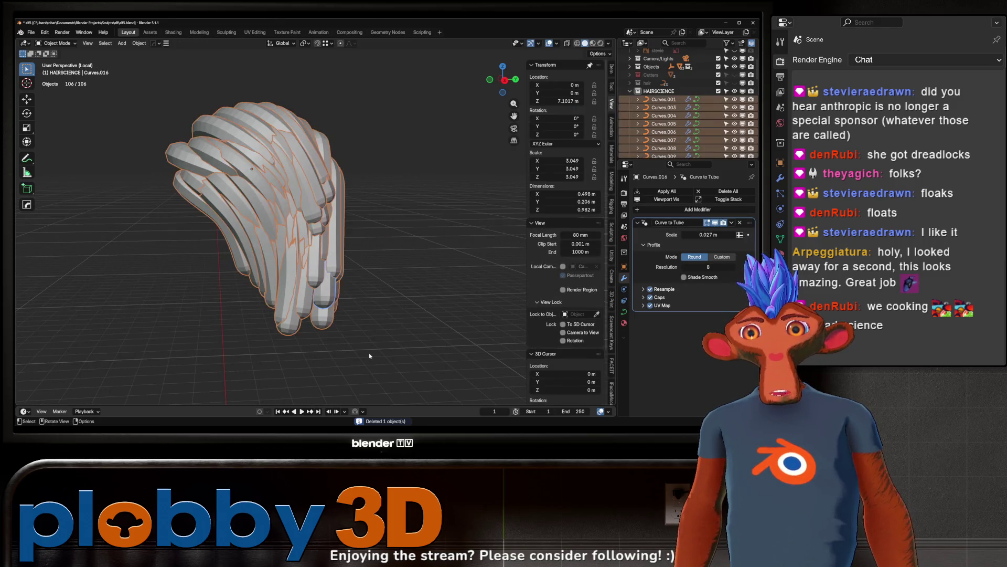
{"action": "key", "text": "Tab"}
{"action": "scroll", "coordinate": [329, 350], "scroll_direction": "down", "scroll_amount": 2}
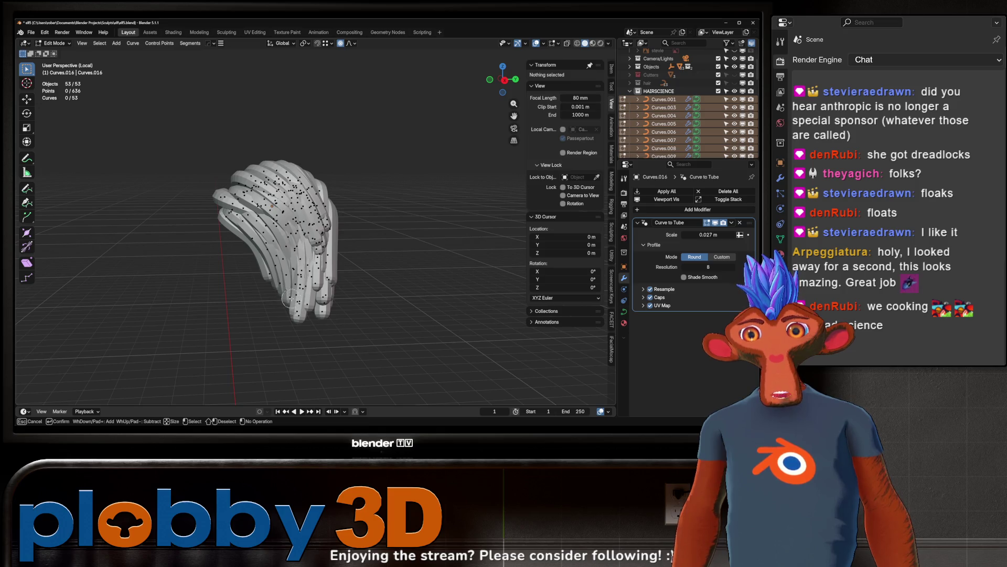
Step: Circle-select the control points at the hair strand tips, using X-ray to see through
{"action": "key", "text": "alt+z"}
{"action": "key", "text": "c"}
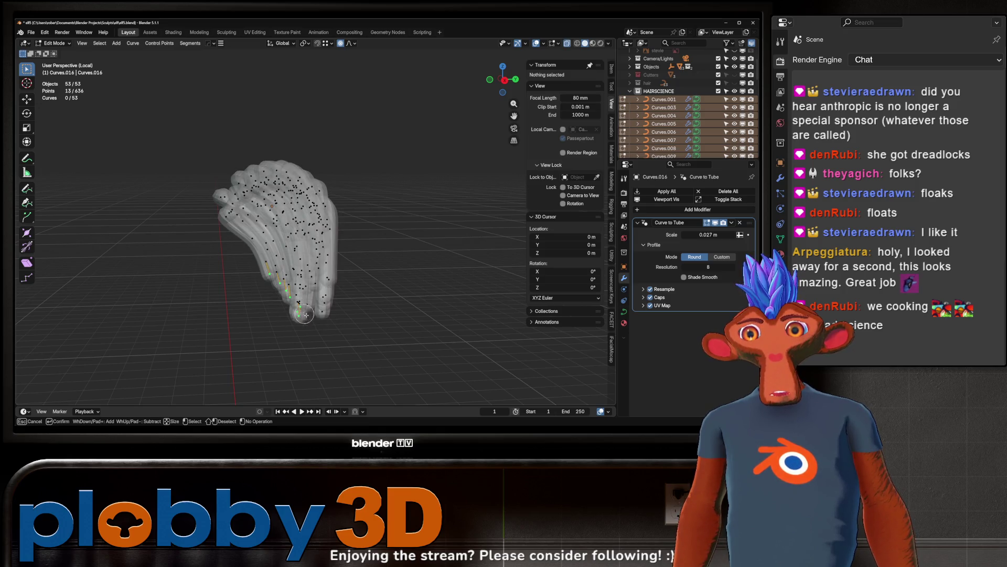
{"action": "left_click_drag", "start_coordinate": [306, 314], "coordinate": [289, 305]}
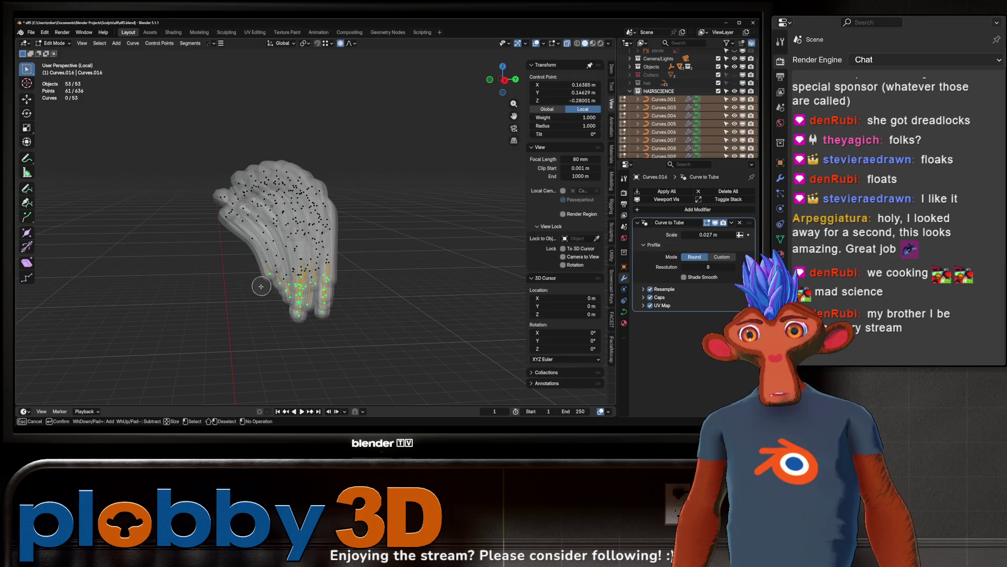
{"action": "key", "text": "Escape"}
{"action": "key", "text": "alt+z"}
{"action": "mouse_move", "coordinate": [261, 286]}
{"action": "middle_mouse_down"}
{"action": "mouse_move", "coordinate": [299, 239]}
{"action": "mouse_move", "coordinate": [378, 230]}
{"action": "middle_mouse_up"}
{"action": "key", "text": "c"}
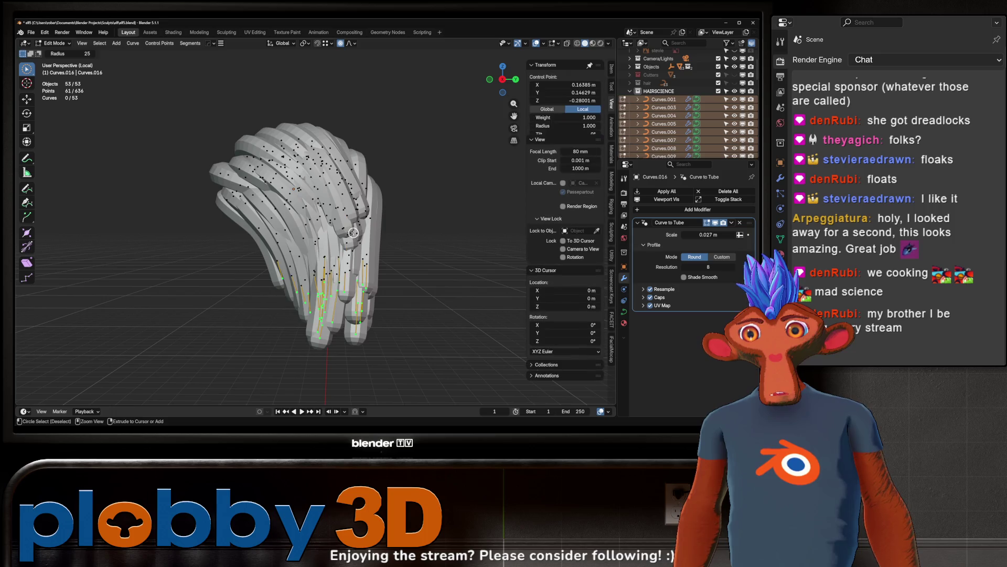
{"action": "left_click_drag", "start_coordinate": [349, 237], "coordinate": [366, 215]}
{"action": "key", "text": "Escape"}
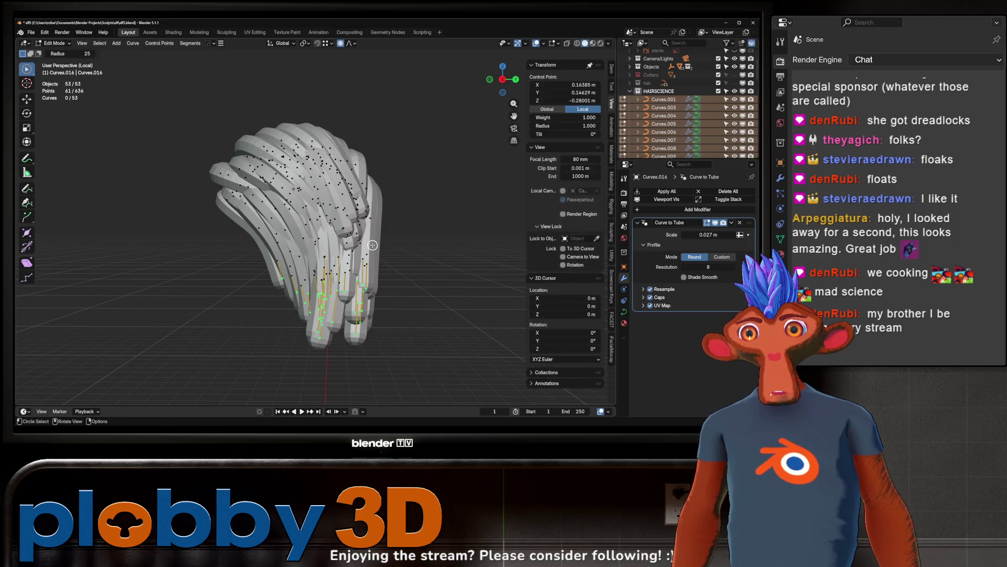
Step: Switch to rectangle selection, shrink the tip radius to 0.257, and return to Object Mode
{"action": "right_click", "coordinate": [349, 239]}
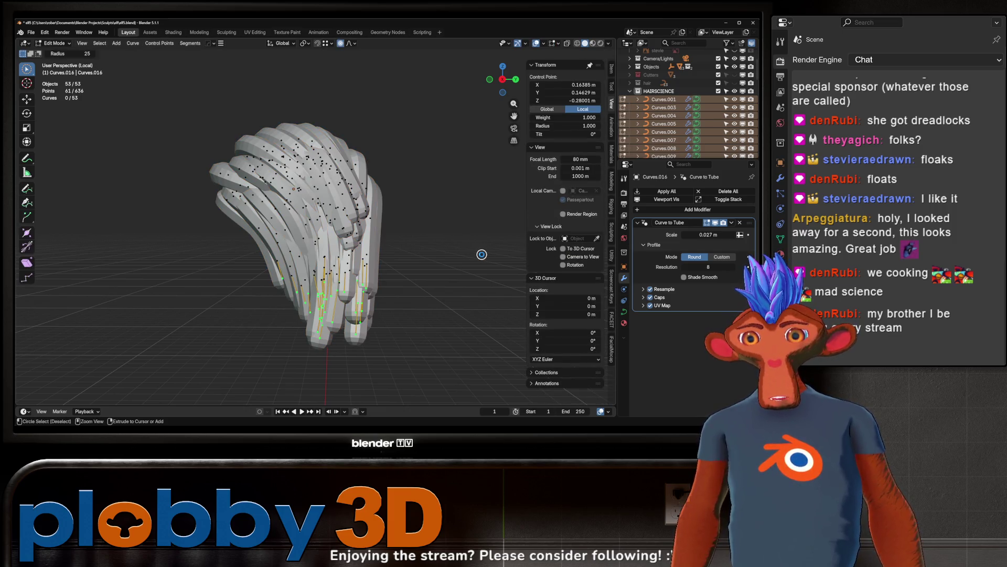
{"action": "right_click", "coordinate": [482, 257]}
{"action": "key", "text": "Escape"}
{"action": "key", "text": "c"}
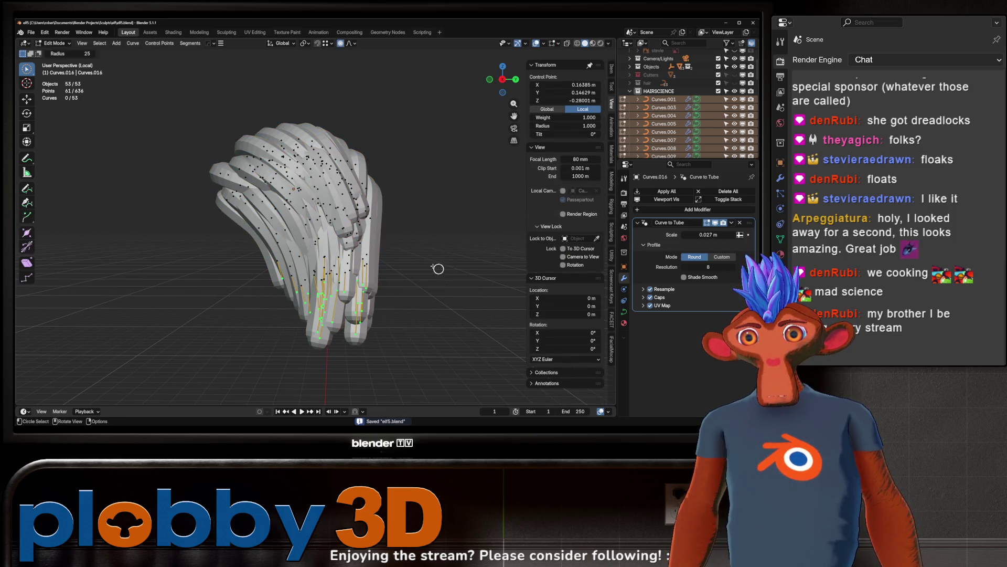
{"action": "left_click_drag", "start_coordinate": [27, 70], "coordinate": [48, 79]}
{"action": "left_click", "coordinate": [57, 89]}
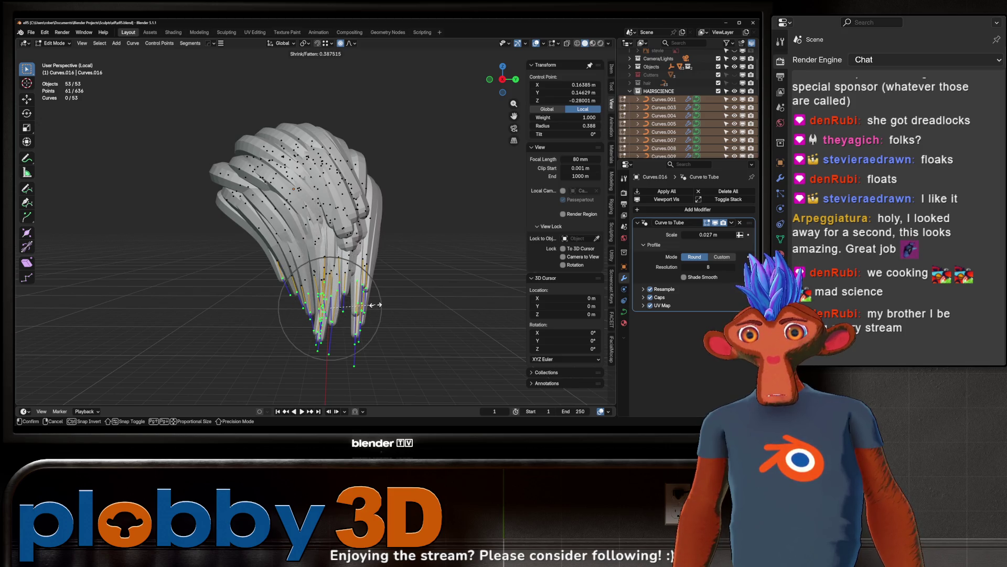
{"action": "scroll", "coordinate": [372, 304], "scroll_direction": "down", "scroll_amount": 4}
{"action": "left_click", "coordinate": [358, 306]}
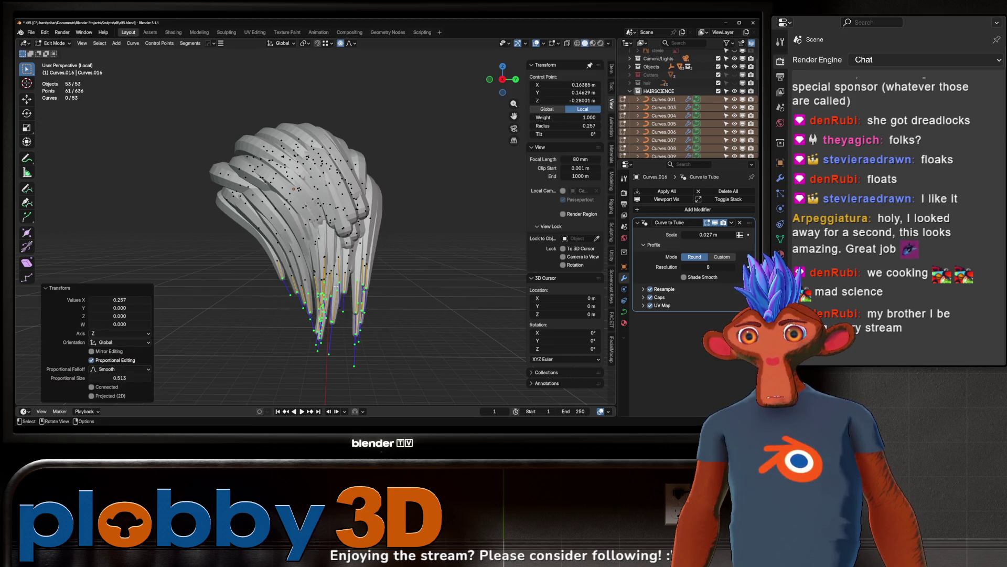
{"action": "mouse_move", "coordinate": [358, 306]}
{"action": "middle_mouse_down"}
{"action": "mouse_move", "coordinate": [426, 289]}
{"action": "mouse_move", "coordinate": [357, 247]}
{"action": "middle_mouse_up"}
{"action": "key", "text": "Tab"}
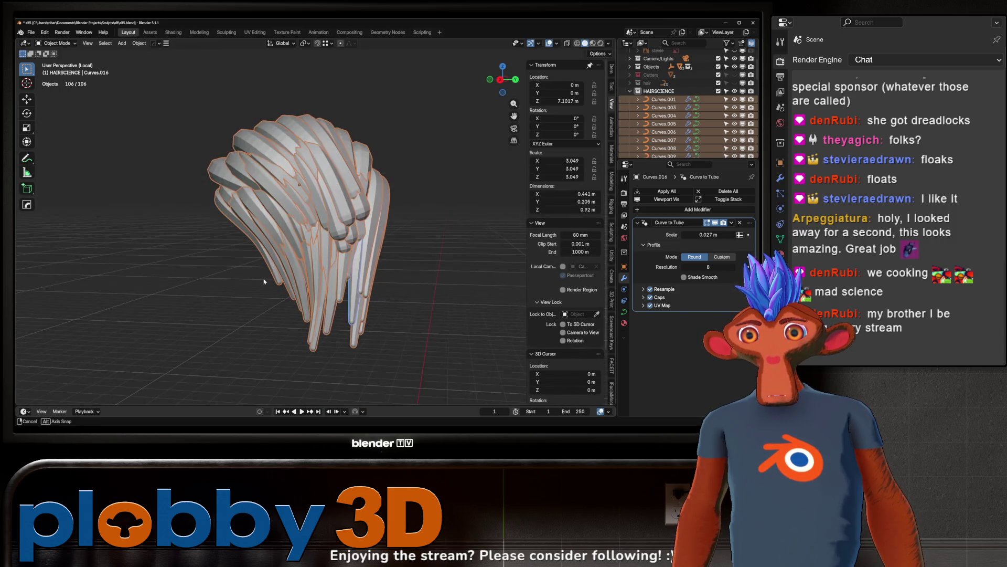
Step: Delete the Curves.007 hair strand
{"action": "scroll", "coordinate": [314, 222], "scroll_direction": "up", "scroll_amount": 6}
{"action": "left_click", "coordinate": [313, 222]}
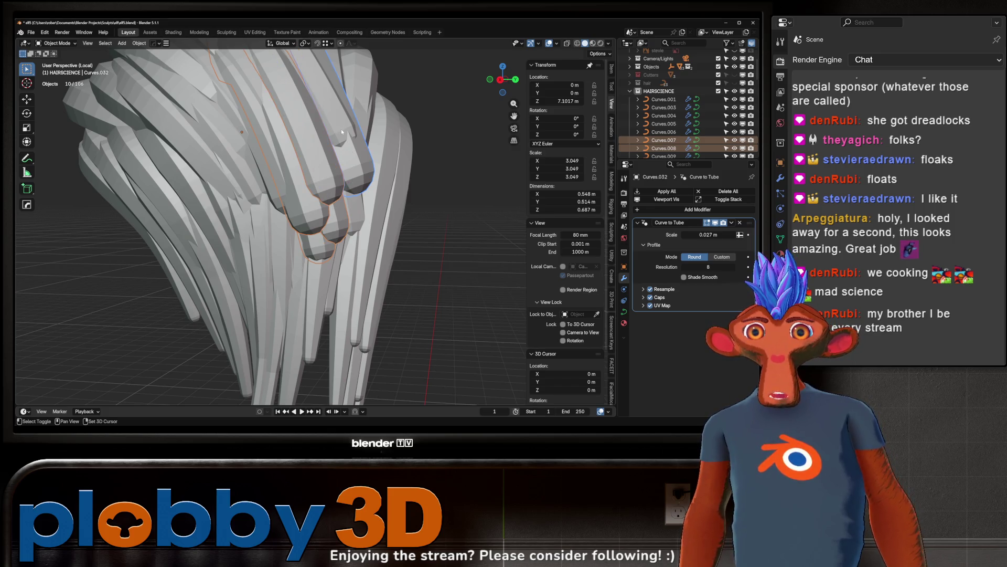
{"action": "key", "text": "Delete"}
Step: Shrink the radius of the selected strand's tip points, including a Curves.008 tip
{"action": "left_click", "coordinate": [325, 196]}
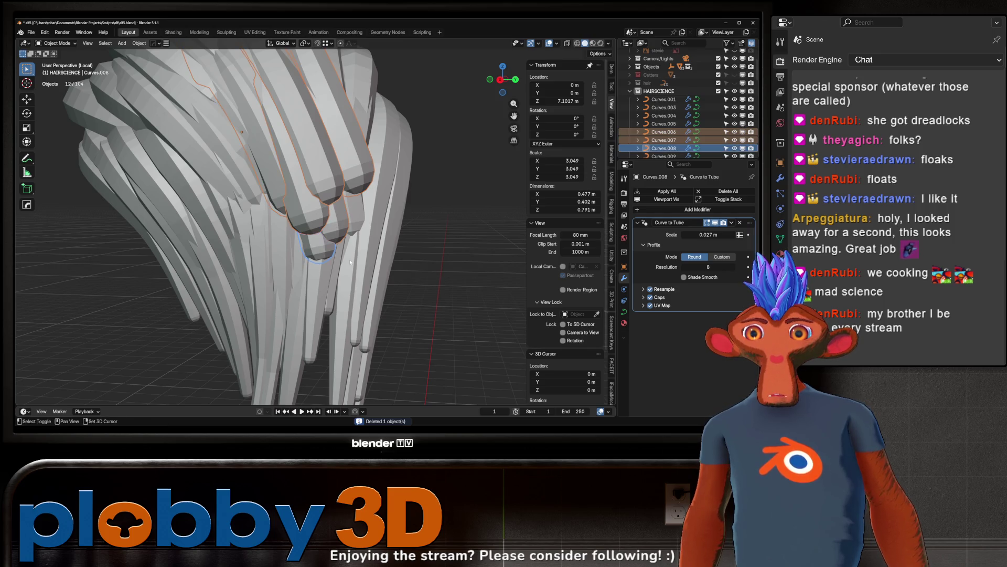
{"action": "key", "text": "Tab"}
{"action": "left_click", "coordinate": [330, 237]}
{"action": "middle_click_drag", "start_coordinate": [302, 226], "coordinate": [308, 212]}
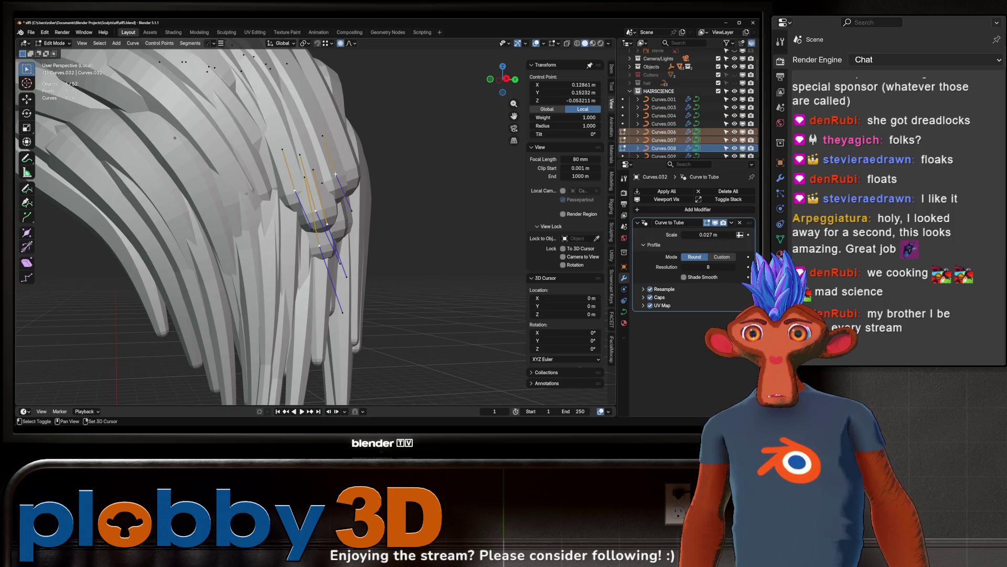
{"action": "key", "text": "alt+s"}
{"action": "scroll", "coordinate": [346, 251], "scroll_direction": "up", "scroll_amount": 5}
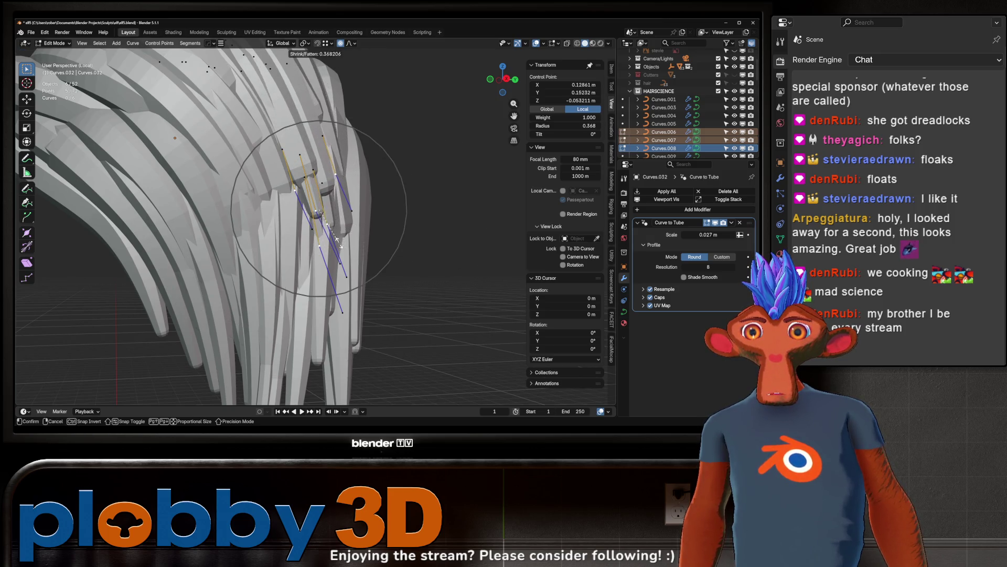
{"action": "key", "text": "Escape"}
{"action": "left_click", "coordinate": [302, 177], "text": "shift"}
{"action": "key", "text": "alt+s"}
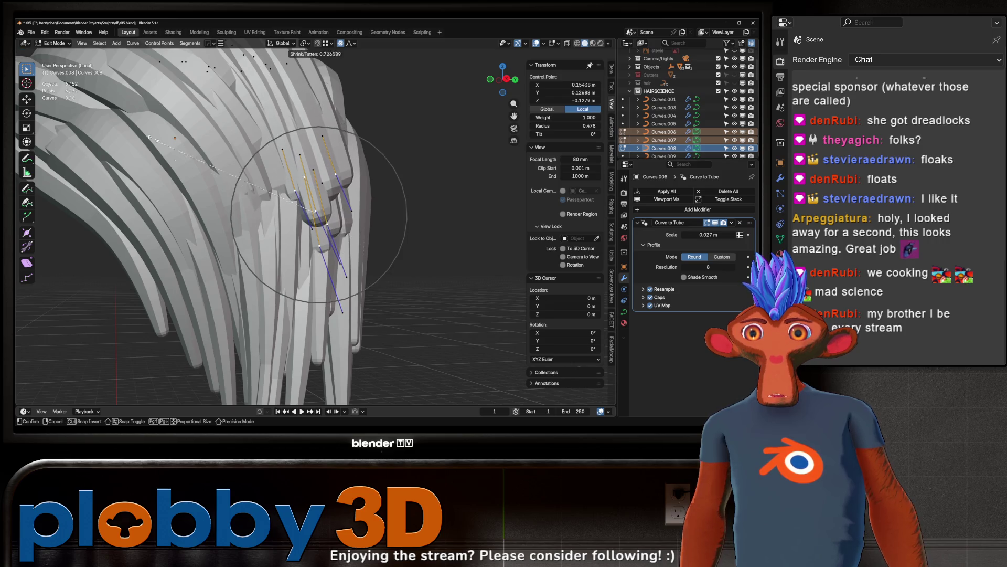
{"action": "scroll", "coordinate": [340, 204], "scroll_direction": "up", "scroll_amount": 8}
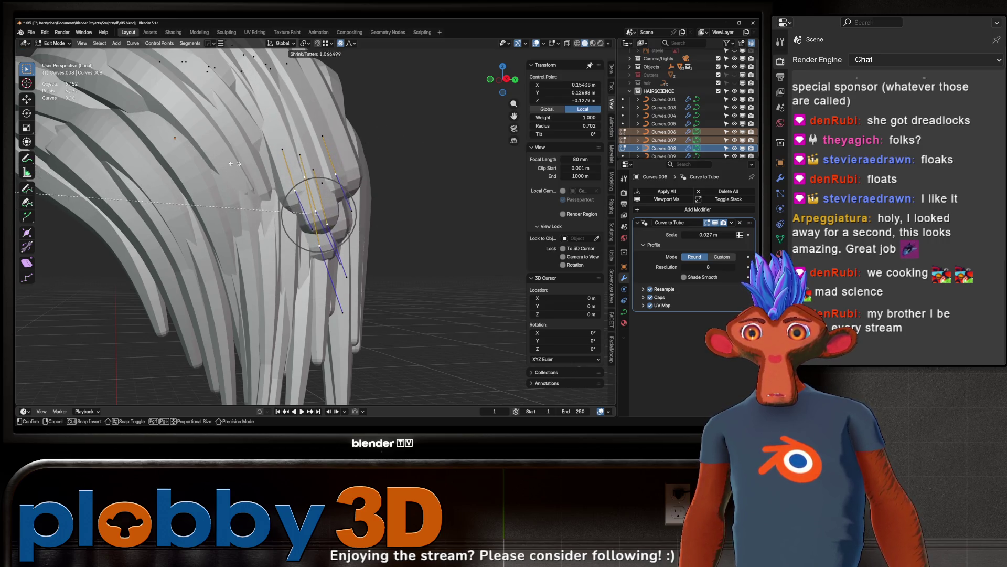
{"action": "scroll", "coordinate": [320, 228], "scroll_direction": "up", "scroll_amount": 5}
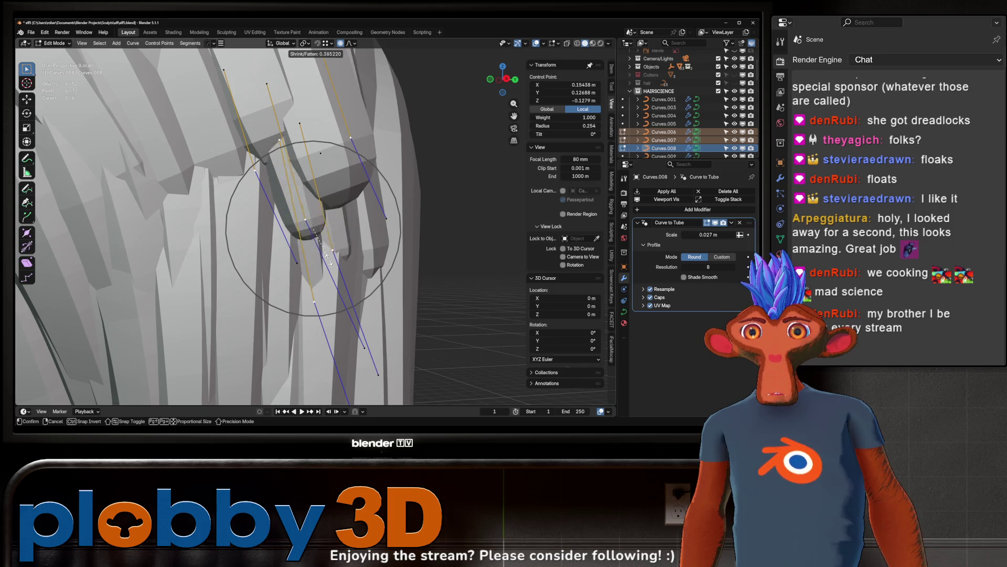
{"action": "left_click", "coordinate": [329, 259]}
{"action": "mouse_move", "coordinate": [329, 260]}
{"action": "middle_mouse_down"}
{"action": "mouse_move", "coordinate": [305, 182]}
{"action": "mouse_move", "coordinate": [399, 263]}
{"action": "middle_mouse_up"}
Step: Thin another tip point and move the strand end with proportional editing
{"action": "key", "text": "alt+s"}
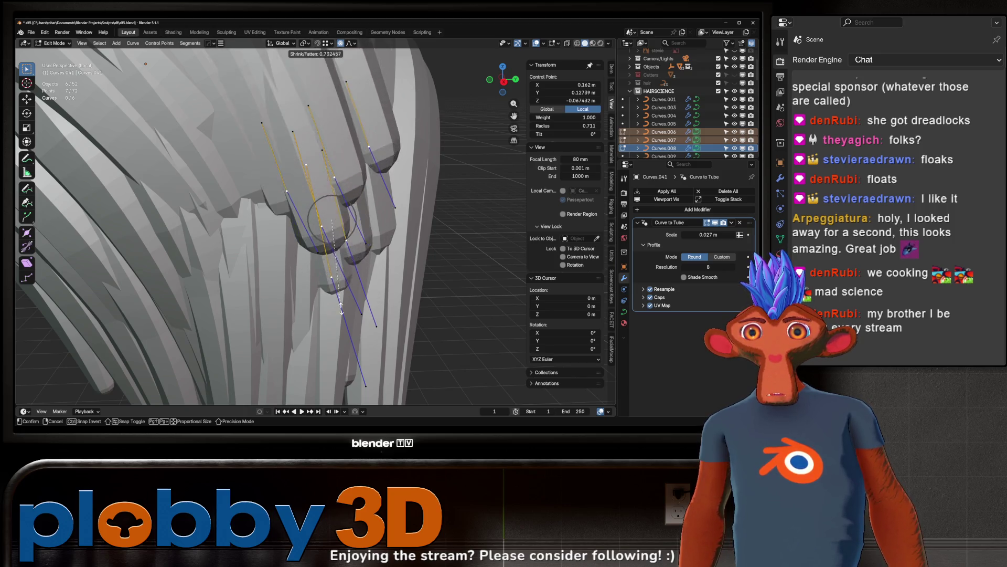
{"action": "left_click", "coordinate": [329, 238]}
{"action": "scroll", "coordinate": [315, 231], "scroll_direction": "down", "scroll_amount": 5}
{"action": "key", "text": "g"}
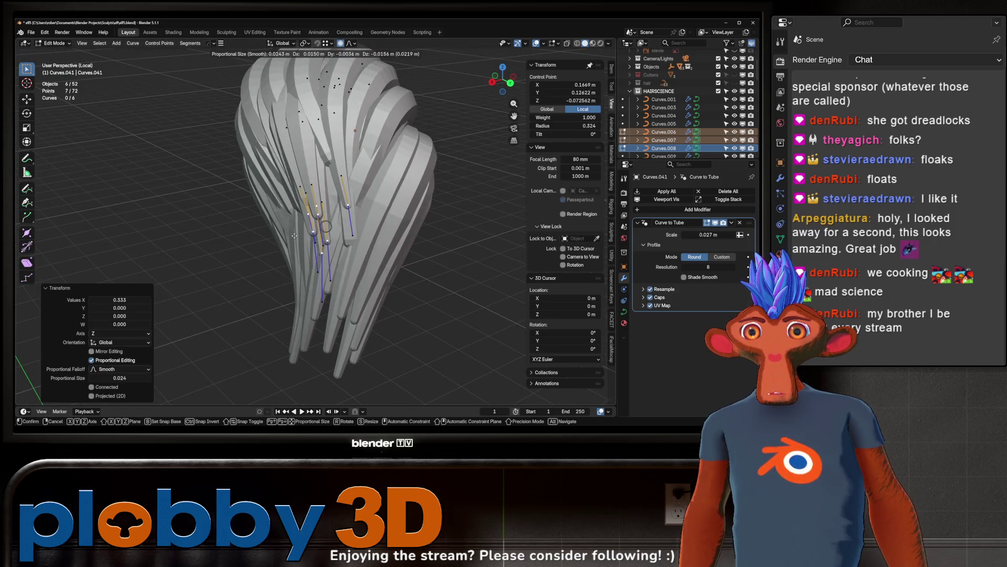
{"action": "left_click", "coordinate": [294, 235]}
{"action": "key", "text": "Tab"}
Step: Adjust the tip of Curves.041, then select the Curves.040 strand
{"action": "scroll", "coordinate": [310, 246], "scroll_direction": "up", "scroll_amount": 5}
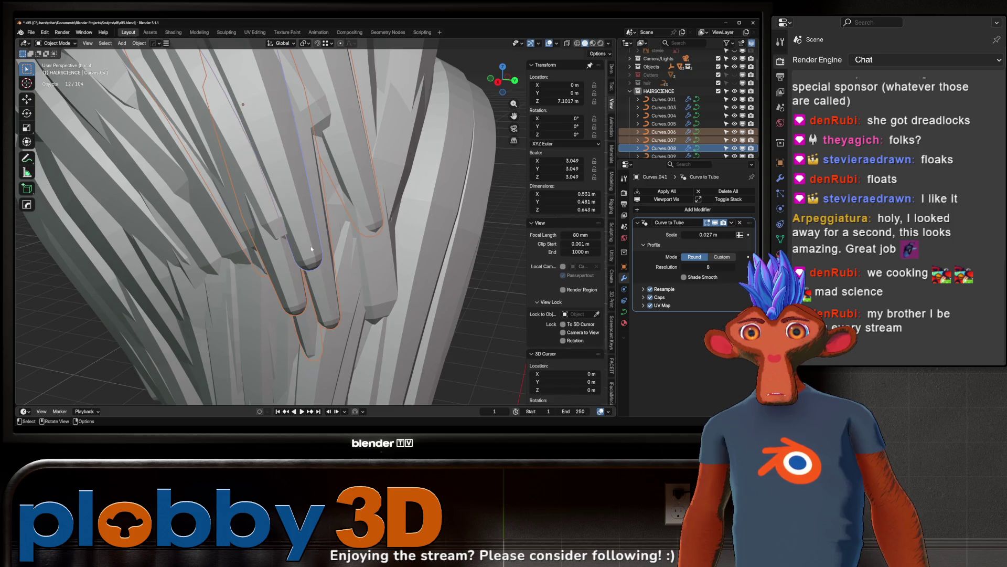
{"action": "left_click", "coordinate": [312, 248]}
{"action": "key", "text": "Tab"}
{"action": "left_click", "coordinate": [407, 298]}
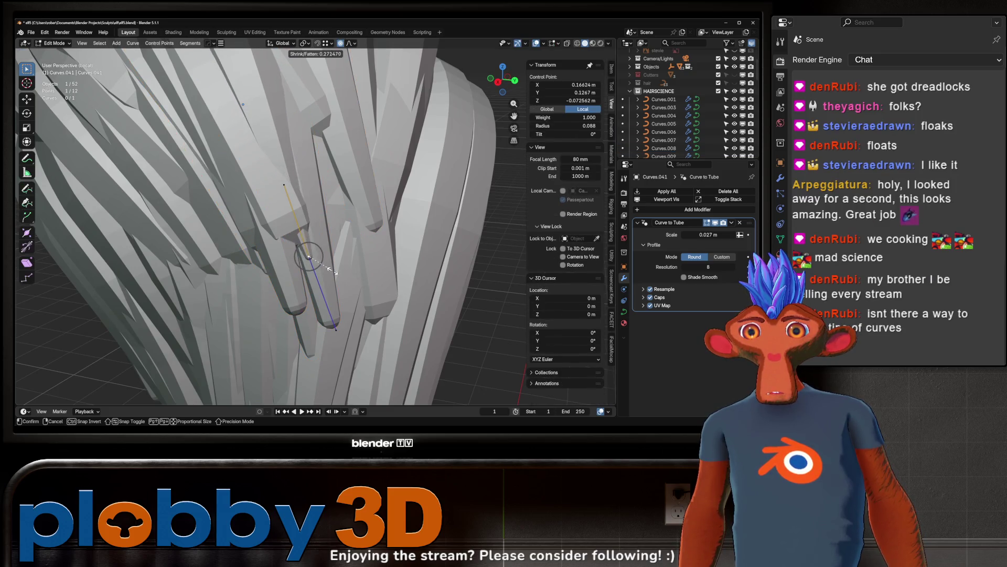
{"action": "left_click", "coordinate": [299, 240]}
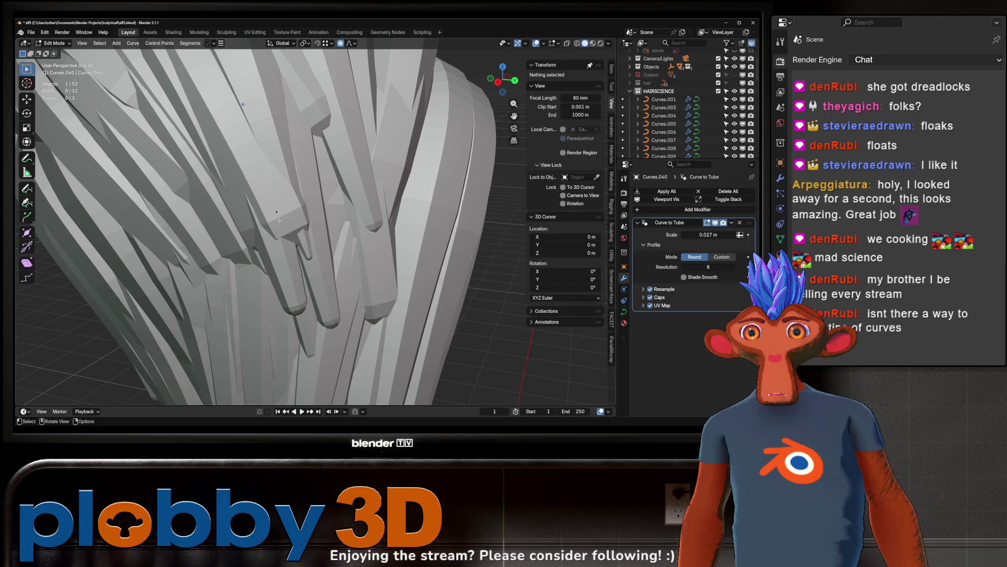
{"action": "key", "text": "Tab"}
{"action": "left_click", "coordinate": [280, 220]}
{"action": "scroll", "coordinate": [307, 211], "scroll_direction": "down", "scroll_amount": 5}
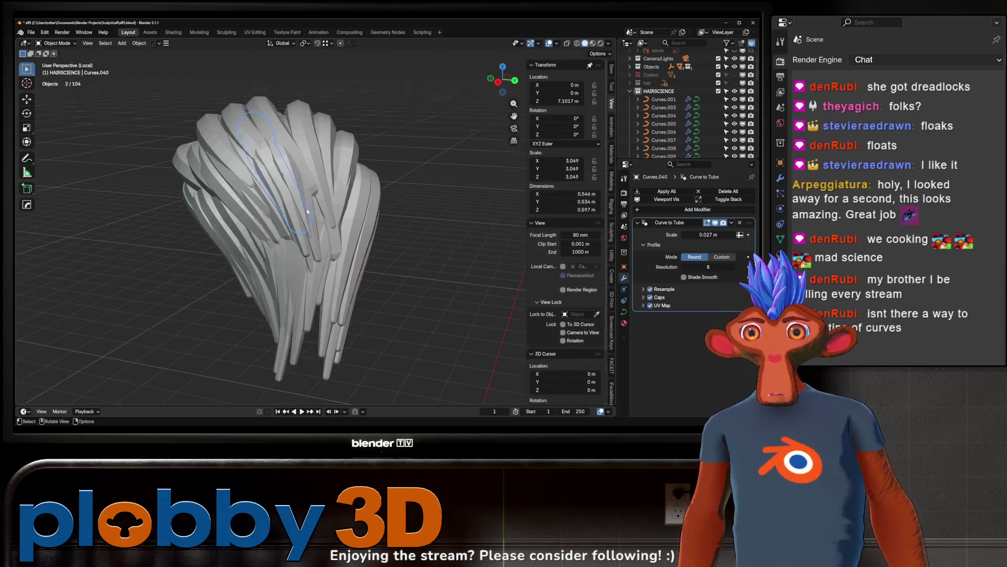
Step: From the back of the hair, thin the tip of the Curves.007 strand
{"action": "middle_click_drag", "start_coordinate": [307, 211], "coordinate": [343, 211]}
{"action": "scroll", "coordinate": [343, 212], "scroll_direction": "down", "scroll_amount": 4}
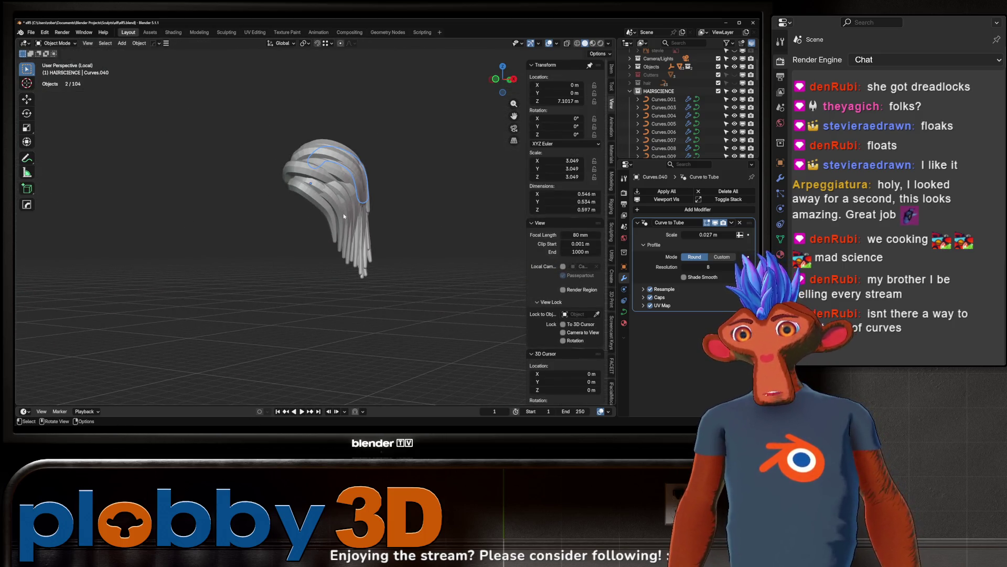
{"action": "mouse_move", "coordinate": [304, 199]}
{"action": "middle_mouse_down"}
{"action": "mouse_move", "coordinate": [261, 214]}
{"action": "mouse_move", "coordinate": [253, 206]}
{"action": "mouse_move", "coordinate": [298, 192]}
{"action": "middle_mouse_up"}
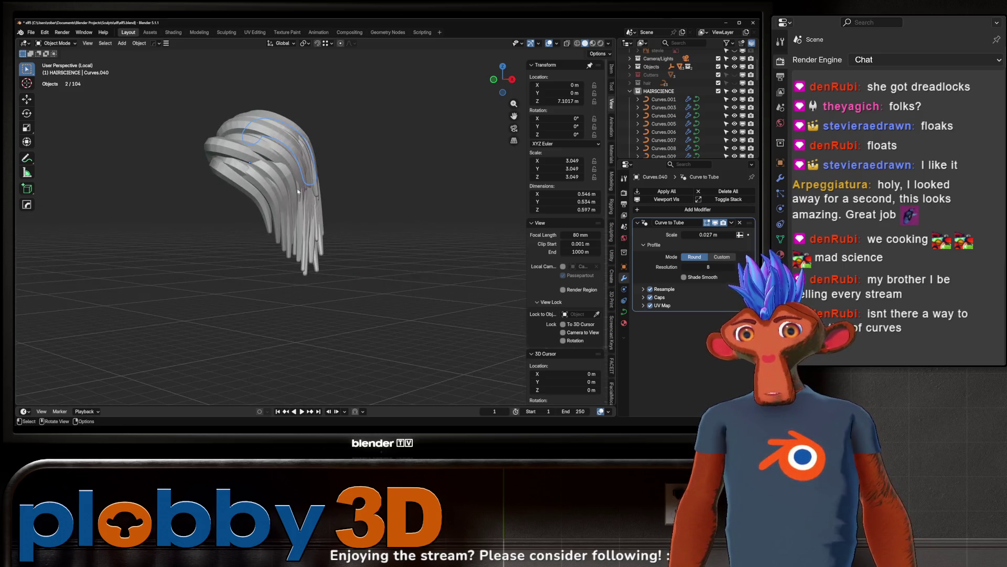
{"action": "scroll", "coordinate": [277, 202], "scroll_direction": "up", "scroll_amount": 5}
{"action": "left_click", "coordinate": [308, 195]}
{"action": "key", "text": "Tab"}
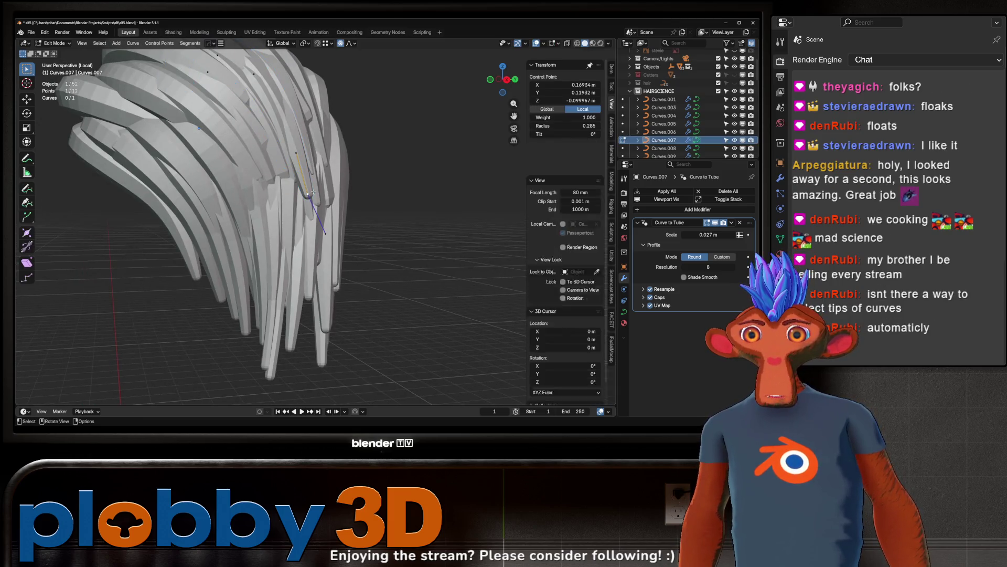
{"action": "left_click", "coordinate": [332, 235]}
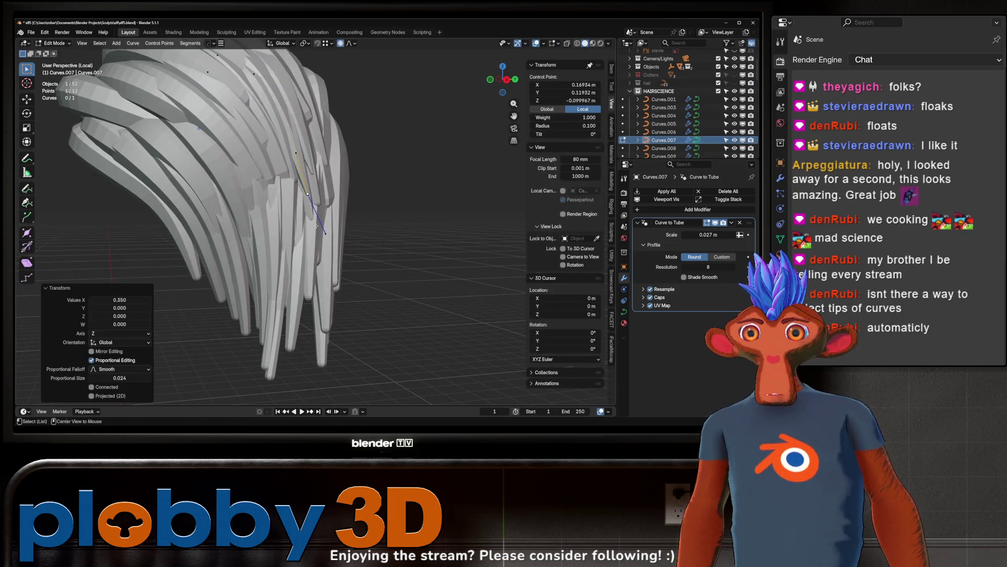
{"action": "key", "text": "Tab"}
{"action": "scroll", "coordinate": [281, 178], "scroll_direction": "up", "scroll_amount": 3}
Step: Thin the tips of the Curves.042 and Curves.033 strands
{"action": "key", "text": "Tab"}
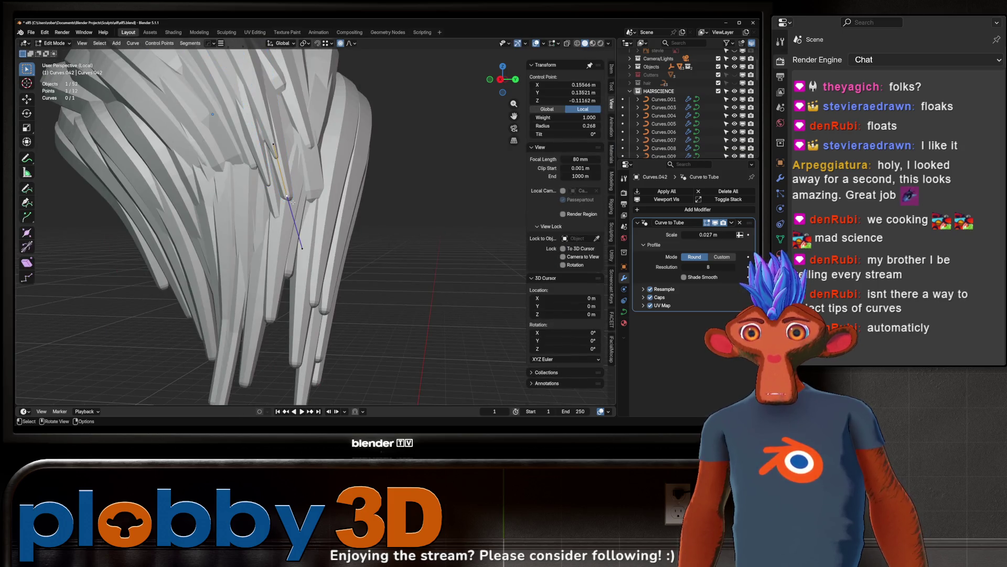
{"action": "left_click", "coordinate": [360, 241]}
{"action": "key", "text": "Tab"}
{"action": "left_click", "coordinate": [308, 195]}
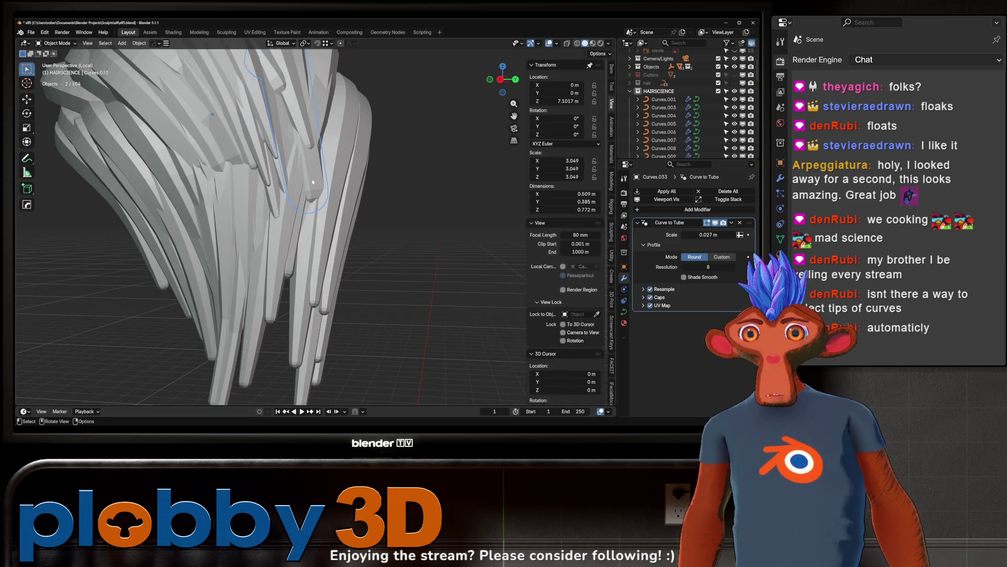
{"action": "key", "text": "Tab"}
{"action": "key", "text": "alt+s"}
{"action": "left_click", "coordinate": [397, 242]}
{"action": "scroll", "coordinate": [471, 164], "scroll_direction": "down", "scroll_amount": 6}
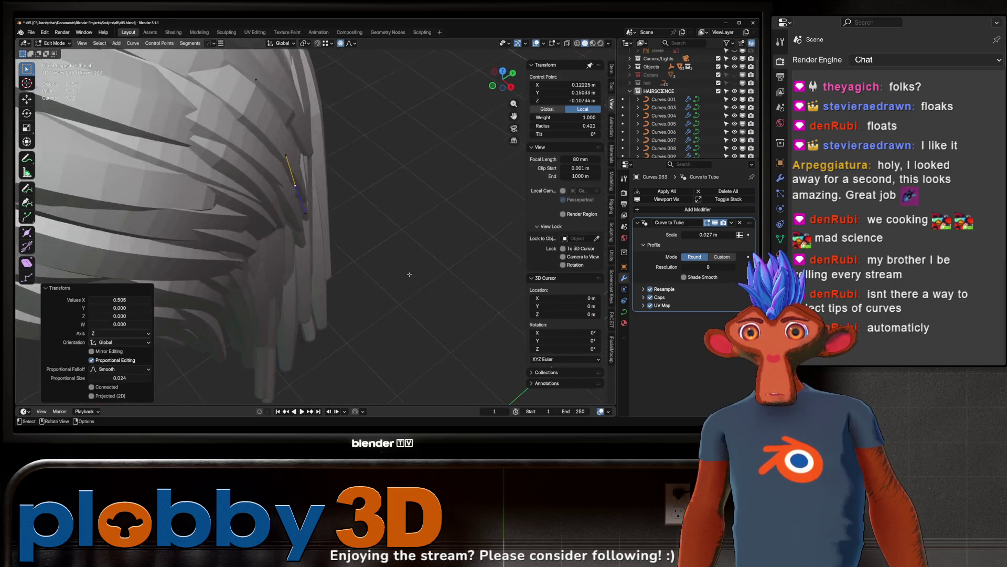
{"action": "key", "text": "Tab"}
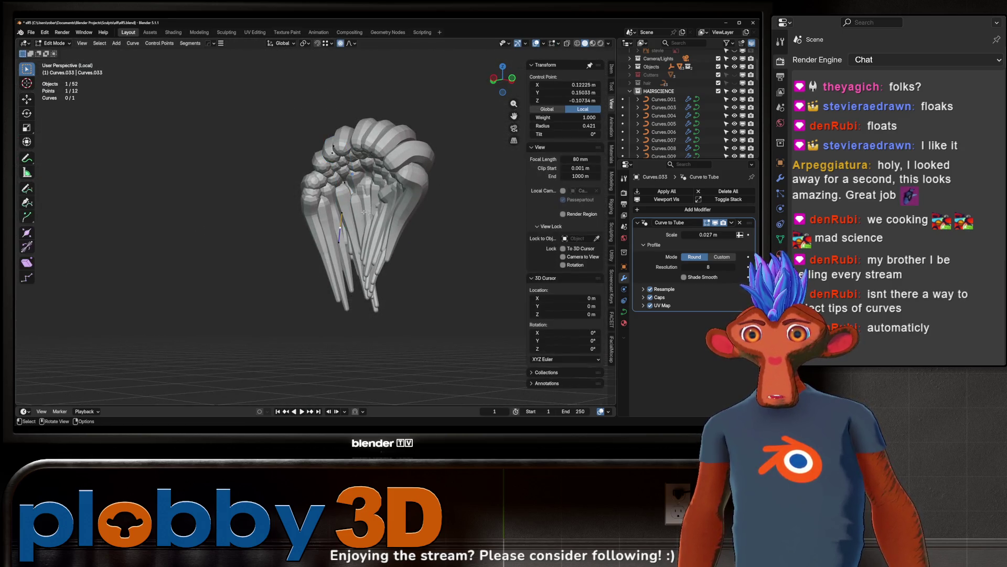
Step: Delete the Curves.033 strand and select Curves.034
{"action": "mouse_move", "coordinate": [470, 165]}
{"action": "middle_mouse_down"}
{"action": "mouse_move", "coordinate": [499, 263]}
{"action": "mouse_move", "coordinate": [370, 166]}
{"action": "mouse_move", "coordinate": [316, 158]}
{"action": "middle_mouse_up"}
{"action": "key", "text": "Delete"}
{"action": "left_click", "coordinate": [369, 166]}
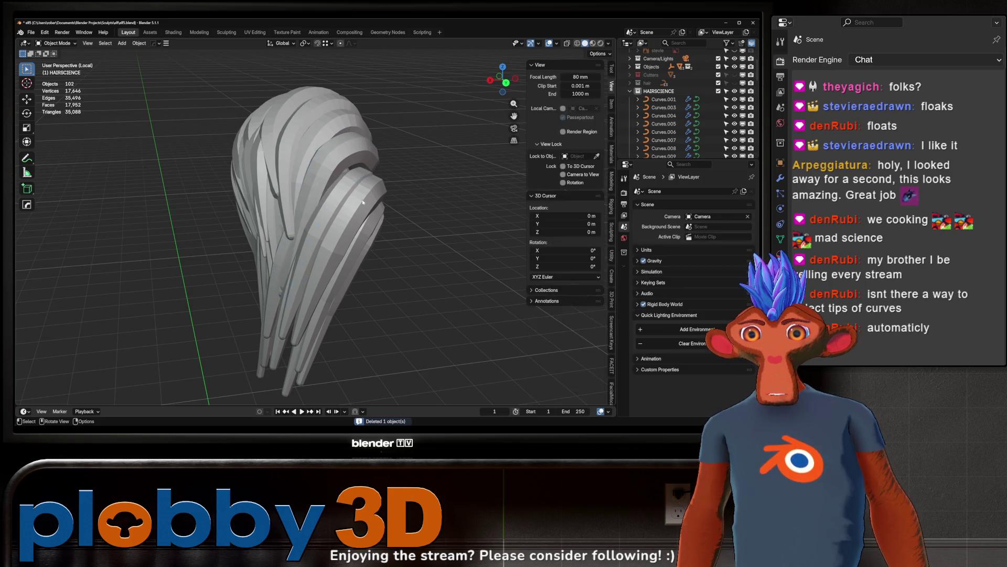
Step: Delete the Curves.011 strand, then undo the deletion to restore it
{"action": "middle_click_drag", "start_coordinate": [301, 202], "coordinate": [341, 189]}
{"action": "scroll", "coordinate": [341, 189], "scroll_direction": "up", "scroll_amount": 4}
{"action": "left_click", "coordinate": [294, 174]}
{"action": "key", "text": "Delete"}
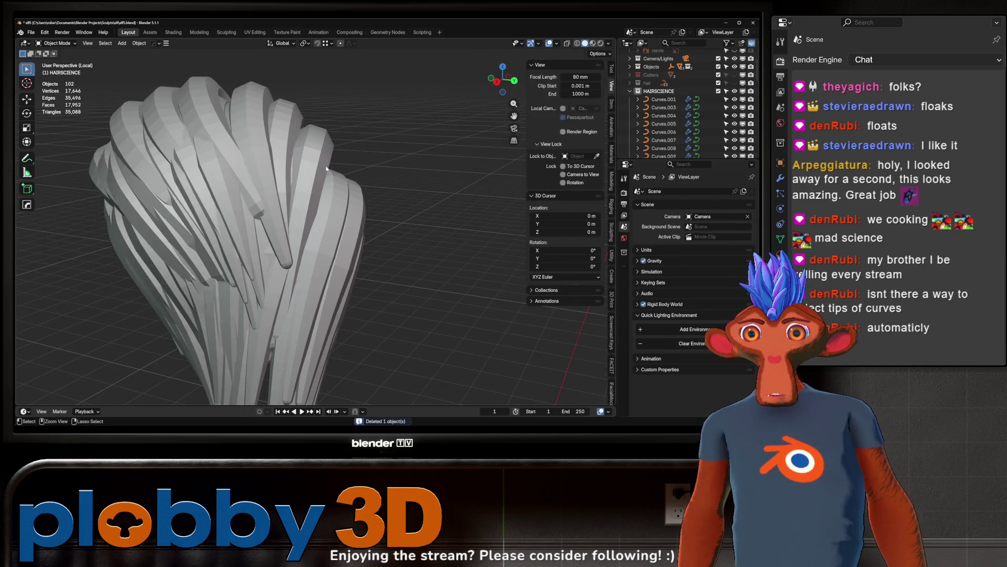
{"action": "key", "text": "ctrl+z"}
{"action": "key", "text": "ctrl+z"}
{"action": "key", "text": "ctrl+z"}
{"action": "scroll", "coordinate": [326, 169], "scroll_direction": "down", "scroll_amount": 5}
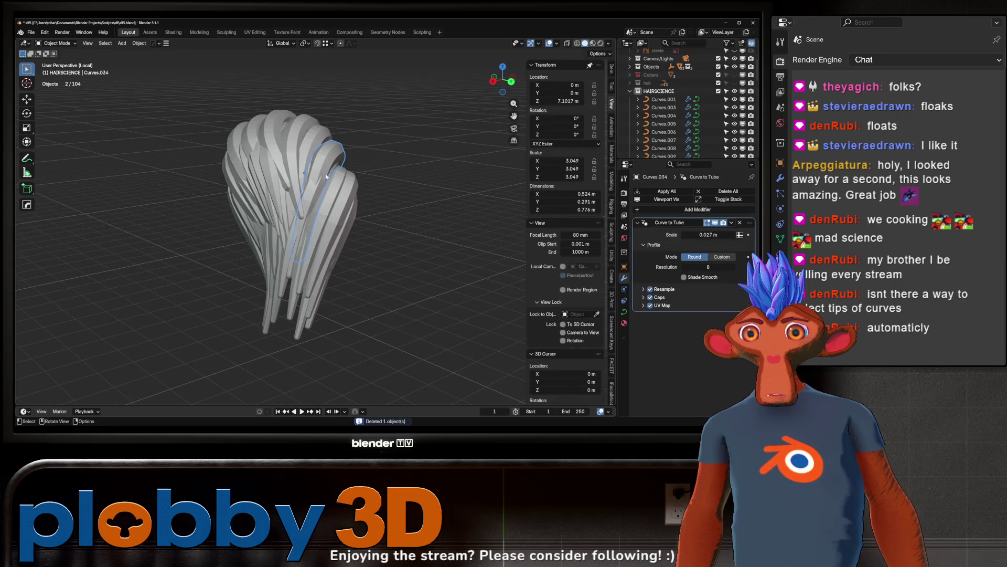
Step: Select the tip points of Curves.032 and Curves.017 in Edit Mode and shrink their radius
{"action": "left_click", "coordinate": [305, 204]}
{"action": "middle_click_drag", "start_coordinate": [305, 204], "coordinate": [322, 225]}
{"action": "key", "text": "Tab"}
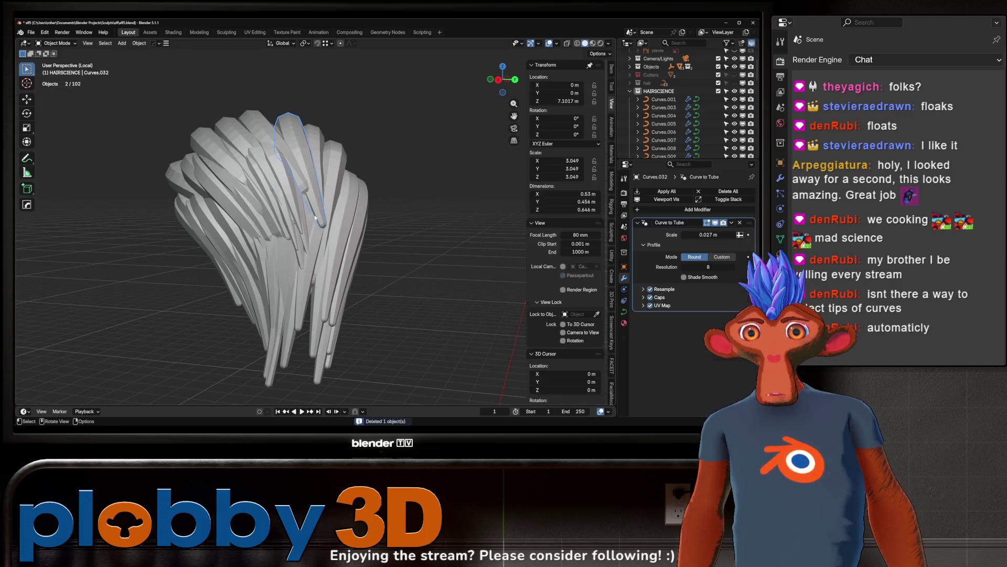
{"action": "left_click", "coordinate": [322, 226]}
{"action": "key", "text": "Escape"}
{"action": "key", "text": "Tab"}
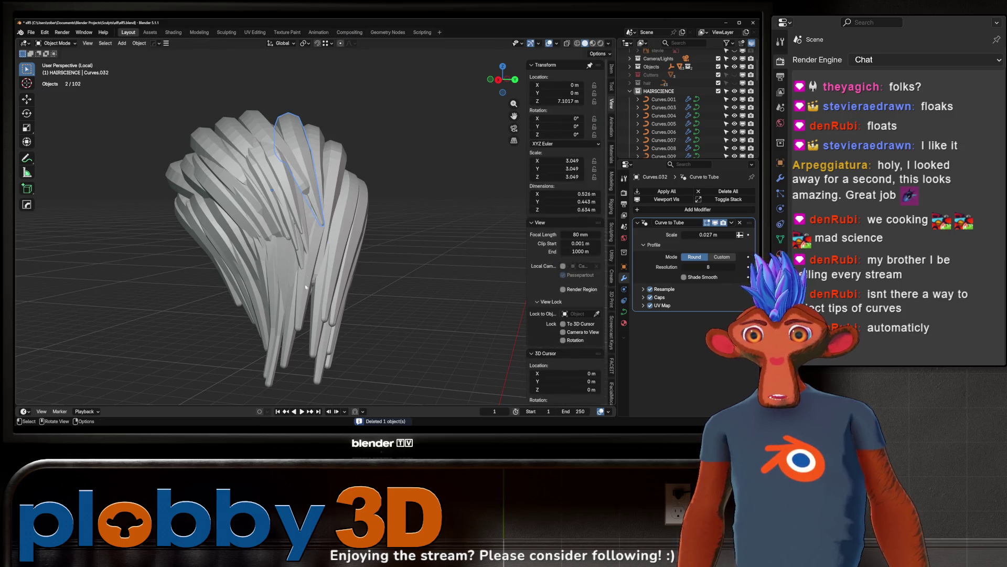
{"action": "left_click", "coordinate": [302, 326]}
{"action": "key", "text": "Tab"}
{"action": "left_click", "coordinate": [298, 327]}
{"action": "key", "text": "alt+s"}
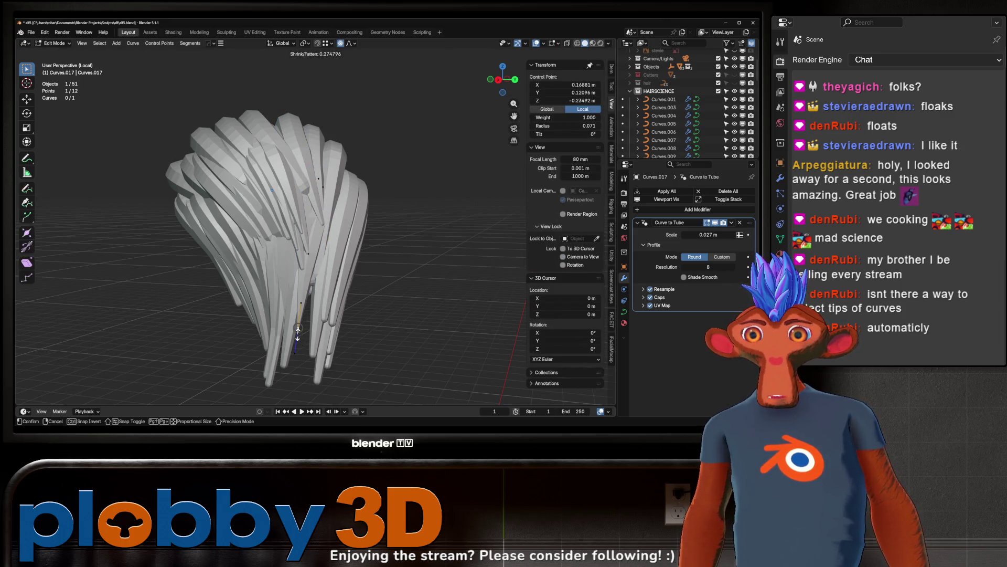
Step: Confirm Curves.017's thinned tip, then taper the tips of Curves.016 and Curves.015
{"action": "key", "text": "Escape"}
{"action": "key", "text": "Tab"}
{"action": "key", "text": "ctrl+z"}
{"action": "key", "text": "ctrl+z"}
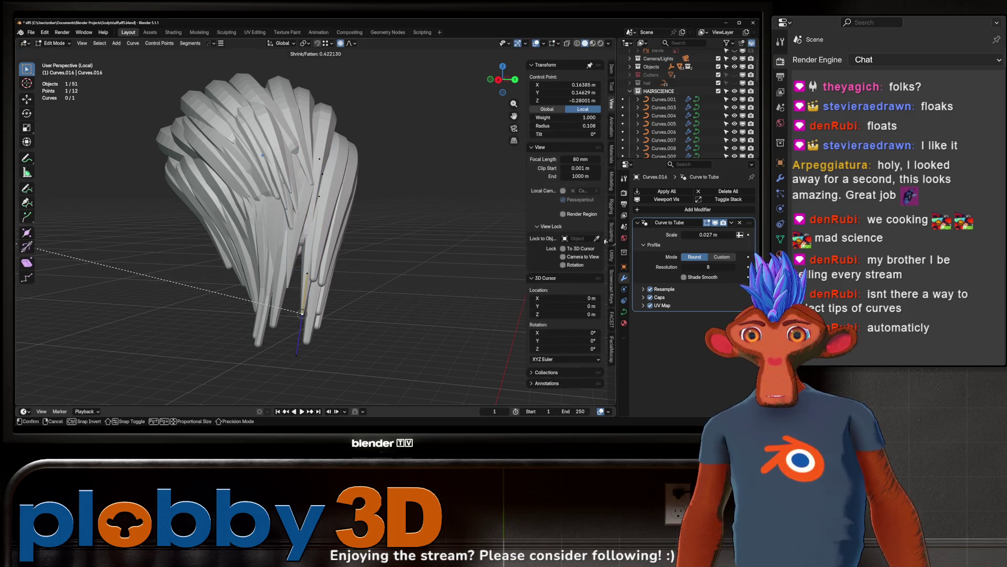
{"action": "left_click", "coordinate": [302, 313]}
{"action": "left_click", "coordinate": [298, 334]}
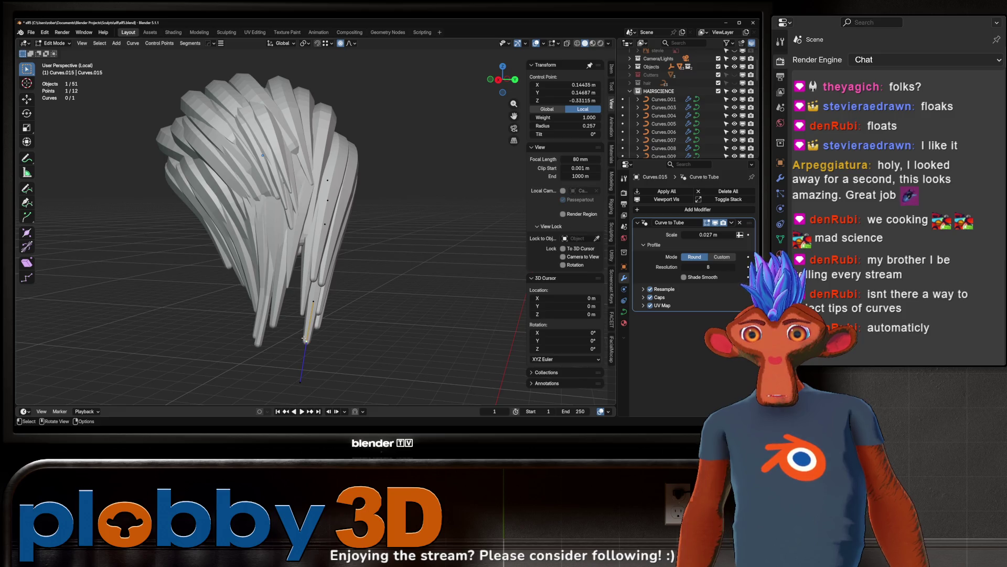
{"action": "left_click", "coordinate": [345, 374]}
{"action": "key", "text": "Tab"}
Step: Taper the tips of Curves.014 and Curves.013 into thin points
{"action": "middle_click_drag", "start_coordinate": [345, 374], "coordinate": [284, 321]}
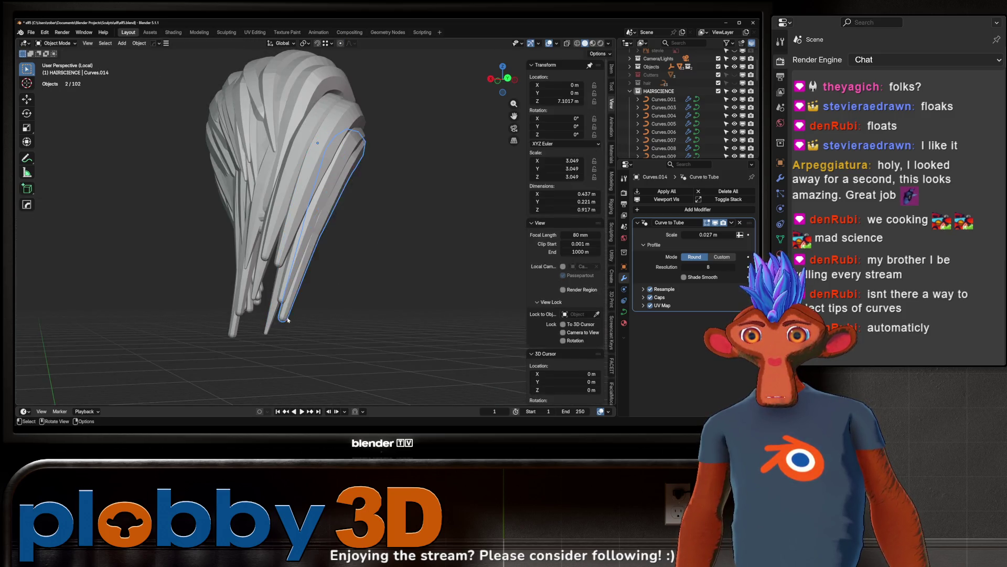
{"action": "key", "text": "Tab"}
{"action": "left_click", "coordinate": [287, 331]}
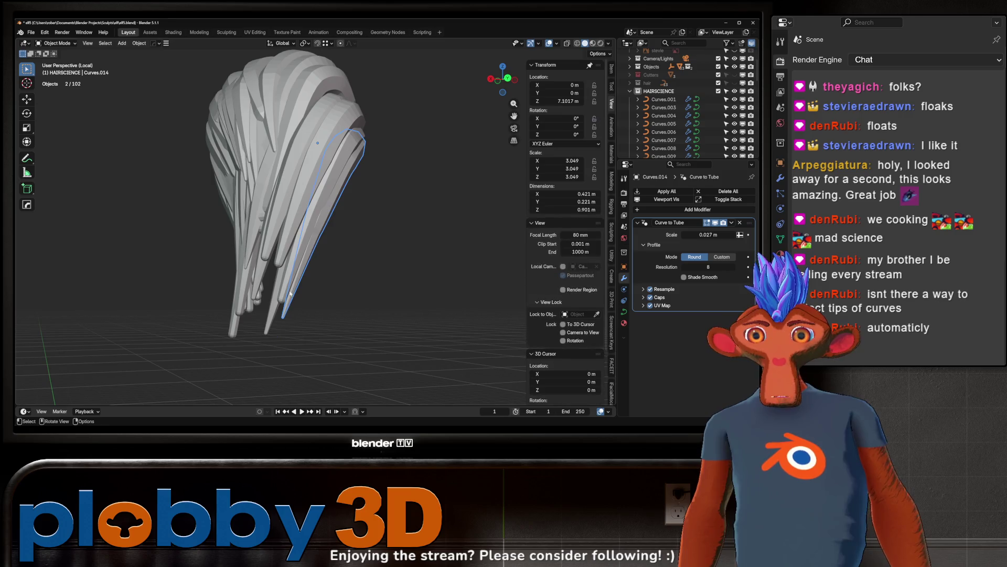
{"action": "left_click", "coordinate": [304, 326]}
{"action": "left_click", "coordinate": [287, 316]}
{"action": "key", "text": "Tab"}
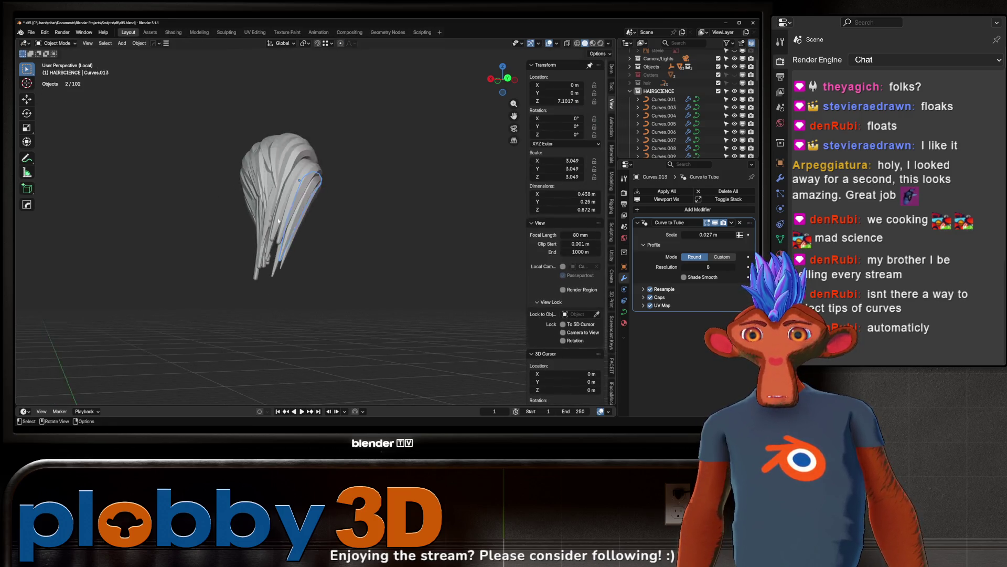
{"action": "mouse_move", "coordinate": [287, 316]}
{"action": "middle_mouse_down"}
{"action": "mouse_move", "coordinate": [332, 226]}
{"action": "mouse_move", "coordinate": [410, 230]}
{"action": "middle_mouse_up"}
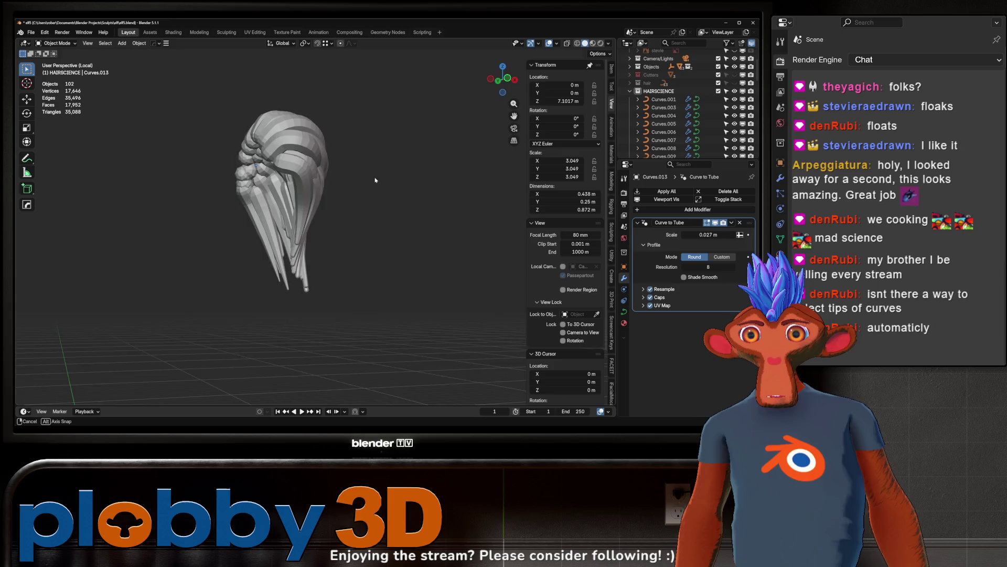
{"action": "middle_click_drag", "start_coordinate": [323, 198], "coordinate": [304, 196]}
Step: Delete stray hair strands, including Curves.036, and bring the whole character back into view
{"action": "scroll", "coordinate": [300, 196], "scroll_direction": "up", "scroll_amount": 2}
{"action": "key", "text": "Delete"}
{"action": "left_click", "coordinate": [300, 195]}
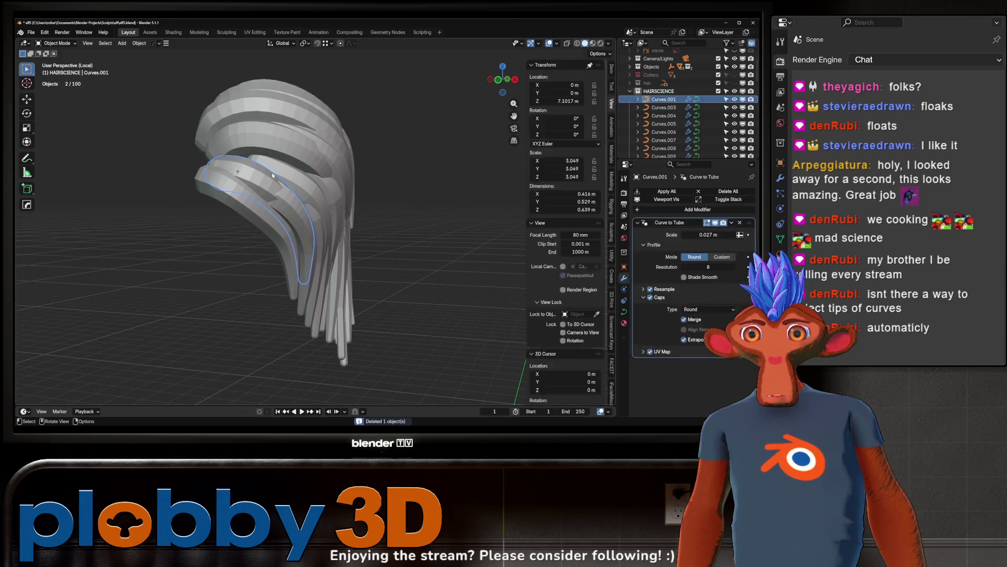
{"action": "mouse_move", "coordinate": [301, 196]}
{"action": "middle_mouse_down"}
{"action": "mouse_move", "coordinate": [294, 166]}
{"action": "mouse_move", "coordinate": [263, 160]}
{"action": "mouse_move", "coordinate": [277, 164]}
{"action": "middle_mouse_up"}
{"action": "key", "text": "KP_Divide"}
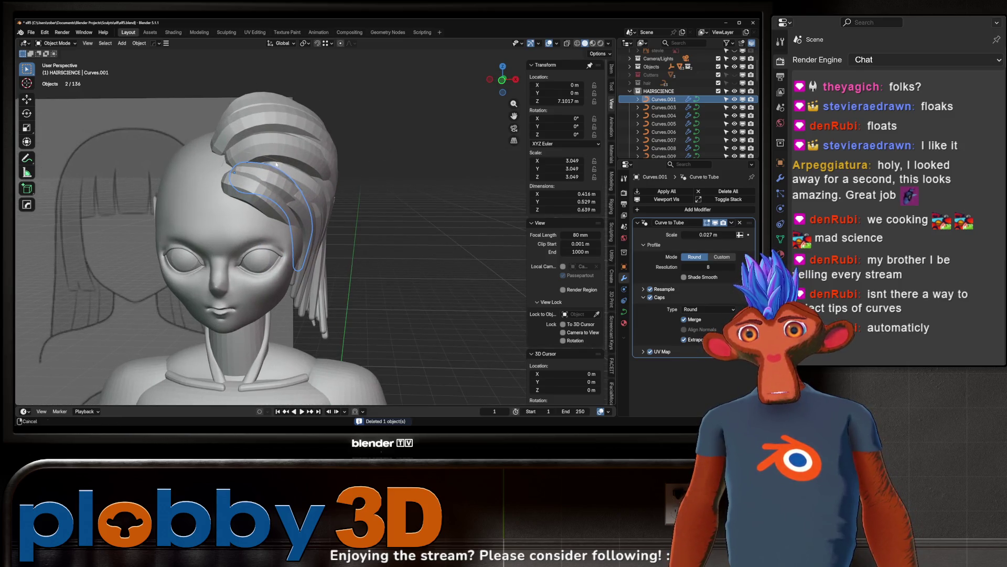
{"action": "left_click", "coordinate": [257, 206]}
{"action": "mouse_move", "coordinate": [256, 205]}
{"action": "middle_mouse_down"}
{"action": "mouse_move", "coordinate": [364, 168]}
{"action": "mouse_move", "coordinate": [307, 181]}
{"action": "middle_mouse_up"}
{"action": "key", "text": "Delete"}
Step: Select the Curves.001 front lock and set the transform pivot to Individual Origins
{"action": "left_click", "coordinate": [255, 172]}
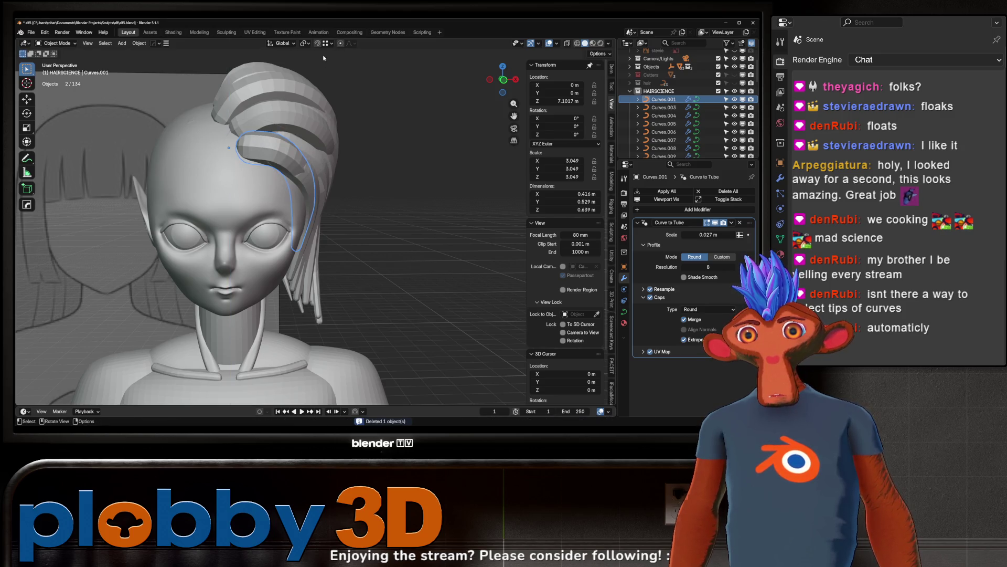
{"action": "left_click", "coordinate": [306, 44]}
{"action": "left_click", "coordinate": [324, 82]}
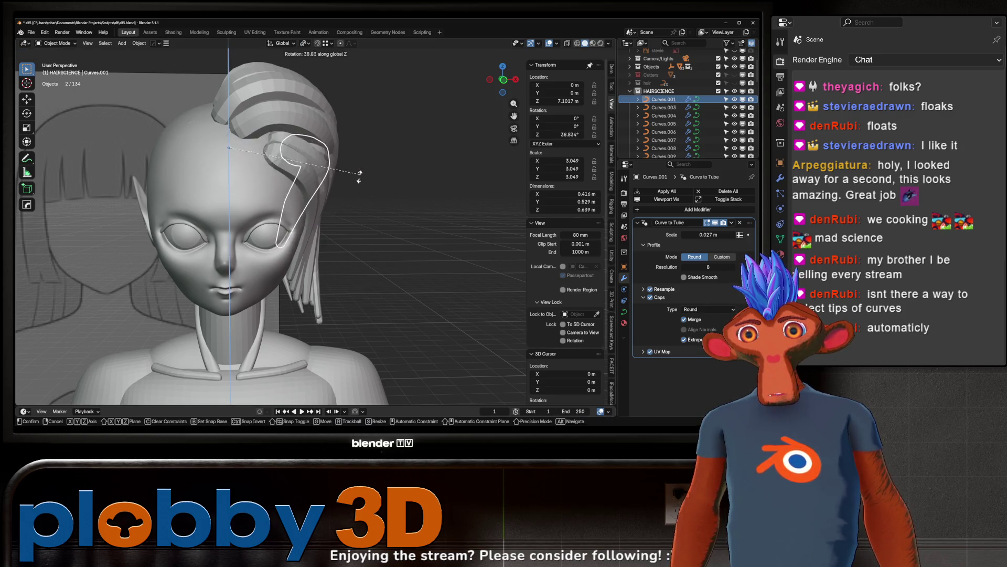
{"action": "mouse_move", "coordinate": [339, 125]}
{"action": "middle_mouse_down"}
{"action": "mouse_move", "coordinate": [331, 189]}
{"action": "mouse_move", "coordinate": [315, 173]}
{"action": "middle_mouse_up"}
Step: Select the front lock's root point in Edit Mode and set its origin from it via the Q menu
{"action": "key", "text": "Tab"}
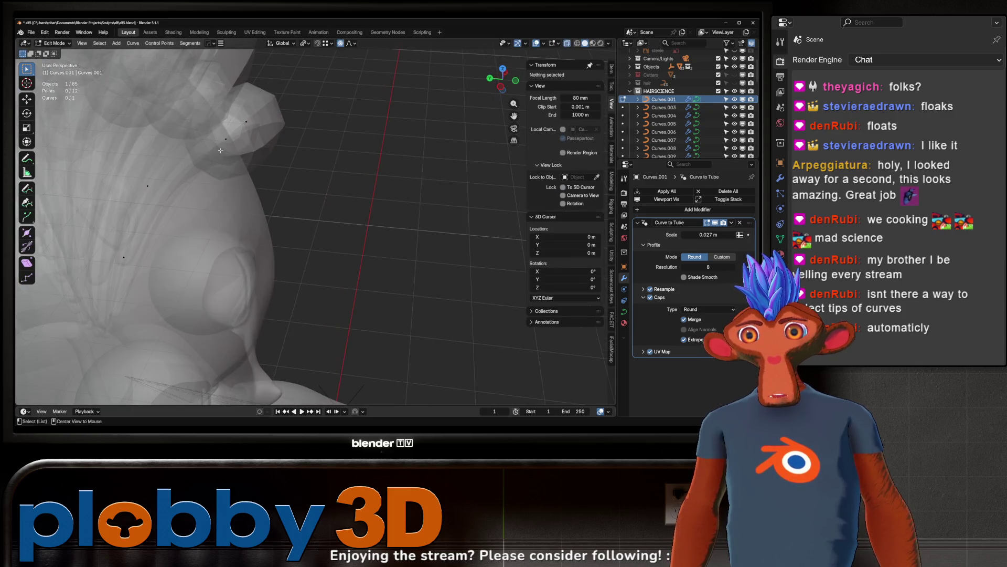
{"action": "left_click", "coordinate": [222, 144]}
{"action": "key", "text": "q"}
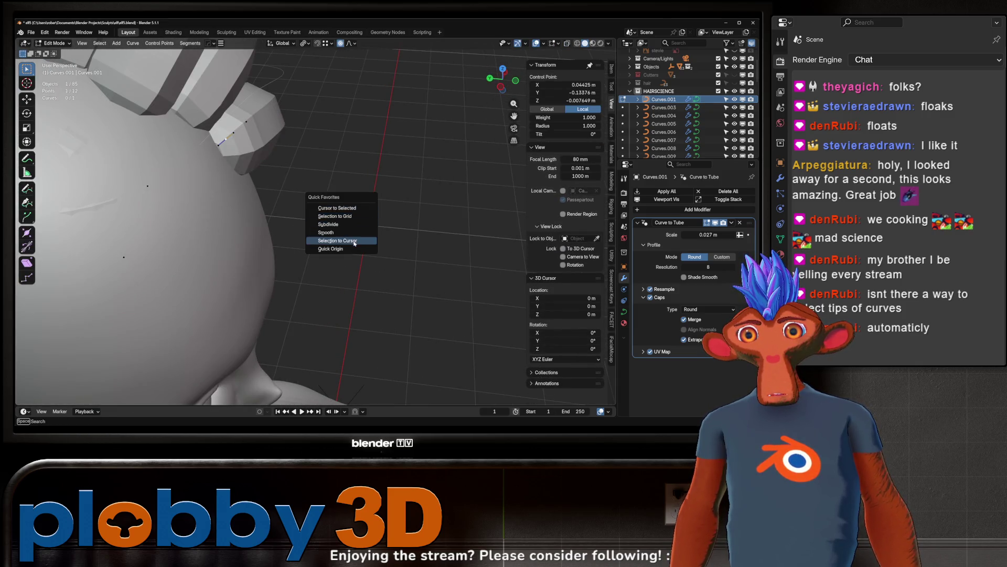
{"action": "left_click", "coordinate": [354, 249]}
{"action": "scroll", "coordinate": [315, 210], "scroll_direction": "down", "scroll_amount": 5}
{"action": "mouse_move", "coordinate": [252, 168]}
{"action": "middle_mouse_down"}
{"action": "mouse_move", "coordinate": [237, 108]}
{"action": "mouse_move", "coordinate": [381, 238]}
{"action": "middle_mouse_up"}
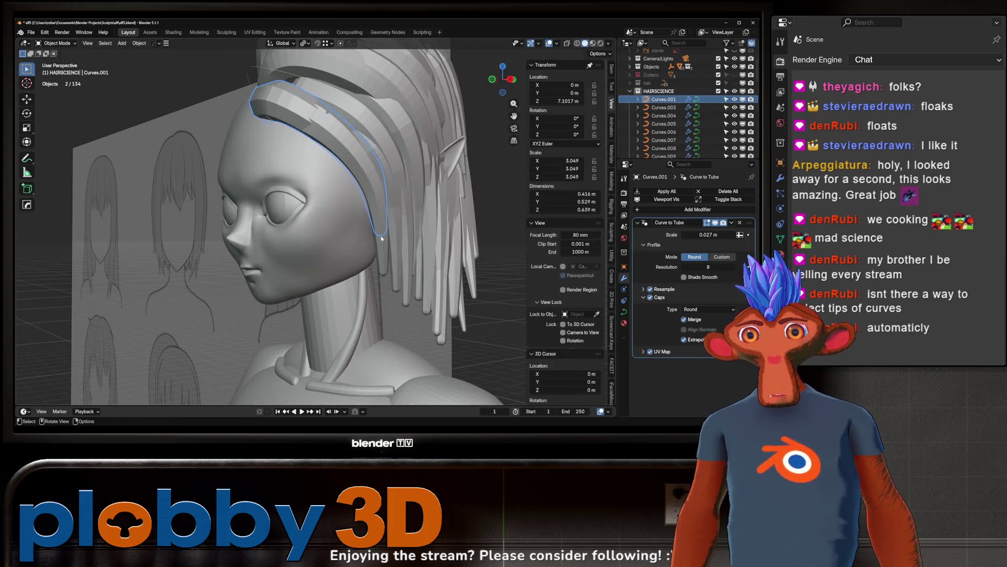
{"action": "middle_click_drag", "start_coordinate": [346, 163], "coordinate": [300, 132]}
Step: Snap the 3D cursor to the root point and move the lock's origin to the cursor
{"action": "key", "text": "Tab"}
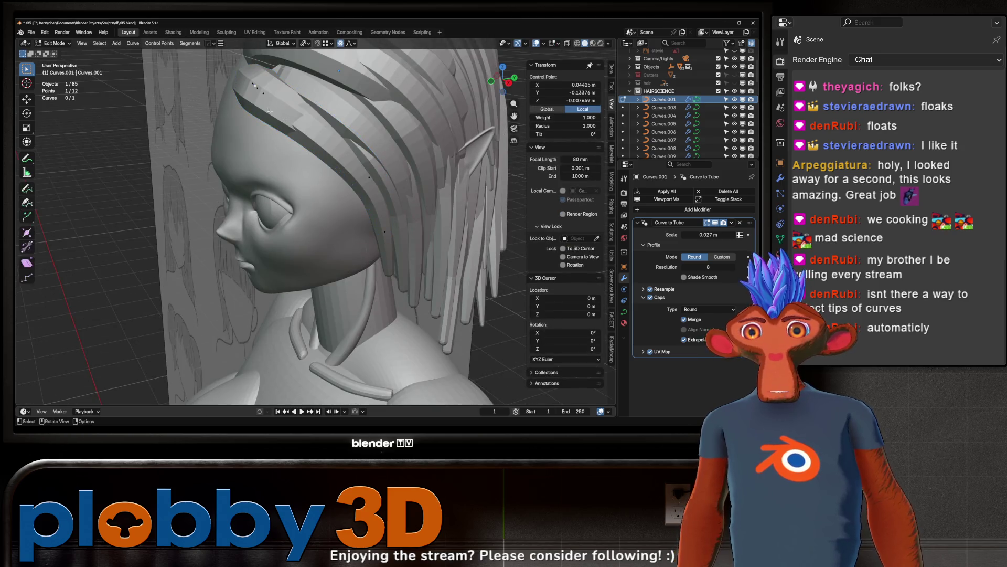
{"action": "key", "text": "q"}
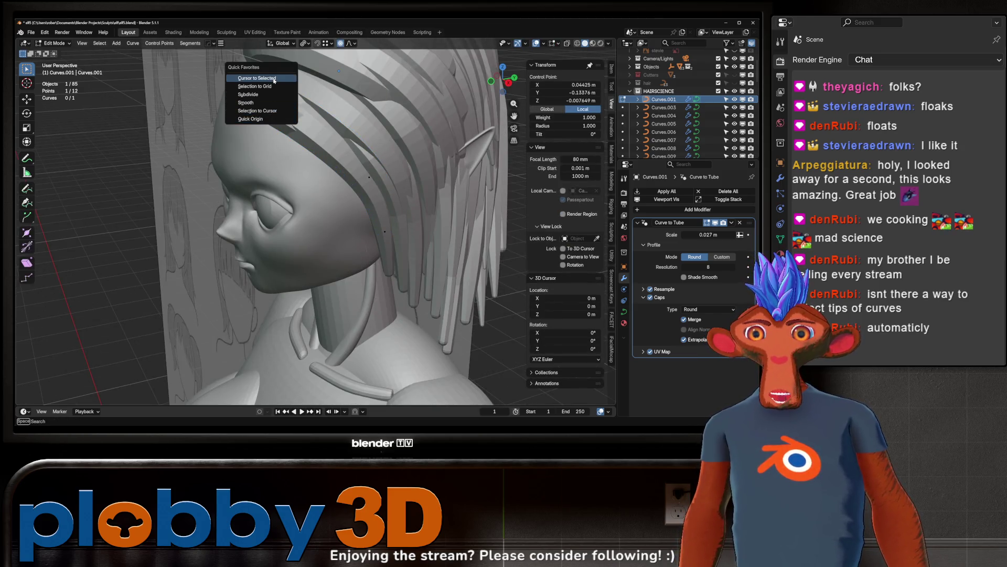
{"action": "left_click", "coordinate": [274, 79]}
{"action": "key", "text": "Tab"}
{"action": "key", "text": "q"}
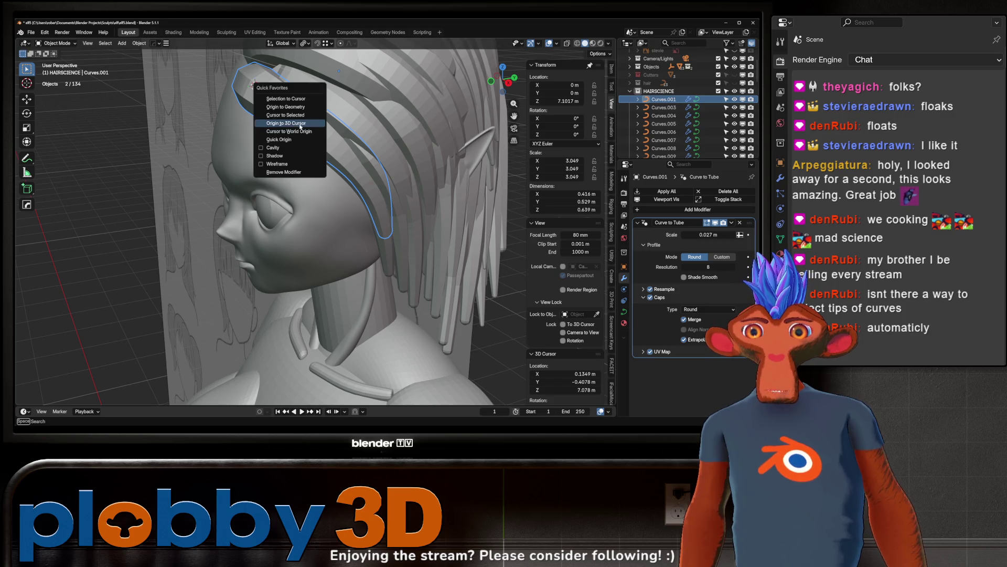
{"action": "left_click", "coordinate": [300, 128]}
Step: Rotate the front lock about −11.18° around the Z axis
{"action": "scroll", "coordinate": [300, 128], "scroll_direction": "up", "scroll_amount": 1}
{"action": "key", "text": "r"}
{"action": "key", "text": "z"}
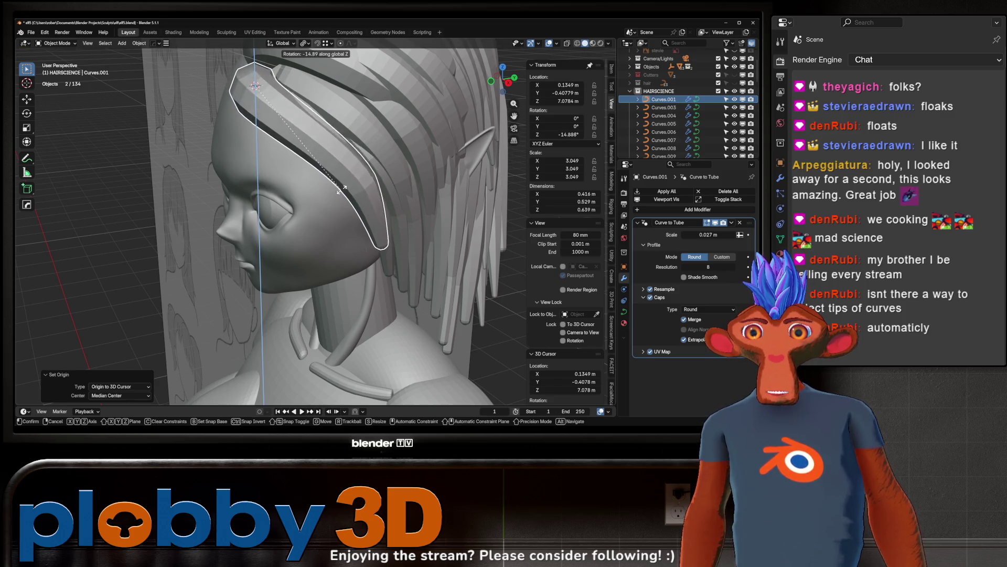
{"action": "left_click", "coordinate": [320, 159]}
{"action": "middle_click_drag", "start_coordinate": [320, 160], "coordinate": [357, 236]}
Step: Shrink the radius of the front lock's tip point to make it thinner
{"action": "key", "text": "Tab"}
{"action": "key", "text": "alt+s"}
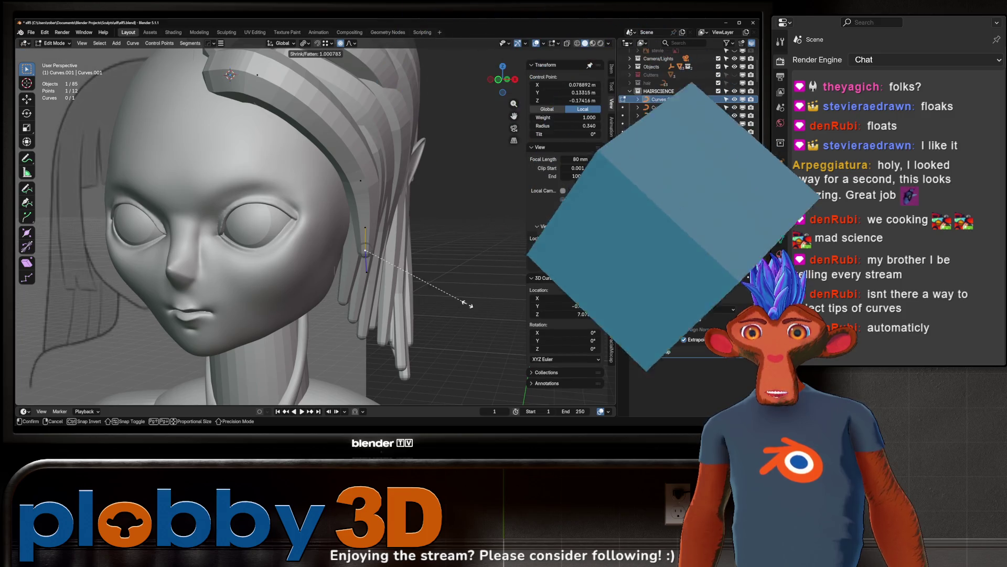
{"action": "scroll", "coordinate": [364, 276], "scroll_direction": "up", "scroll_amount": 5}
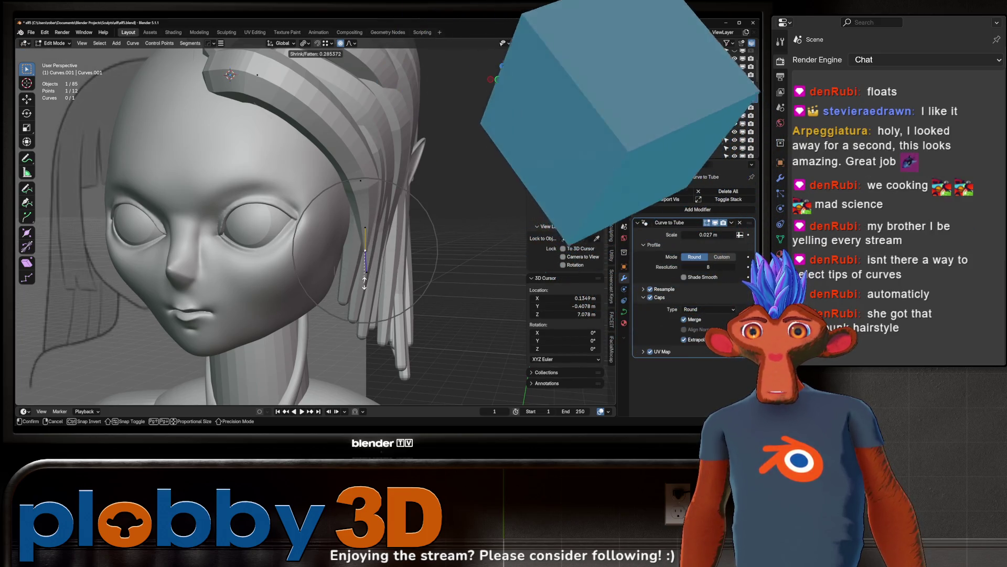
{"action": "left_click", "coordinate": [364, 276]}
{"action": "key", "text": "Tab"}
{"action": "scroll", "coordinate": [364, 275], "scroll_direction": "down", "scroll_amount": 5}
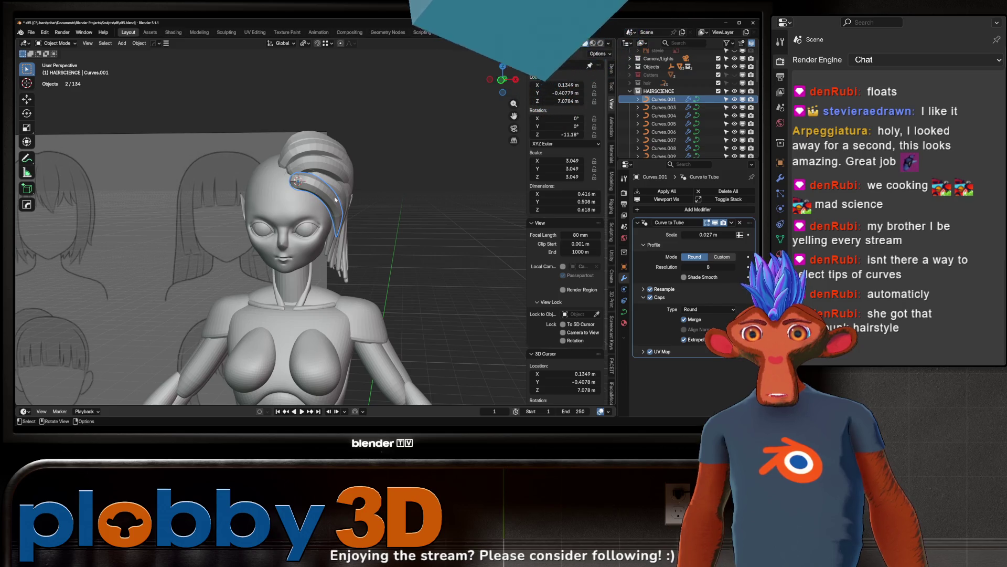
{"action": "mouse_move", "coordinate": [323, 189]}
{"action": "middle_mouse_down"}
{"action": "mouse_move", "coordinate": [399, 195]}
{"action": "mouse_move", "coordinate": [200, 191]}
{"action": "mouse_move", "coordinate": [215, 186]}
{"action": "mouse_move", "coordinate": [197, 198]}
{"action": "mouse_move", "coordinate": [249, 147]}
{"action": "mouse_move", "coordinate": [246, 155]}
{"action": "middle_mouse_up"}
{"action": "left_click", "coordinate": [198, 198]}
{"action": "key", "text": "g"}
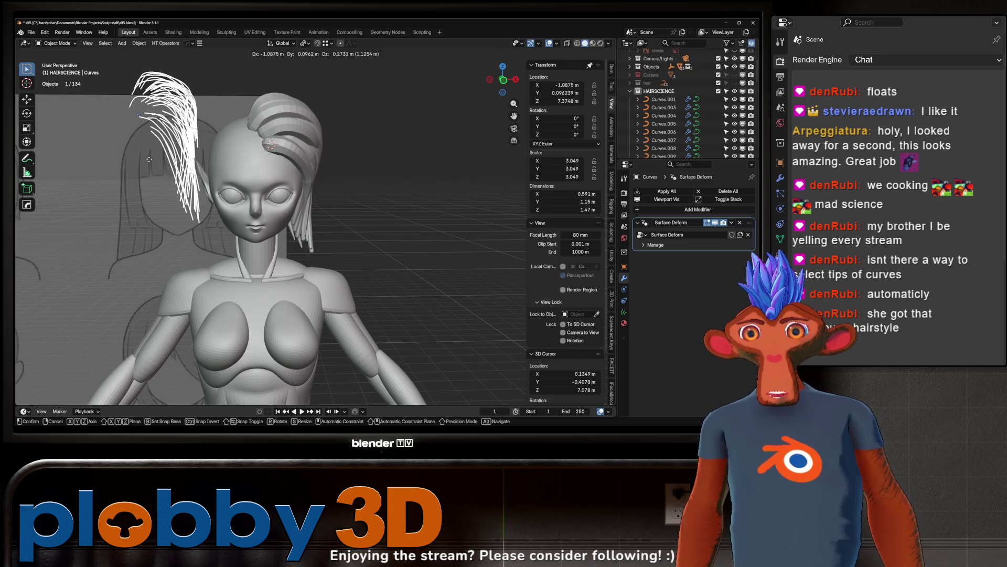
{"action": "key", "text": "Escape"}
{"action": "key", "text": "g"}
{"action": "key", "text": "Escape"}
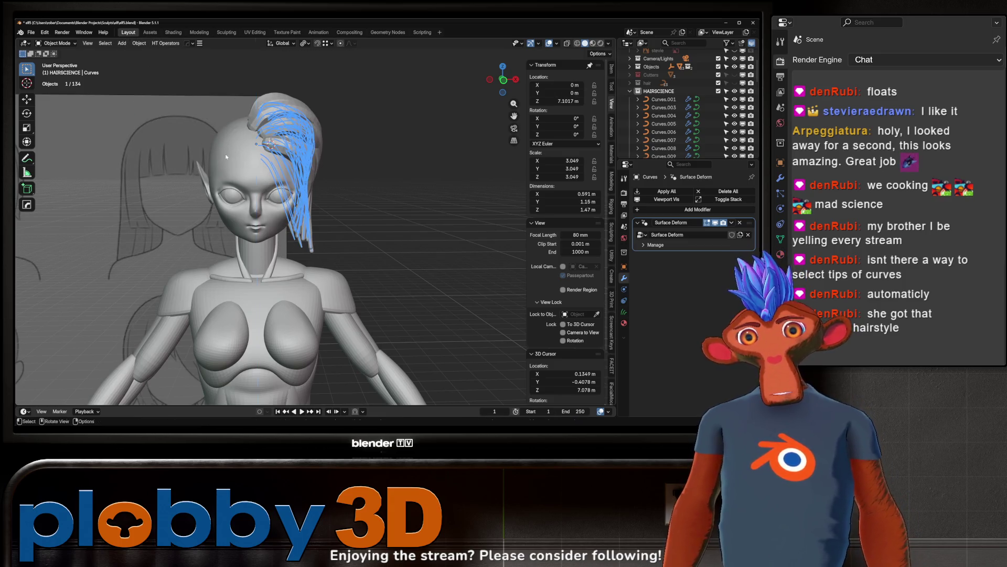
{"action": "mouse_move", "coordinate": [382, 172]}
{"action": "middle_mouse_down"}
{"action": "mouse_move", "coordinate": [346, 156]}
{"action": "mouse_move", "coordinate": [408, 150]}
{"action": "mouse_move", "coordinate": [368, 158]}
{"action": "middle_mouse_up"}
{"action": "scroll", "coordinate": [367, 157], "scroll_direction": "up", "scroll_amount": 3}
{"action": "key", "text": "g"}
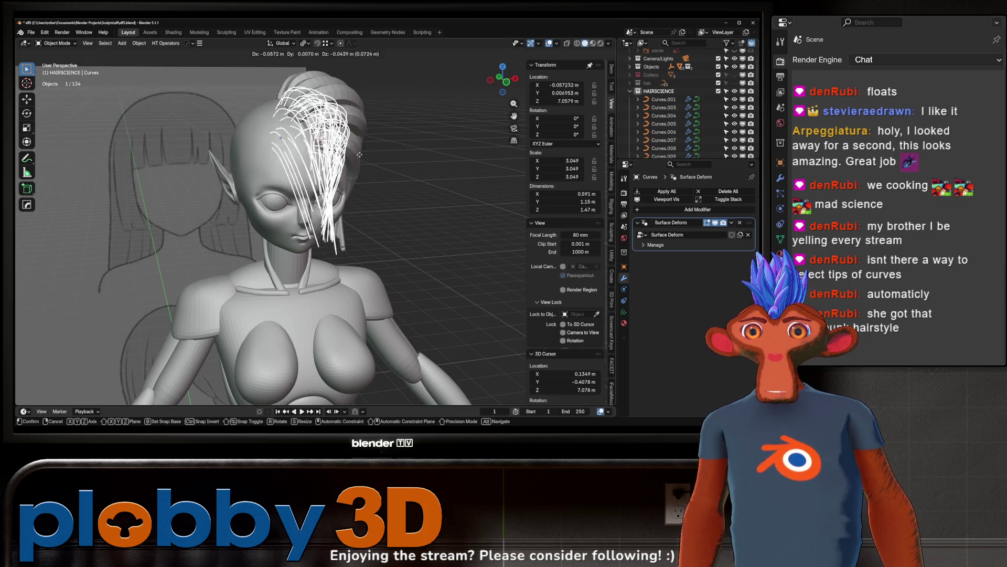
{"action": "key", "text": "Escape"}
{"action": "mouse_move", "coordinate": [284, 176]}
{"action": "middle_mouse_down"}
{"action": "mouse_move", "coordinate": [232, 193]}
{"action": "mouse_move", "coordinate": [504, 176]}
{"action": "mouse_move", "coordinate": [252, 173]}
{"action": "middle_mouse_up"}
{"action": "scroll", "coordinate": [370, 174], "scroll_direction": "up", "scroll_amount": 4}
{"action": "scroll", "coordinate": [340, 178], "scroll_direction": "down", "scroll_amount": 3}
{"action": "key", "text": "g"}
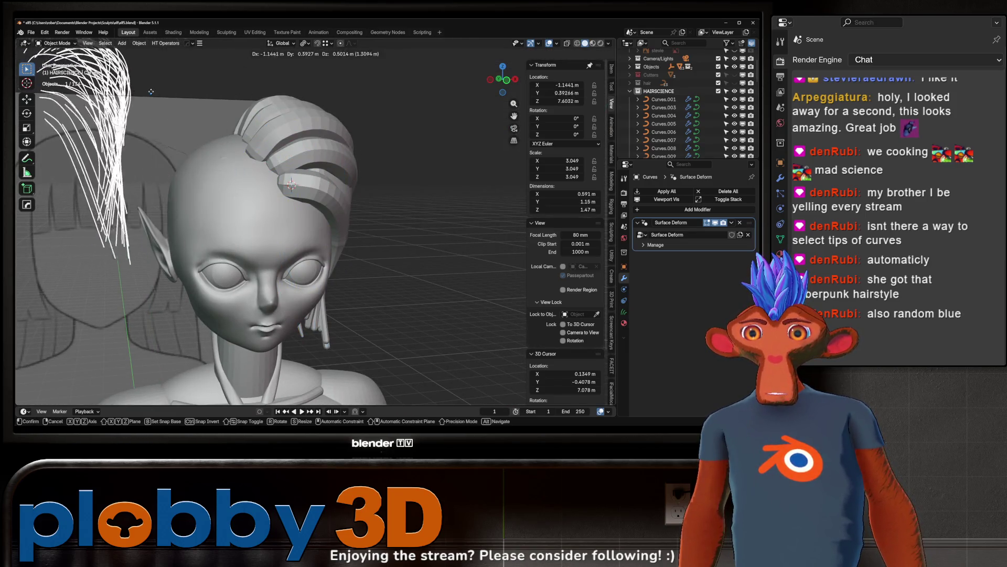
{"action": "mouse_move", "coordinate": [171, 90]}
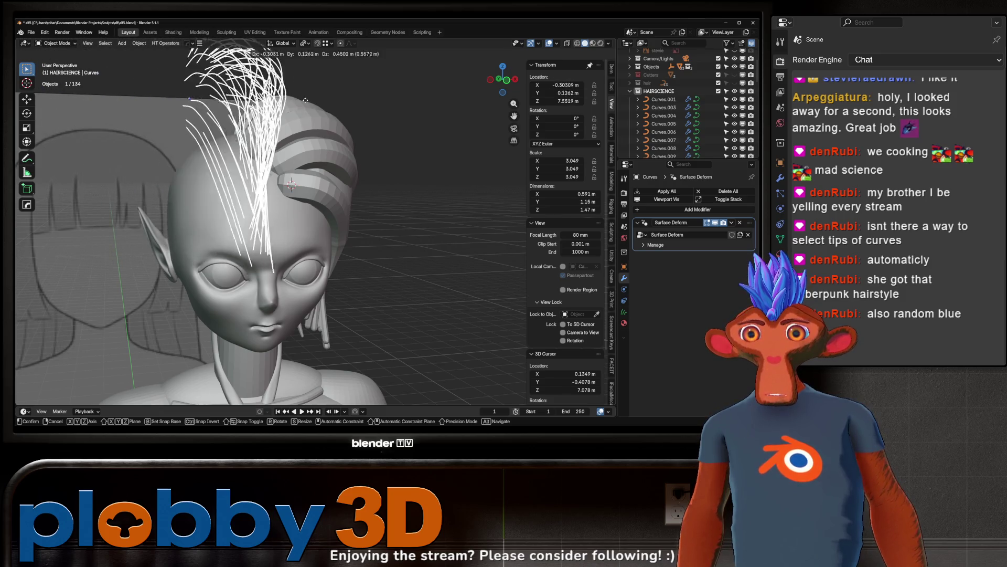
{"action": "key", "text": "Escape"}
{"action": "mouse_move", "coordinate": [273, 158]}
{"action": "middle_mouse_down"}
{"action": "mouse_move", "coordinate": [248, 150]}
{"action": "mouse_move", "coordinate": [271, 171]}
{"action": "mouse_move", "coordinate": [222, 142]}
{"action": "mouse_move", "coordinate": [411, 201]}
{"action": "middle_mouse_up"}
{"action": "key", "text": "a"}
{"action": "scroll", "coordinate": [270, 171], "scroll_direction": "down", "scroll_amount": 3}
{"action": "left_click", "coordinate": [271, 171]}
{"action": "scroll", "coordinate": [222, 142], "scroll_direction": "up", "scroll_amount": 4}
{"action": "scroll", "coordinate": [412, 201], "scroll_direction": "down", "scroll_amount": 2}
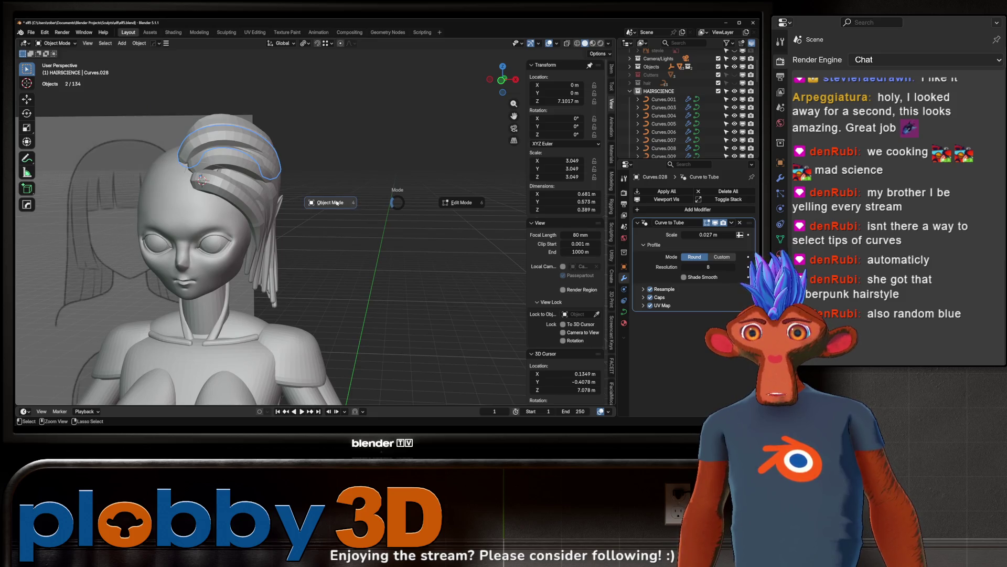
Step: Enter Edit Mode on Curves.028 and thin one of its end points
{"action": "scroll", "coordinate": [248, 177], "scroll_direction": "up", "scroll_amount": 4}
{"action": "key", "text": "b"}
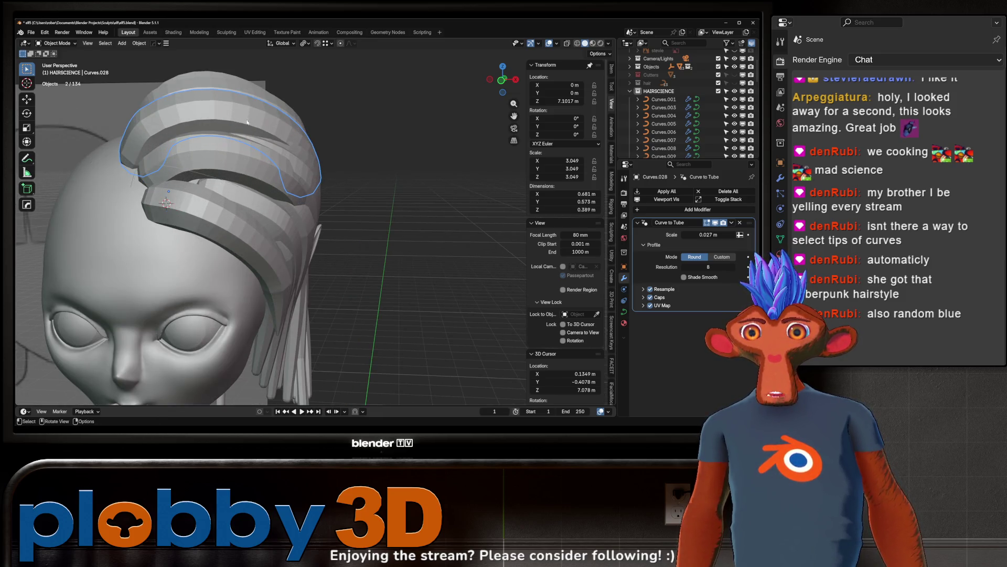
{"action": "middle_click_drag", "start_coordinate": [247, 122], "coordinate": [270, 209]}
{"action": "key", "text": "Tab"}
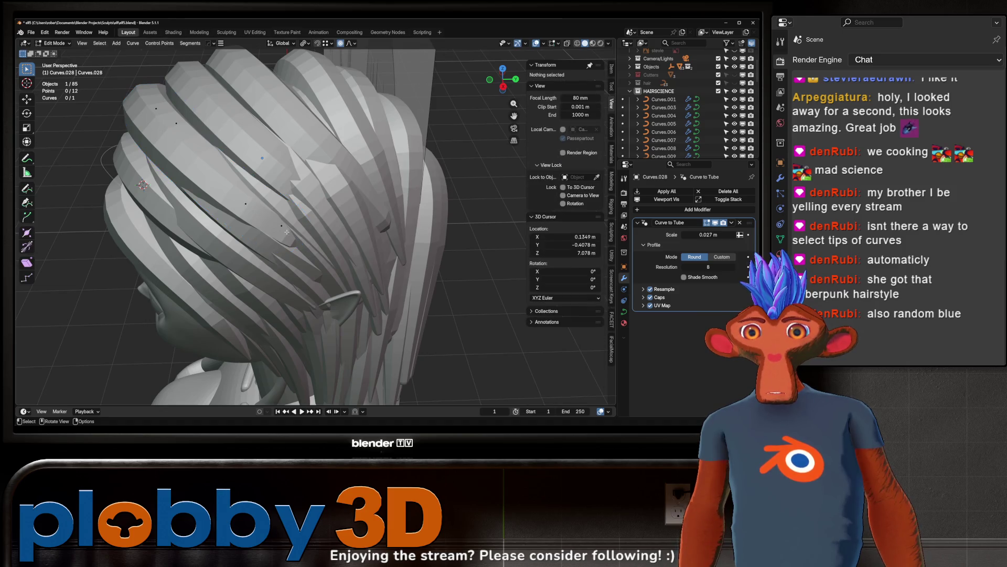
{"action": "left_click", "coordinate": [281, 226]}
{"action": "key", "text": "alt+s"}
{"action": "left_click", "coordinate": [282, 258]}
Step: Move that end point along the X axis
{"action": "scroll", "coordinate": [281, 258], "scroll_direction": "up", "scroll_amount": 3}
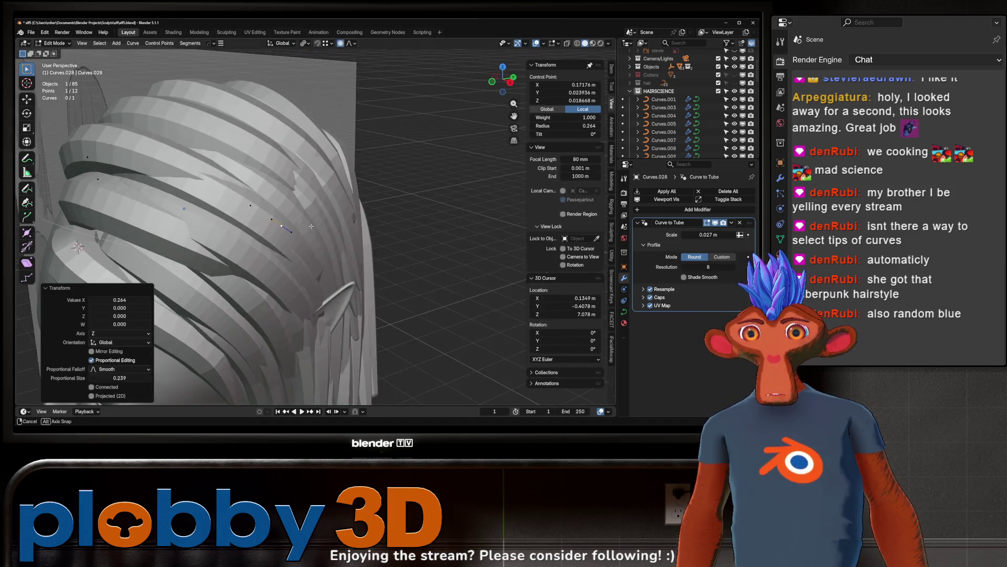
{"action": "key", "text": "g"}
{"action": "key", "text": "x"}
{"action": "left_click", "coordinate": [535, 120]}
Step: Try rotating the point around the Z axis, then cancel the rotation
{"action": "key", "text": "r"}
{"action": "key", "text": "z"}
{"action": "mouse_move", "coordinate": [367, 209]}
{"action": "middle_mouse_down"}
{"action": "mouse_move", "coordinate": [347, 231]}
{"action": "mouse_move", "coordinate": [320, 219]}
{"action": "mouse_move", "coordinate": [296, 225]}
{"action": "middle_mouse_up"}
{"action": "key", "text": "r"}
{"action": "key", "text": "z"}
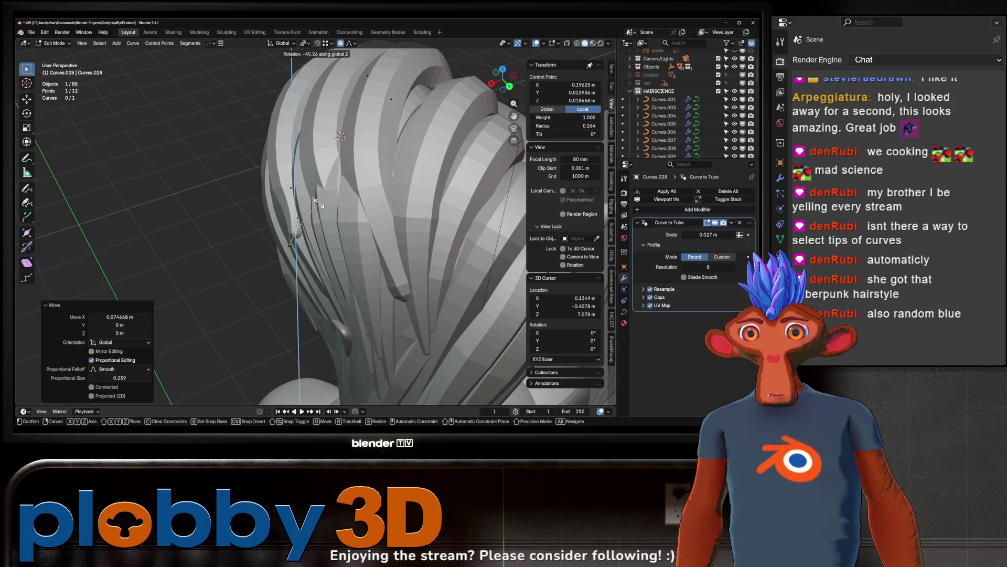
{"action": "key", "text": "Escape"}
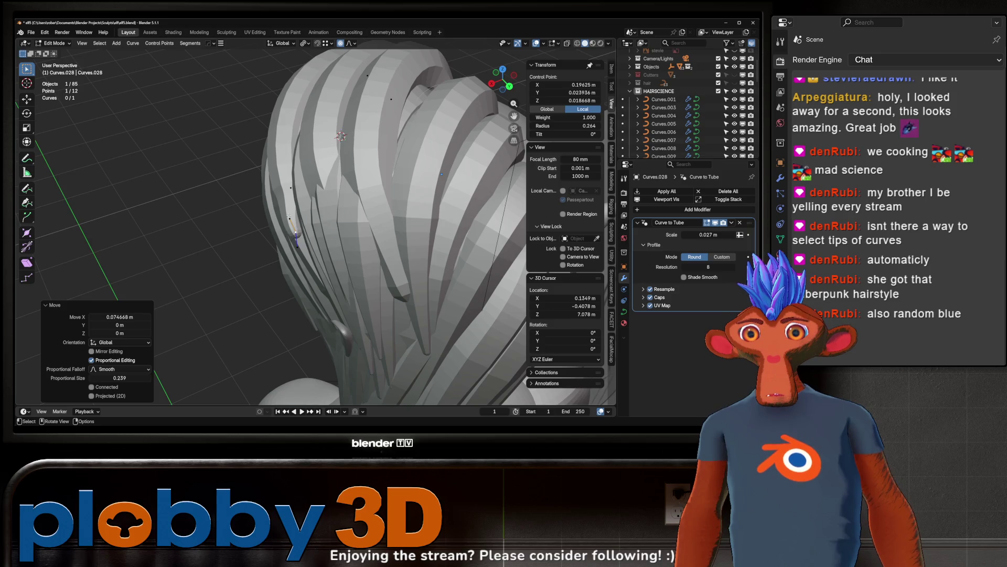
Step: Reposition the point with a smooth proportional move, then deselect it
{"action": "key", "text": "g"}
{"action": "left_click", "coordinate": [355, 214]}
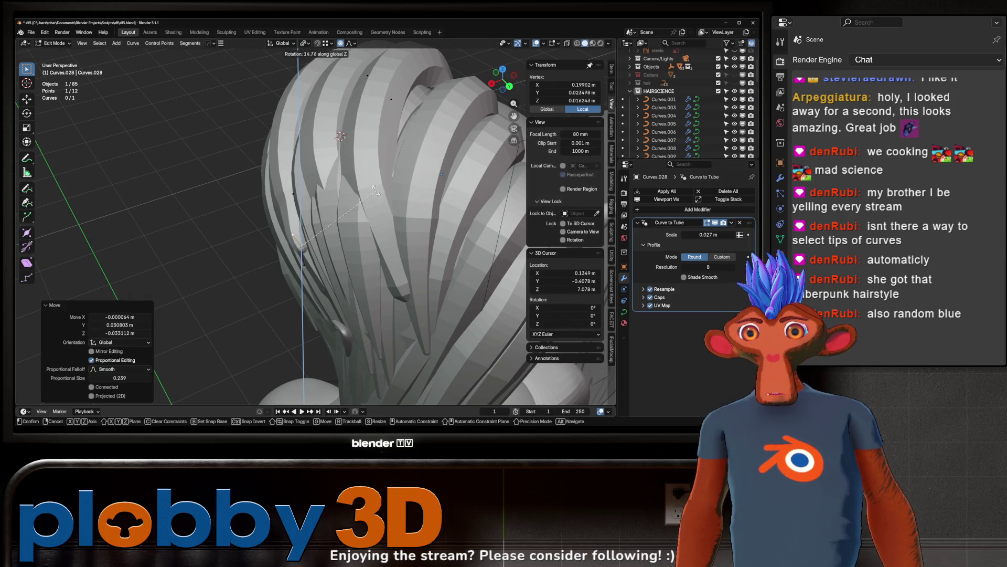
{"action": "left_click", "coordinate": [296, 220]}
{"action": "middle_click_drag", "start_coordinate": [295, 220], "coordinate": [307, 244]}
Step: Thin the lock's tip point to radius 0.116 and shift it about 0.053 m along X
{"action": "left_click", "coordinate": [307, 244]}
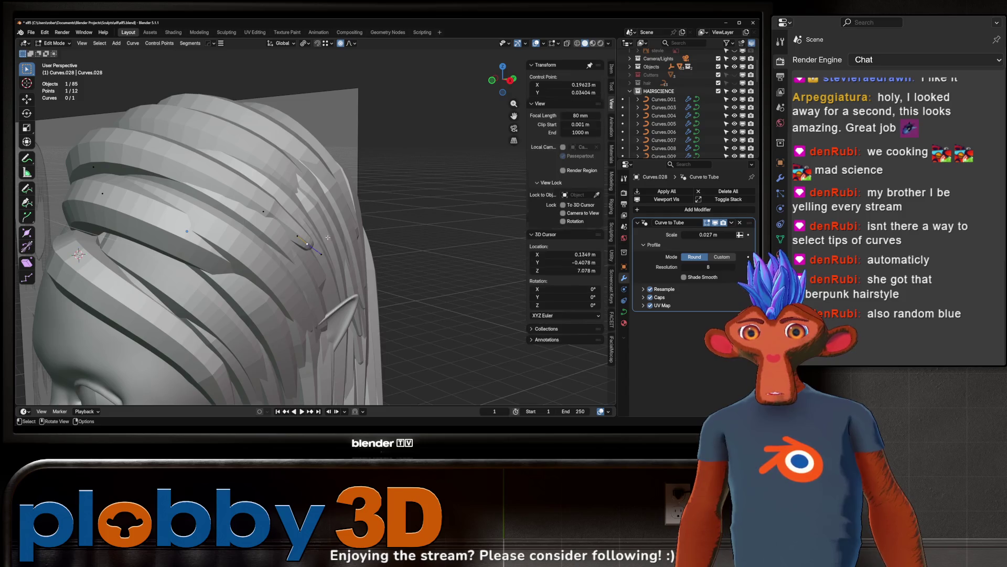
{"action": "key", "text": "alt+s"}
{"action": "left_click", "coordinate": [342, 285]}
{"action": "mouse_move", "coordinate": [342, 284]}
{"action": "middle_mouse_down"}
{"action": "mouse_move", "coordinate": [273, 299]}
{"action": "mouse_move", "coordinate": [399, 247]}
{"action": "middle_mouse_up"}
{"action": "key", "text": "g"}
{"action": "key", "text": "x"}
{"action": "left_click", "coordinate": [265, 302]}
{"action": "scroll", "coordinate": [265, 302], "scroll_direction": "down", "scroll_amount": 5}
Step: Switch the front lock's spline type to Bézier
{"action": "right_click", "coordinate": [399, 247]}
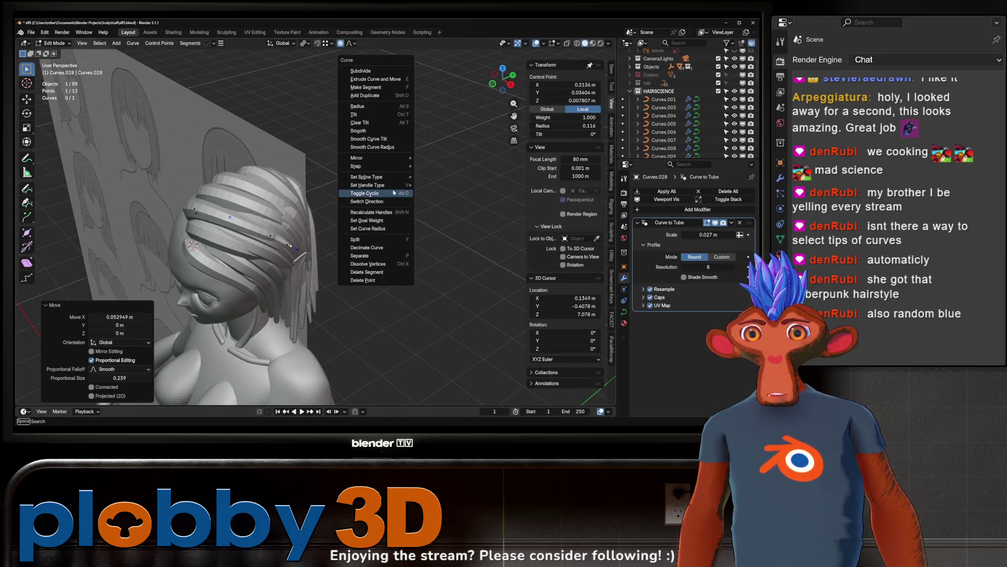
{"action": "mouse_move", "coordinate": [394, 184]}
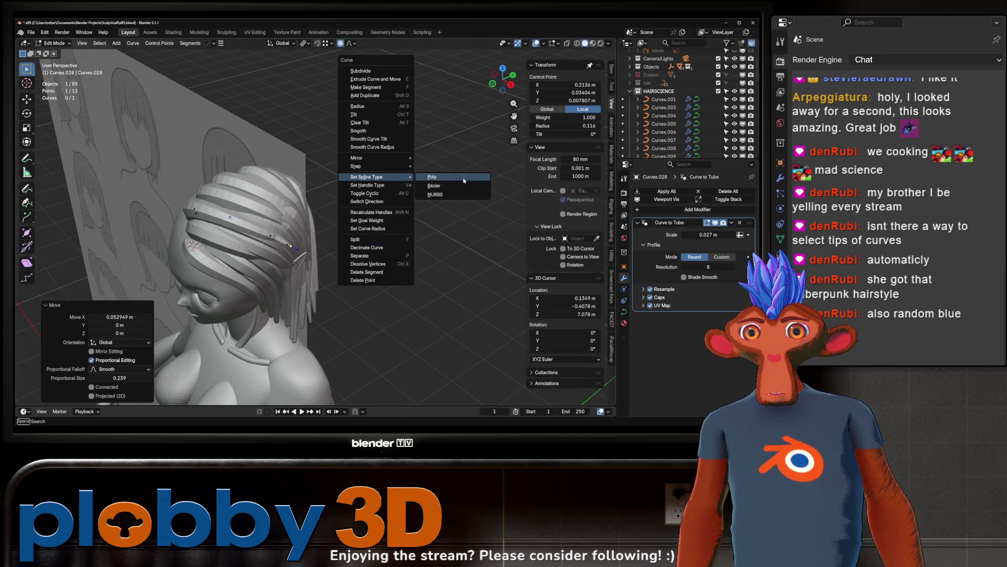
{"action": "left_click", "coordinate": [436, 185]}
{"action": "mouse_move", "coordinate": [435, 185]}
{"action": "middle_mouse_down"}
{"action": "mouse_move", "coordinate": [301, 241]}
{"action": "mouse_move", "coordinate": [273, 225]}
{"action": "mouse_move", "coordinate": [389, 201]}
{"action": "mouse_move", "coordinate": [243, 191]}
{"action": "middle_mouse_up"}
{"action": "scroll", "coordinate": [273, 226], "scroll_direction": "up", "scroll_amount": 5}
Step: Move individual control points on the lock to start shaping it
{"action": "left_click", "coordinate": [269, 223]}
{"action": "left_click", "coordinate": [388, 202]}
{"action": "left_click", "coordinate": [263, 213]}
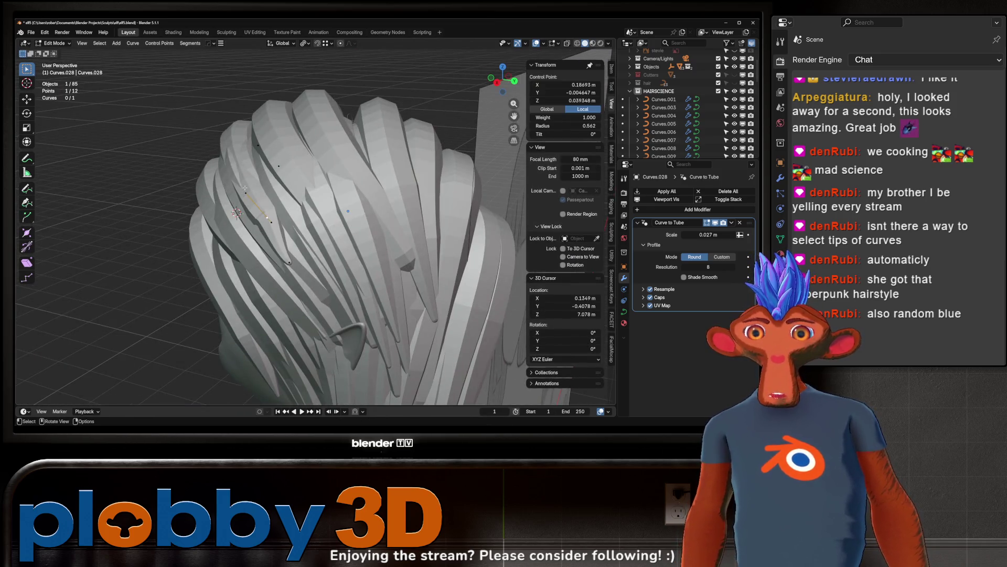
{"action": "key", "text": "g"}
{"action": "left_click", "coordinate": [258, 188]}
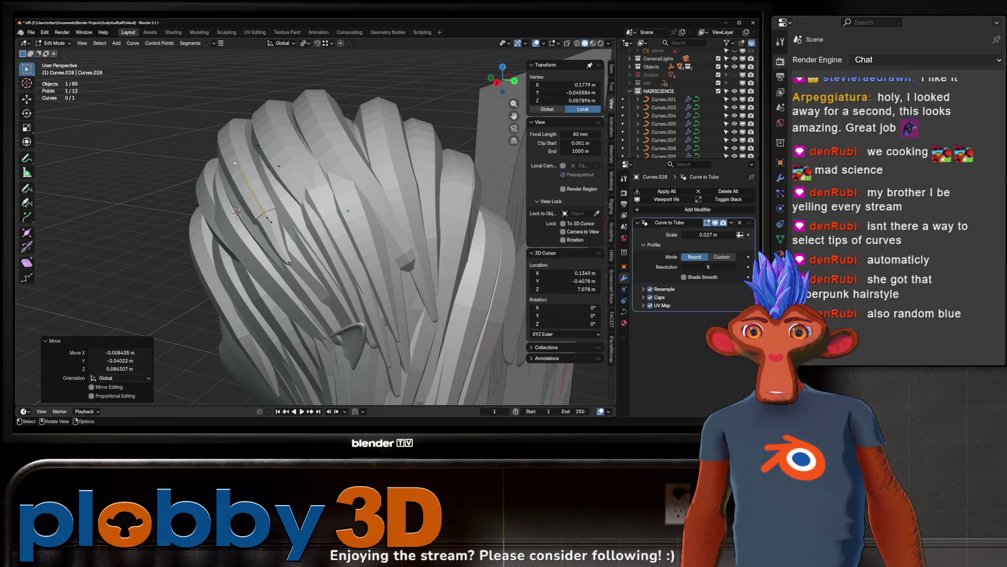
{"action": "key", "text": "KP_Decimal"}
{"action": "key", "text": "g"}
{"action": "left_click", "coordinate": [367, 264]}
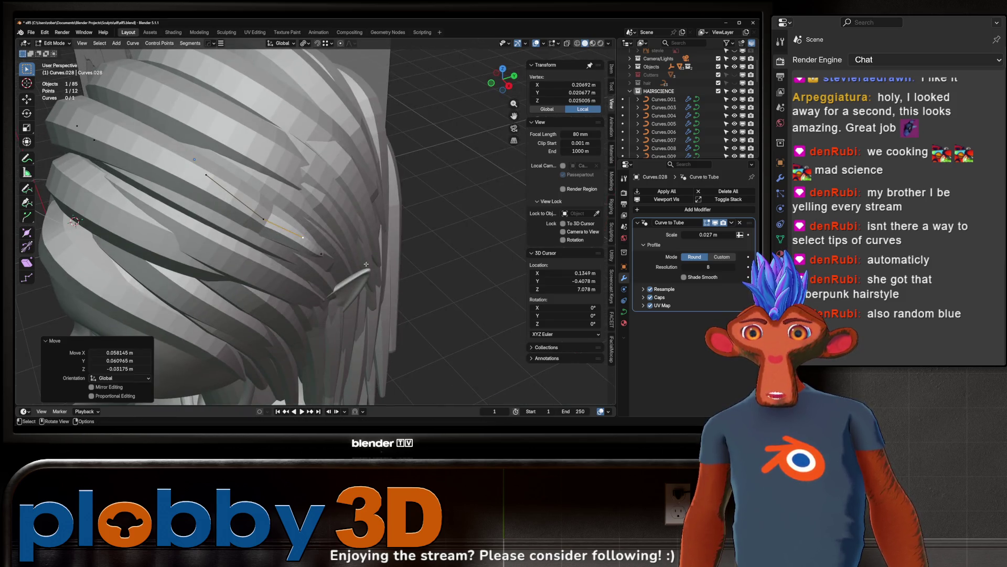
{"action": "left_click", "coordinate": [269, 222]}
{"action": "middle_click_drag", "start_coordinate": [270, 222], "coordinate": [277, 198]}
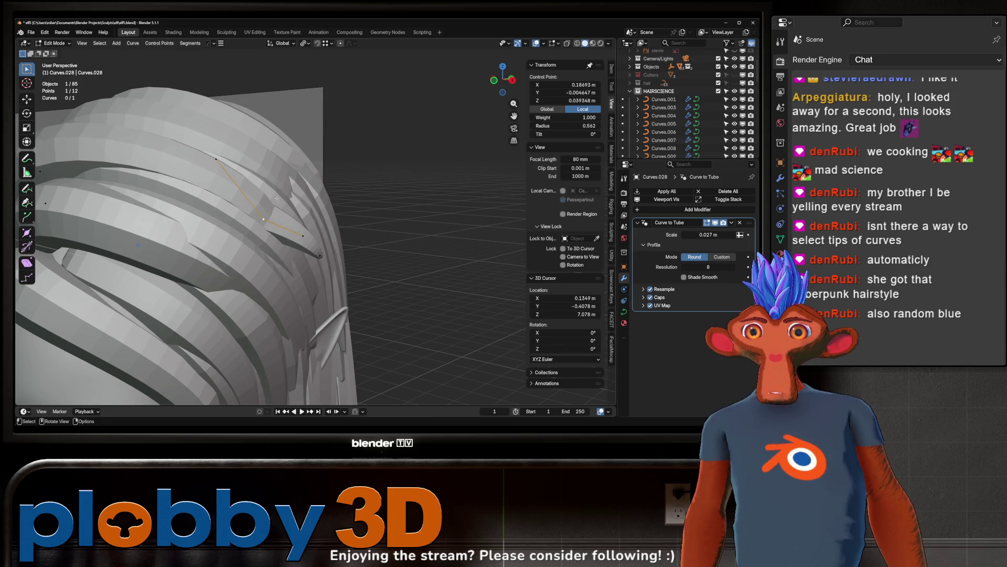
{"action": "left_click", "coordinate": [203, 187]}
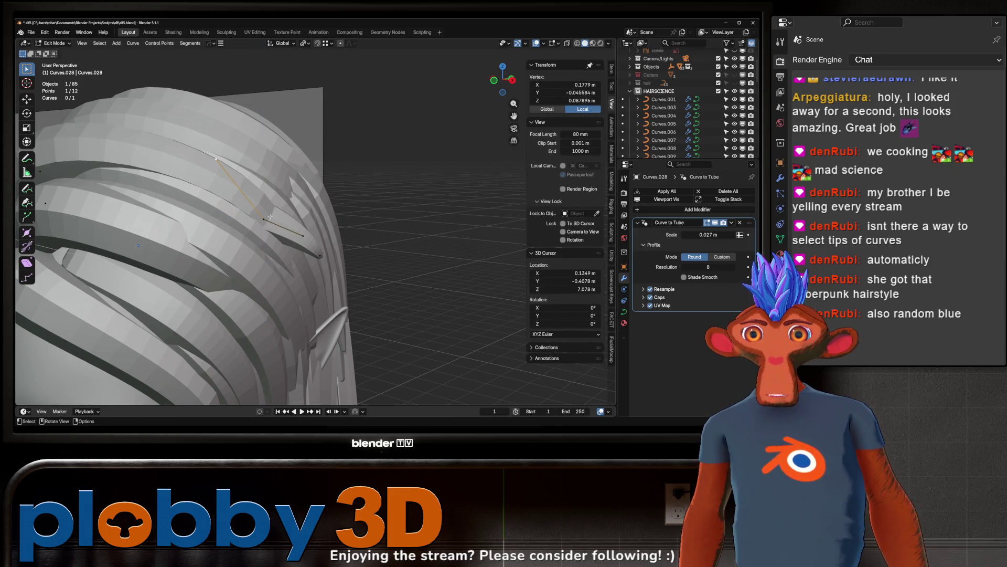
Step: Select all the strand's points, make them Bézier and give them Automatic handles
{"action": "key", "text": "a"}
{"action": "right_click", "coordinate": [299, 217]}
{"action": "mouse_move", "coordinate": [301, 218]}
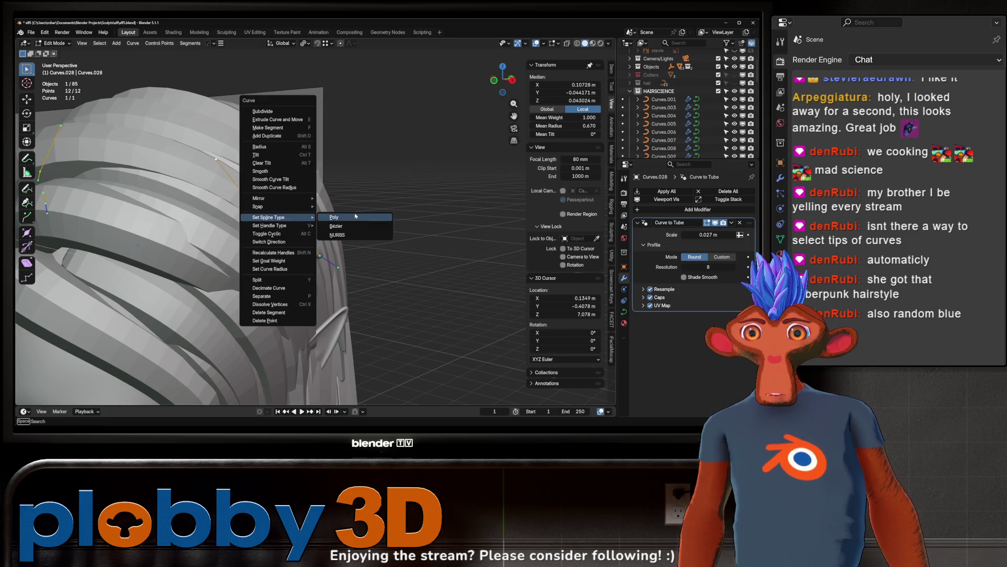
{"action": "left_click", "coordinate": [336, 225]}
{"action": "right_click", "coordinate": [351, 226]}
{"action": "mouse_move", "coordinate": [341, 235]}
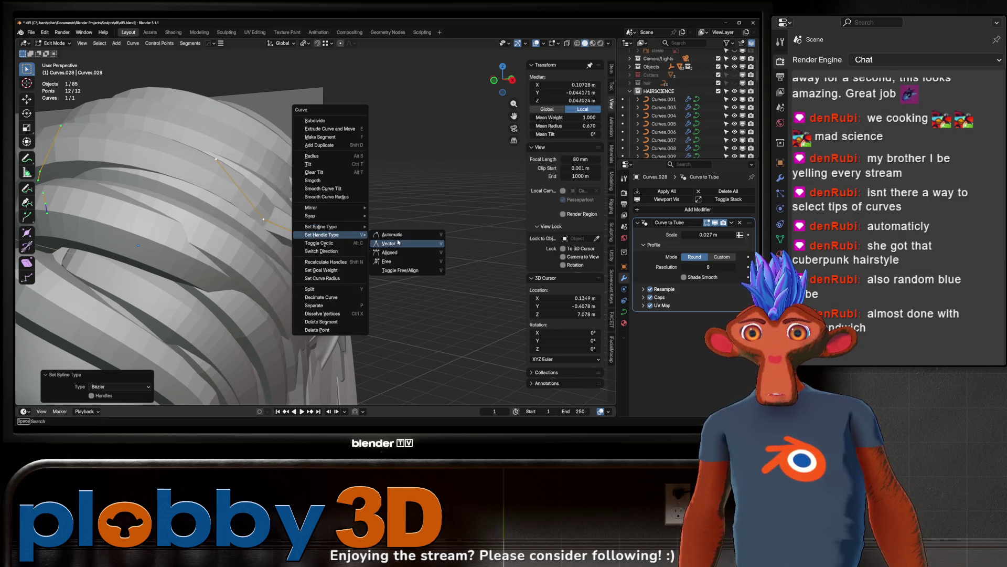
{"action": "left_click", "coordinate": [393, 234]}
{"action": "scroll", "coordinate": [372, 217], "scroll_direction": "down", "scroll_amount": 4}
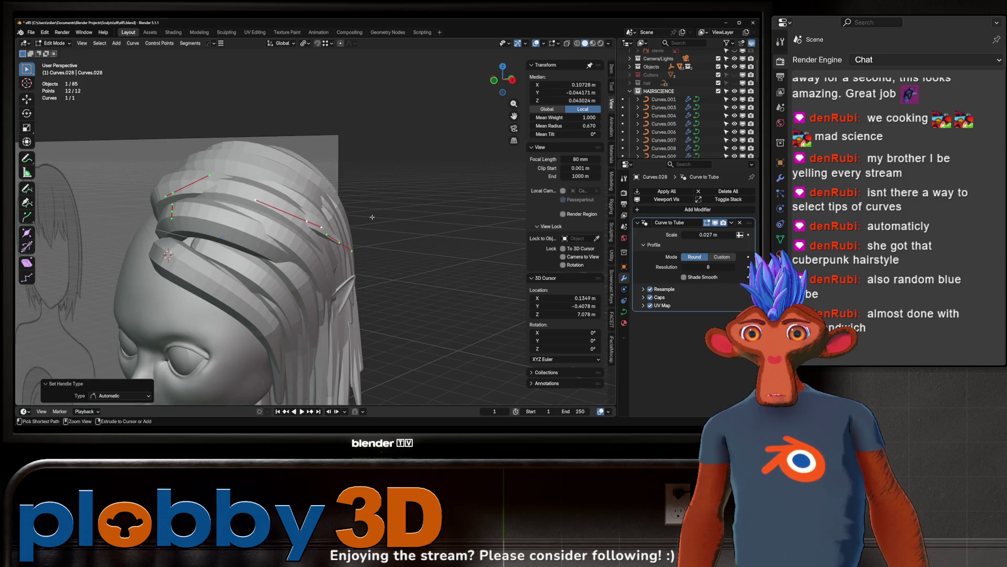
Step: Reposition two strand points so the lock starts sweeping across the forehead
{"action": "left_click", "coordinate": [306, 221]}
{"action": "key", "text": "g"}
{"action": "left_click", "coordinate": [310, 223]}
{"action": "middle_click_drag", "start_coordinate": [311, 223], "coordinate": [331, 222]}
{"action": "key", "text": "s"}
{"action": "right_click", "coordinate": [326, 216]}
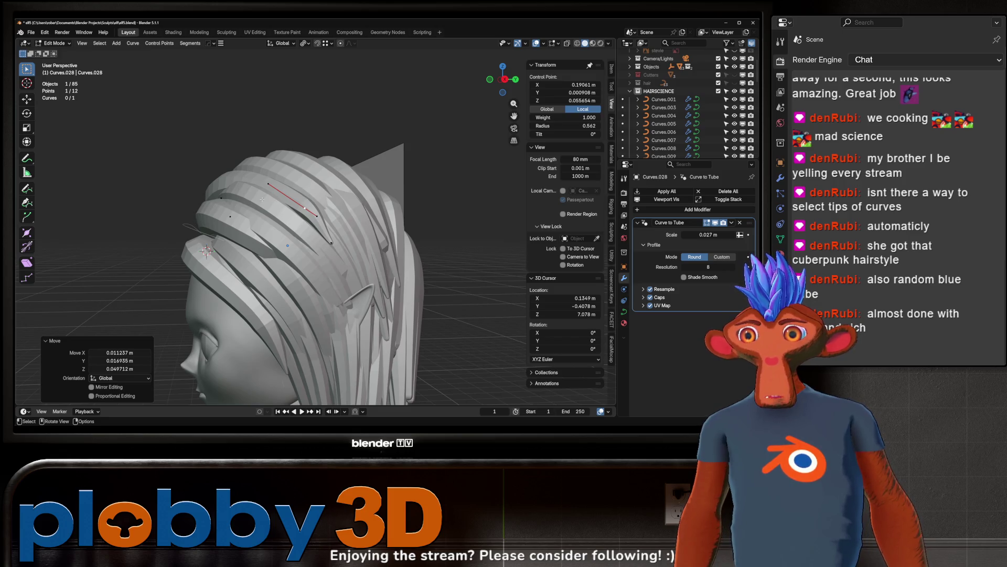
{"action": "left_click", "coordinate": [286, 221]}
{"action": "middle_click_drag", "start_coordinate": [271, 186], "coordinate": [314, 193]}
{"action": "key", "text": "g"}
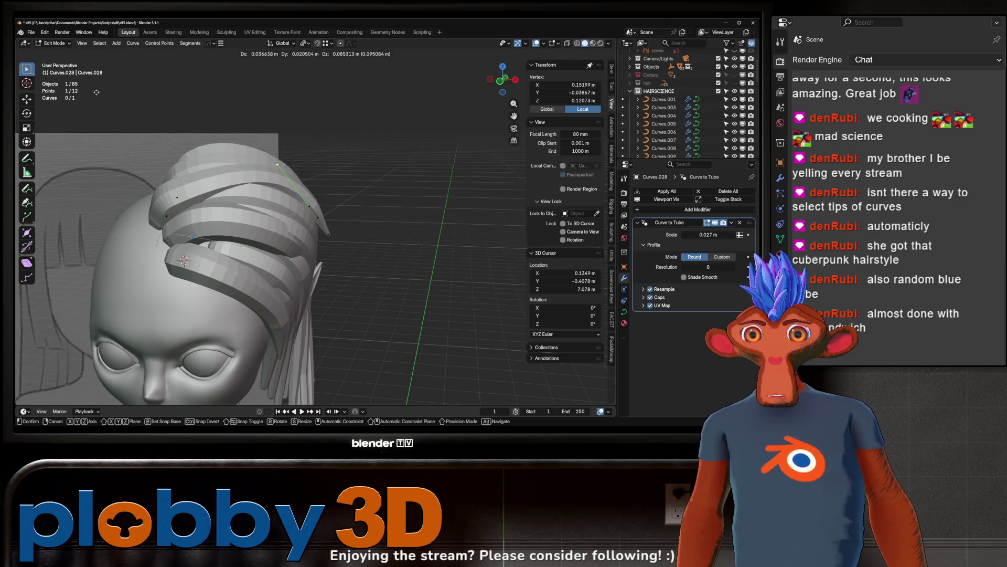
{"action": "left_click", "coordinate": [96, 92]}
Step: Nudge the lock's end points along X and check the sweep from around the head
{"action": "left_click", "coordinate": [244, 174]}
{"action": "key", "text": "g"}
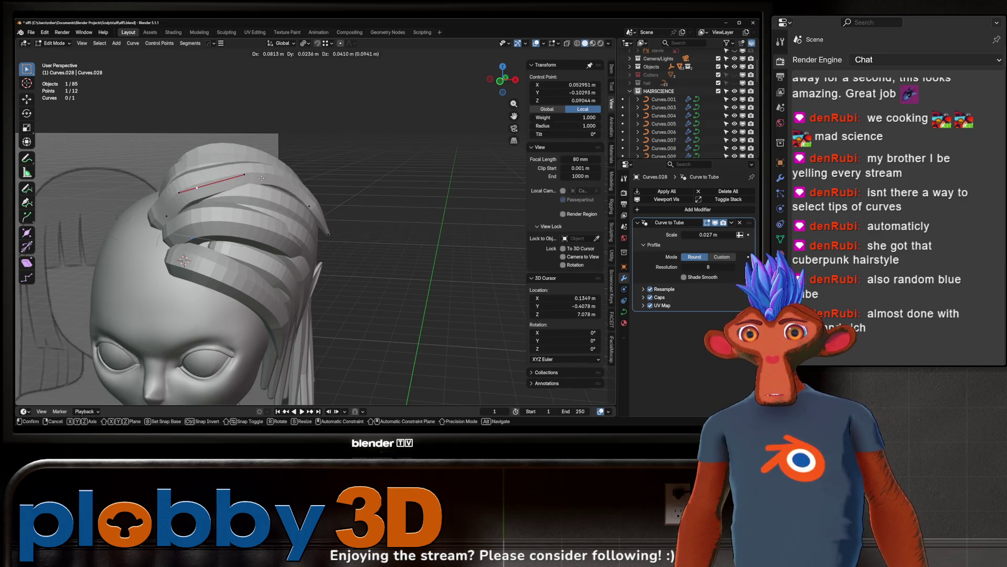
{"action": "left_click", "coordinate": [249, 178]}
{"action": "middle_click_drag", "start_coordinate": [249, 179], "coordinate": [294, 183]}
{"action": "key", "text": "alt+s"}
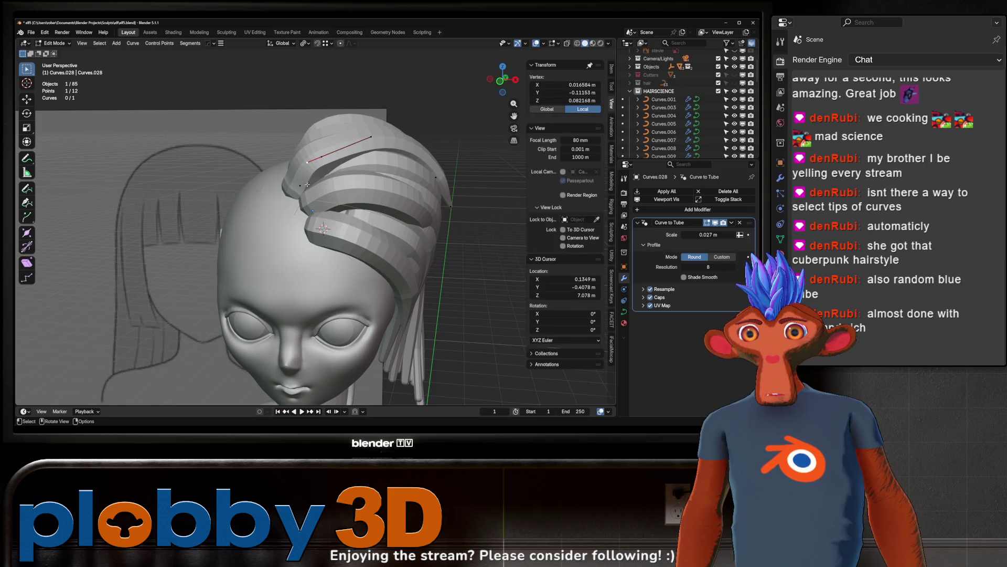
{"action": "key", "text": "Escape"}
{"action": "key", "text": "r"}
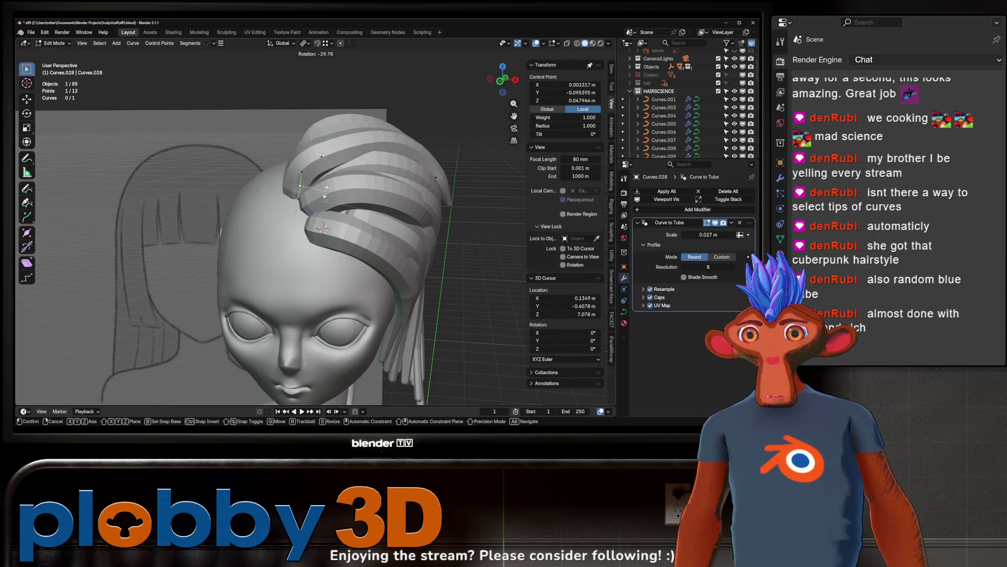
{"action": "key", "text": "g"}
{"action": "key", "text": "x"}
{"action": "left_click", "coordinate": [324, 195]}
{"action": "scroll", "coordinate": [356, 183], "scroll_direction": "down", "scroll_amount": 3}
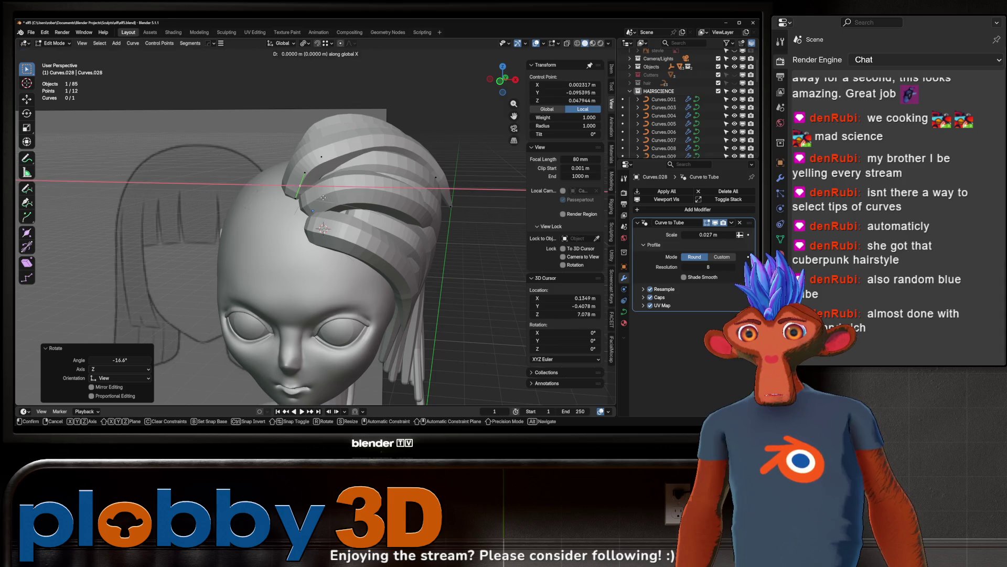
{"action": "mouse_move", "coordinate": [356, 182]}
{"action": "middle_mouse_down"}
{"action": "mouse_move", "coordinate": [294, 178]}
{"action": "mouse_move", "coordinate": [405, 170]}
{"action": "mouse_move", "coordinate": [341, 191]}
{"action": "middle_mouse_up"}
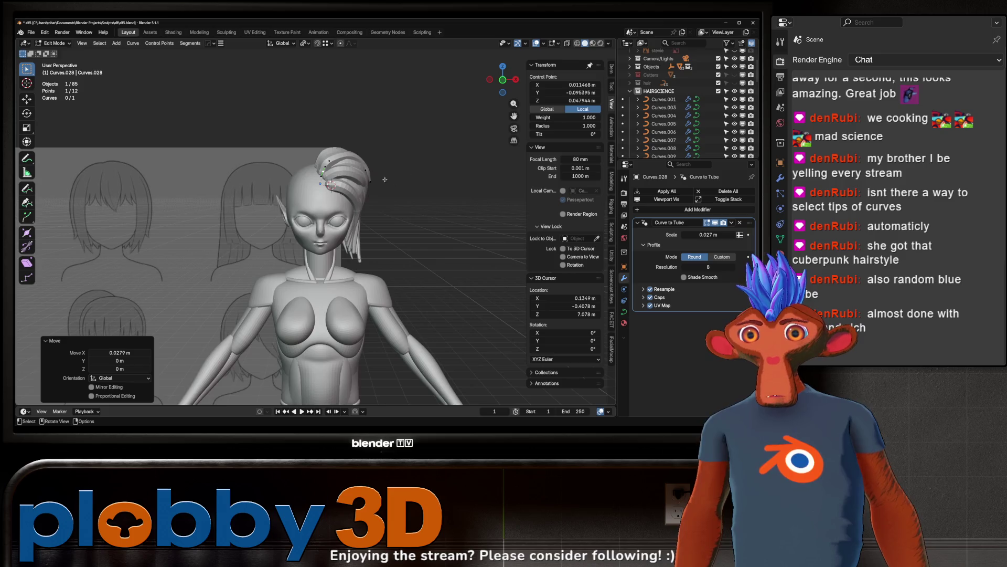
{"action": "scroll", "coordinate": [340, 193], "scroll_direction": "up", "scroll_amount": 4}
Step: Return to Object Mode and delete the hair strands on top of the head
{"action": "left_click", "coordinate": [340, 193]}
{"action": "key", "text": "Tab"}
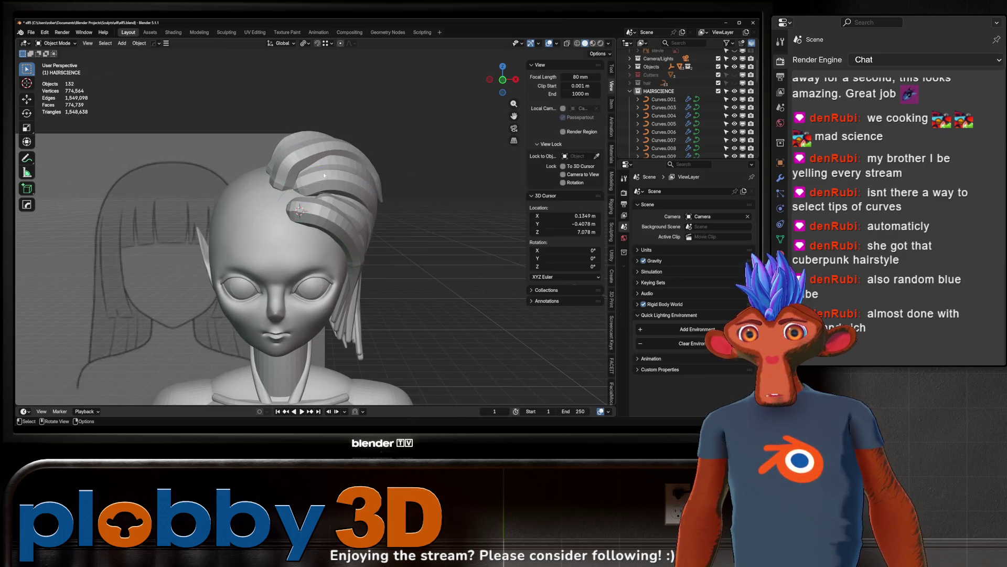
{"action": "key", "text": "Delete"}
{"action": "left_click", "coordinate": [303, 141]}
{"action": "key", "text": "Delete"}
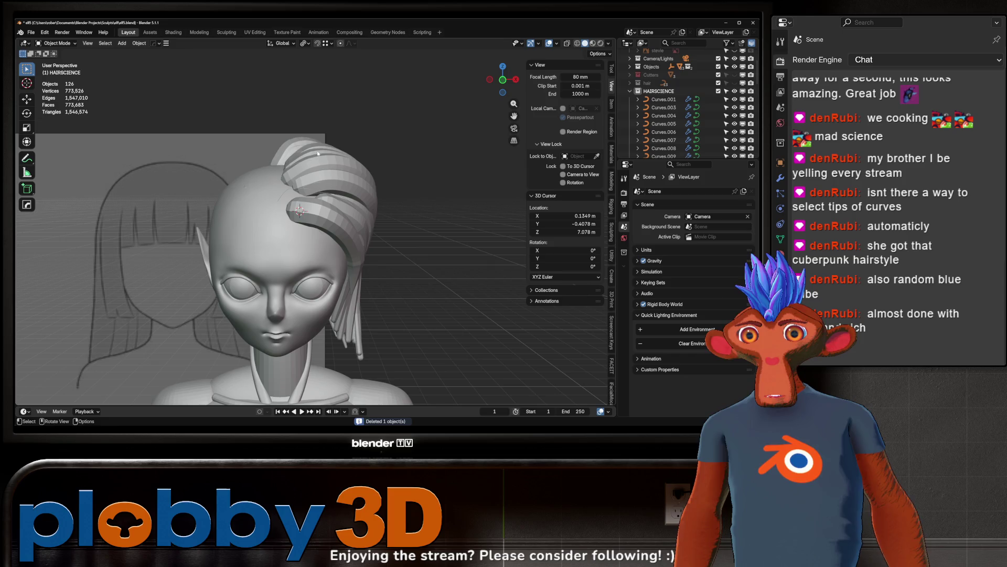
{"action": "mouse_move", "coordinate": [318, 153]}
{"action": "middle_mouse_down"}
{"action": "mouse_move", "coordinate": [289, 168]}
{"action": "mouse_move", "coordinate": [241, 154]}
{"action": "middle_mouse_up"}
{"action": "left_click", "coordinate": [262, 157]}
{"action": "key", "text": "Delete"}
Step: Delete the unwanted side strands, including Curves.024
{"action": "left_click", "coordinate": [346, 225]}
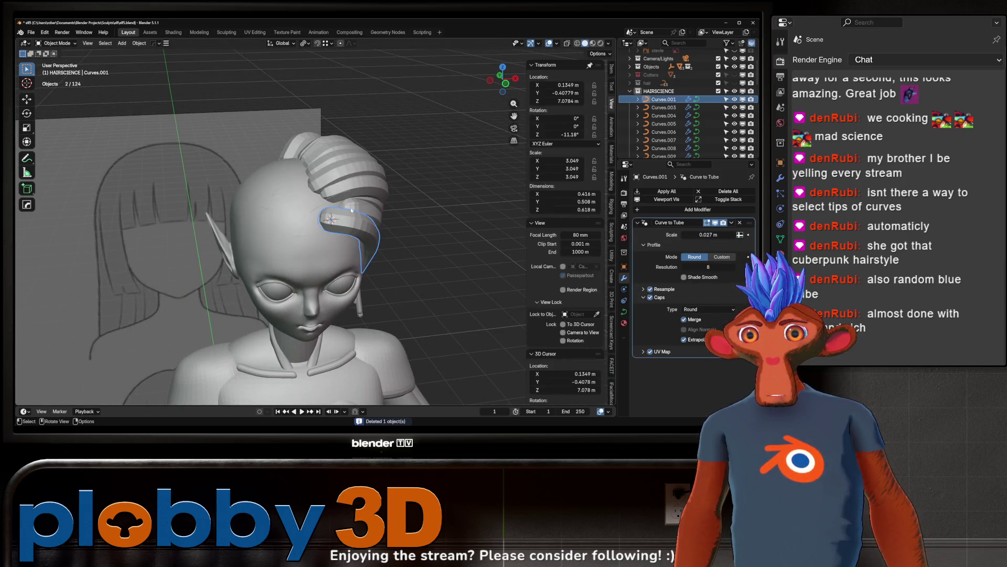
{"action": "middle_click_drag", "start_coordinate": [351, 207], "coordinate": [288, 254]}
{"action": "left_click", "coordinate": [288, 254]}
{"action": "key", "text": "Delete"}
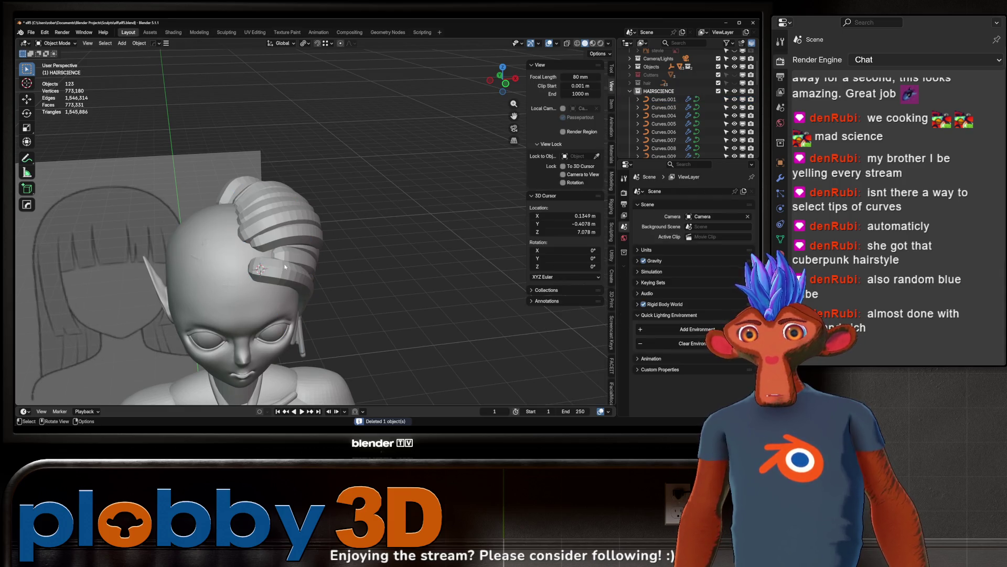
{"action": "left_click", "coordinate": [286, 267]}
{"action": "mouse_move", "coordinate": [285, 266]}
{"action": "middle_mouse_down"}
{"action": "mouse_move", "coordinate": [226, 223]}
{"action": "mouse_move", "coordinate": [278, 242]}
{"action": "middle_mouse_up"}
{"action": "key", "text": "Delete"}
Step: Open Curves.023 in Edit Mode and move several of its points
{"action": "left_click", "coordinate": [278, 242]}
{"action": "key", "text": "Tab"}
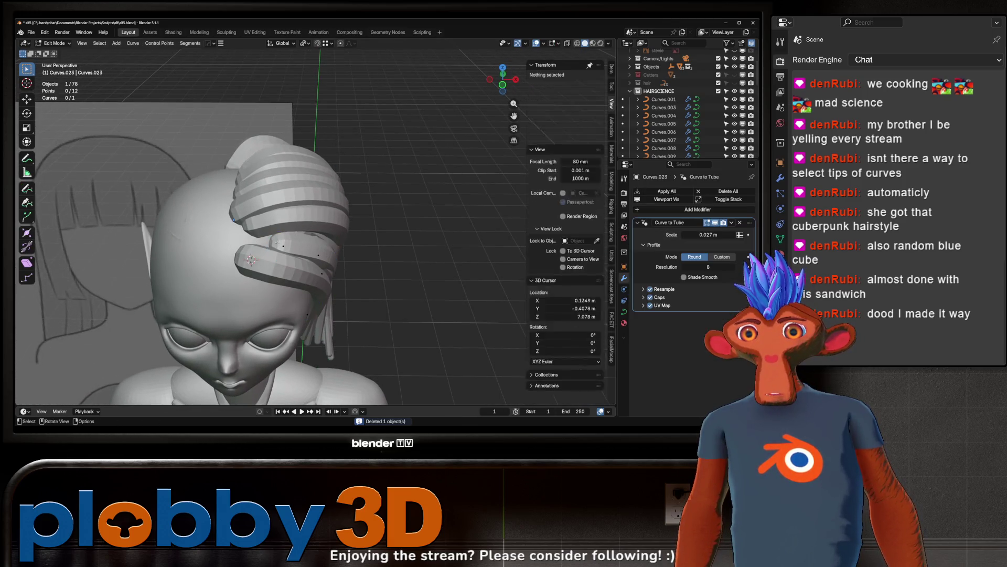
{"action": "left_click", "coordinate": [279, 243]}
{"action": "key", "text": "g"}
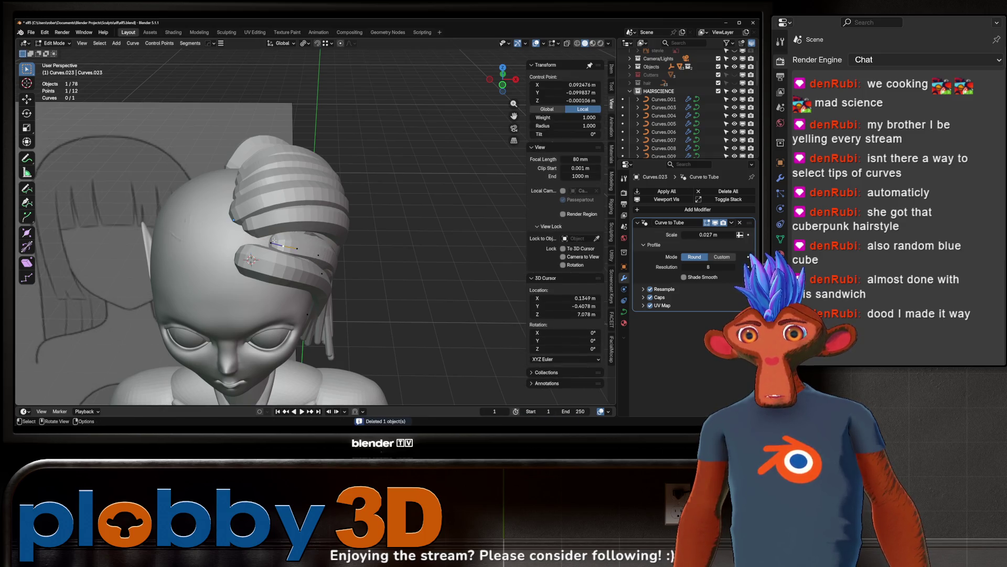
{"action": "middle_click_drag", "start_coordinate": [254, 240], "coordinate": [208, 176], "text": "alt"}
{"action": "left_click", "coordinate": [205, 173]}
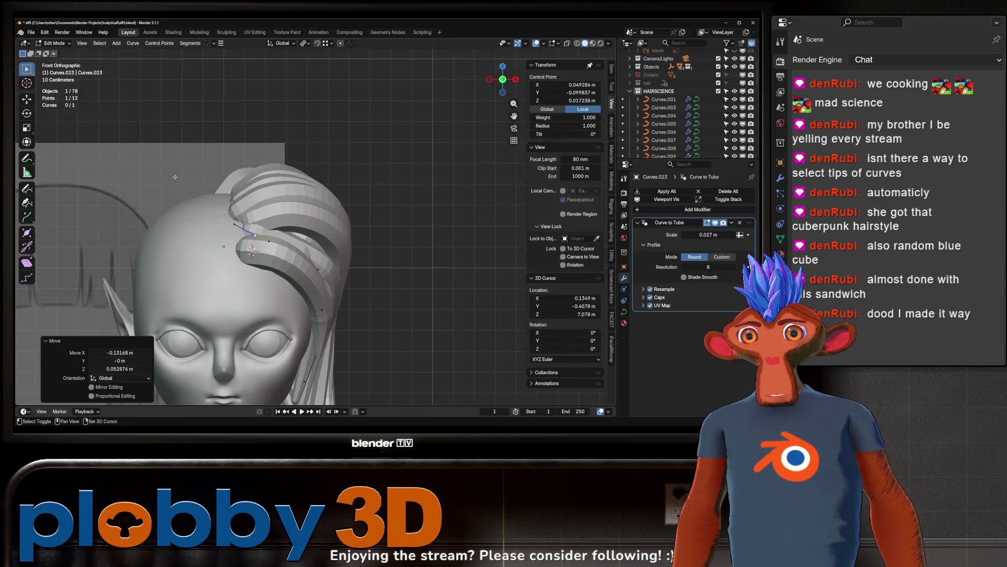
{"action": "left_click", "coordinate": [319, 271]}
{"action": "key", "text": "g"}
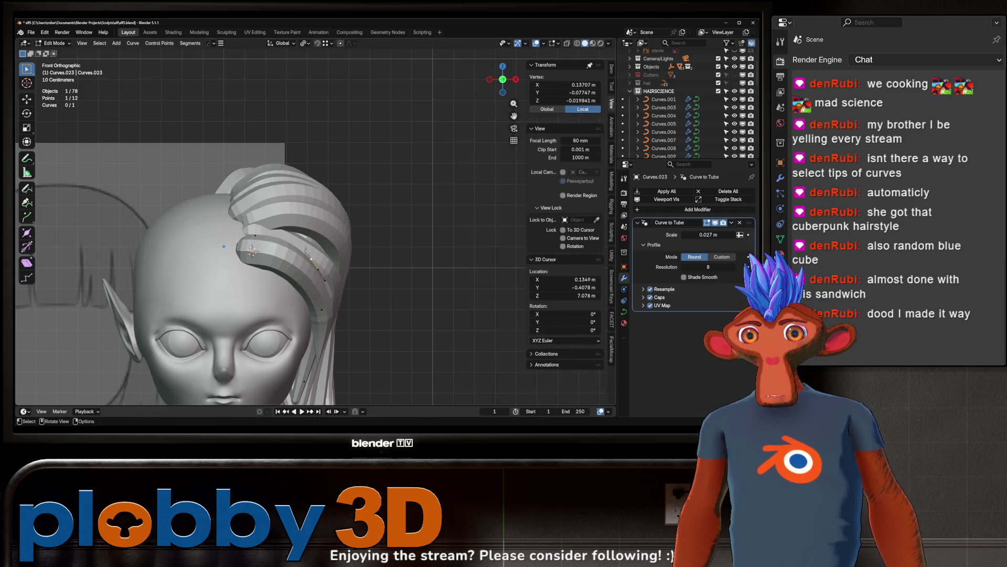
{"action": "left_click", "coordinate": [293, 231]}
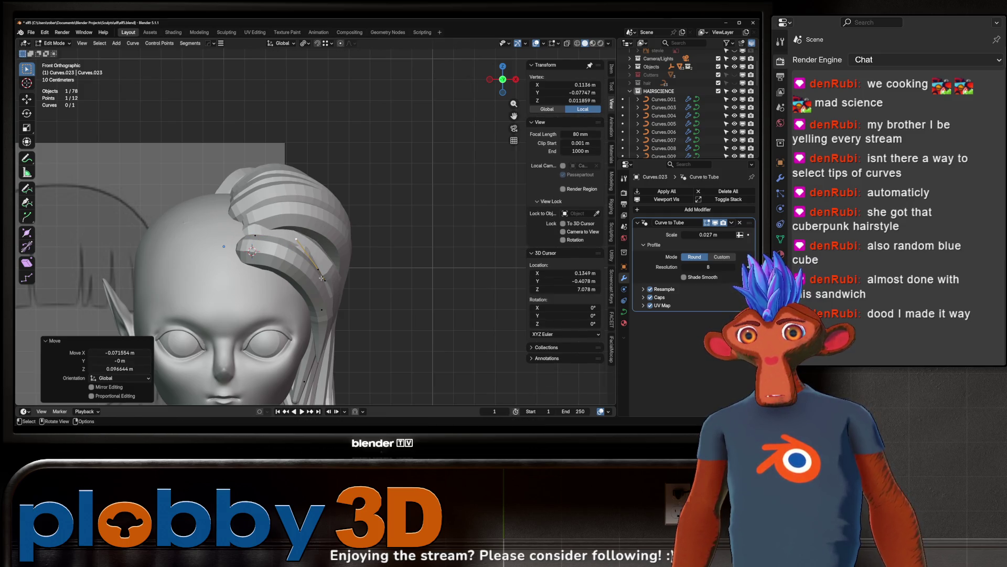
{"action": "mouse_move", "coordinate": [293, 230]}
{"action": "middle_mouse_down"}
{"action": "mouse_move", "coordinate": [272, 243]}
{"action": "mouse_move", "coordinate": [297, 224]}
{"action": "middle_mouse_up"}
{"action": "key", "text": "g"}
{"action": "left_click", "coordinate": [272, 243]}
Step: Rotate and thicken the point near the strand's front end, then exit Edit Mode
{"action": "left_click", "coordinate": [297, 224]}
{"action": "key", "text": "r"}
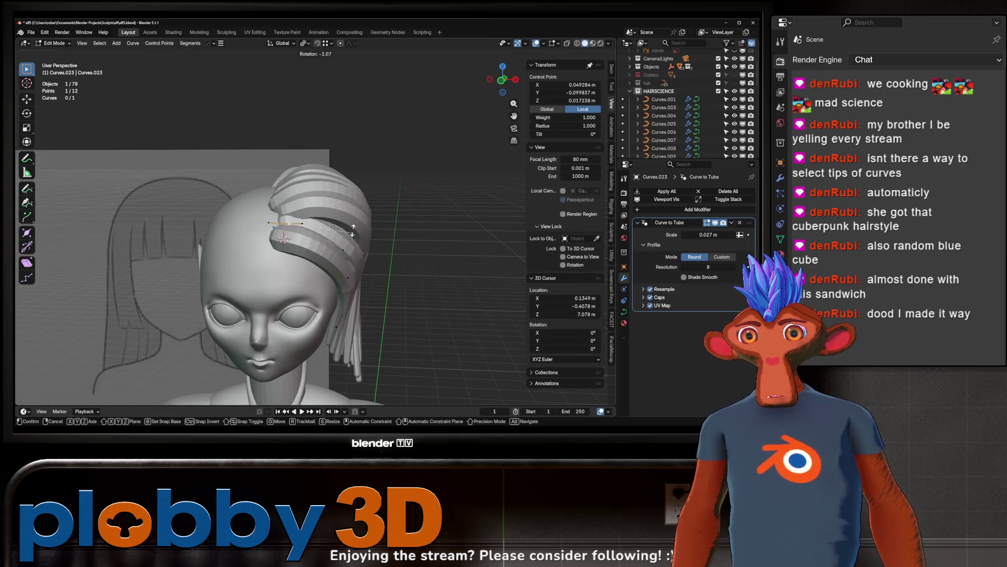
{"action": "left_click", "coordinate": [349, 233]}
{"action": "key", "text": "alt+s"}
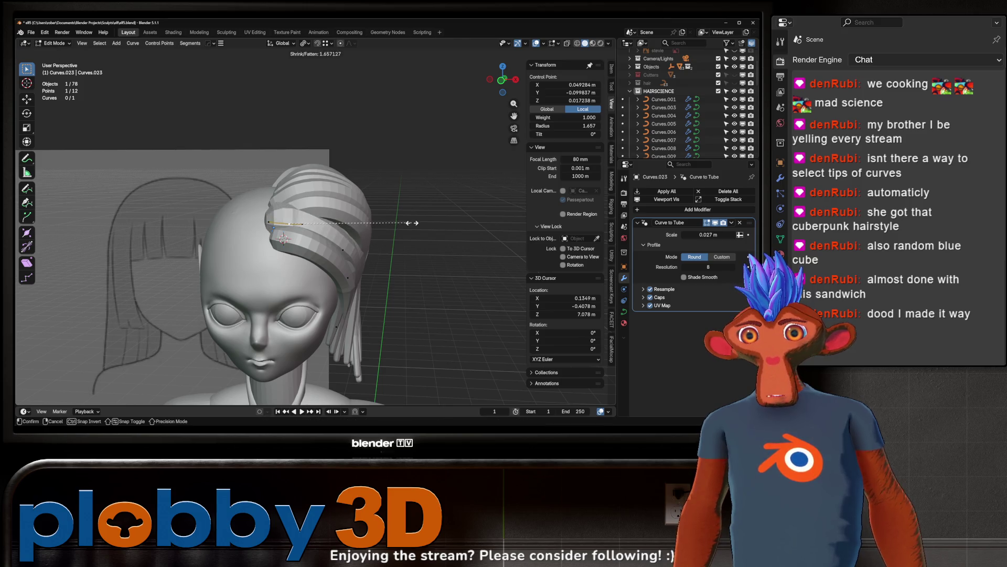
{"action": "left_click", "coordinate": [388, 237]}
{"action": "key", "text": "Tab"}
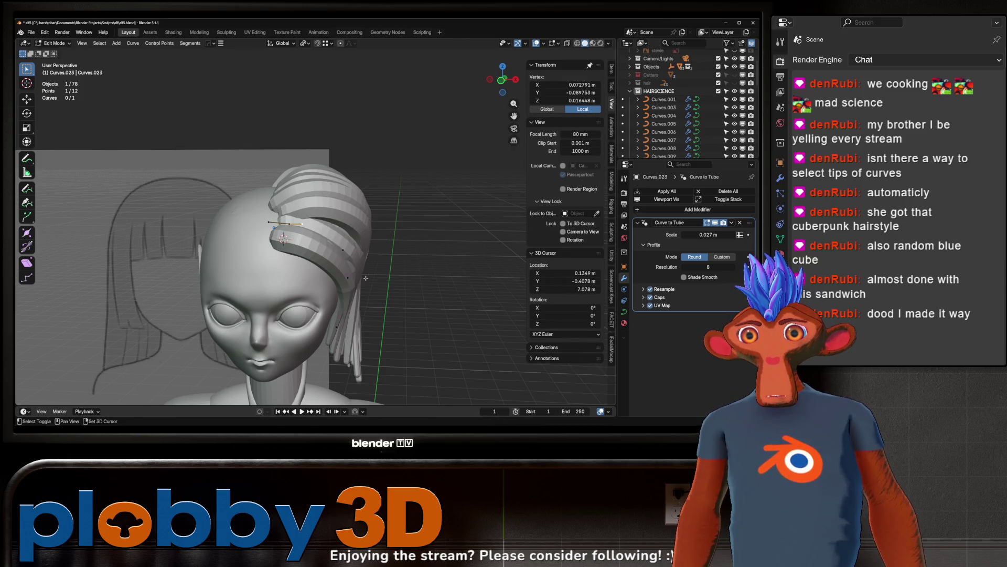
Step: Set all of the strand's point handles to Aligned, after trying and undoing Vector
{"action": "key", "text": "Tab"}
{"action": "key", "text": "a"}
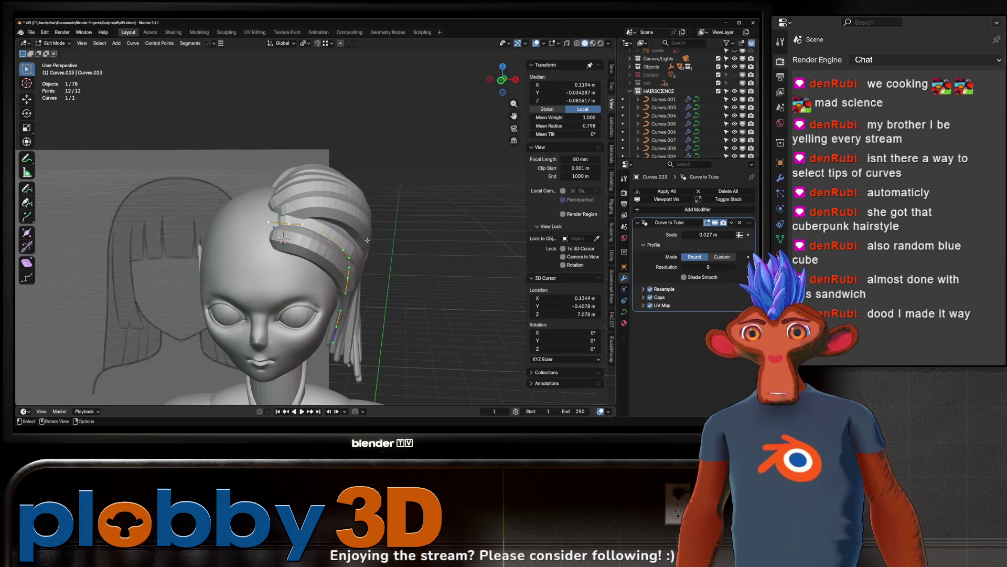
{"action": "right_click", "coordinate": [350, 257]}
{"action": "mouse_move", "coordinate": [379, 242]}
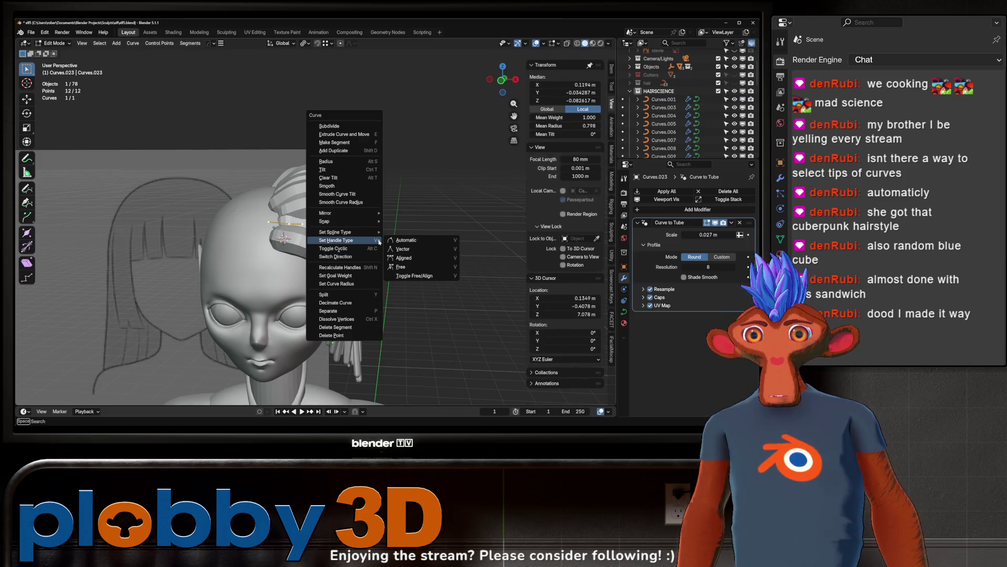
{"action": "left_click", "coordinate": [412, 249]}
{"action": "key", "text": "ctrl+z"}
{"action": "right_click", "coordinate": [457, 260]}
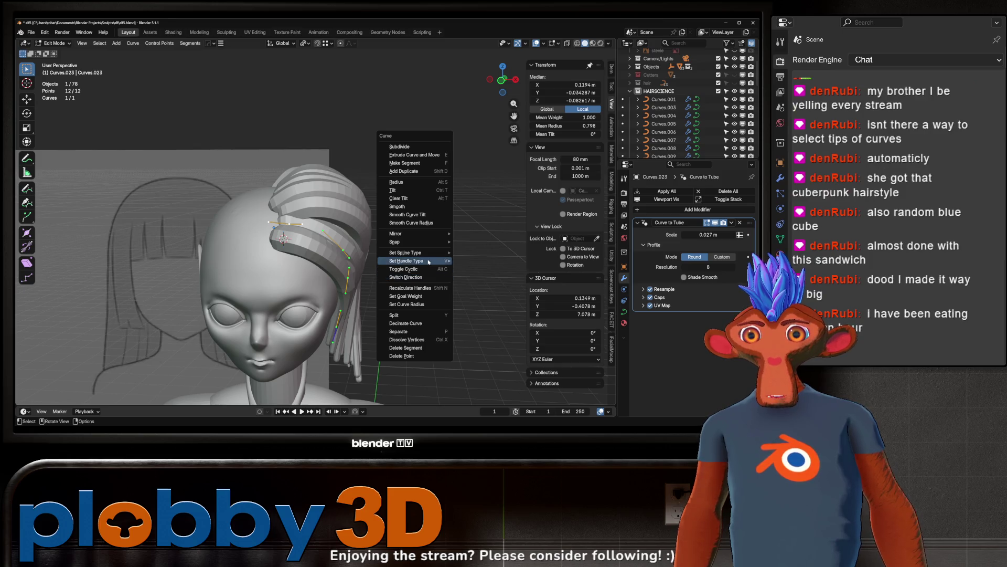
{"action": "left_click", "coordinate": [482, 281]}
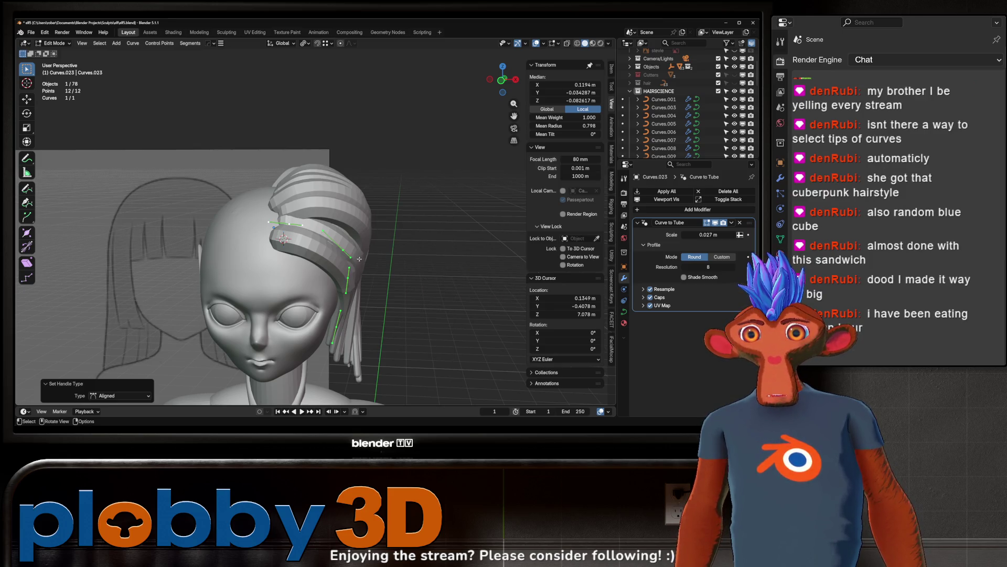
{"action": "scroll", "coordinate": [359, 258], "scroll_direction": "up", "scroll_amount": 2}
Step: Rotate a strand point, then rotate the selected points about the global Y axis
{"action": "left_click", "coordinate": [289, 224]}
{"action": "key", "text": "r"}
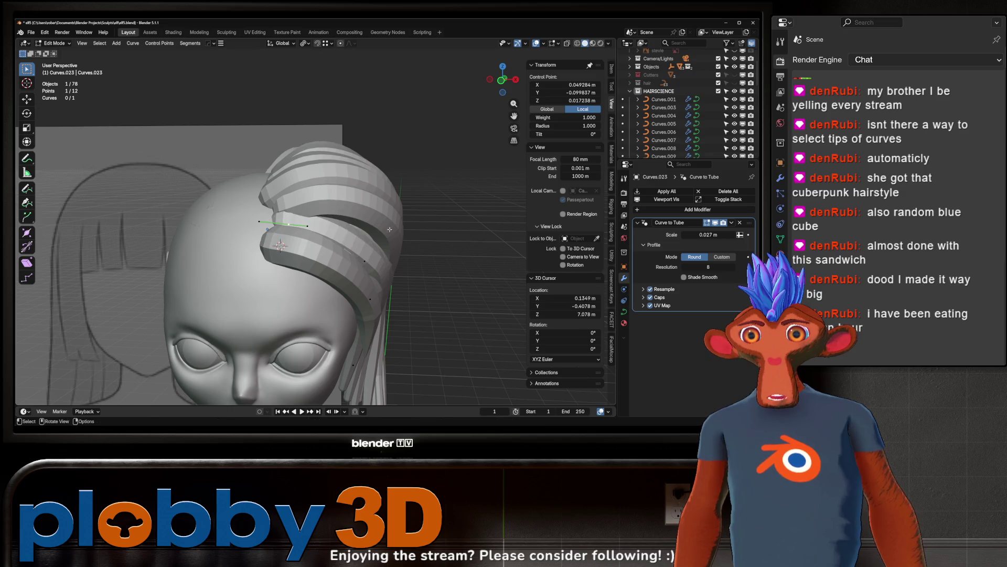
{"action": "left_click", "coordinate": [405, 222]}
{"action": "key", "text": "alt+s"}
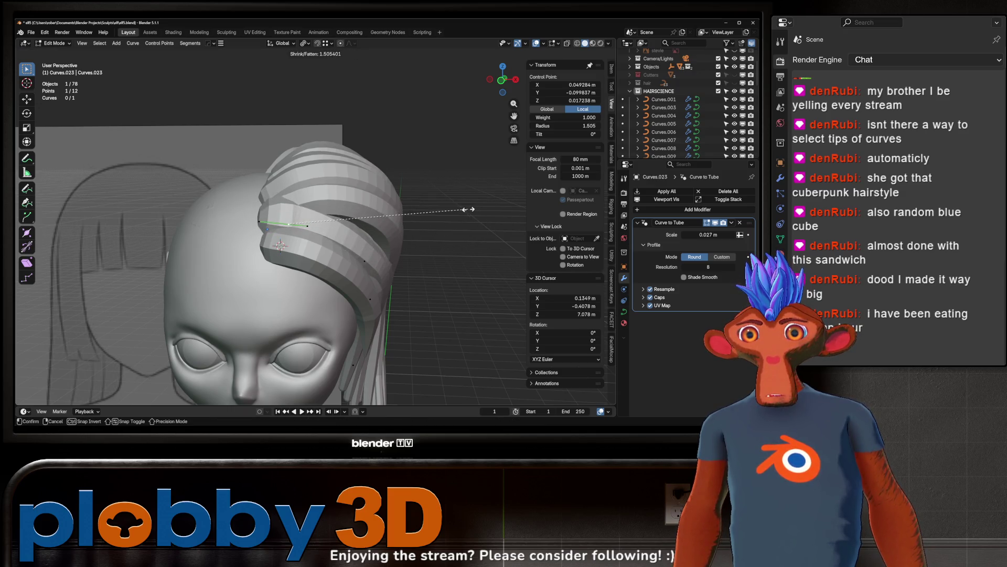
{"action": "key", "text": "Escape"}
{"action": "scroll", "coordinate": [334, 195], "scroll_direction": "down", "scroll_amount": 3}
{"action": "key", "text": "r"}
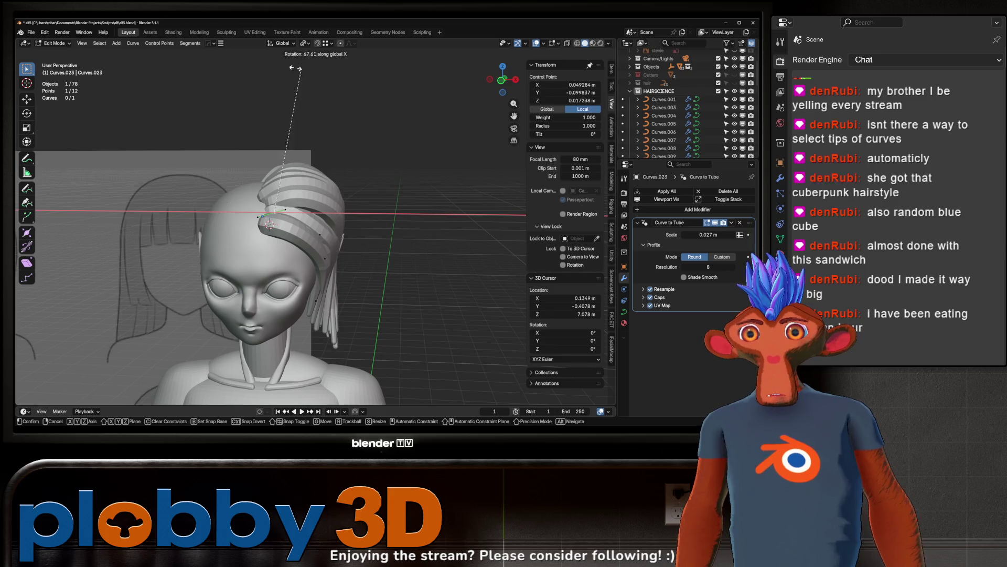
{"action": "key", "text": "y"}
{"action": "left_click", "coordinate": [319, 130]}
Step: Thicken, move and rotate the points about Z, then return to Object Mode
{"action": "key", "text": "alt+s"}
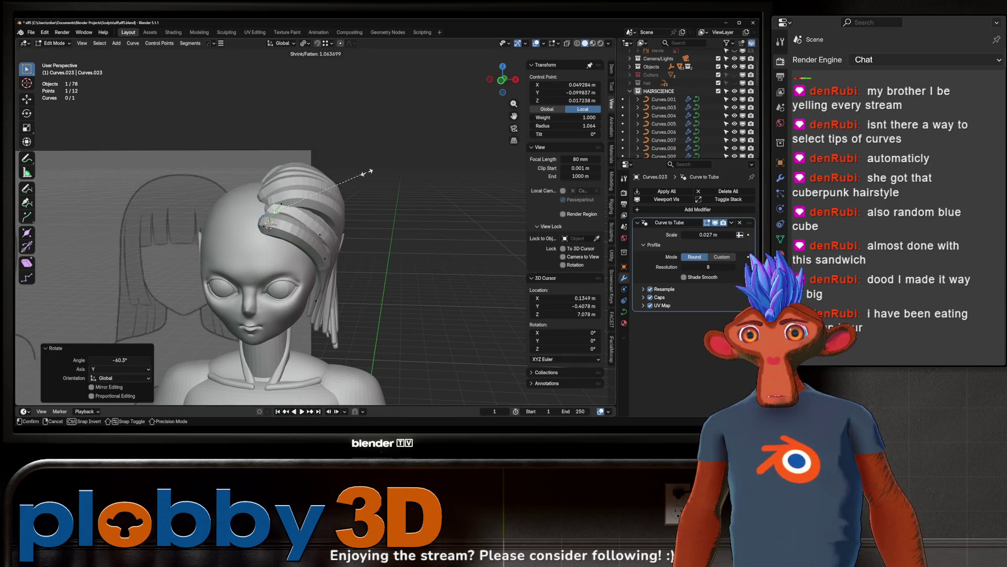
{"action": "left_click", "coordinate": [425, 143]}
{"action": "key", "text": "g"}
{"action": "left_click", "coordinate": [498, 173]}
{"action": "mouse_move", "coordinate": [497, 174]}
{"action": "middle_mouse_down"}
{"action": "mouse_move", "coordinate": [278, 226]}
{"action": "mouse_move", "coordinate": [345, 171]}
{"action": "middle_mouse_up"}
{"action": "key", "text": "r"}
{"action": "key", "text": "z"}
{"action": "left_click", "coordinate": [253, 237]}
{"action": "mouse_move", "coordinate": [273, 227]}
{"action": "middle_mouse_down"}
{"action": "mouse_move", "coordinate": [331, 213]}
{"action": "mouse_move", "coordinate": [236, 223]}
{"action": "mouse_move", "coordinate": [262, 236]}
{"action": "middle_mouse_up"}
{"action": "key", "text": "Tab"}
Step: Delete the Curves.023 strand and select the long side strand Curves.013
{"action": "key", "text": "Delete"}
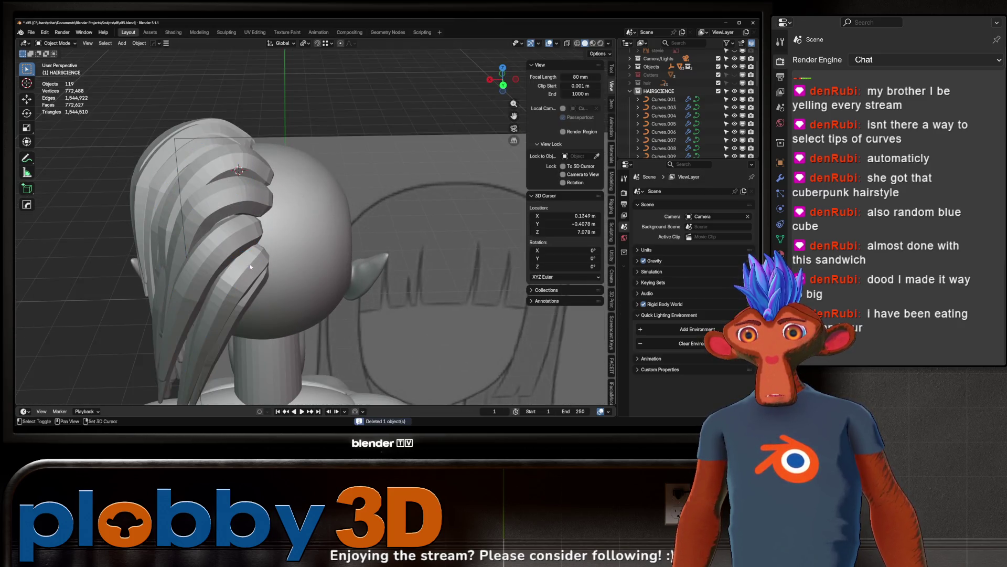
{"action": "key", "text": "a"}
{"action": "left_click", "coordinate": [278, 235]}
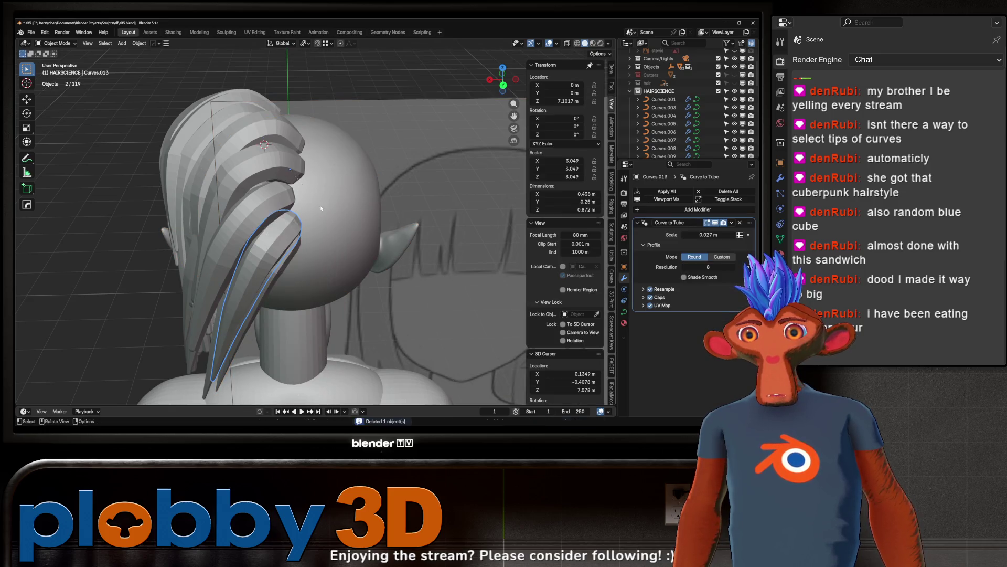
Step: Orbit and zoom around the head to see how Curves.013 wraps across the face
{"action": "mouse_move", "coordinate": [320, 206]}
{"action": "middle_mouse_down"}
{"action": "mouse_move", "coordinate": [316, 224]}
{"action": "mouse_move", "coordinate": [341, 192]}
{"action": "middle_mouse_up"}
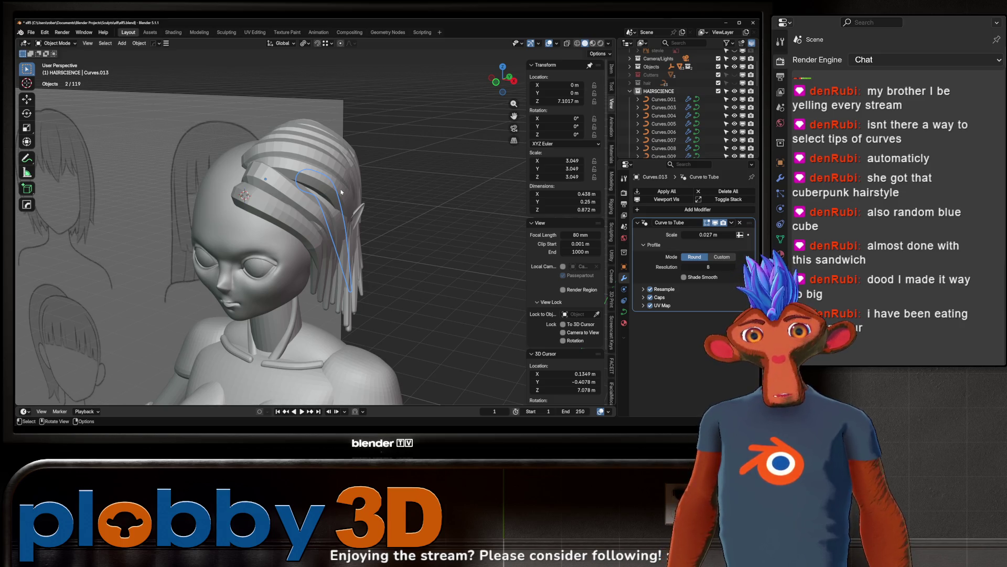
{"action": "scroll", "coordinate": [276, 204], "scroll_direction": "down", "scroll_amount": 5}
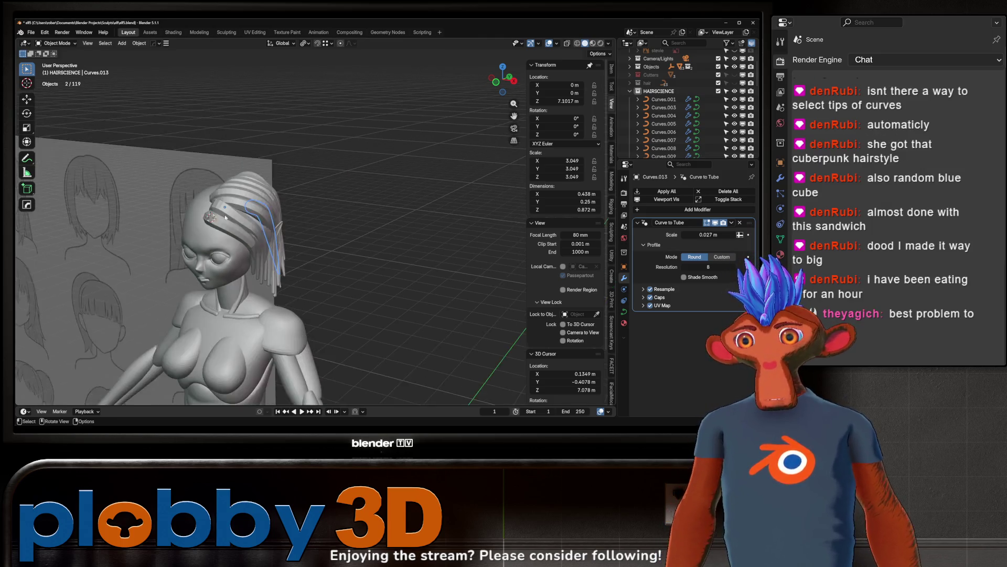
{"action": "mouse_move", "coordinate": [262, 205]}
{"action": "middle_mouse_down"}
{"action": "mouse_move", "coordinate": [276, 204]}
{"action": "mouse_move", "coordinate": [77, 214]}
{"action": "mouse_move", "coordinate": [264, 215]}
{"action": "middle_mouse_up"}
{"action": "scroll", "coordinate": [264, 216], "scroll_direction": "up", "scroll_amount": 5}
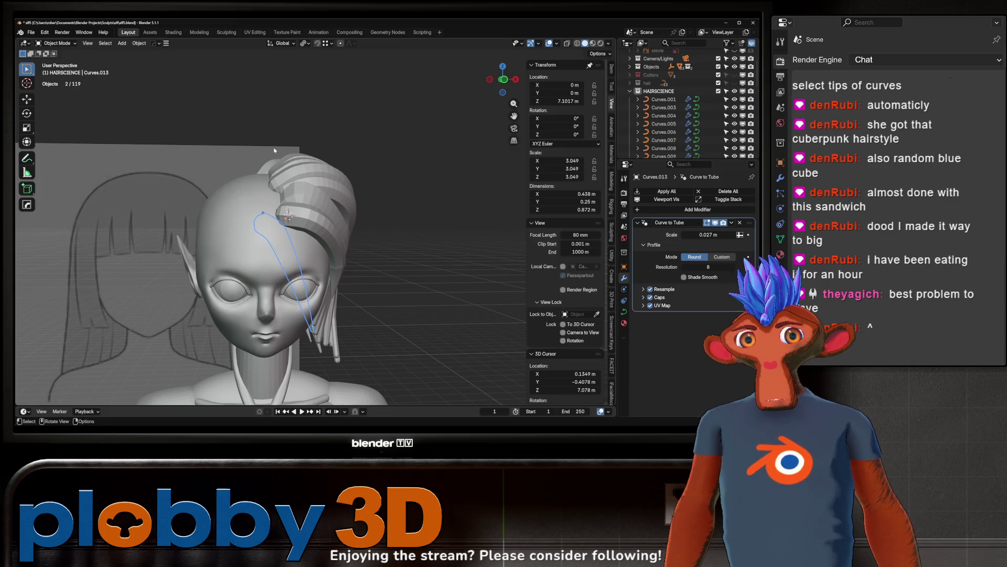
{"action": "scroll", "coordinate": [735, 105], "scroll_direction": "up", "scroll_amount": 2}
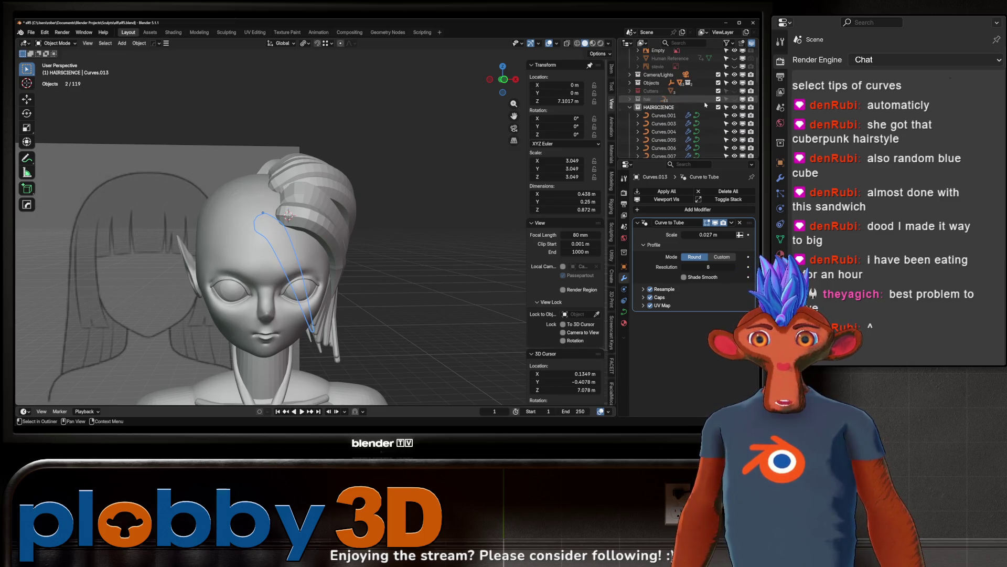
Step: Toggle the 'hair' and HAIRSCIENCE collections' visibility repeatedly to compare the two hair sets
{"action": "left_click", "coordinate": [736, 103]}
{"action": "left_click", "coordinate": [735, 103]}
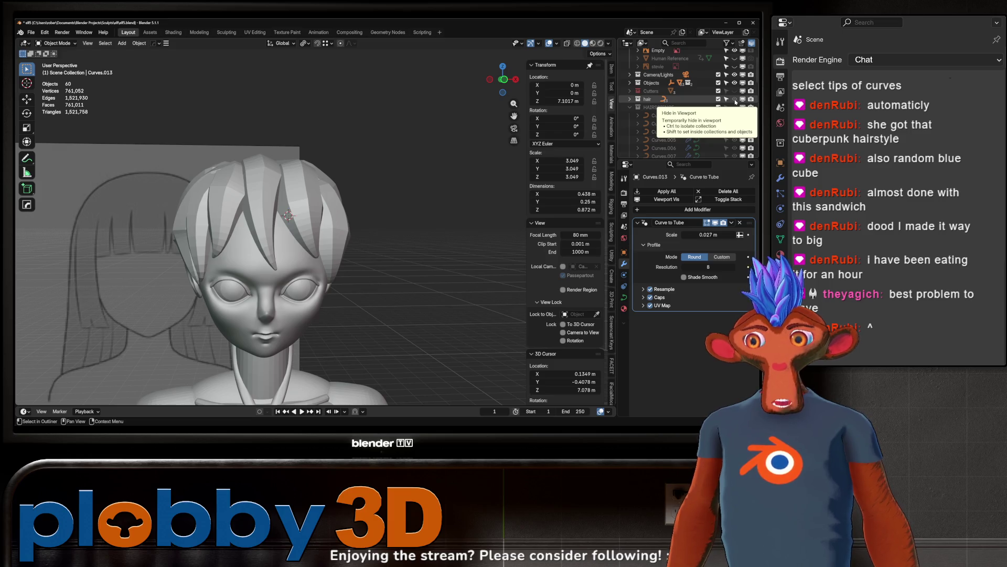
{"action": "left_click", "coordinate": [735, 103]}
{"action": "left_click", "coordinate": [736, 107]}
{"action": "left_click", "coordinate": [736, 107]}
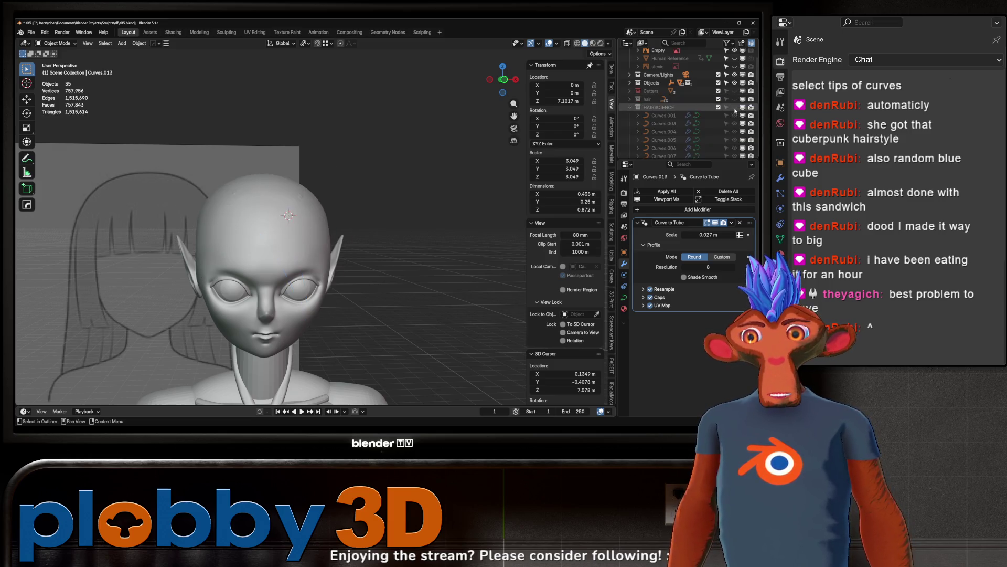
{"action": "left_click", "coordinate": [735, 102]}
{"action": "left_click", "coordinate": [735, 103]}
{"action": "left_click", "coordinate": [735, 107]}
{"action": "left_click", "coordinate": [736, 107]}
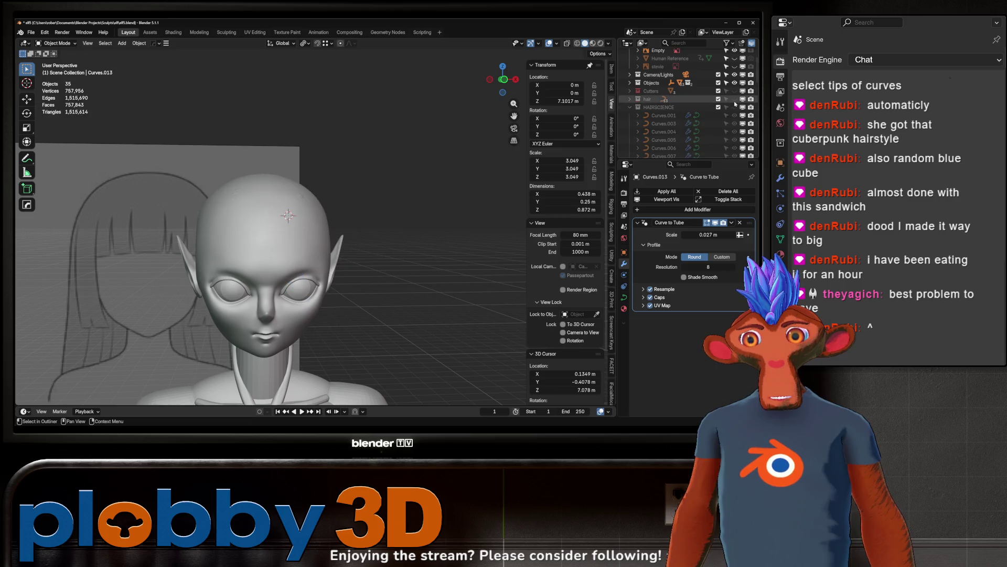
{"action": "left_click", "coordinate": [736, 103]}
{"action": "left_click", "coordinate": [736, 108]}
{"action": "left_click", "coordinate": [735, 107]}
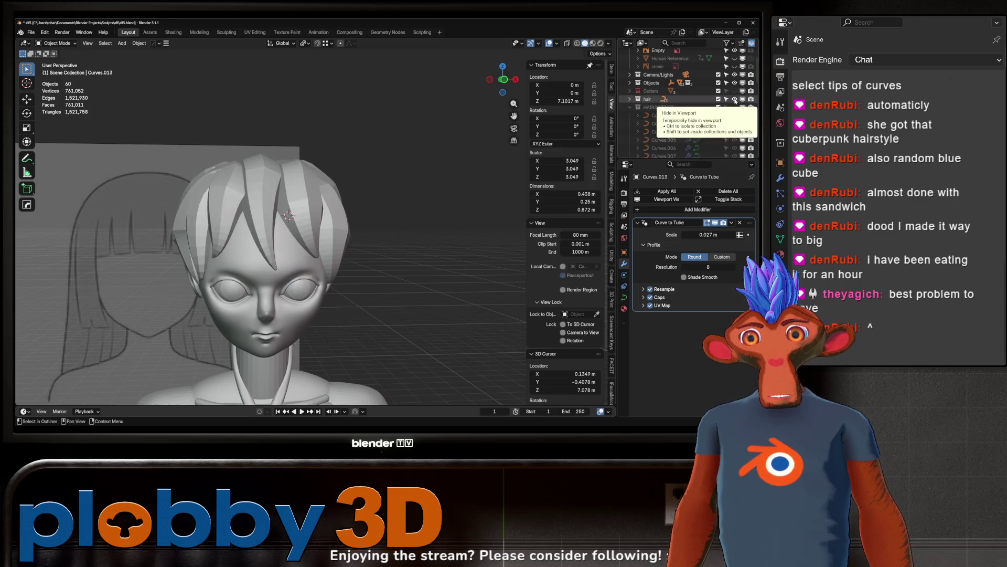
{"action": "left_click", "coordinate": [735, 99]}
{"action": "left_click", "coordinate": [735, 99]}
{"action": "left_click", "coordinate": [736, 107]}
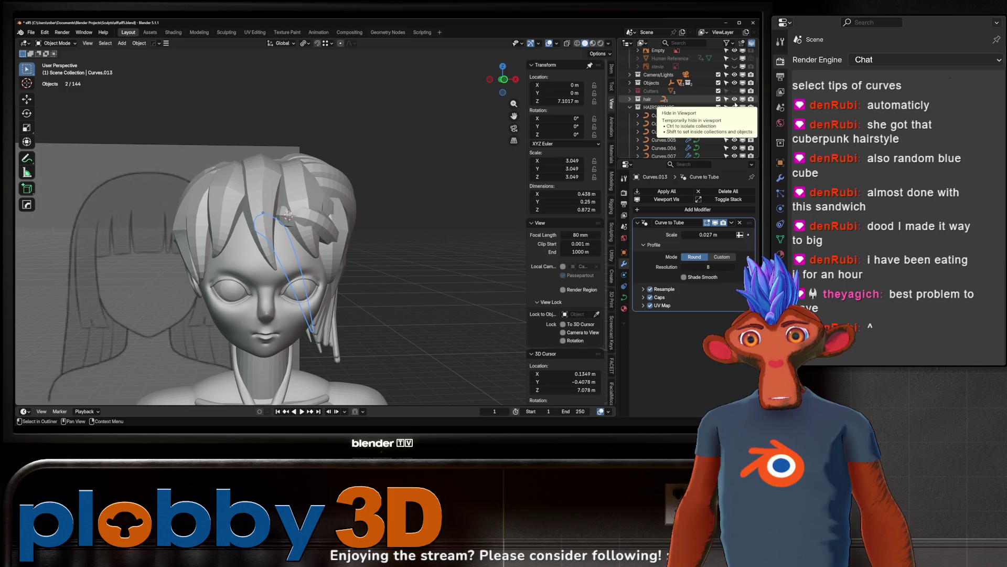
Step: Leave 'hair' hidden and HAIRSCIENCE visible, then select the swept front strand
{"action": "scroll", "coordinate": [325, 187], "scroll_direction": "down", "scroll_amount": 3}
{"action": "mouse_move", "coordinate": [326, 188]}
{"action": "middle_mouse_down"}
{"action": "mouse_move", "coordinate": [273, 190]}
{"action": "mouse_move", "coordinate": [317, 188]}
{"action": "mouse_move", "coordinate": [365, 222]}
{"action": "mouse_move", "coordinate": [221, 199]}
{"action": "mouse_move", "coordinate": [304, 197]}
{"action": "middle_mouse_up"}
{"action": "left_click", "coordinate": [736, 107]}
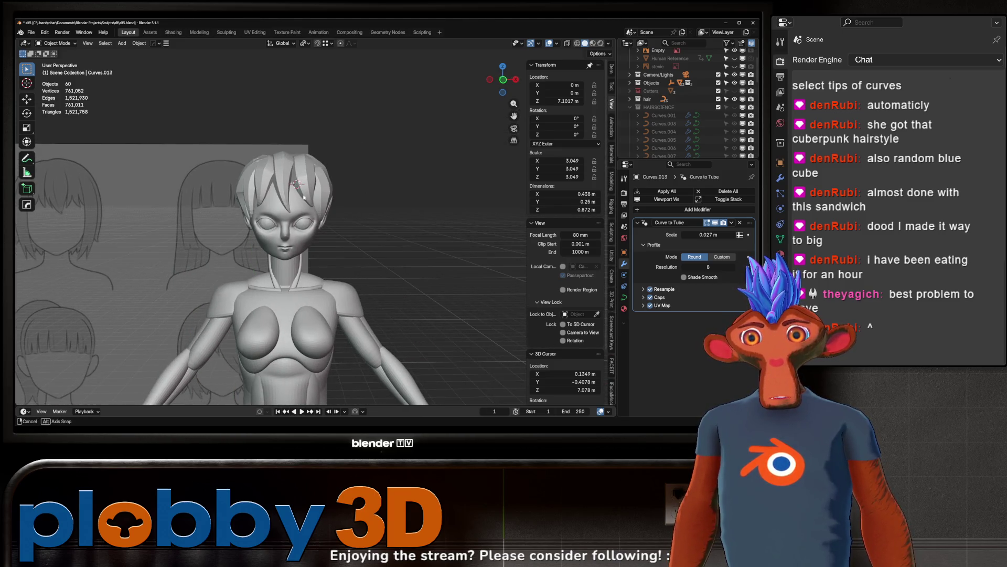
{"action": "left_click", "coordinate": [734, 99]}
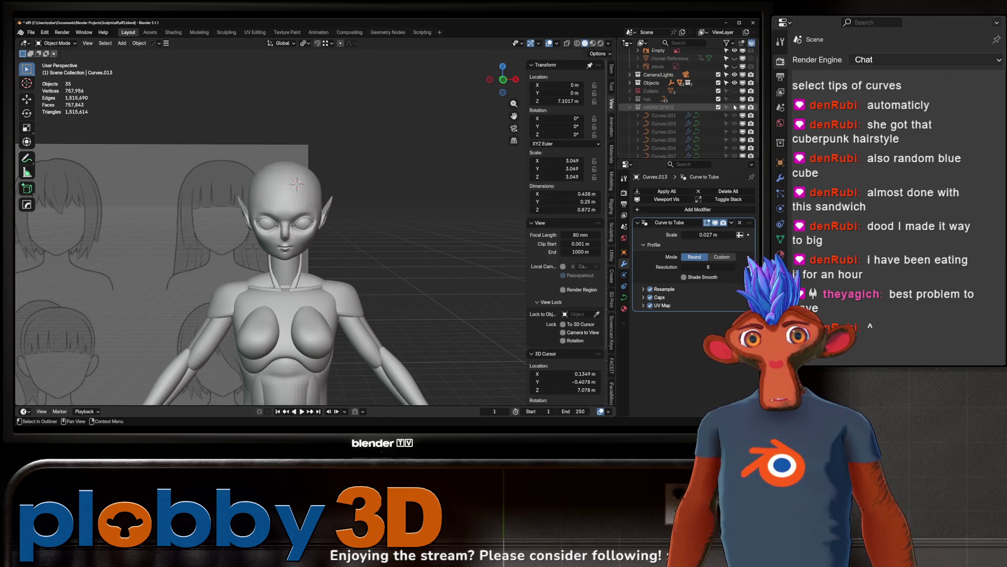
{"action": "left_click", "coordinate": [735, 108]}
{"action": "mouse_move", "coordinate": [325, 210]}
{"action": "middle_mouse_down"}
{"action": "mouse_move", "coordinate": [294, 205]}
{"action": "mouse_move", "coordinate": [313, 196]}
{"action": "middle_mouse_up"}
{"action": "scroll", "coordinate": [290, 202], "scroll_direction": "up", "scroll_amount": 3}
{"action": "left_click", "coordinate": [289, 202]}
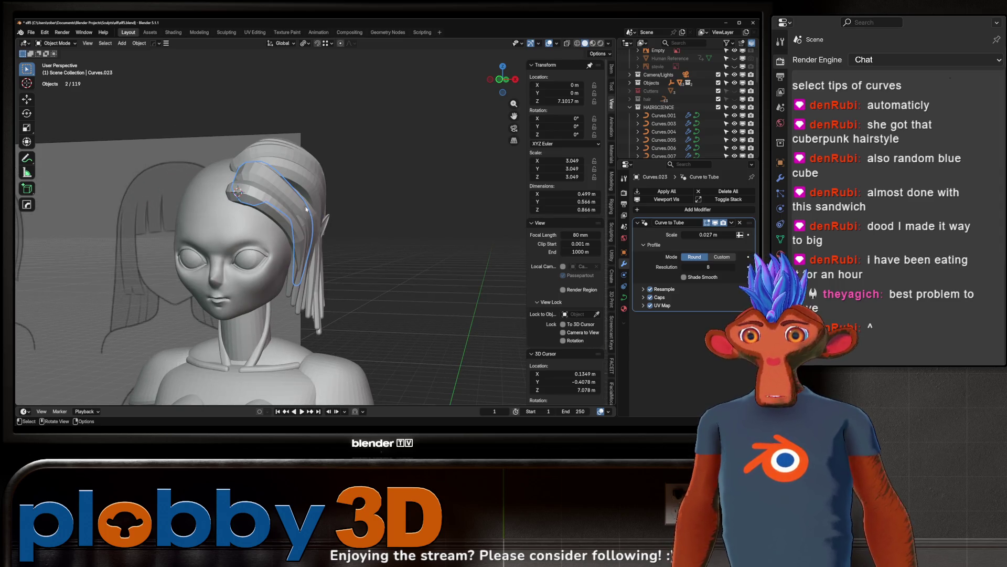
Step: Rotate the front lock's control points 14.7° and move its tip closer to the head
{"action": "key", "text": "Tab"}
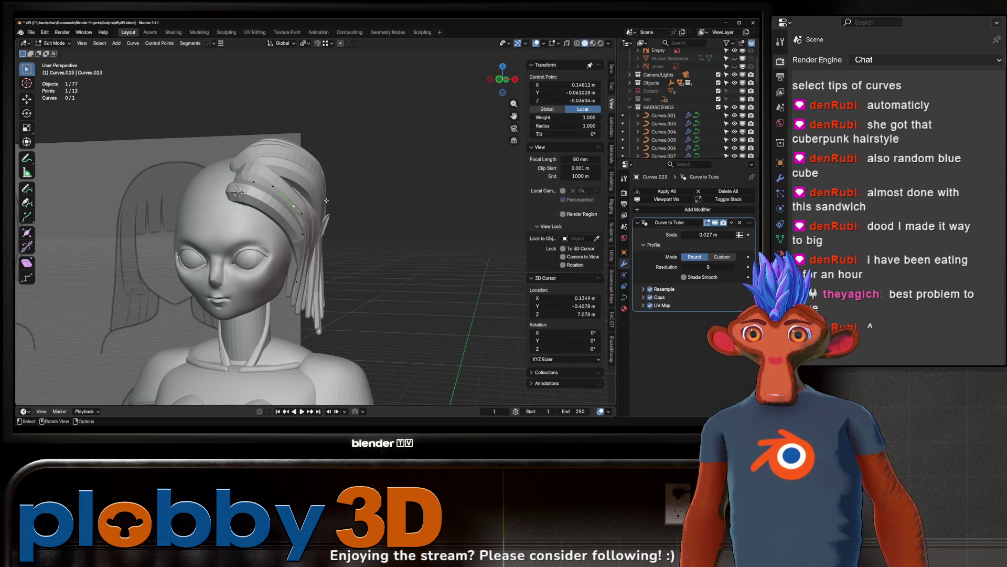
{"action": "key", "text": "r"}
{"action": "key", "text": "Escape"}
{"action": "key", "text": "r"}
{"action": "left_click", "coordinate": [354, 242]}
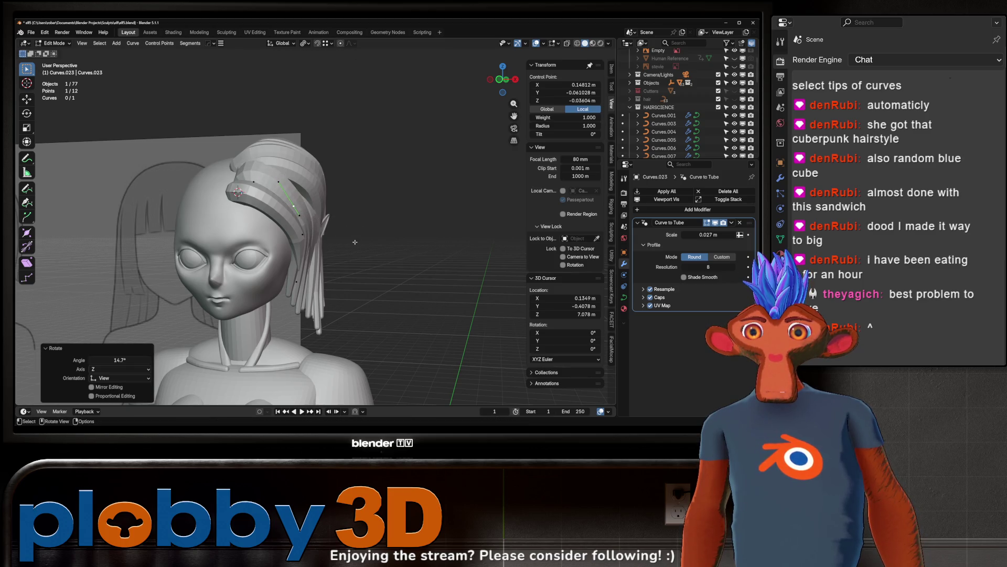
{"action": "key", "text": "g"}
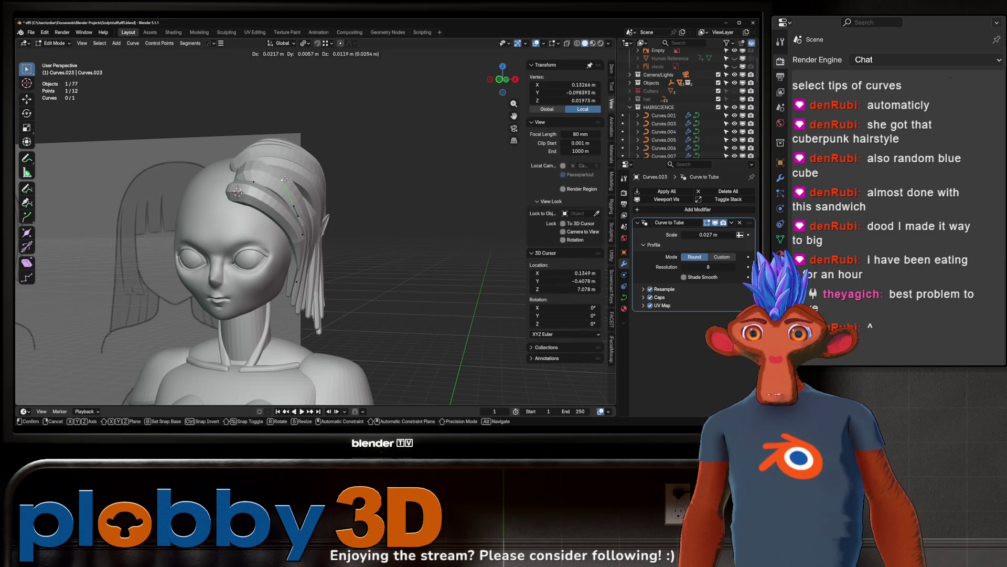
{"action": "left_click", "coordinate": [285, 179]}
Step: Pull another control point of the lock in so it sweeps around the head
{"action": "left_click", "coordinate": [299, 219]}
{"action": "key", "text": "g"}
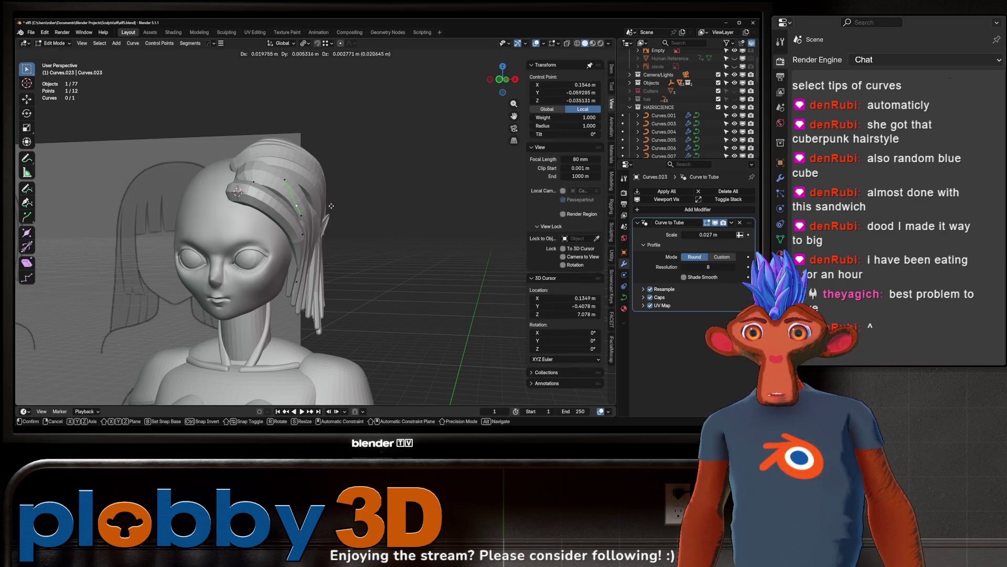
{"action": "left_click", "coordinate": [354, 224]}
{"action": "mouse_move", "coordinate": [354, 224]}
{"action": "middle_mouse_down"}
{"action": "mouse_move", "coordinate": [325, 256]}
{"action": "mouse_move", "coordinate": [417, 253]}
{"action": "mouse_move", "coordinate": [298, 277]}
{"action": "middle_mouse_up"}
{"action": "key", "text": "g"}
{"action": "left_click", "coordinate": [426, 256]}
Step: Shrink the lower tip point's radius to 0.047 for a thin point, then leave Edit Mode
{"action": "left_click", "coordinate": [343, 291]}
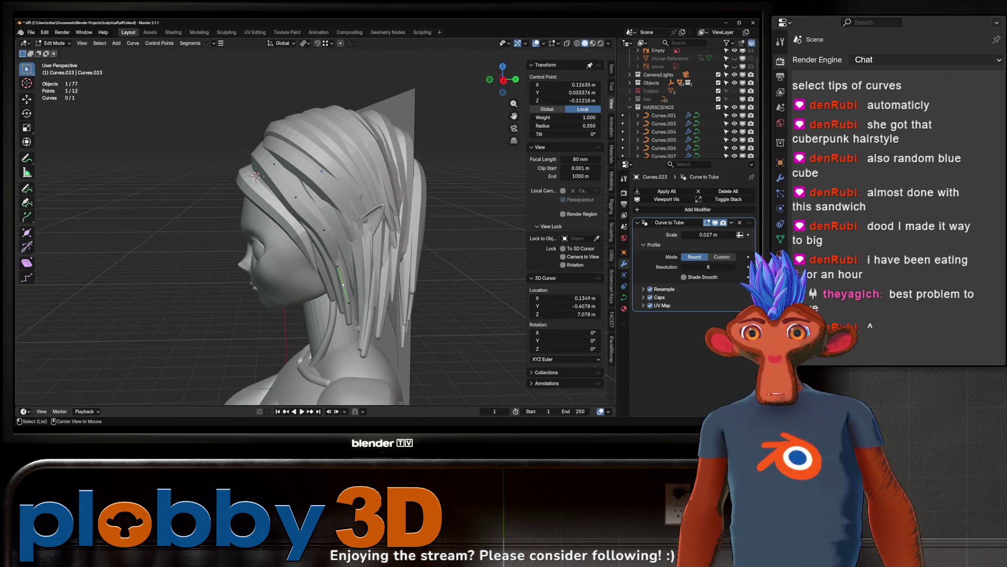
{"action": "left_click", "coordinate": [348, 315]}
{"action": "middle_click_drag", "start_coordinate": [349, 315], "coordinate": [346, 326]}
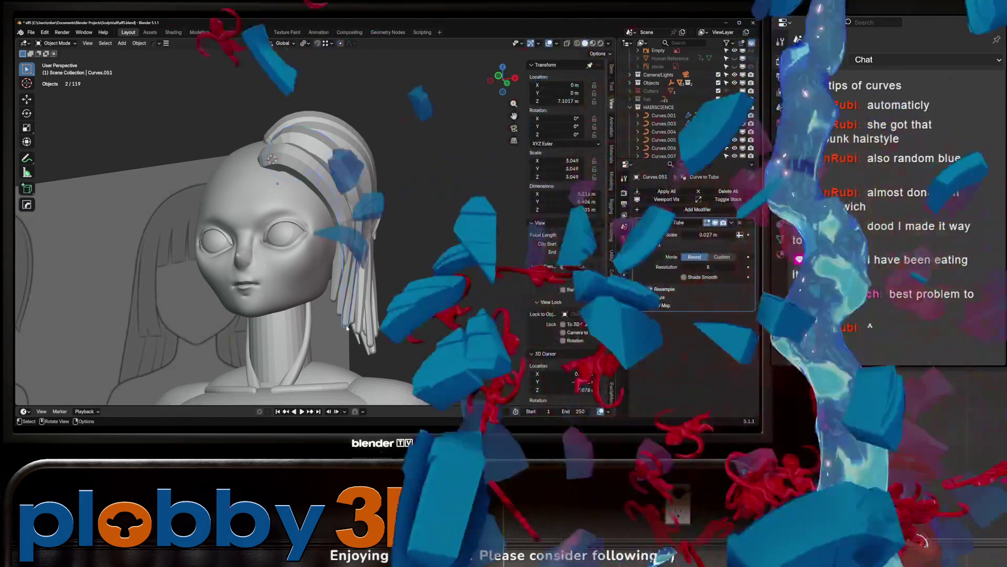
{"action": "key", "text": "Tab"}
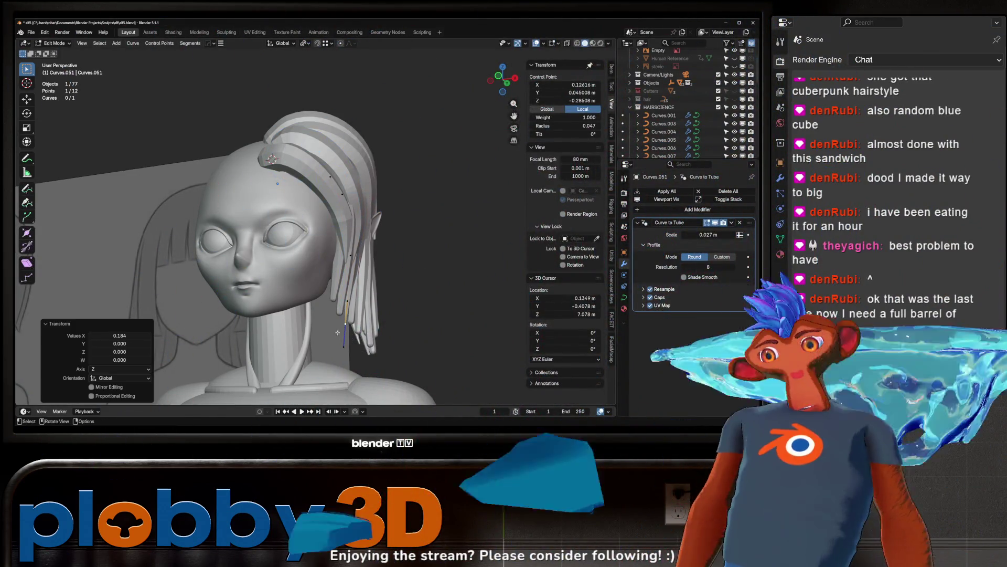
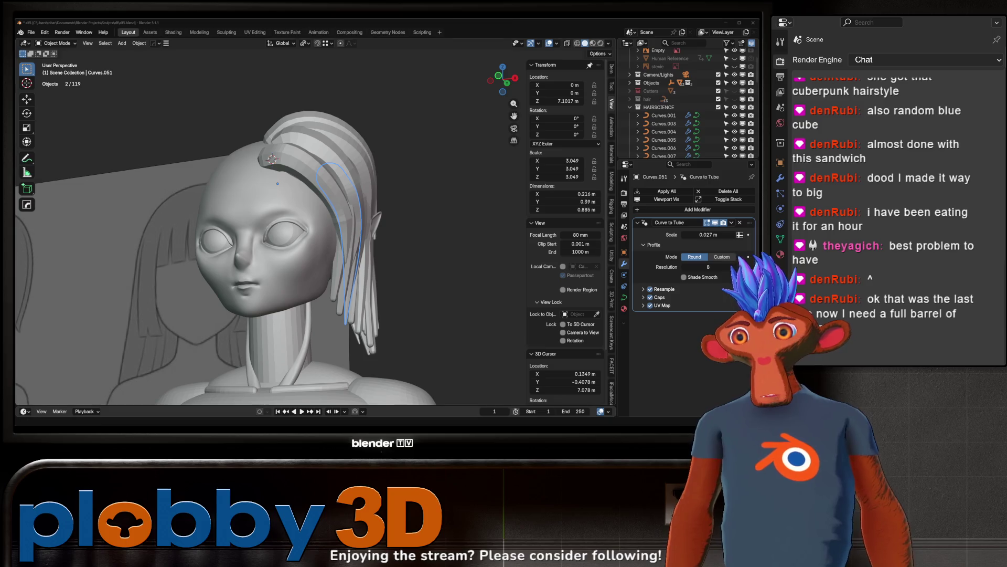
Step: Thin the tips of two side hair strands with Shrink/Fatten
{"action": "middle_click_drag", "start_coordinate": [147, 265], "coordinate": [299, 284]}
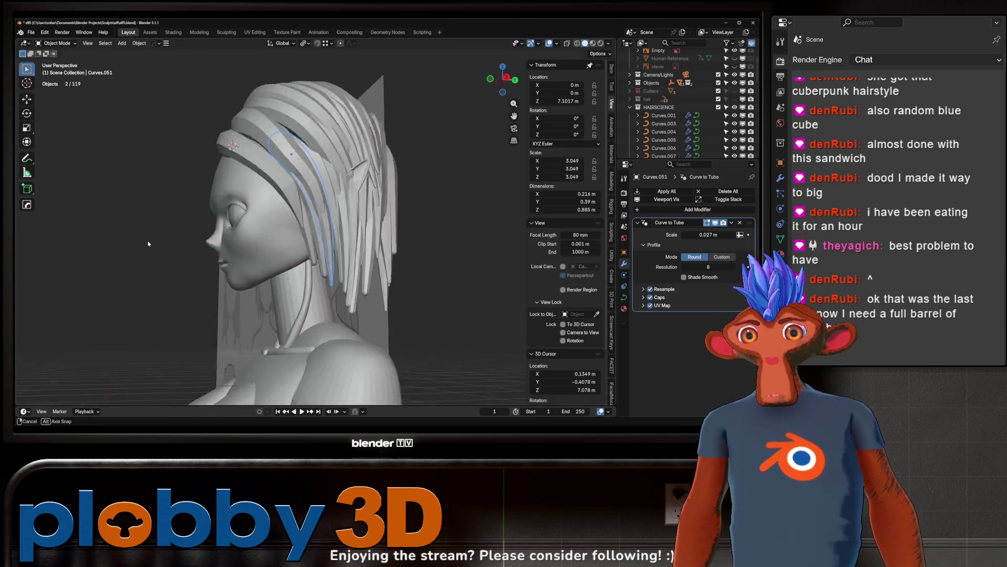
{"action": "scroll", "coordinate": [305, 287], "scroll_direction": "up", "scroll_amount": 5}
{"action": "scroll", "coordinate": [391, 307], "scroll_direction": "down", "scroll_amount": 5}
{"action": "left_click", "coordinate": [285, 278]}
{"action": "key", "text": "Tab"}
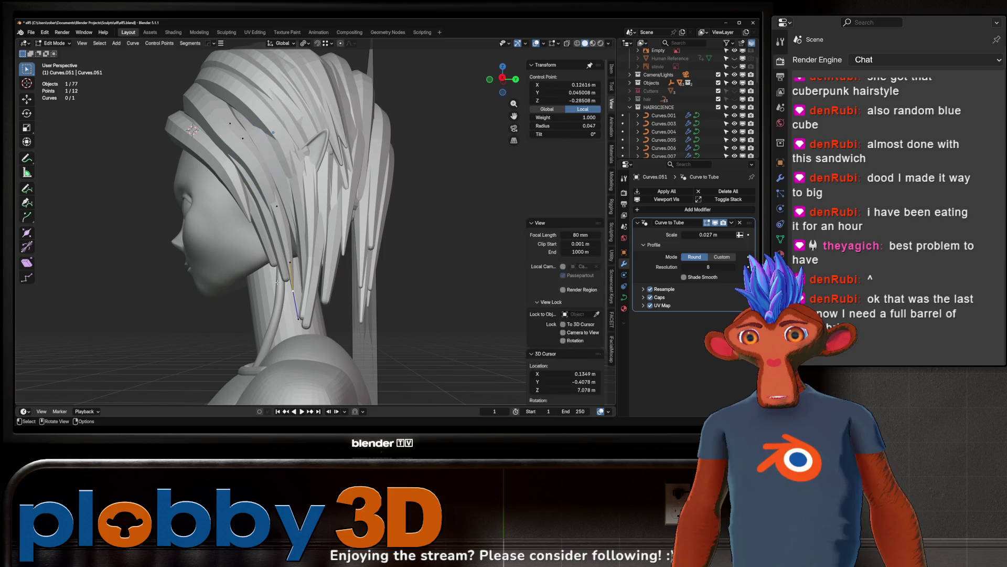
{"action": "left_click", "coordinate": [285, 278]}
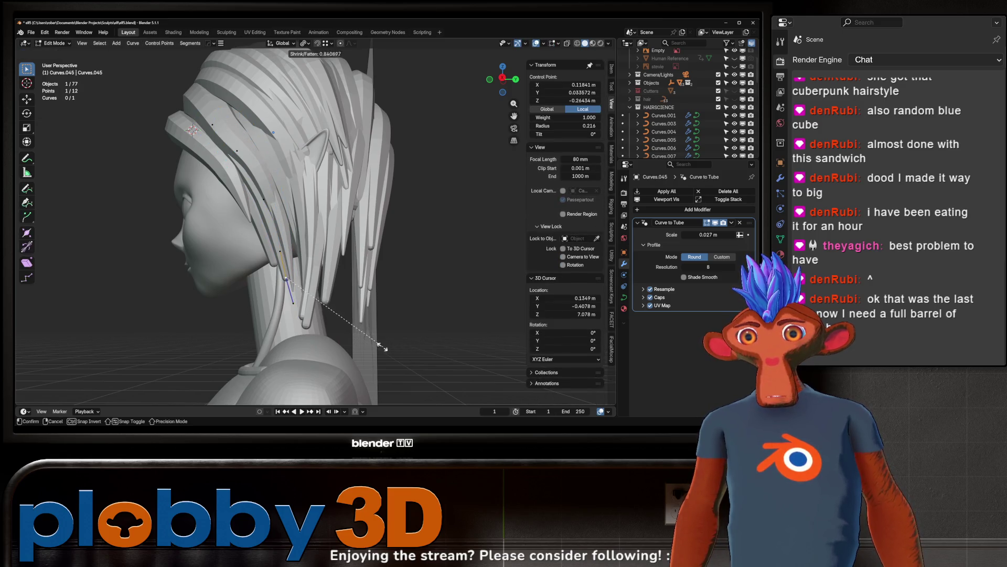
{"action": "left_click", "coordinate": [308, 308]}
{"action": "left_click", "coordinate": [274, 260]}
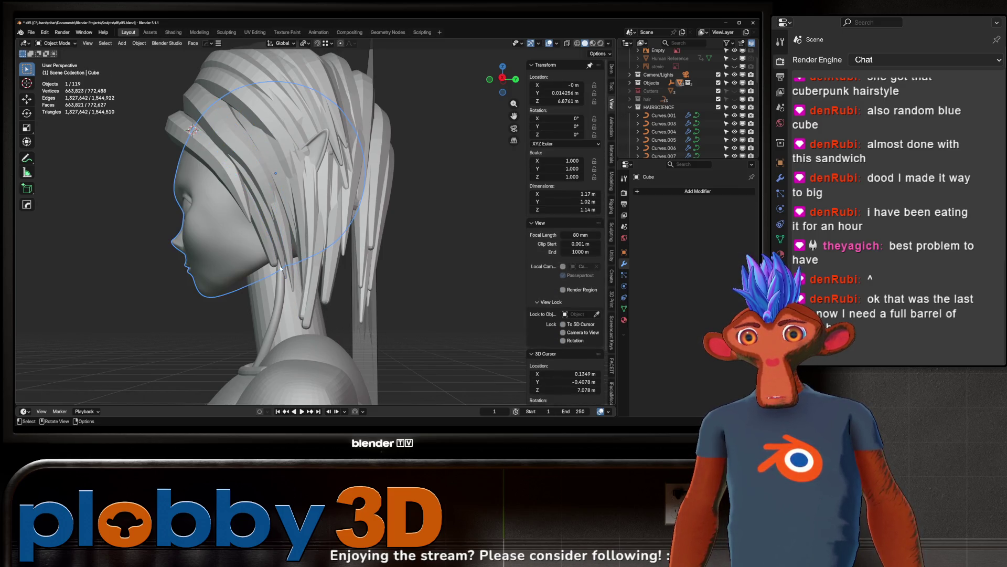
{"action": "left_click", "coordinate": [317, 301]}
{"action": "key", "text": "Tab"}
Step: Taper the tip of a front hair strand, then check the head from the side and front
{"action": "middle_click_drag", "start_coordinate": [317, 301], "coordinate": [280, 293]}
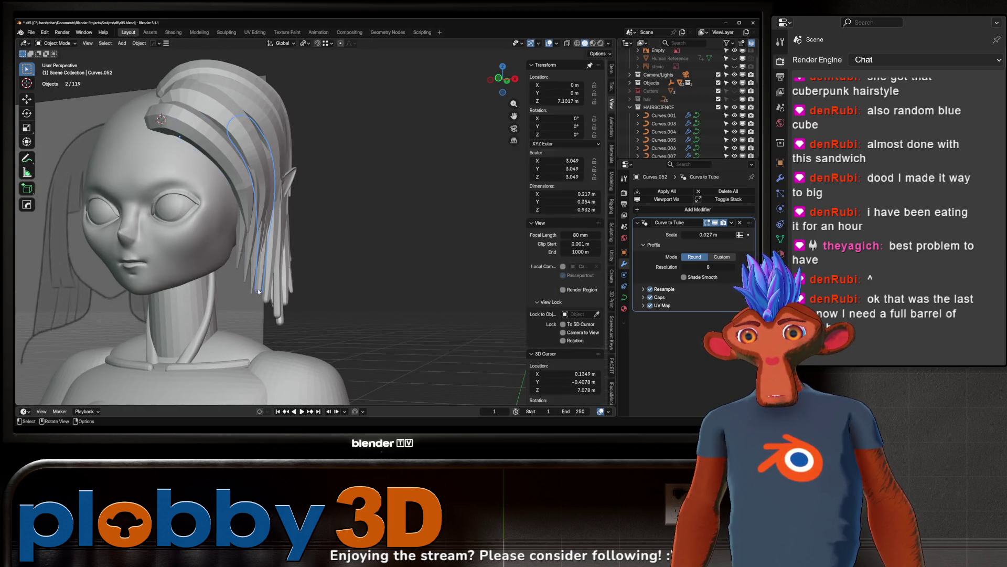
{"action": "key", "text": "Tab"}
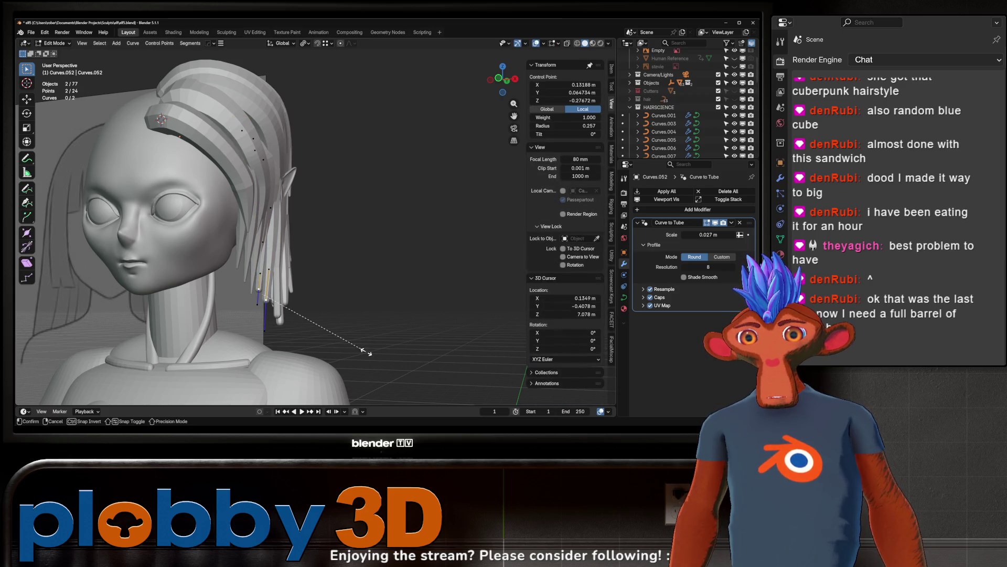
{"action": "left_click", "coordinate": [296, 322]}
{"action": "key", "text": "Tab"}
{"action": "middle_click_drag", "start_coordinate": [296, 322], "coordinate": [235, 314]}
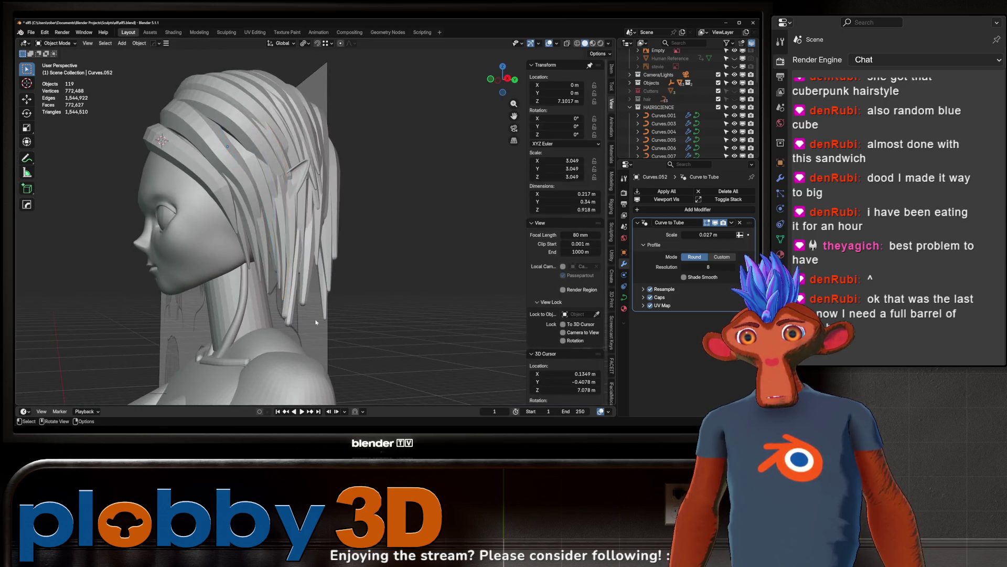
{"action": "middle_click_drag", "start_coordinate": [316, 323], "coordinate": [346, 294]}
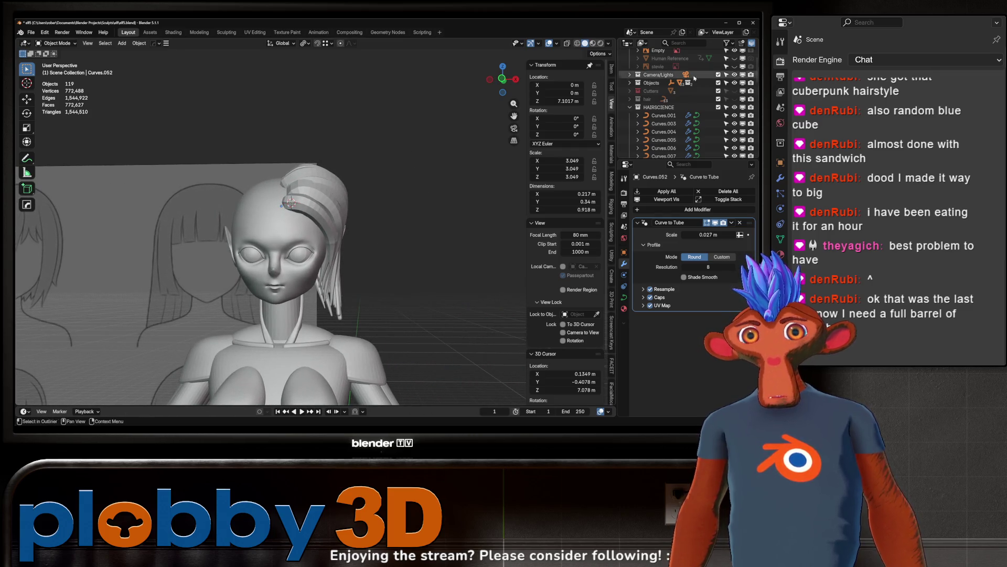
Step: Hide HAIRSCIENCE, show the 'hair' collection, and scale a point on bang strand NurbsPath.012
{"action": "left_click", "coordinate": [735, 107]}
{"action": "left_click", "coordinate": [735, 98]}
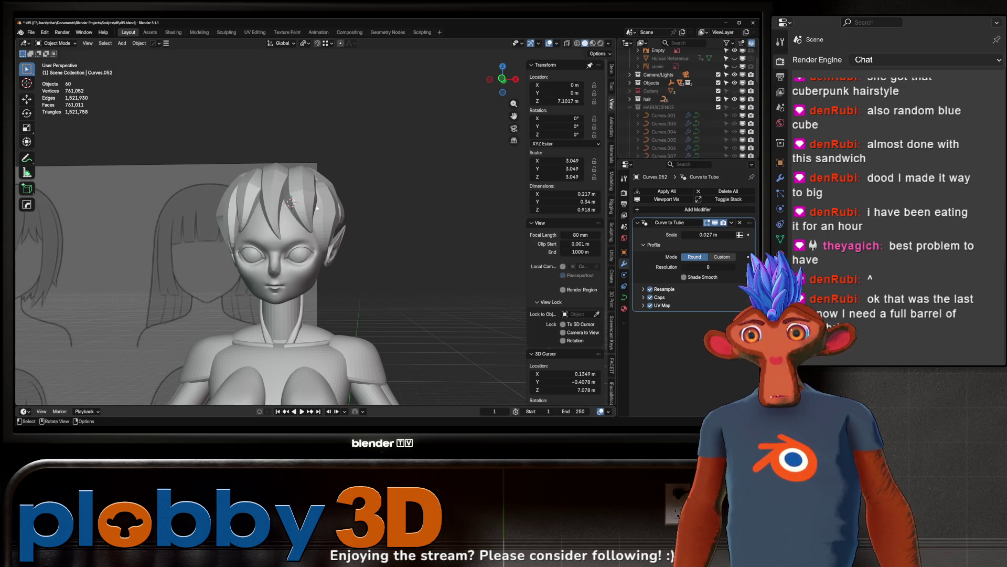
{"action": "key", "text": "Tab"}
{"action": "middle_click_drag", "start_coordinate": [254, 205], "coordinate": [301, 204]}
{"action": "key", "text": "g"}
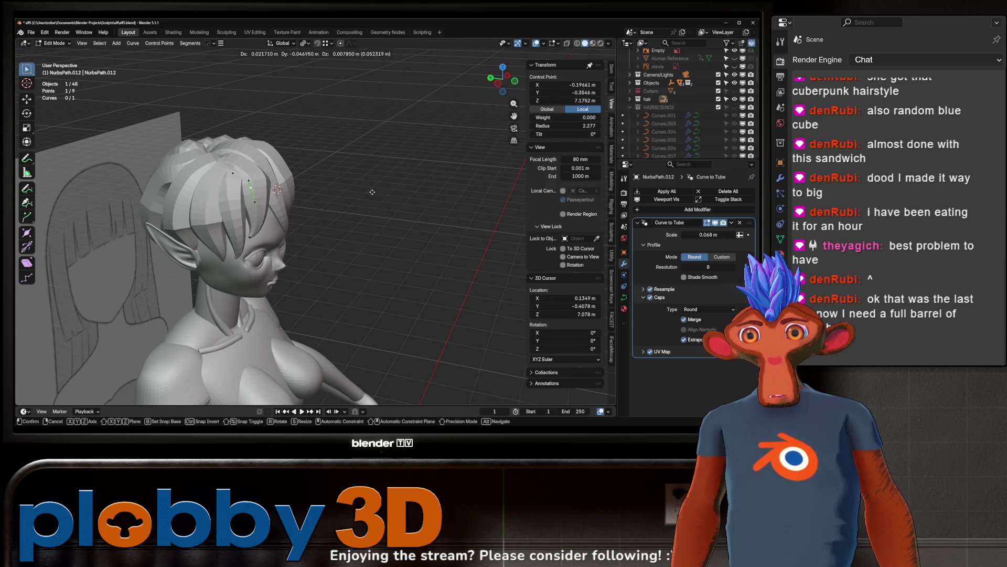
{"action": "key", "text": "s"}
{"action": "left_click", "coordinate": [477, 270]}
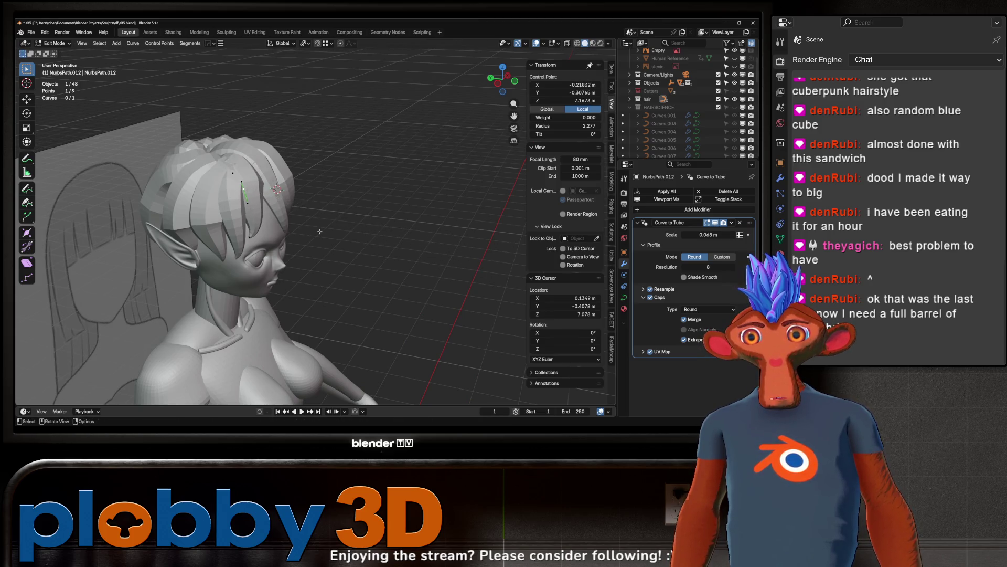
Step: Select a single control point of the bang strand and adjust its scale and orientation
{"action": "middle_click_drag", "start_coordinate": [378, 230], "coordinate": [267, 180]}
{"action": "key", "text": "g"}
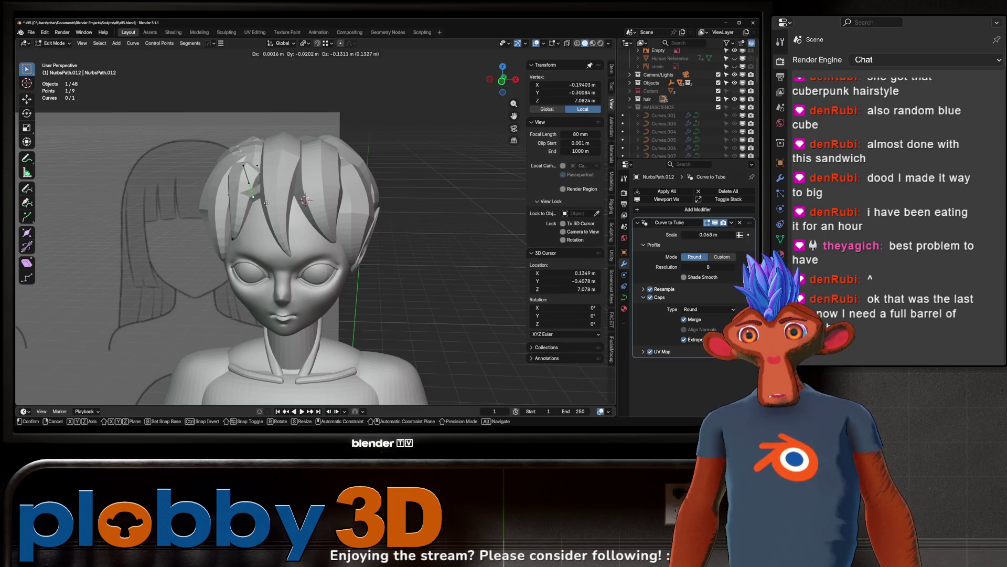
{"action": "key", "text": "Escape"}
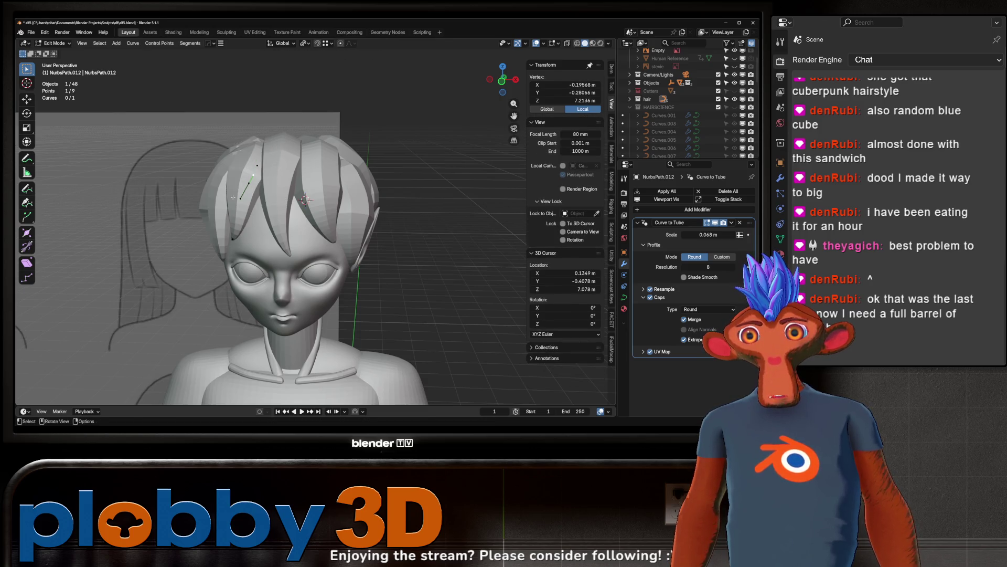
{"action": "key", "text": "a"}
{"action": "key", "text": "q"}
{"action": "left_click", "coordinate": [332, 210]}
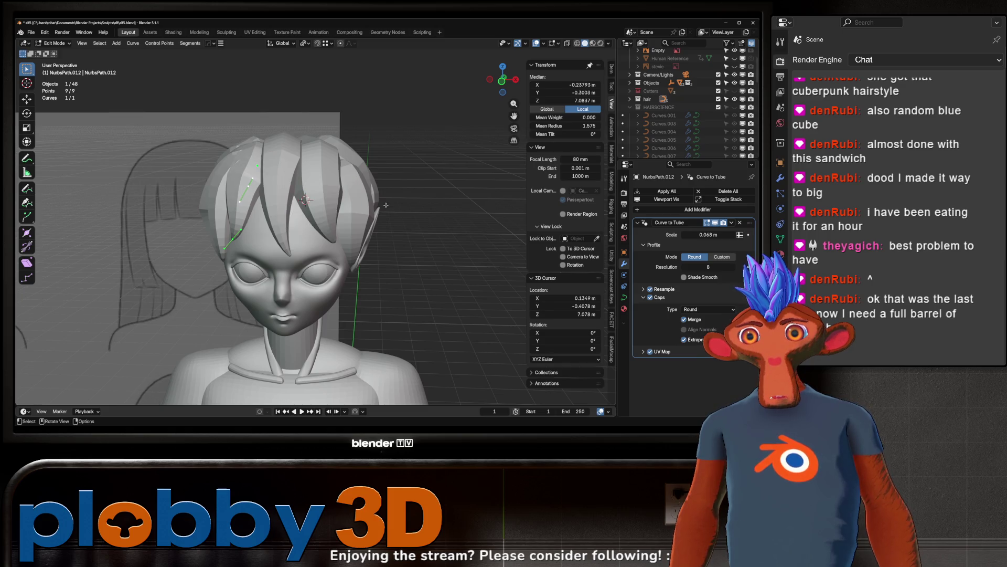
{"action": "mouse_move", "coordinate": [315, 220]}
{"action": "middle_mouse_down"}
{"action": "mouse_move", "coordinate": [247, 168]}
{"action": "mouse_move", "coordinate": [245, 183]}
{"action": "middle_mouse_up"}
{"action": "left_click", "coordinate": [235, 163]}
{"action": "scroll", "coordinate": [252, 177], "scroll_direction": "up", "scroll_amount": 6}
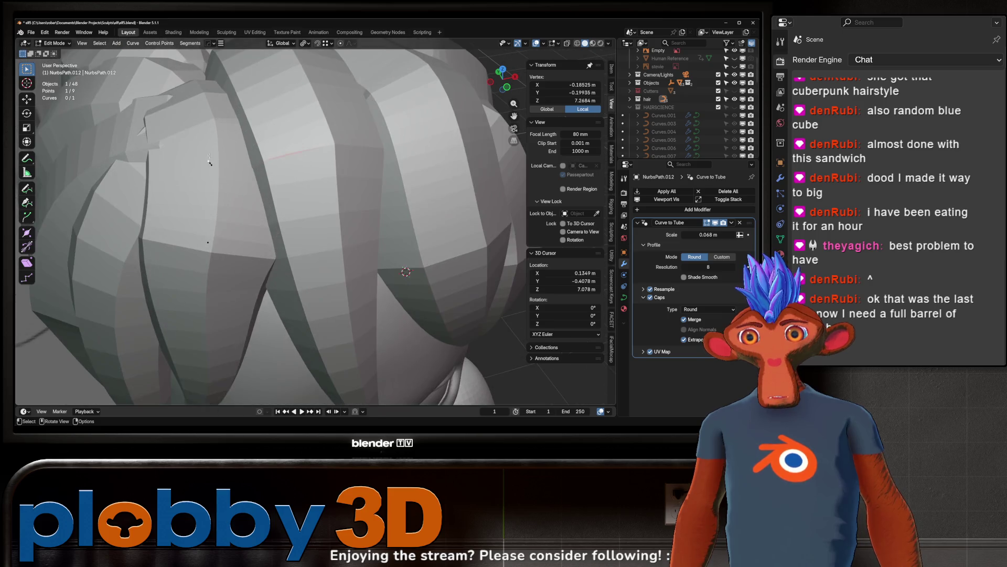
{"action": "key", "text": "s"}
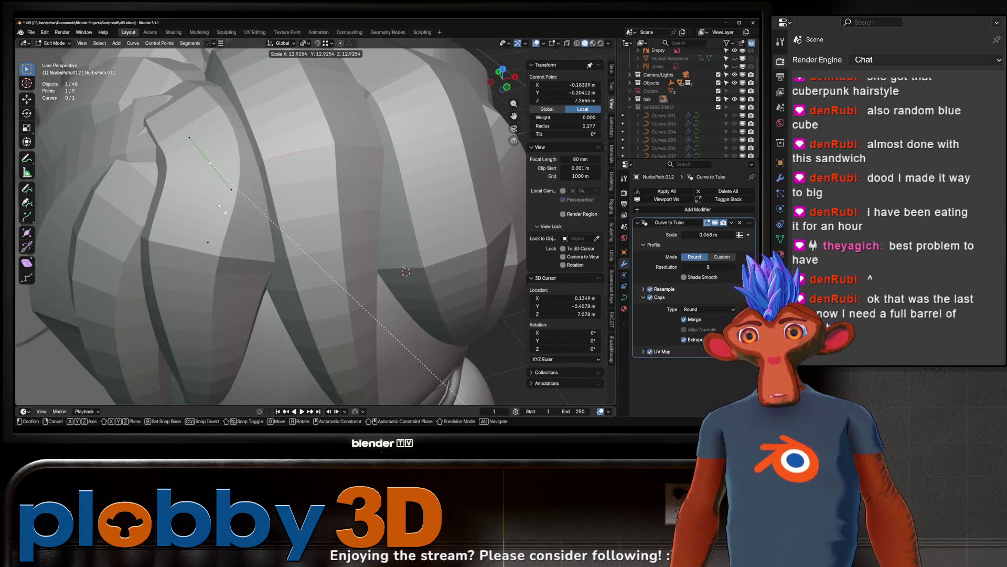
{"action": "key", "text": "r"}
{"action": "left_click", "coordinate": [222, 209]}
Step: Rotate the bang point about X, raise it along Z, and rotate it about Z
{"action": "mouse_move", "coordinate": [222, 209]}
{"action": "middle_mouse_down"}
{"action": "mouse_move", "coordinate": [230, 230]}
{"action": "mouse_move", "coordinate": [282, 143]}
{"action": "mouse_move", "coordinate": [257, 139]}
{"action": "mouse_move", "coordinate": [329, 127]}
{"action": "mouse_move", "coordinate": [278, 134]}
{"action": "mouse_move", "coordinate": [229, 189]}
{"action": "mouse_move", "coordinate": [241, 158]}
{"action": "mouse_move", "coordinate": [278, 163]}
{"action": "mouse_move", "coordinate": [326, 197]}
{"action": "middle_mouse_up"}
{"action": "key", "text": "g"}
{"action": "key", "text": "r"}
{"action": "key", "text": "x"}
{"action": "left_click", "coordinate": [234, 225]}
{"action": "key", "text": "g"}
{"action": "key", "text": "z"}
{"action": "left_click", "coordinate": [286, 132]}
{"action": "key", "text": "r"}
{"action": "key", "text": "z"}
{"action": "left_click", "coordinate": [253, 142]}
{"action": "left_click", "coordinate": [261, 151]}
Step: Rotate the point about Z again, undo a free rotation, and shift it along Y
{"action": "key", "text": "r"}
{"action": "key", "text": "z"}
{"action": "left_click", "coordinate": [331, 126]}
{"action": "key", "text": "r"}
{"action": "key", "text": "ctrl+z"}
{"action": "key", "text": "g"}
{"action": "key", "text": "y"}
{"action": "left_click", "coordinate": [250, 145]}
Step: Move and rotate another bang point so the strand sweeps over the forehead
{"action": "left_click", "coordinate": [237, 269]}
{"action": "key", "text": "g"}
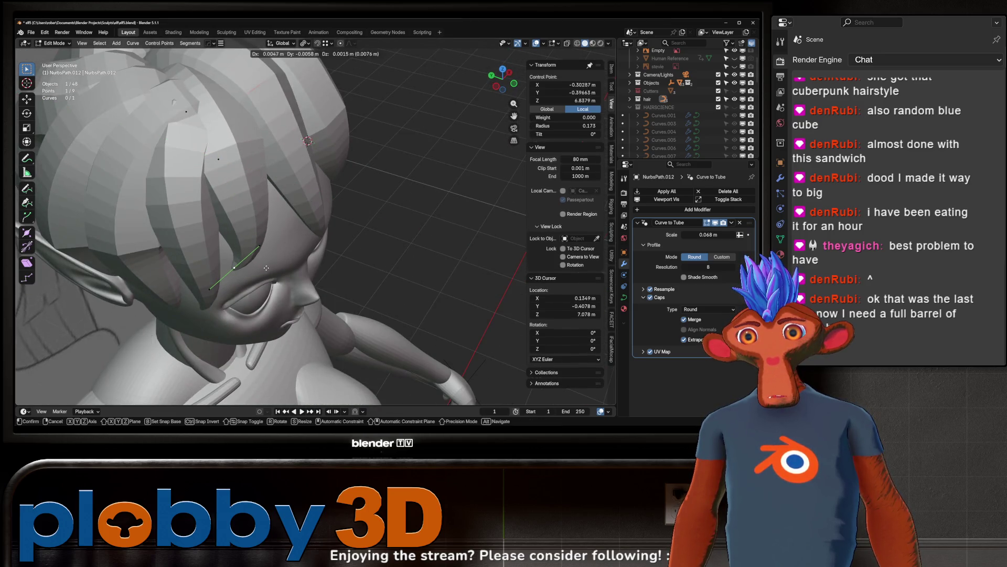
{"action": "left_click", "coordinate": [273, 266]}
{"action": "middle_click_drag", "start_coordinate": [272, 265], "coordinate": [283, 225]}
{"action": "key", "text": "r"}
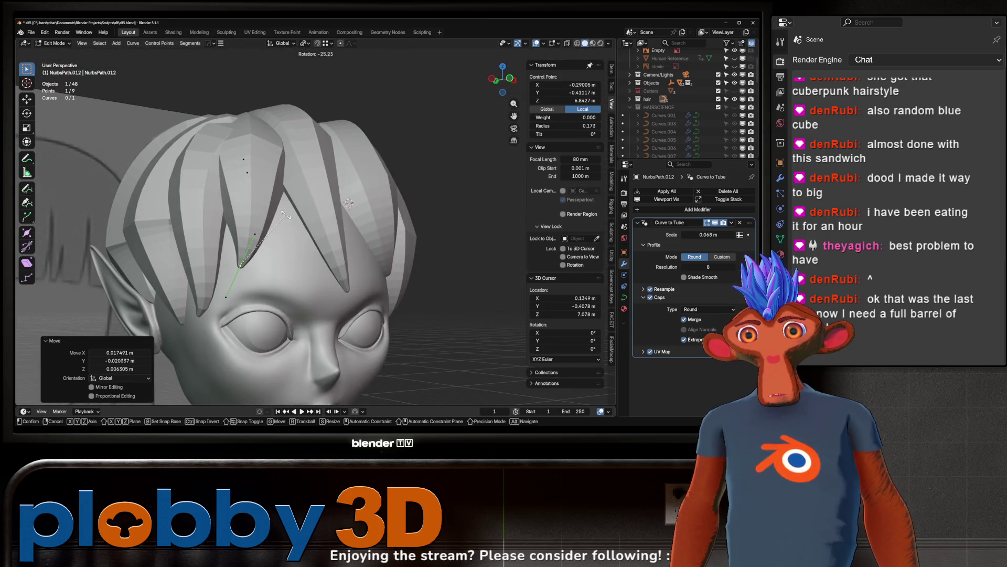
{"action": "left_click", "coordinate": [284, 215]}
{"action": "scroll", "coordinate": [263, 220], "scroll_direction": "down", "scroll_amount": 5}
Step: Select bang strand NurbsPath.006 and thin the radius of one control point
{"action": "key", "text": "Tab"}
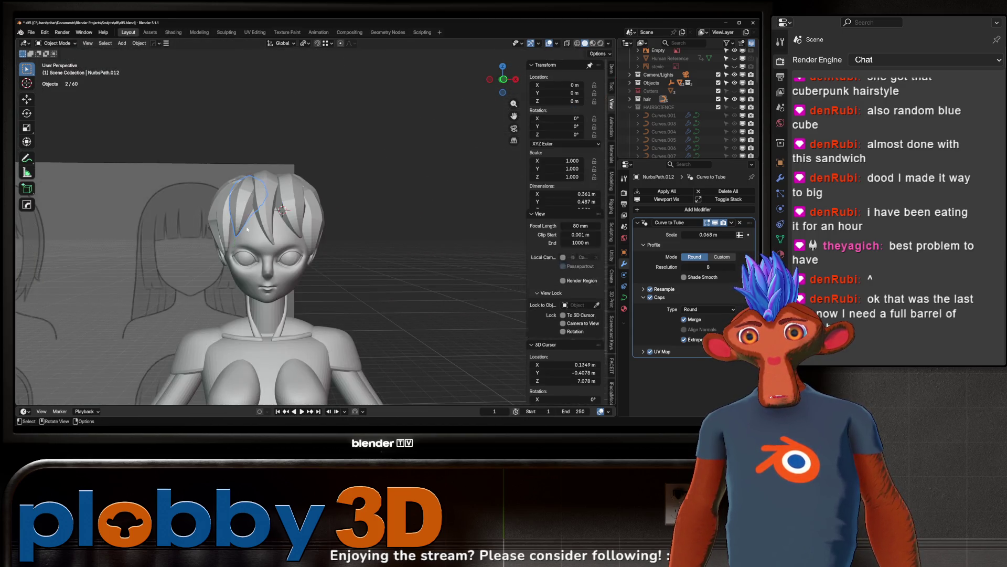
{"action": "scroll", "coordinate": [249, 227], "scroll_direction": "down", "scroll_amount": 4}
{"action": "mouse_move", "coordinate": [262, 288]}
{"action": "middle_mouse_down", "text": "shift"}
{"action": "mouse_move", "coordinate": [274, 228]}
{"action": "mouse_move", "coordinate": [314, 210]}
{"action": "middle_mouse_up", "text": "shift"}
{"action": "scroll", "coordinate": [314, 158], "scroll_direction": "up", "scroll_amount": 4}
{"action": "left_click", "coordinate": [332, 127]}
{"action": "key", "text": "Tab"}
{"action": "left_click", "coordinate": [321, 138]}
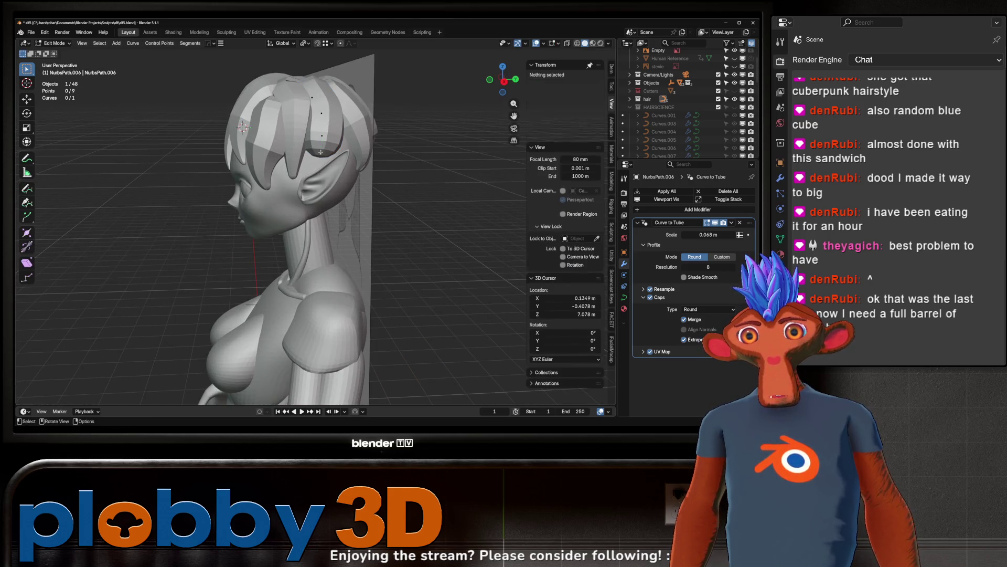
{"action": "key", "text": "alt+s"}
{"action": "left_click", "coordinate": [318, 165]}
Step: Lower that point along Z and move it toward the cheek
{"action": "key", "text": "g"}
{"action": "key", "text": "z"}
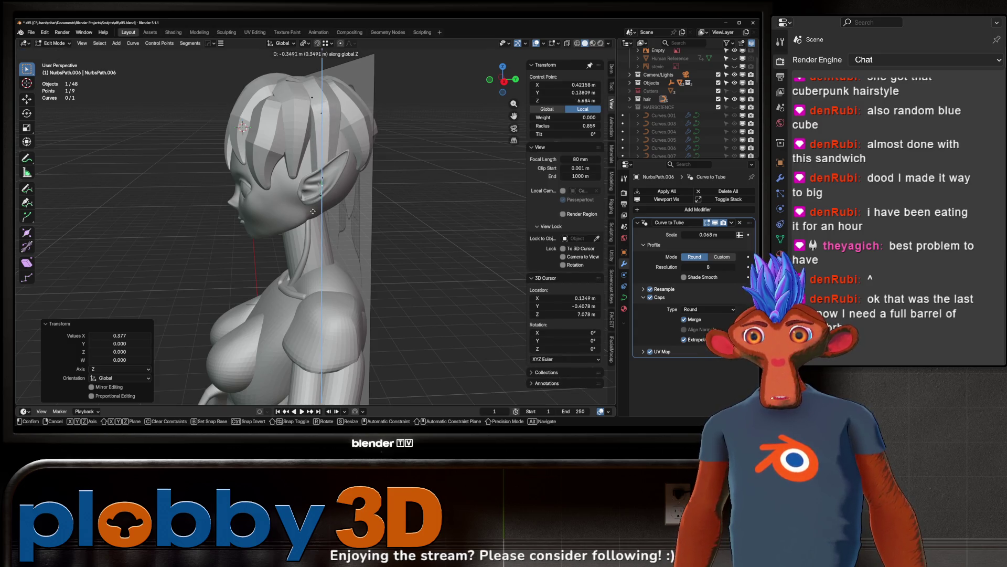
{"action": "left_click", "coordinate": [316, 187]}
{"action": "middle_click_drag", "start_coordinate": [316, 187], "coordinate": [345, 173]}
{"action": "left_click", "coordinate": [335, 179]}
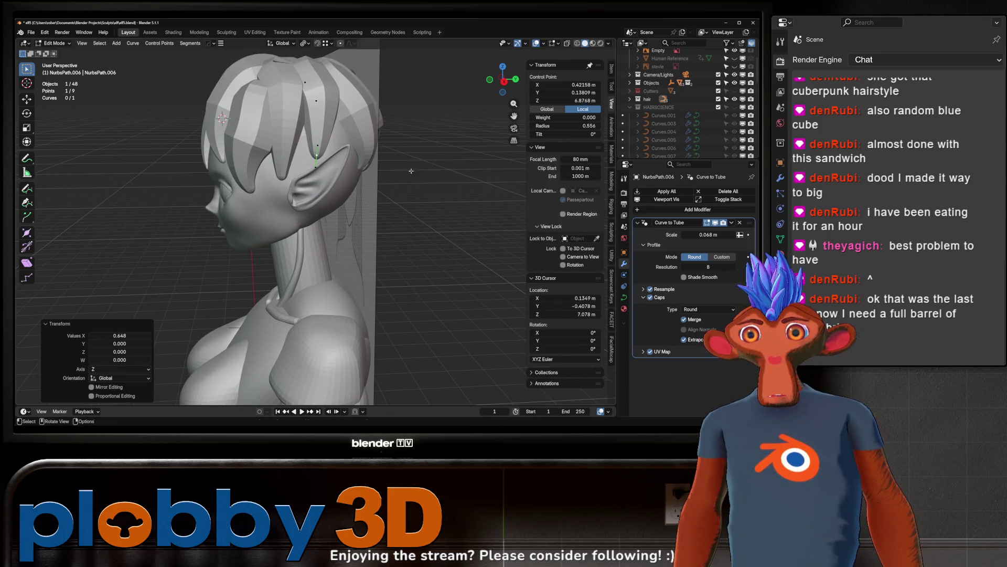
{"action": "key", "text": "g"}
{"action": "left_click", "coordinate": [370, 210]}
{"action": "key", "text": "s"}
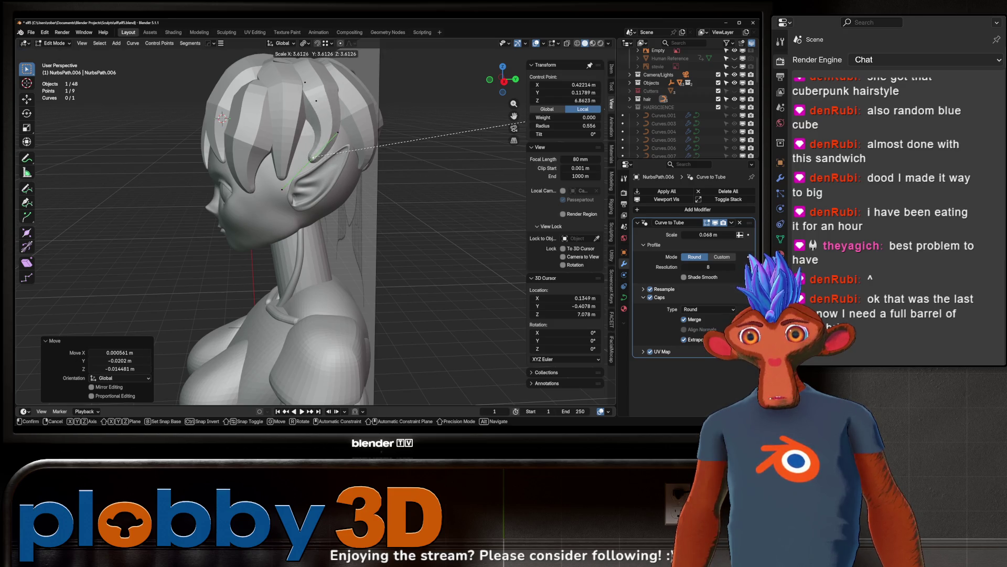
{"action": "key", "text": "Escape"}
{"action": "key", "text": "g"}
{"action": "left_click", "coordinate": [329, 263]}
Step: Thin the strand tip further, then reposition, scale and rotate it
{"action": "key", "text": "alt+s"}
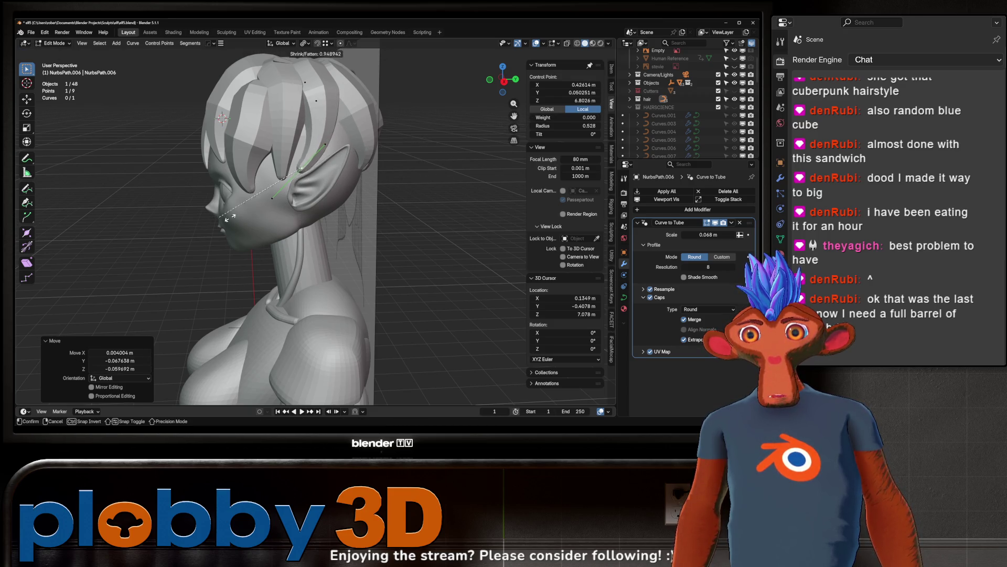
{"action": "left_click", "coordinate": [332, 205]}
{"action": "key", "text": "g"}
{"action": "left_click", "coordinate": [209, 322]}
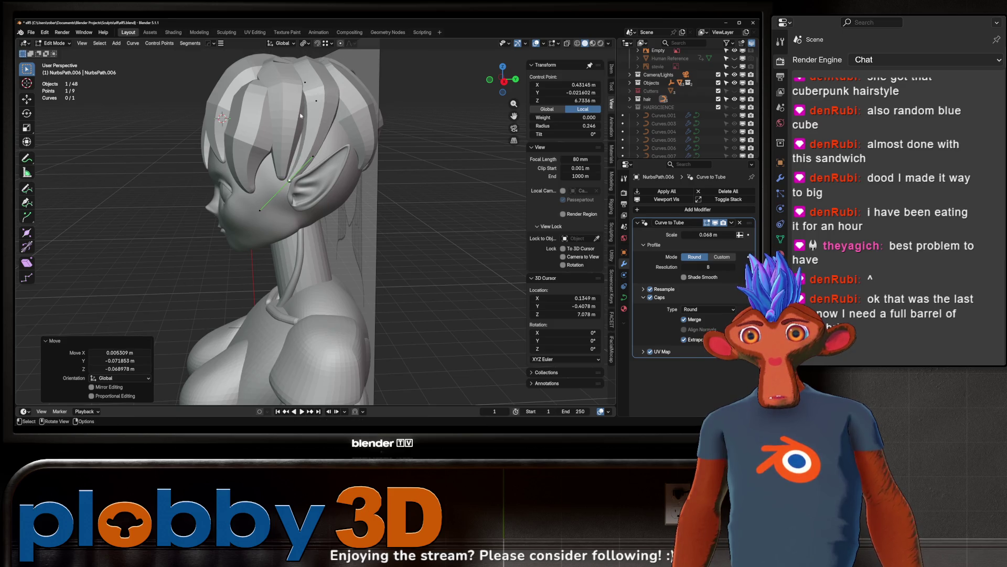
{"action": "key", "text": "s"}
{"action": "left_click", "coordinate": [404, 312]}
{"action": "key", "text": "g"}
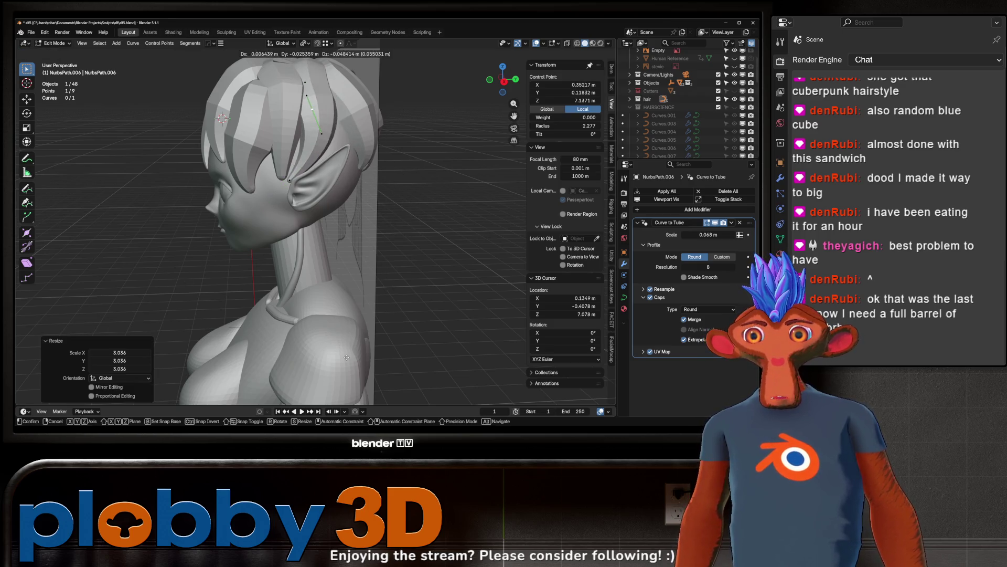
{"action": "left_click", "coordinate": [386, 308]}
{"action": "key", "text": "r"}
{"action": "left_click", "coordinate": [365, 331]}
Step: Nudge another control point of the strand into place
{"action": "mouse_move", "coordinate": [365, 331]}
{"action": "middle_mouse_down"}
{"action": "mouse_move", "coordinate": [325, 246]}
{"action": "mouse_move", "coordinate": [284, 262]}
{"action": "middle_mouse_up"}
{"action": "left_click", "coordinate": [305, 239]}
{"action": "key", "text": "g"}
{"action": "left_click", "coordinate": [308, 255]}
Step: Select the strand beside the ear and lower its tip point along Z
{"action": "left_click", "coordinate": [271, 263]}
{"action": "key", "text": "l"}
{"action": "key", "text": "alt+a"}
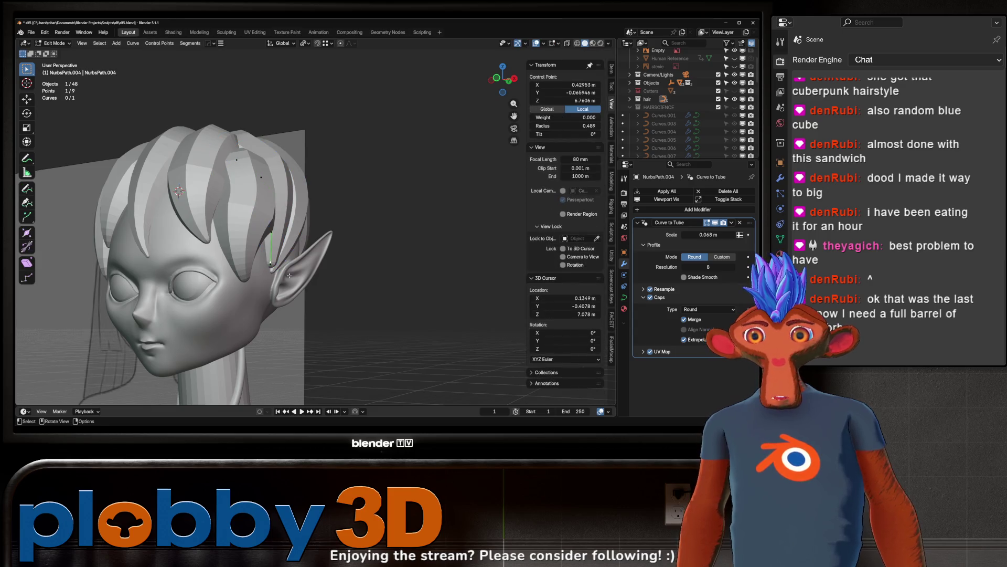
{"action": "scroll", "coordinate": [268, 273], "scroll_direction": "up", "scroll_amount": 5}
{"action": "left_click", "coordinate": [259, 281]}
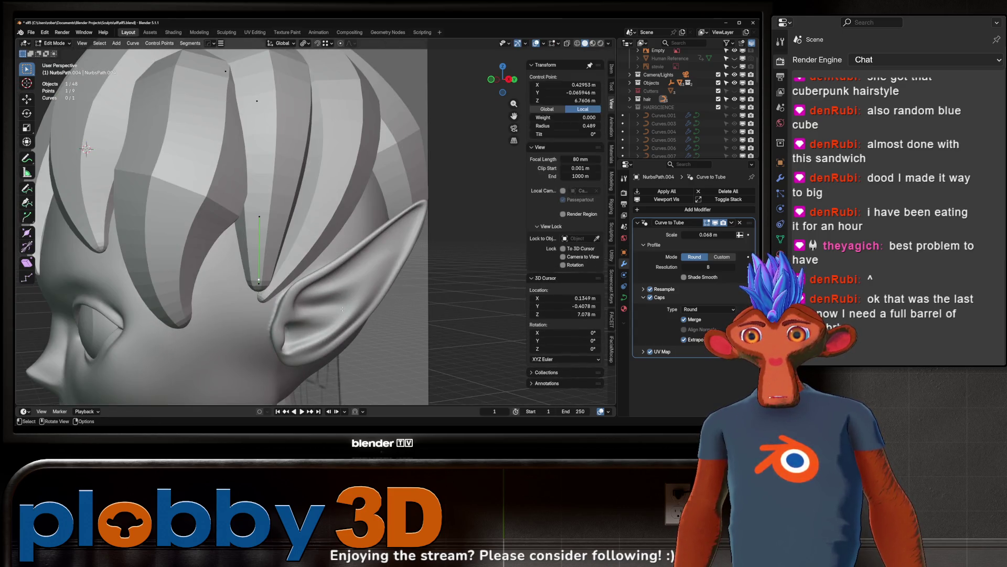
{"action": "key", "text": "g"}
{"action": "key", "text": "z"}
{"action": "left_click", "coordinate": [244, 310]}
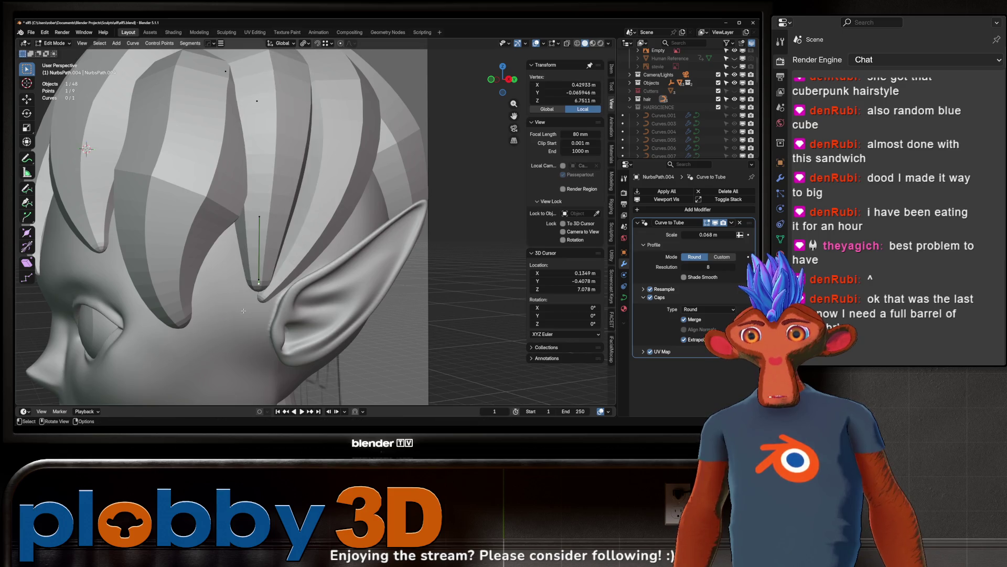
Step: Lower the tip further along Z and rotate it 27° toward the cheek
{"action": "key", "text": "g"}
{"action": "key", "text": "z"}
{"action": "left_click", "coordinate": [263, 370]}
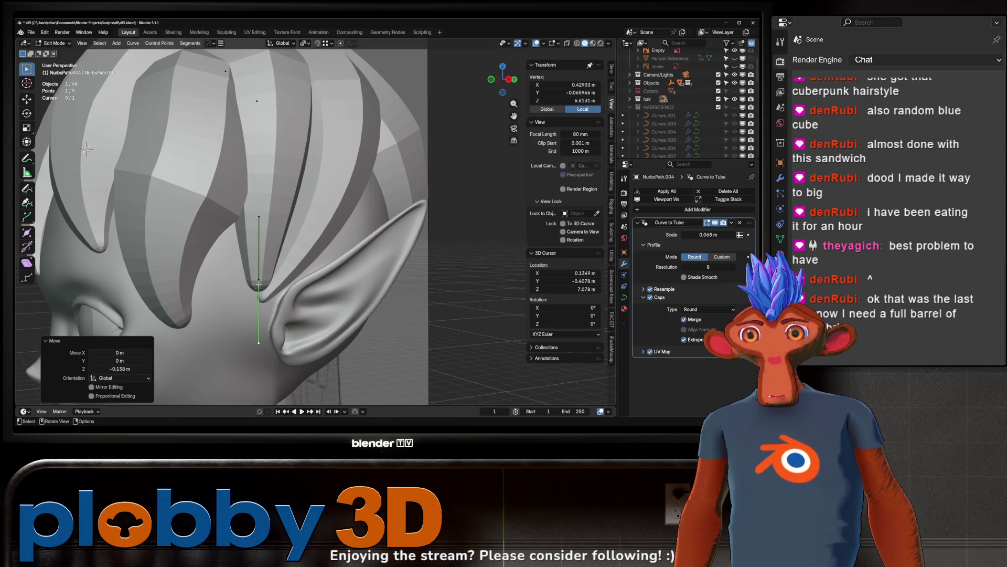
{"action": "key", "text": "r"}
{"action": "left_click", "coordinate": [357, 372]}
{"action": "key", "text": "g"}
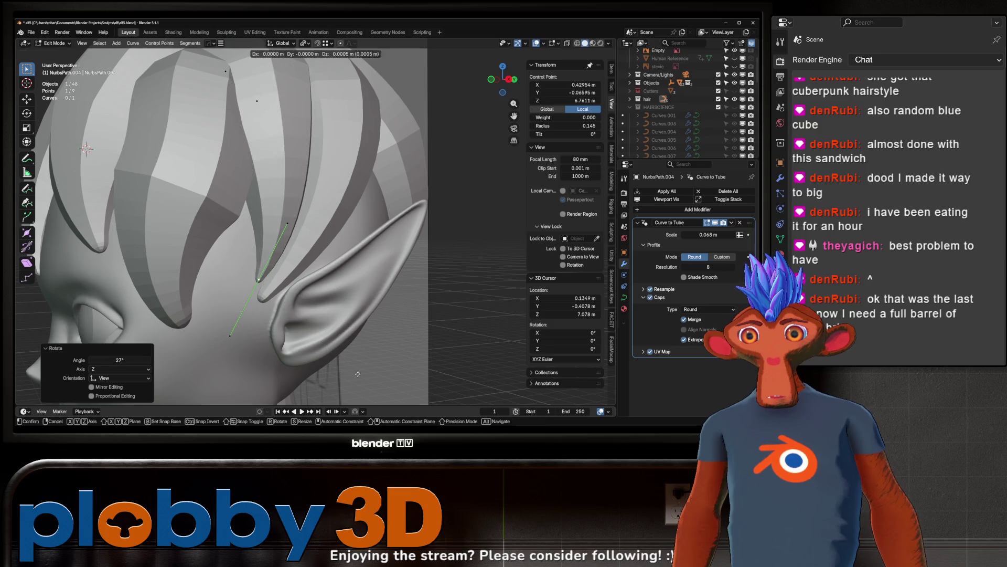
{"action": "left_click", "coordinate": [190, 114]}
Step: Switch to editing the neighbouring strand NurbsPath.003
{"action": "scroll", "coordinate": [190, 114], "scroll_direction": "down", "scroll_amount": 5}
{"action": "mouse_move", "coordinate": [190, 114]}
{"action": "middle_mouse_down"}
{"action": "mouse_move", "coordinate": [310, 235]}
{"action": "mouse_move", "coordinate": [283, 217]}
{"action": "mouse_move", "coordinate": [315, 181]}
{"action": "middle_mouse_up"}
{"action": "left_click", "coordinate": [310, 234]}
{"action": "key", "text": "alt+q"}
{"action": "scroll", "coordinate": [296, 227], "scroll_direction": "up", "scroll_amount": 3}
Step: Rotate the strand's selected points around the X axis
{"action": "key", "text": "r"}
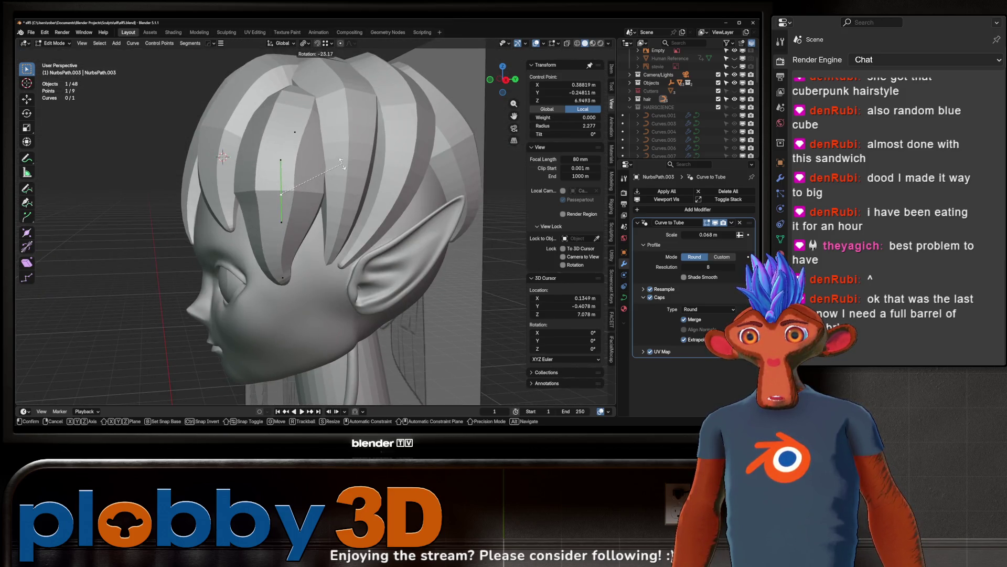
{"action": "key", "text": "z"}
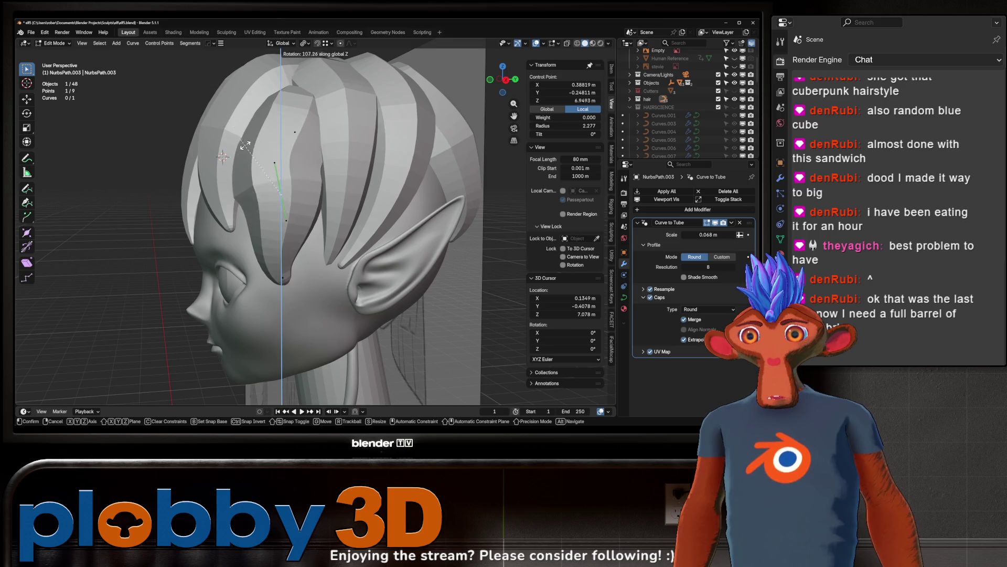
{"action": "key", "text": "x"}
{"action": "left_click", "coordinate": [328, 180]}
{"action": "middle_click_drag", "start_coordinate": [327, 180], "coordinate": [398, 171]}
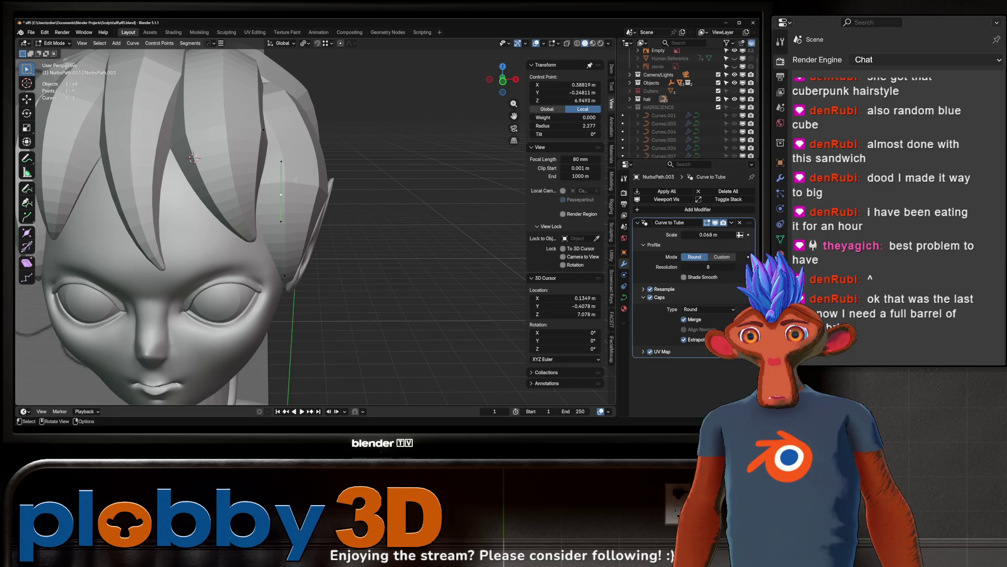
Step: Rotate the control point around Z, then move it to a new position
{"action": "key", "text": "r"}
{"action": "key", "text": "z"}
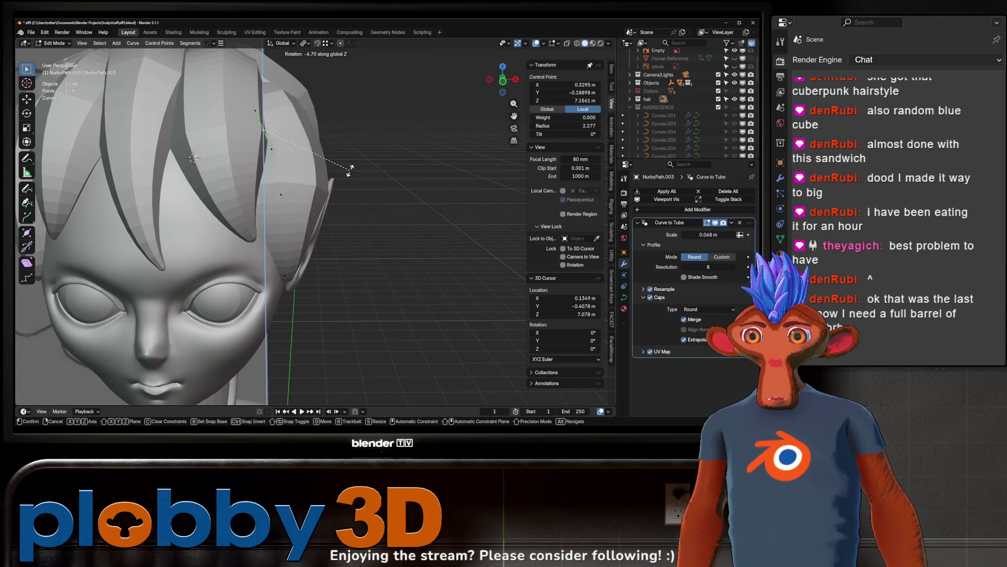
{"action": "left_click", "coordinate": [350, 170]}
{"action": "mouse_move", "coordinate": [350, 169]}
{"action": "middle_mouse_down"}
{"action": "mouse_move", "coordinate": [305, 167]}
{"action": "mouse_move", "coordinate": [342, 180]}
{"action": "mouse_move", "coordinate": [383, 157]}
{"action": "mouse_move", "coordinate": [414, 126]}
{"action": "mouse_move", "coordinate": [413, 108]}
{"action": "middle_mouse_up"}
{"action": "key", "text": "g"}
{"action": "left_click", "coordinate": [343, 181]}
Step: Undo a trial rotation of the control point and enlarge the strand section
{"action": "key", "text": "r"}
{"action": "key", "text": "x"}
{"action": "key", "text": "r"}
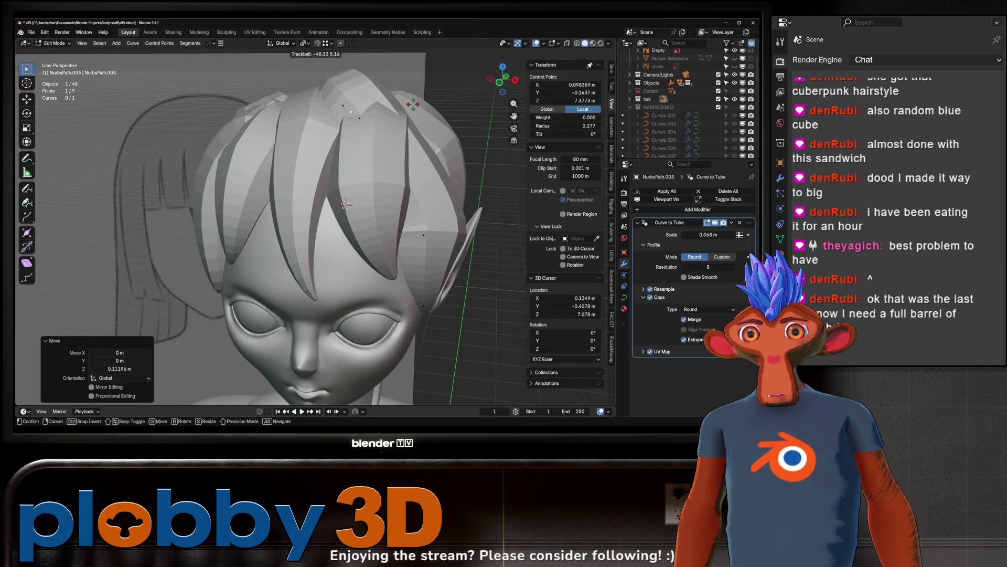
{"action": "key", "text": "Escape"}
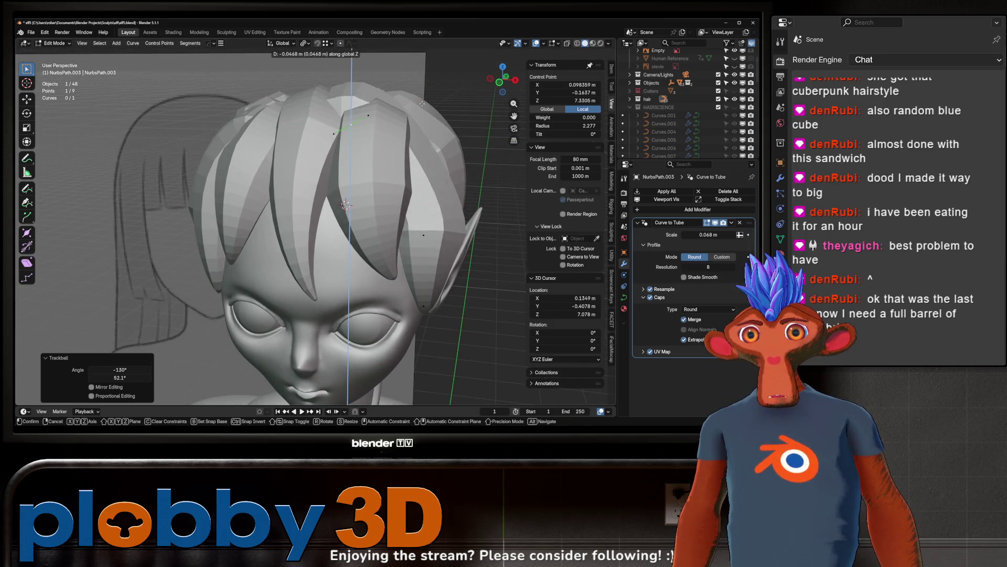
{"action": "key", "text": "ctrl+z"}
{"action": "left_click", "coordinate": [530, 57]}
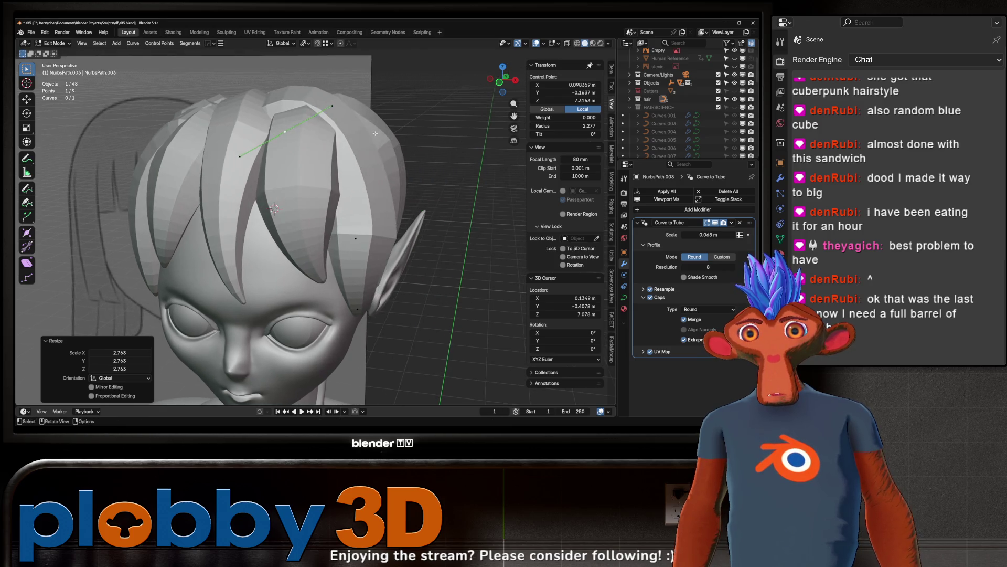
{"action": "mouse_move", "coordinate": [399, 131]}
{"action": "middle_mouse_down"}
{"action": "mouse_move", "coordinate": [371, 139]}
{"action": "mouse_move", "coordinate": [378, 181]}
{"action": "mouse_move", "coordinate": [378, 163]}
{"action": "mouse_move", "coordinate": [336, 139]}
{"action": "mouse_move", "coordinate": [395, 204]}
{"action": "mouse_move", "coordinate": [350, 197]}
{"action": "middle_mouse_up"}
Step: Rotate the strand segment -33° around Z and adjust the point's position and thickness
{"action": "key", "text": "r"}
{"action": "key", "text": "z"}
{"action": "left_click", "coordinate": [381, 197]}
{"action": "key", "text": "z"}
{"action": "left_click", "coordinate": [420, 189]}
{"action": "left_click", "coordinate": [334, 140]}
Step: Back in NurbsPath.003's point editing, thin the selected point's radius to 0.128
{"action": "key", "text": "Tab"}
{"action": "scroll", "coordinate": [394, 203], "scroll_direction": "down", "scroll_amount": 2}
{"action": "key", "text": "Tab"}
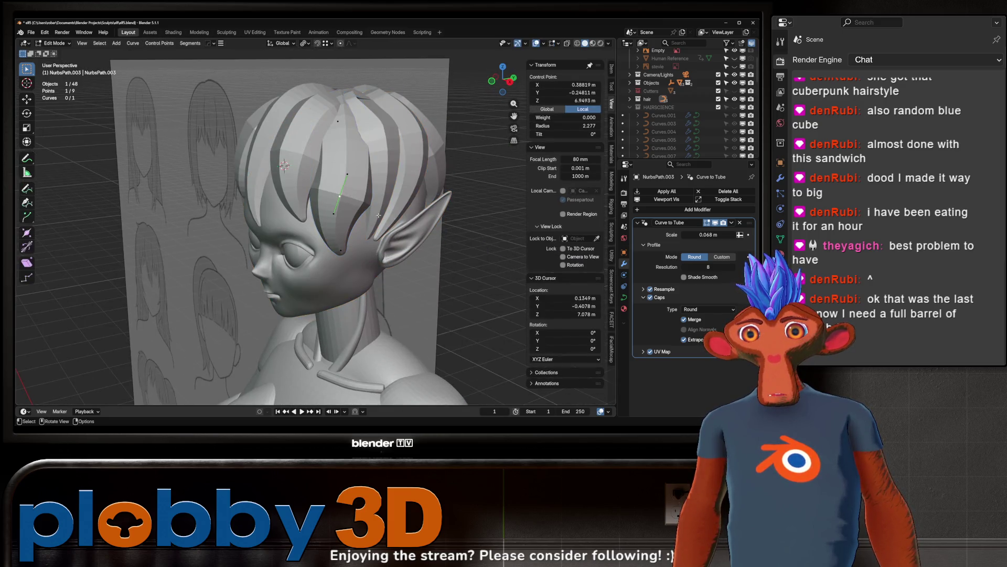
{"action": "key", "text": "Escape"}
{"action": "middle_click_drag", "start_coordinate": [404, 158], "coordinate": [361, 129]}
{"action": "key", "text": "s"}
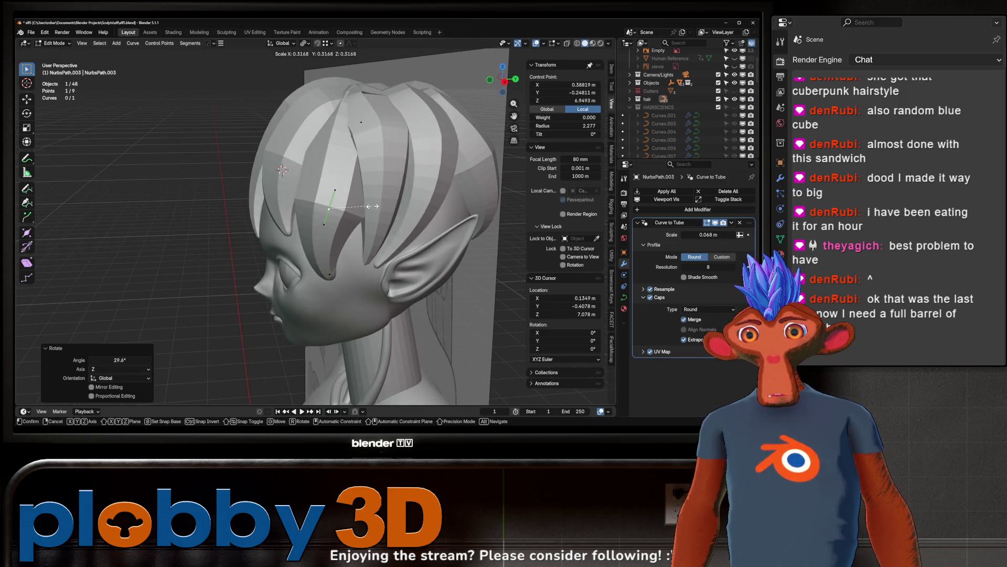
{"action": "key", "text": "Escape"}
{"action": "key", "text": "alt+s"}
{"action": "left_click", "coordinate": [369, 274]}
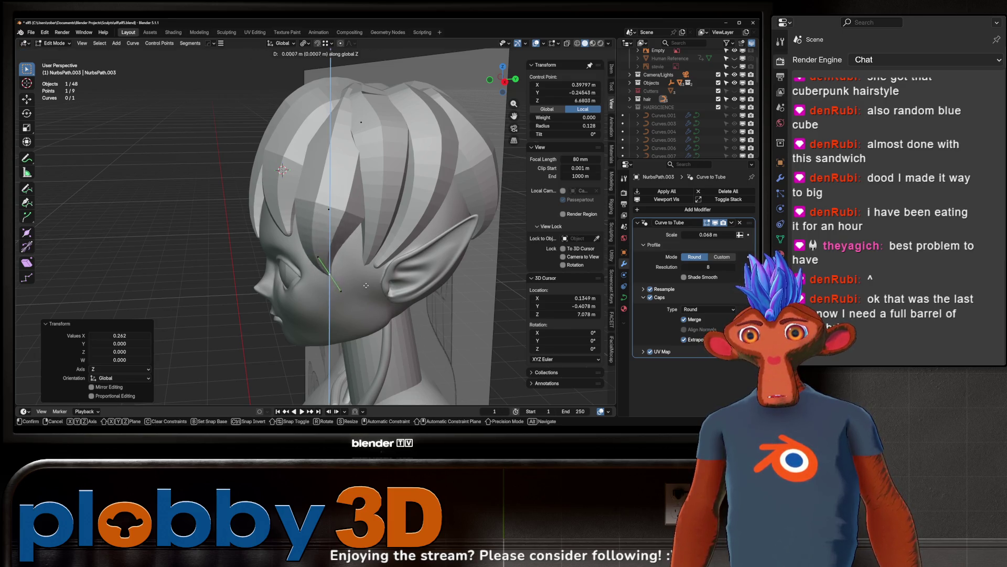
Step: Select a different strand point and rotate it around the Y axis
{"action": "left_click", "coordinate": [372, 216]}
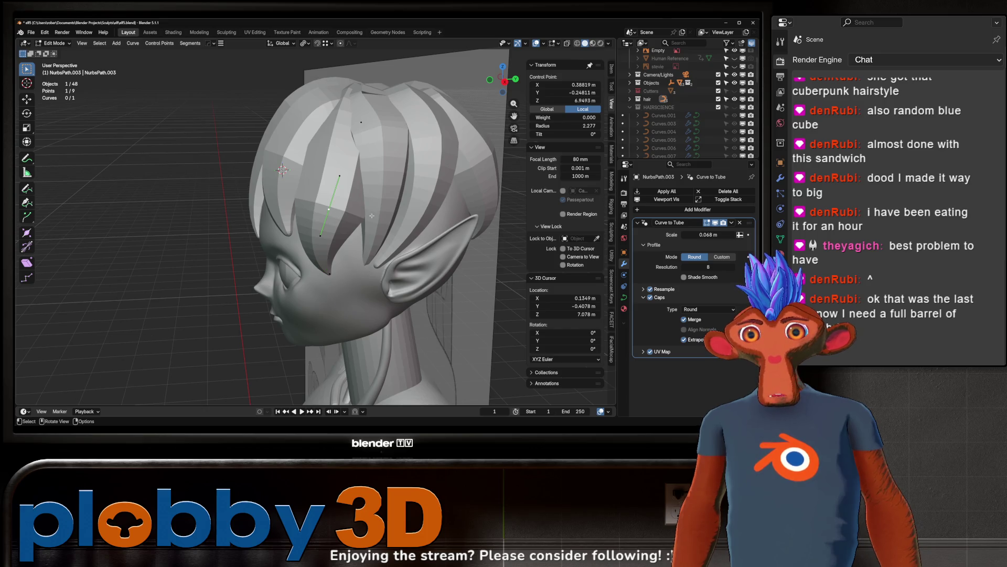
{"action": "key", "text": "r"}
{"action": "key", "text": "z"}
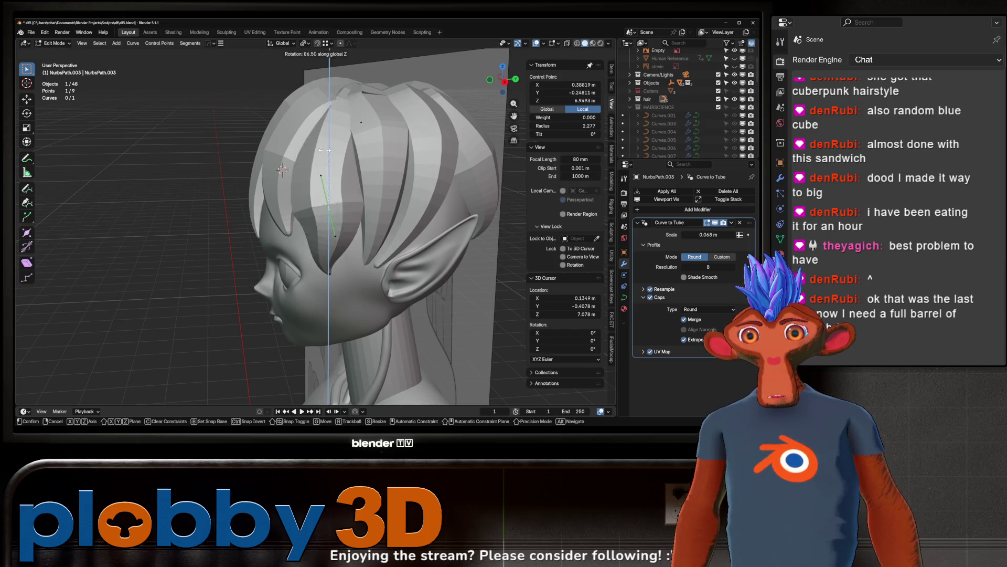
{"action": "key", "text": "x"}
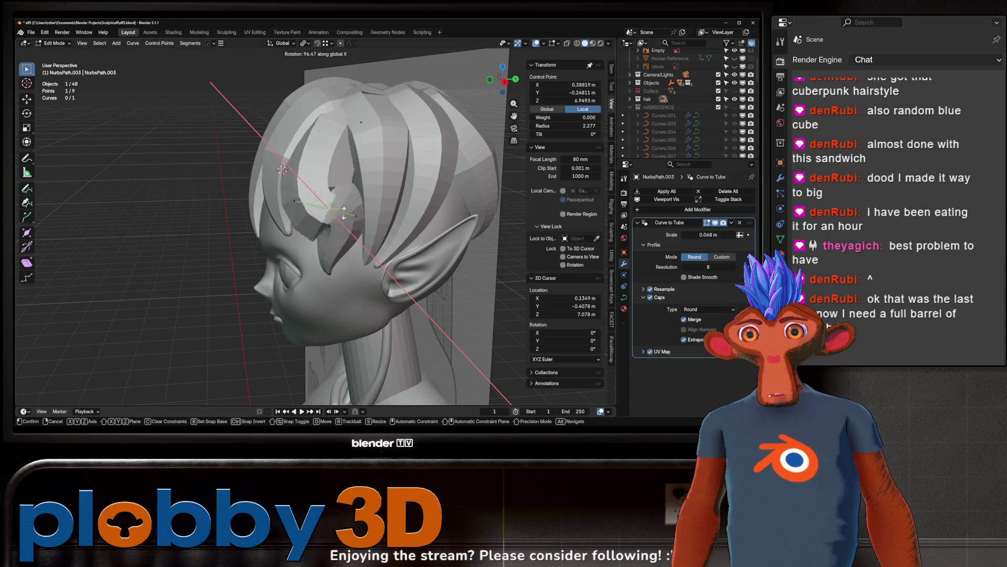
{"action": "key", "text": "y"}
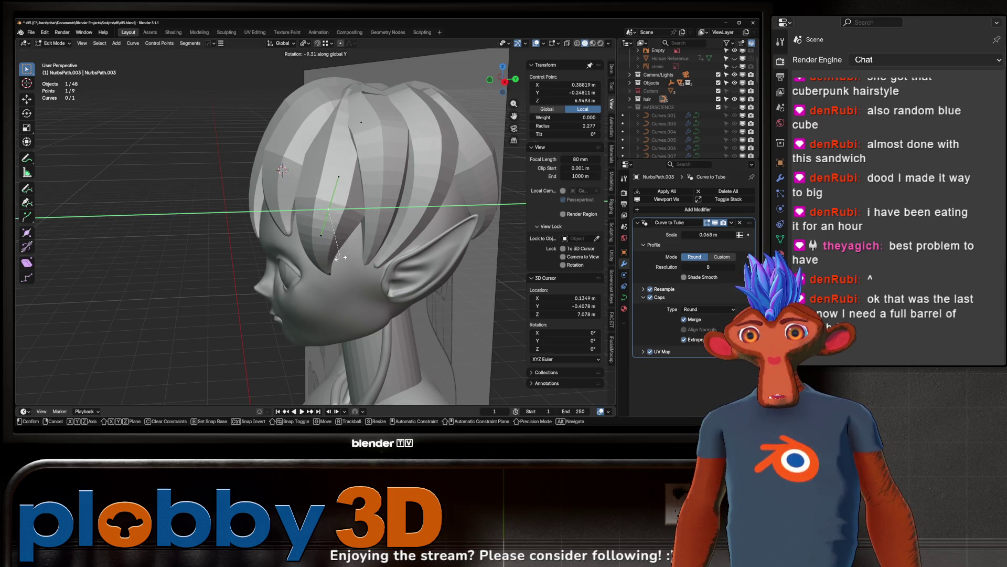
{"action": "left_click", "coordinate": [331, 235]}
{"action": "middle_click_drag", "start_coordinate": [331, 235], "coordinate": [391, 194]}
Step: Rotate the strand's top control point around the Z axis
{"action": "left_click", "coordinate": [328, 172]}
{"action": "mouse_move", "coordinate": [328, 172]}
{"action": "middle_mouse_down"}
{"action": "mouse_move", "coordinate": [240, 164]}
{"action": "mouse_move", "coordinate": [294, 170]}
{"action": "middle_mouse_up"}
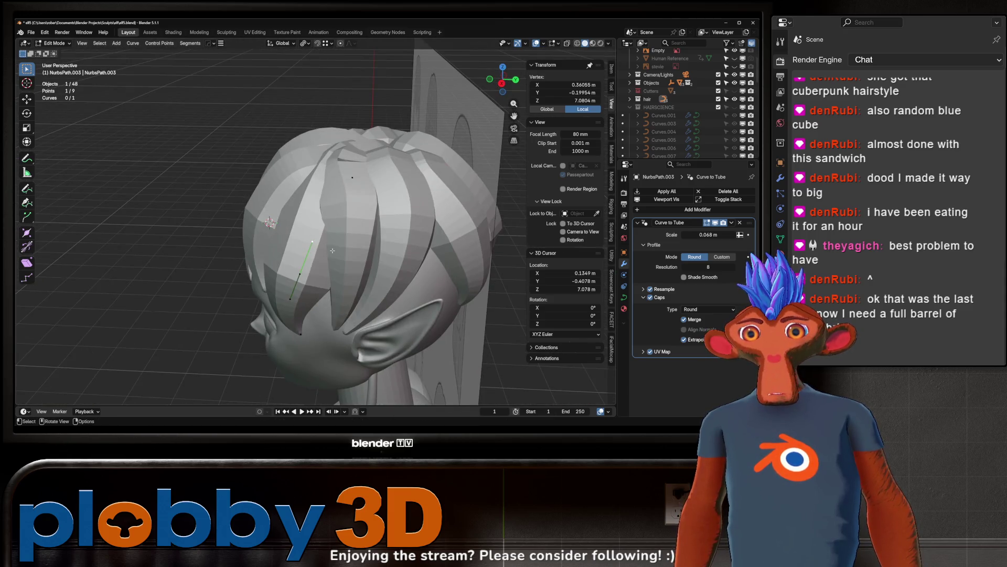
{"action": "middle_click_drag", "start_coordinate": [332, 251], "coordinate": [245, 152]}
{"action": "scroll", "coordinate": [245, 152], "scroll_direction": "up", "scroll_amount": 3}
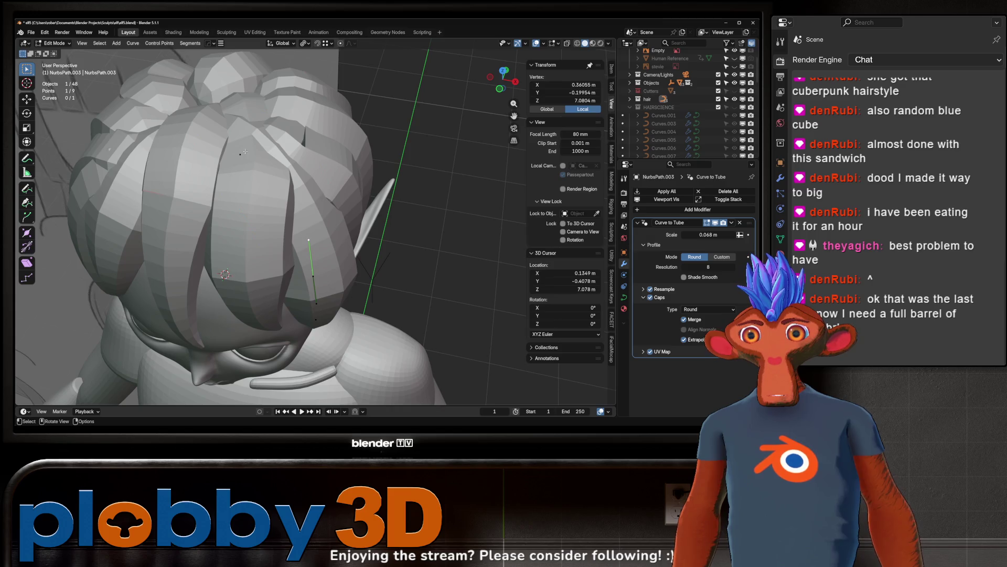
{"action": "key", "text": "r"}
{"action": "key", "text": "z"}
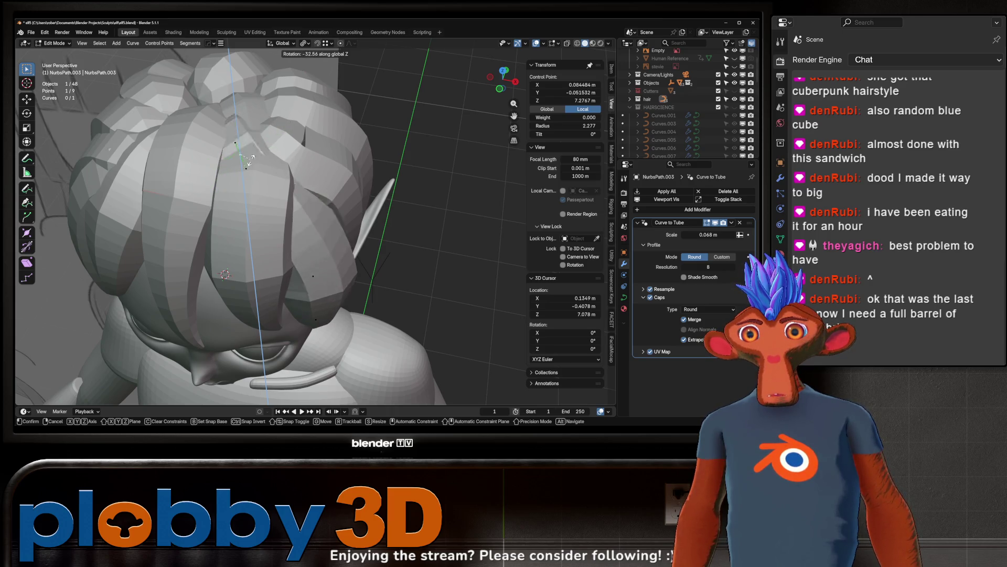
{"action": "key", "text": "Return"}
Step: Thin the strand at a lower point and scale that point down
{"action": "left_click", "coordinate": [313, 277]}
{"action": "key", "text": "alt+s"}
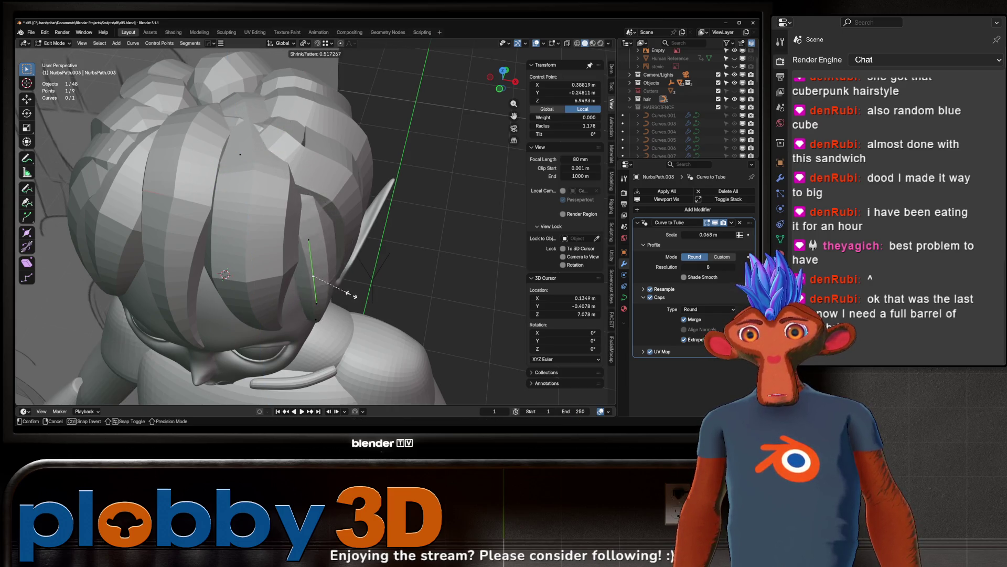
{"action": "left_click", "coordinate": [362, 310]}
{"action": "scroll", "coordinate": [362, 310], "scroll_direction": "down", "scroll_amount": 5}
{"action": "mouse_move", "coordinate": [362, 311]}
{"action": "middle_mouse_down"}
{"action": "mouse_move", "coordinate": [335, 294]}
{"action": "mouse_move", "coordinate": [347, 262]}
{"action": "middle_mouse_up"}
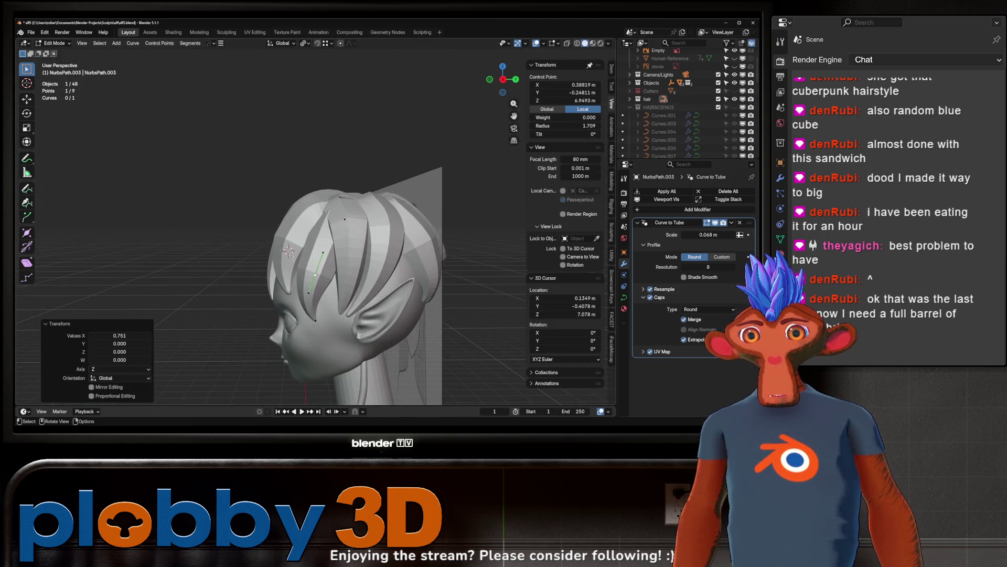
{"action": "key", "text": "s"}
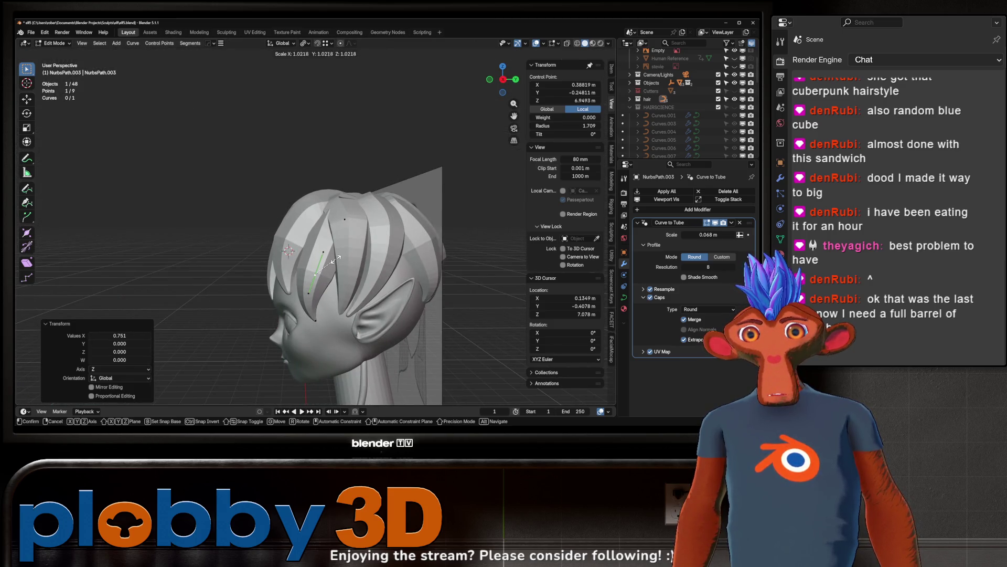
{"action": "key", "text": "Return"}
Step: Rotate the selected point around Z and exit to Object Mode
{"action": "middle_click_drag", "start_coordinate": [333, 261], "coordinate": [399, 315]}
{"action": "key", "text": "r"}
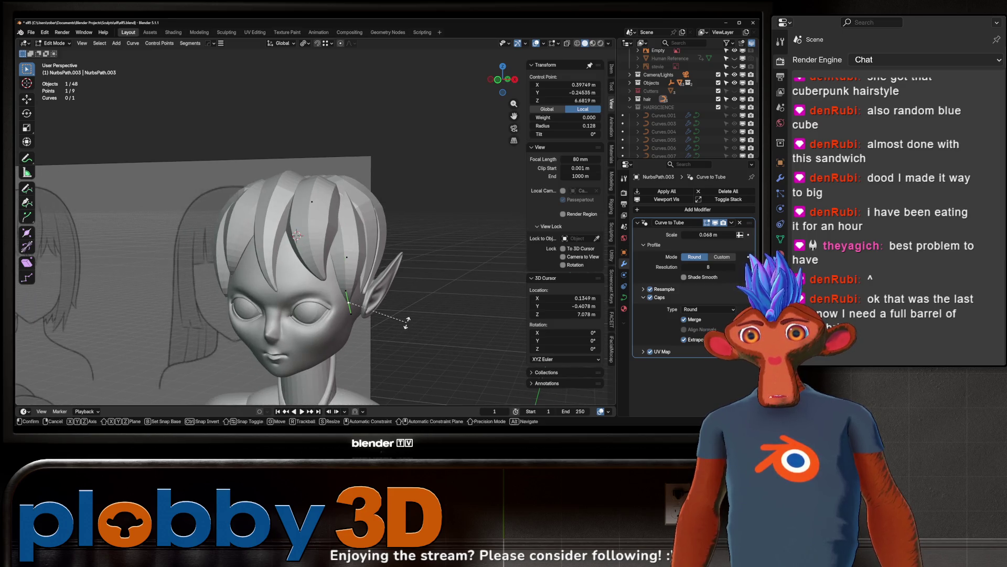
{"action": "key", "text": "z"}
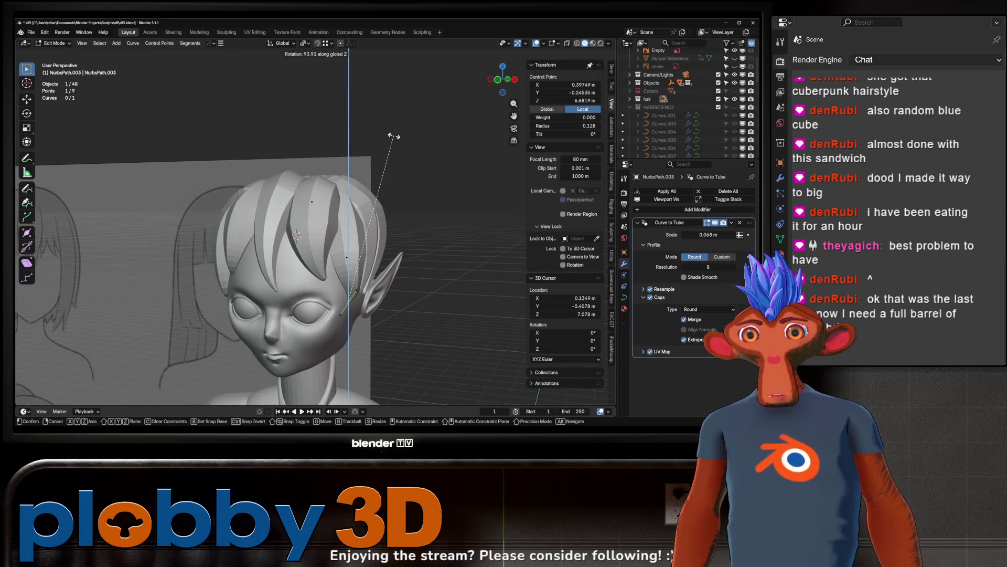
{"action": "key", "text": "Return"}
{"action": "key", "text": "Tab"}
{"action": "mouse_move", "coordinate": [394, 137]}
{"action": "middle_mouse_down"}
{"action": "mouse_move", "coordinate": [356, 200]}
{"action": "mouse_move", "coordinate": [441, 211]}
{"action": "mouse_move", "coordinate": [403, 232]}
{"action": "mouse_move", "coordinate": [366, 204]}
{"action": "middle_mouse_up"}
{"action": "scroll", "coordinate": [420, 220], "scroll_direction": "down", "scroll_amount": 3}
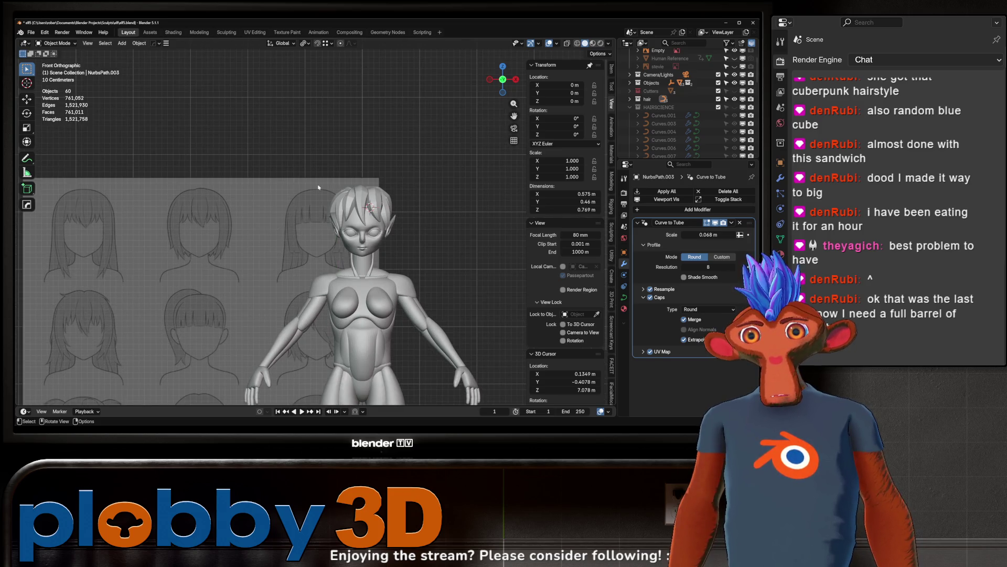
Step: Select NurbsPath.013, edit all its points and change the strand's thickness
{"action": "scroll", "coordinate": [371, 213], "scroll_direction": "up", "scroll_amount": 4}
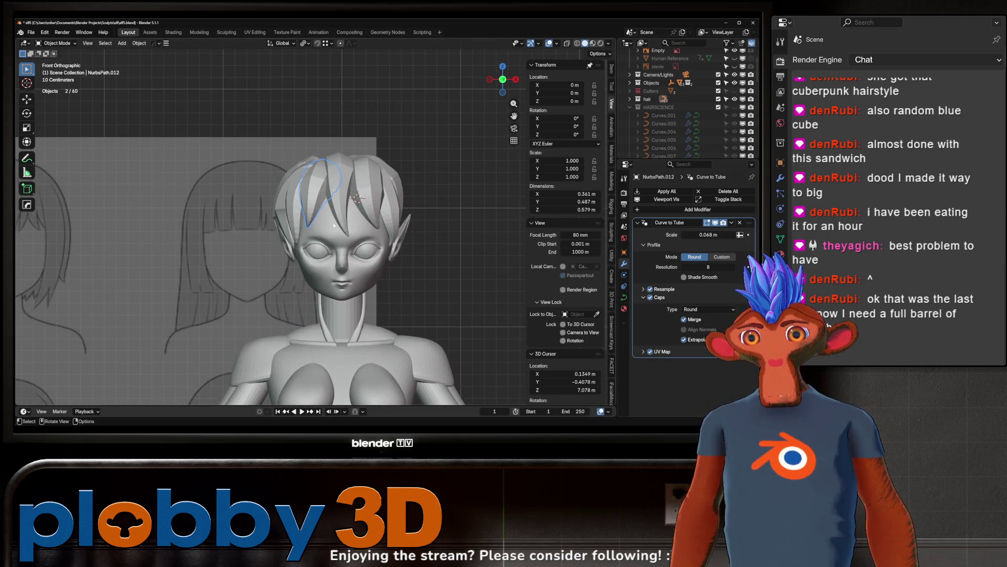
{"action": "left_click", "coordinate": [290, 220]}
{"action": "key", "text": "Tab"}
{"action": "mouse_move", "coordinate": [315, 210]}
{"action": "middle_mouse_down"}
{"action": "mouse_move", "coordinate": [369, 170]}
{"action": "mouse_move", "coordinate": [367, 220]}
{"action": "middle_mouse_up"}
{"action": "key", "text": "a"}
{"action": "key", "text": "alt+s"}
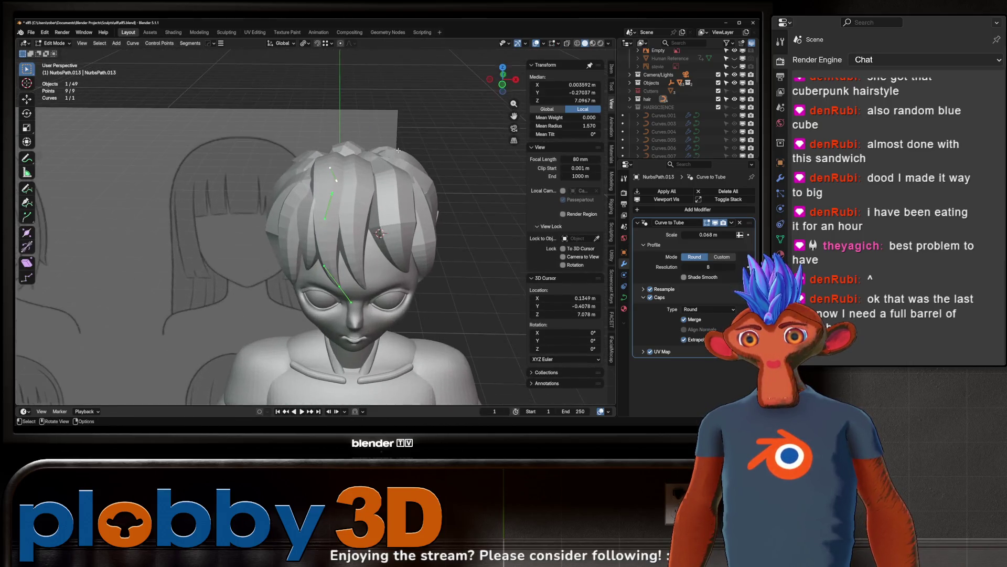
{"action": "left_click", "coordinate": [441, 218]}
Step: Move the strand's end point to a new position, abandoning a trial scale
{"action": "middle_click_drag", "start_coordinate": [441, 218], "coordinate": [438, 195]}
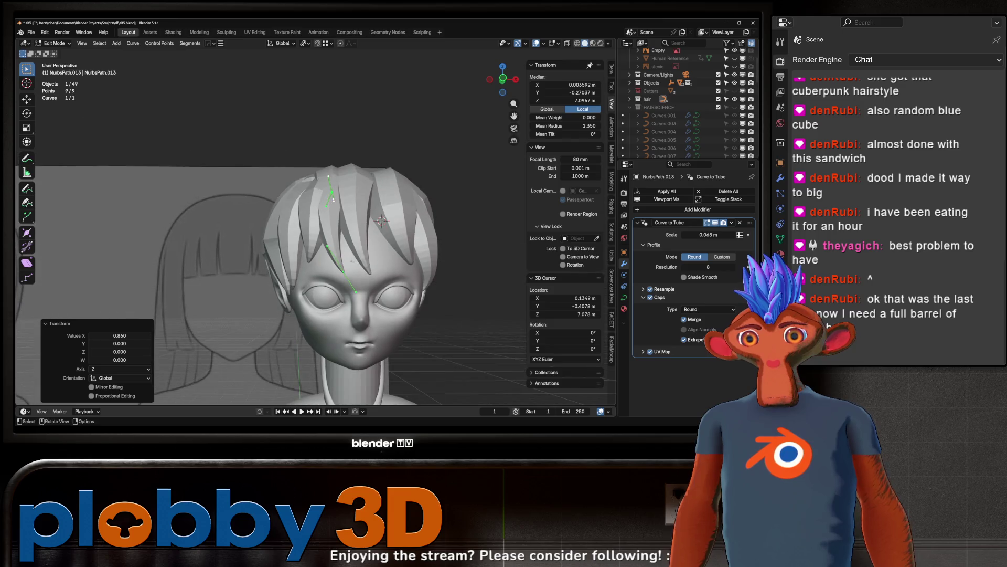
{"action": "left_click", "coordinate": [356, 291]}
{"action": "key", "text": "g"}
{"action": "left_click", "coordinate": [405, 239]}
{"action": "key", "text": "g"}
{"action": "left_click", "coordinate": [443, 228]}
{"action": "key", "text": "s"}
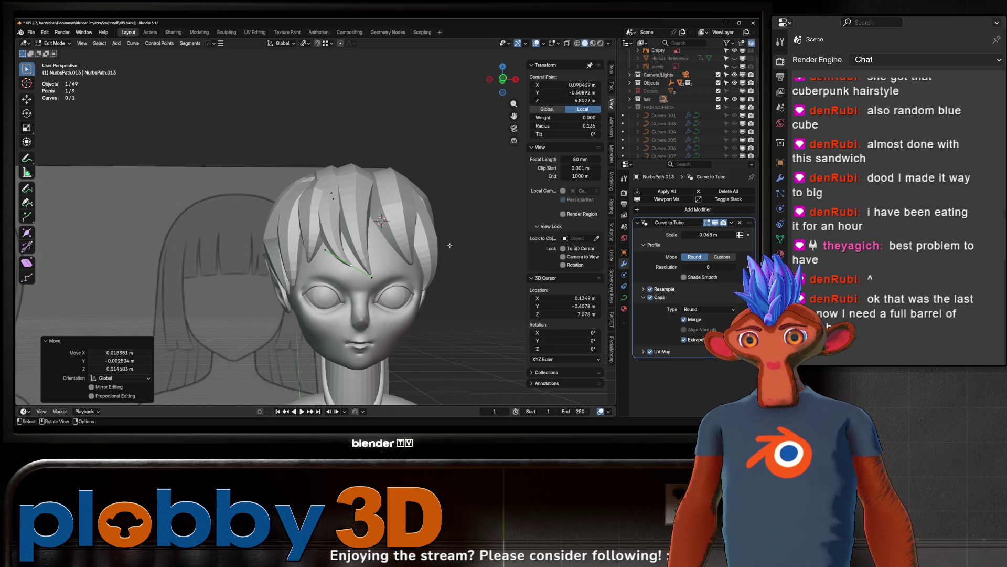
{"action": "right_click", "coordinate": [433, 244]}
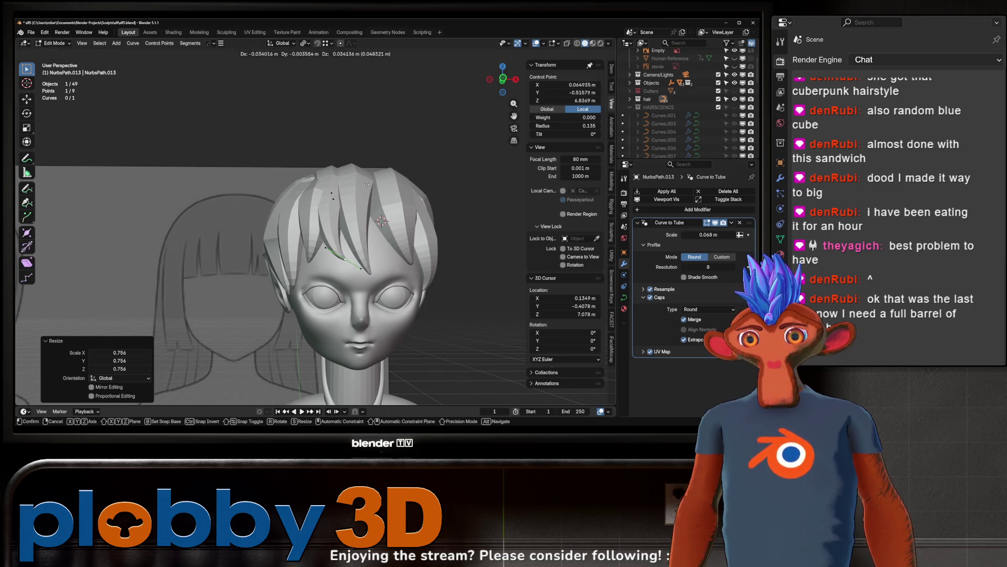
Step: Select a single strand point, rotate it around Z and lower it along Z
{"action": "left_click", "coordinate": [320, 187]}
{"action": "left_click", "coordinate": [332, 194]}
{"action": "middle_click_drag", "start_coordinate": [331, 194], "coordinate": [368, 241]}
{"action": "key", "text": "r"}
{"action": "key", "text": "z"}
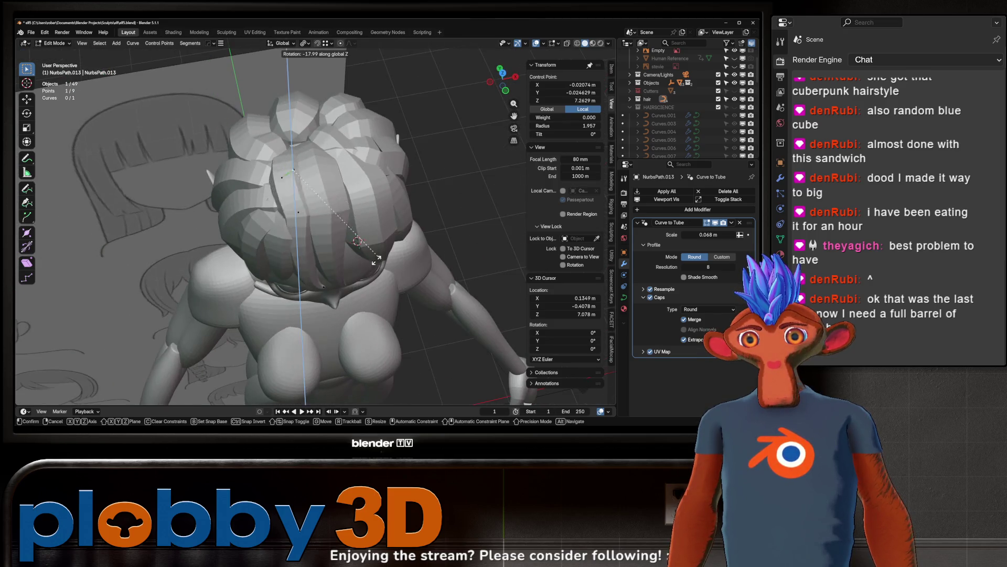
{"action": "key", "text": "g"}
{"action": "key", "text": "z"}
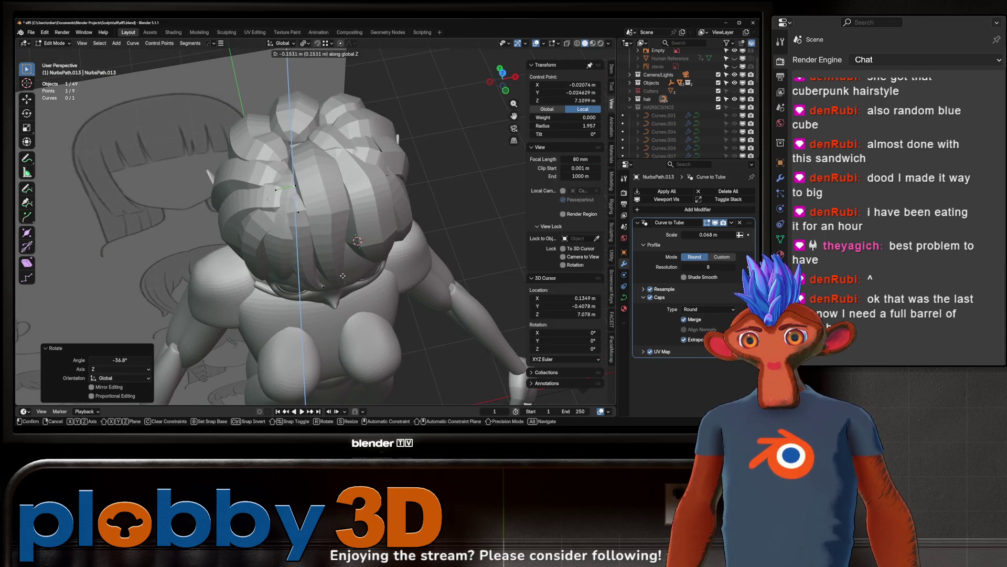
{"action": "left_click", "coordinate": [343, 268]}
Step: Shift the hair point sideways along X, then adjust its height along Z
{"action": "key", "text": "g"}
{"action": "key", "text": "x"}
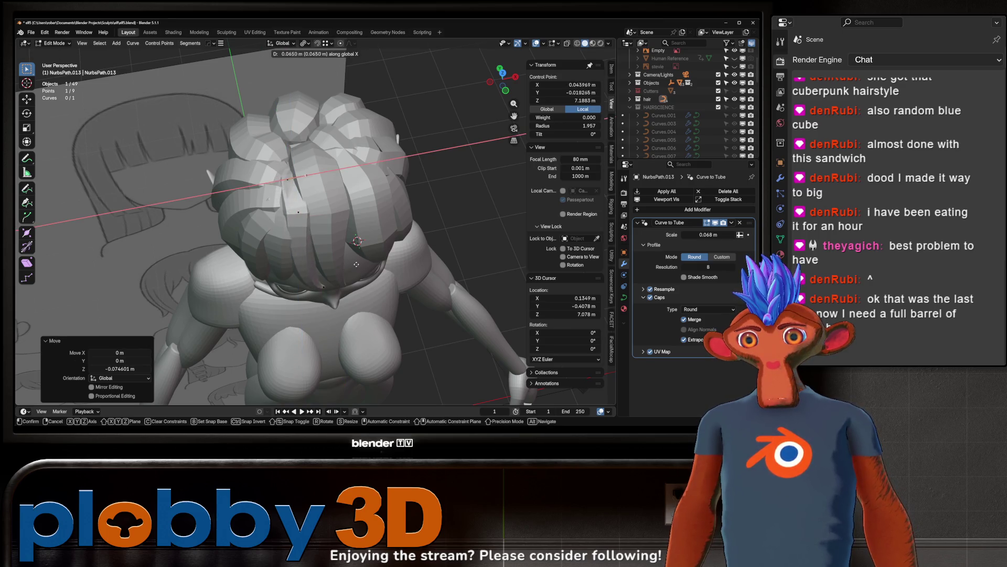
{"action": "left_click", "coordinate": [367, 263]}
{"action": "middle_click_drag", "start_coordinate": [368, 263], "coordinate": [315, 221]}
{"action": "right_click", "coordinate": [301, 217]}
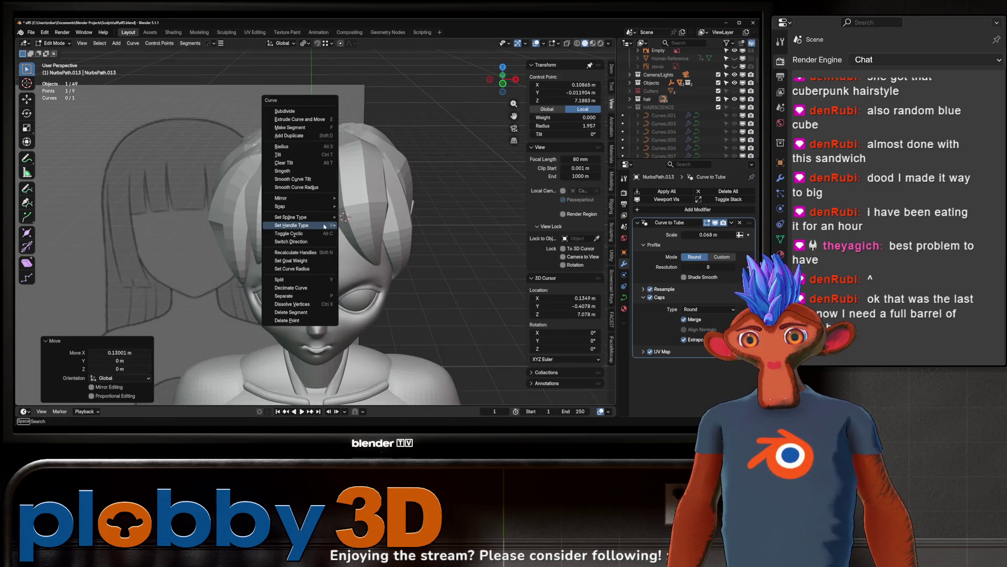
{"action": "key", "text": "Escape"}
{"action": "key", "text": "g"}
{"action": "key", "text": "z"}
{"action": "left_click", "coordinate": [395, 171]}
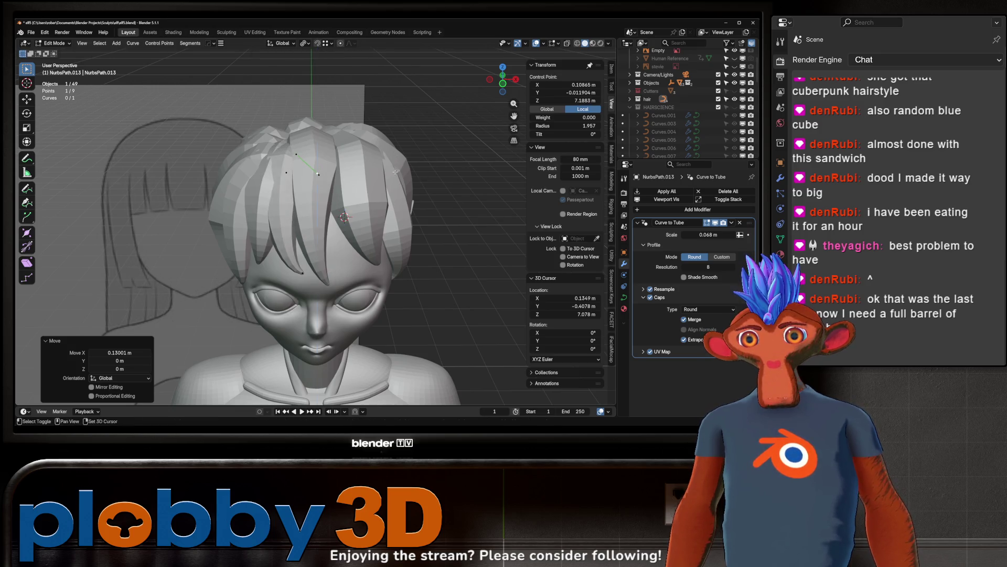
Step: Pick another point on the strand and move it along Y
{"action": "mouse_move", "coordinate": [368, 173]}
{"action": "middle_mouse_down"}
{"action": "mouse_move", "coordinate": [320, 168]}
{"action": "mouse_move", "coordinate": [357, 206]}
{"action": "mouse_move", "coordinate": [349, 144]}
{"action": "middle_mouse_up"}
{"action": "left_click", "coordinate": [312, 167]}
{"action": "key", "text": "g"}
{"action": "key", "text": "y"}
{"action": "left_click", "coordinate": [353, 182]}
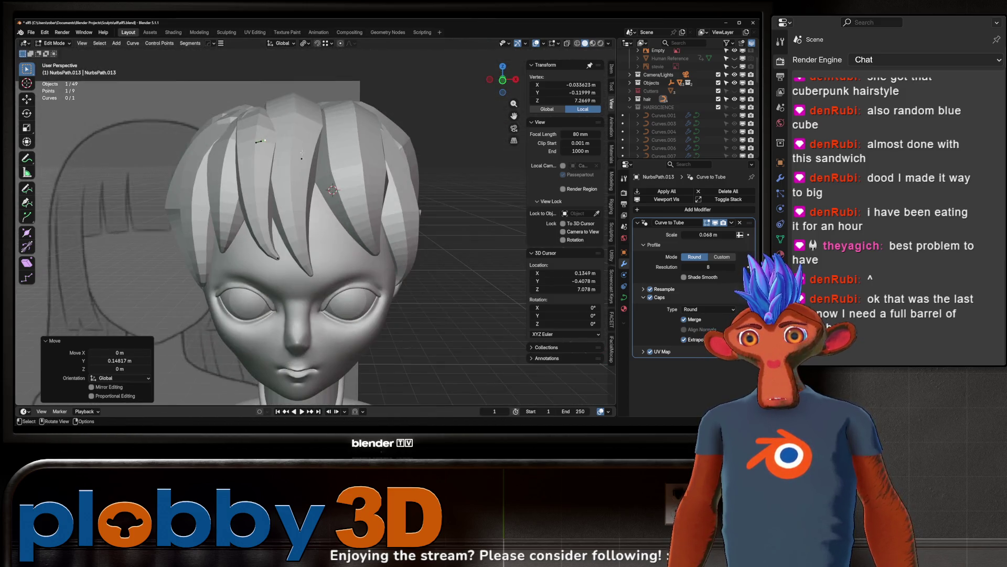
Step: Rotate the top strand's selected point 51° around Y, then inspect it near the ear
{"action": "left_click", "coordinate": [255, 154]}
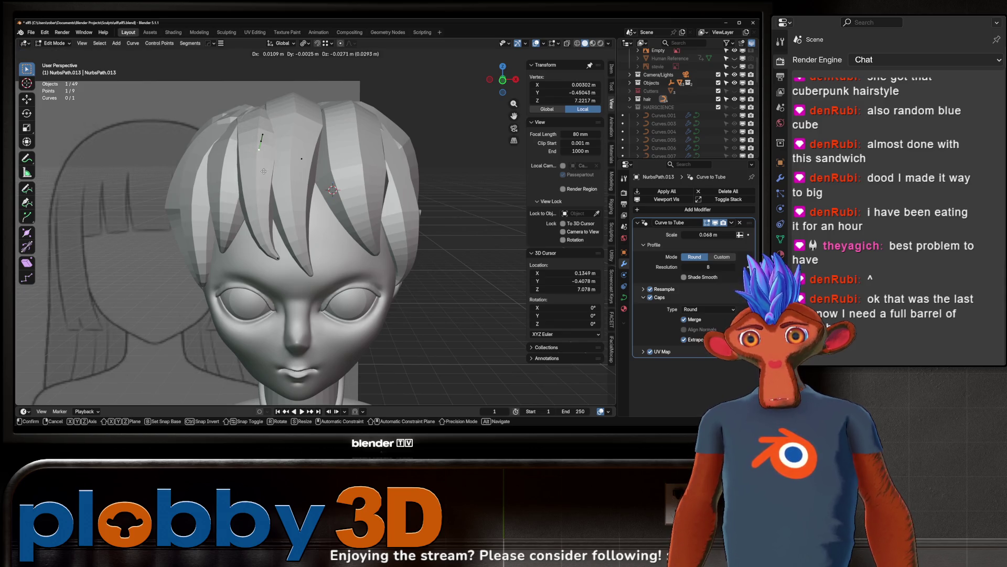
{"action": "left_click", "coordinate": [260, 138]}
{"action": "key", "text": "r"}
{"action": "key", "text": "y"}
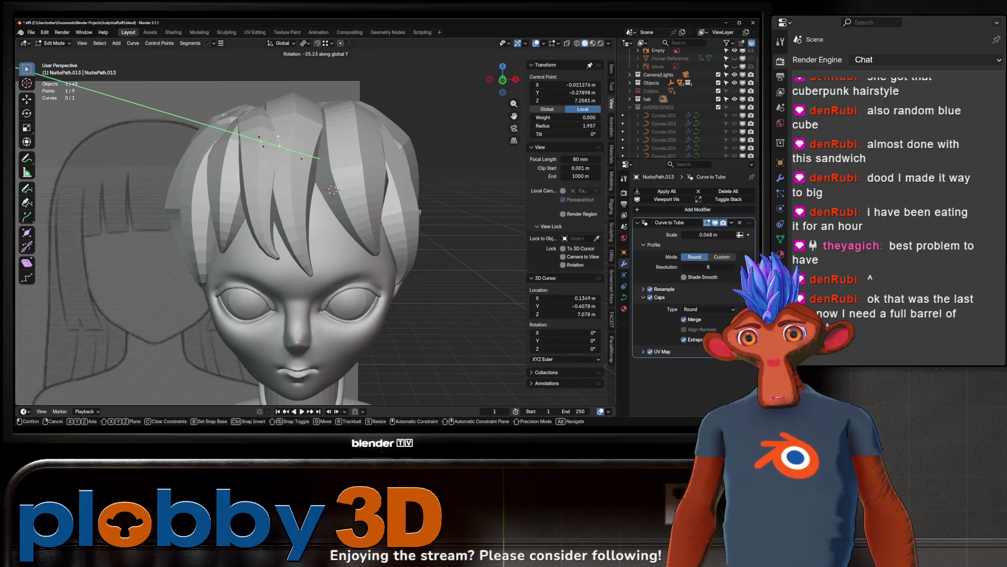
{"action": "left_click", "coordinate": [265, 164]}
{"action": "mouse_move", "coordinate": [265, 164]}
{"action": "middle_mouse_down"}
{"action": "mouse_move", "coordinate": [312, 157]}
{"action": "mouse_move", "coordinate": [296, 189]}
{"action": "mouse_move", "coordinate": [337, 206]}
{"action": "middle_mouse_up"}
{"action": "scroll", "coordinate": [295, 194], "scroll_direction": "down", "scroll_amount": 5}
{"action": "scroll", "coordinate": [325, 194], "scroll_direction": "down", "scroll_amount": 3}
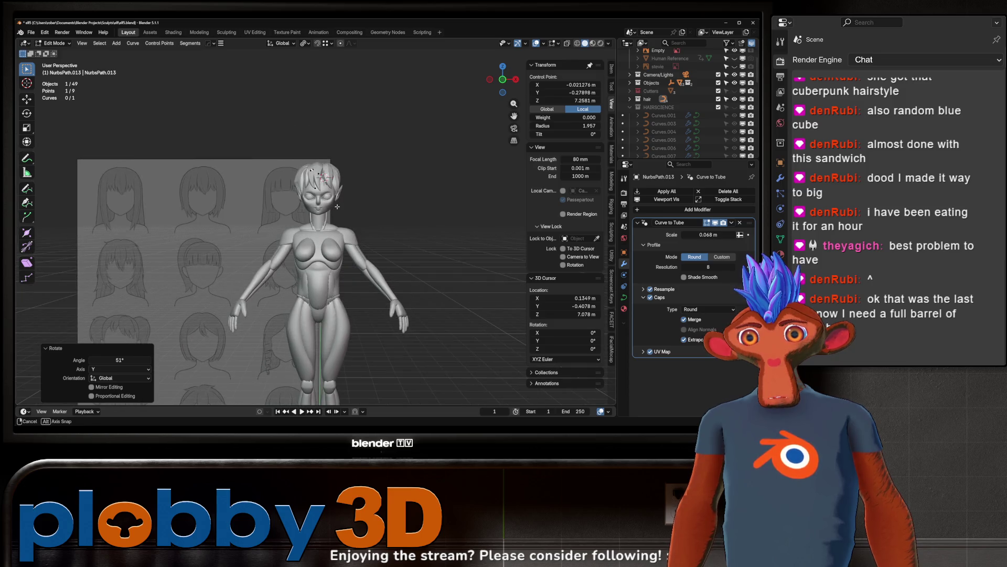
{"action": "scroll", "coordinate": [321, 205], "scroll_direction": "up", "scroll_amount": 4}
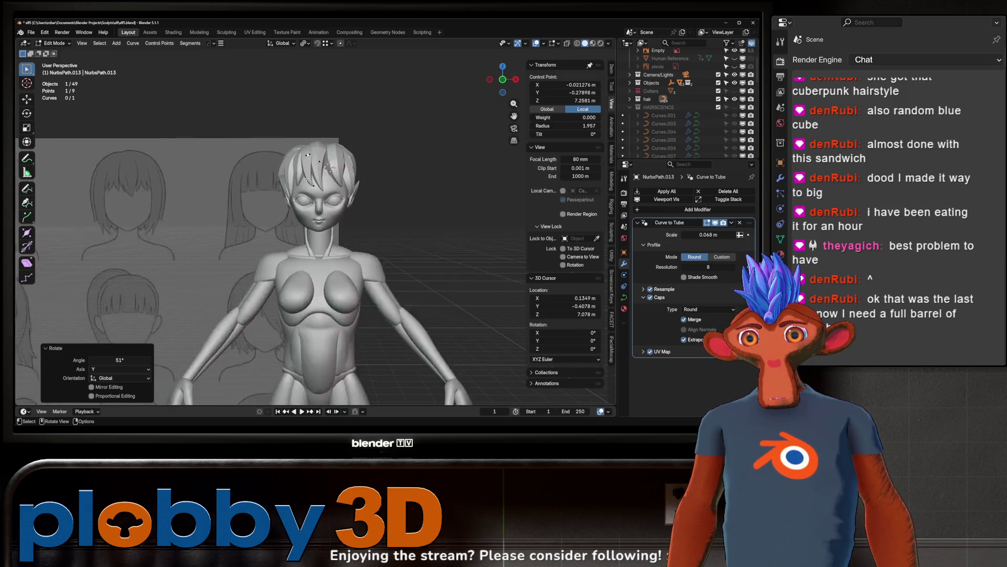
{"action": "scroll", "coordinate": [309, 199], "scroll_direction": "down", "scroll_amount": 4}
{"action": "scroll", "coordinate": [298, 192], "scroll_direction": "up", "scroll_amount": 3}
{"action": "scroll", "coordinate": [297, 192], "scroll_direction": "up", "scroll_amount": 1}
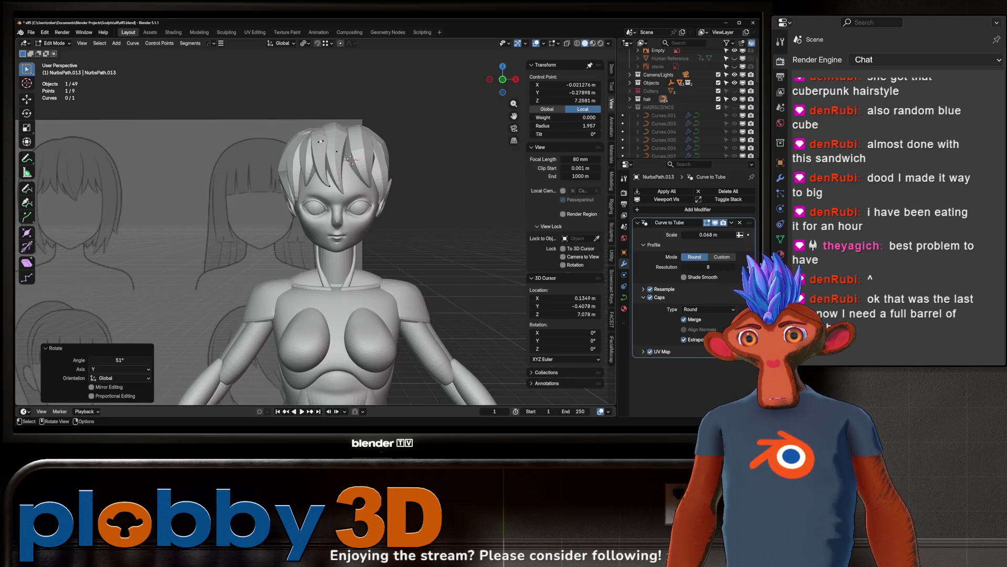
Step: Select all points of the side strand by the elf ear, then move and rotate them
{"action": "key", "text": "l"}
{"action": "left_click_drag", "start_coordinate": [296, 198], "coordinate": [292, 221]}
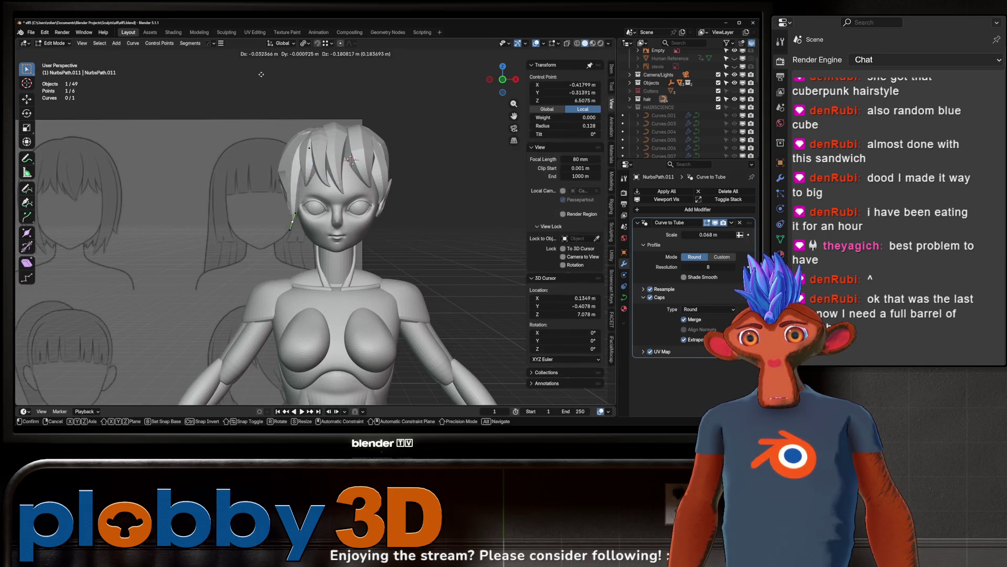
{"action": "left_click", "coordinate": [317, 261]}
{"action": "key", "text": "r"}
{"action": "left_click", "coordinate": [384, 191]}
{"action": "key", "text": "r"}
{"action": "key", "text": "Escape"}
{"action": "key", "text": "g"}
{"action": "left_click", "coordinate": [415, 313]}
{"action": "mouse_move", "coordinate": [306, 225]}
{"action": "middle_mouse_down", "text": "ctrl"}
{"action": "mouse_move", "coordinate": [317, 238]}
{"action": "mouse_move", "coordinate": [294, 189]}
{"action": "middle_mouse_up", "text": "ctrl"}
Step: Switch to editing the NurbsPath.010 strand's points, checking it from the side and front views
{"action": "key", "text": "Tab"}
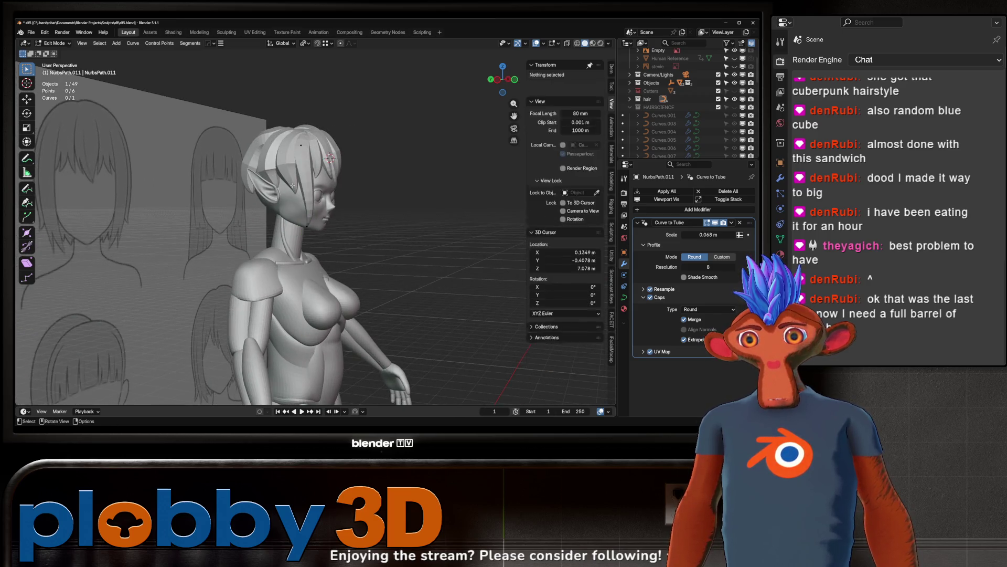
{"action": "left_click", "coordinate": [295, 188]}
{"action": "key", "text": "Tab"}
{"action": "key", "text": "ctrl+KP_3"}
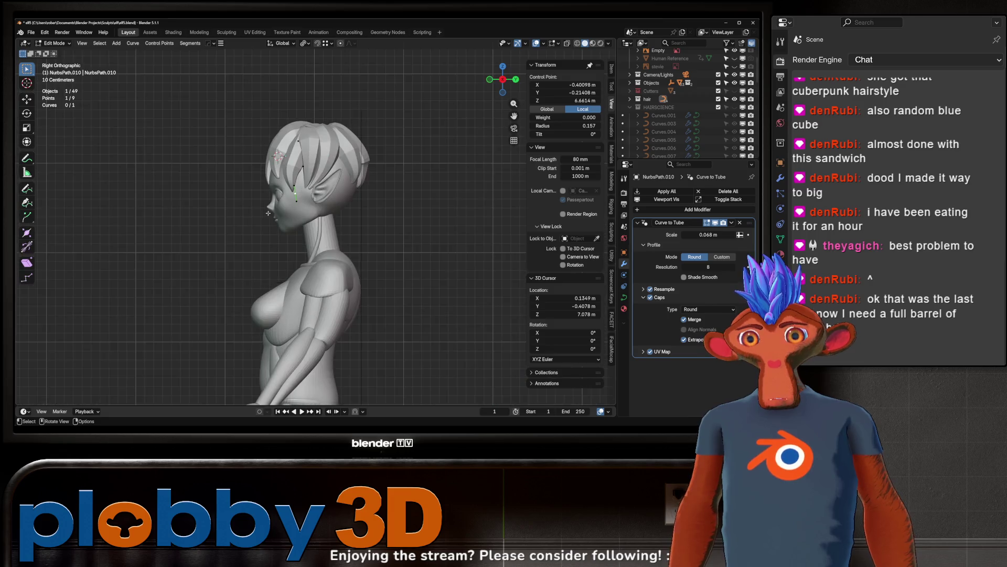
{"action": "key", "text": "KP_1"}
Step: Rotate the selected NurbsPath.010 control point by 22.2°
{"action": "key", "text": "g"}
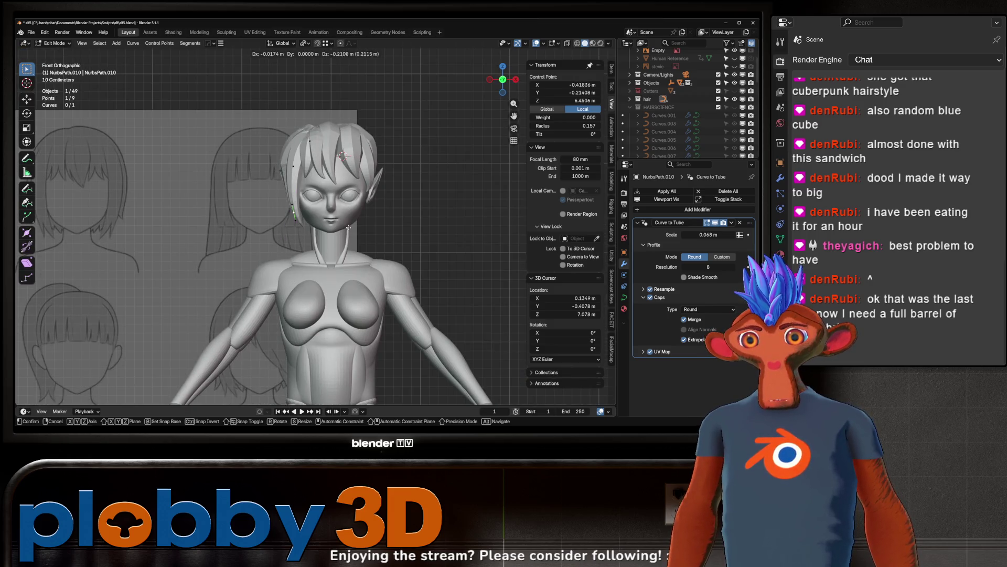
{"action": "key", "text": "r"}
{"action": "left_click", "coordinate": [346, 231]}
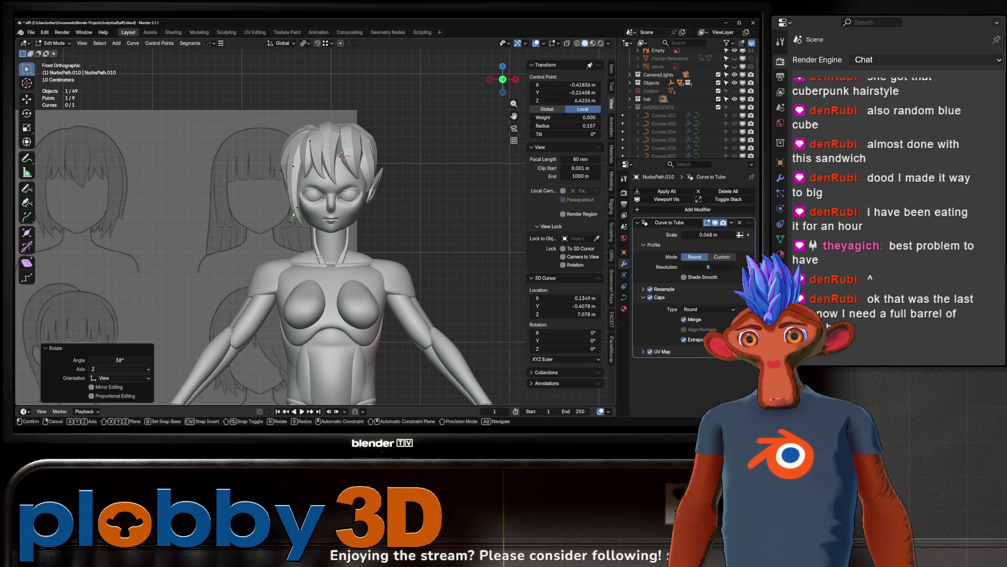
{"action": "left_click", "coordinate": [314, 229]}
{"action": "mouse_move", "coordinate": [315, 229]}
{"action": "middle_mouse_down"}
{"action": "mouse_move", "coordinate": [373, 231]}
{"action": "mouse_move", "coordinate": [362, 239]}
{"action": "middle_mouse_up"}
Step: Shift the control point along Y and turn it -27°
{"action": "key", "text": "g"}
{"action": "key", "text": "x"}
{"action": "key", "text": "y"}
{"action": "left_click", "coordinate": [293, 258]}
{"action": "key", "text": "s"}
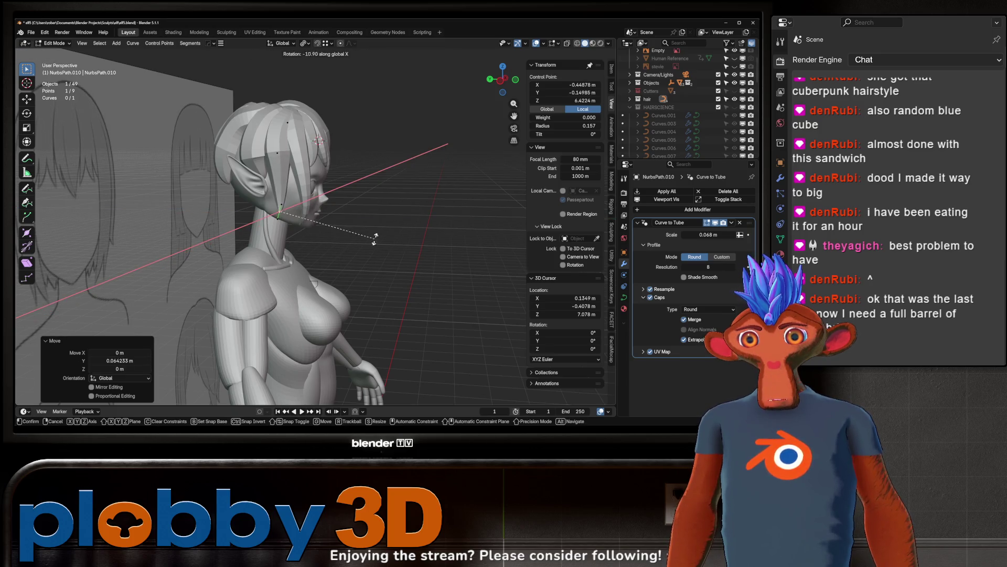
{"action": "middle_click_drag", "start_coordinate": [517, 153], "coordinate": [386, 177]}
{"action": "key", "text": "r"}
{"action": "left_click", "coordinate": [393, 121]}
{"action": "middle_click_drag", "start_coordinate": [393, 121], "coordinate": [300, 199]}
Step: Turn a higher strand point 17.1° and enlarge it 2.625 times
{"action": "left_click", "coordinate": [270, 127]}
{"action": "middle_click_drag", "start_coordinate": [269, 127], "coordinate": [331, 139]}
{"action": "key", "text": "r"}
{"action": "left_click", "coordinate": [329, 162]}
{"action": "key", "text": "s"}
{"action": "left_click", "coordinate": [450, 389]}
Step: Rotate the hair point 16.4° around X and reposition it
{"action": "middle_click_drag", "start_coordinate": [334, 314], "coordinate": [368, 330]}
{"action": "key", "text": "r"}
{"action": "key", "text": "x"}
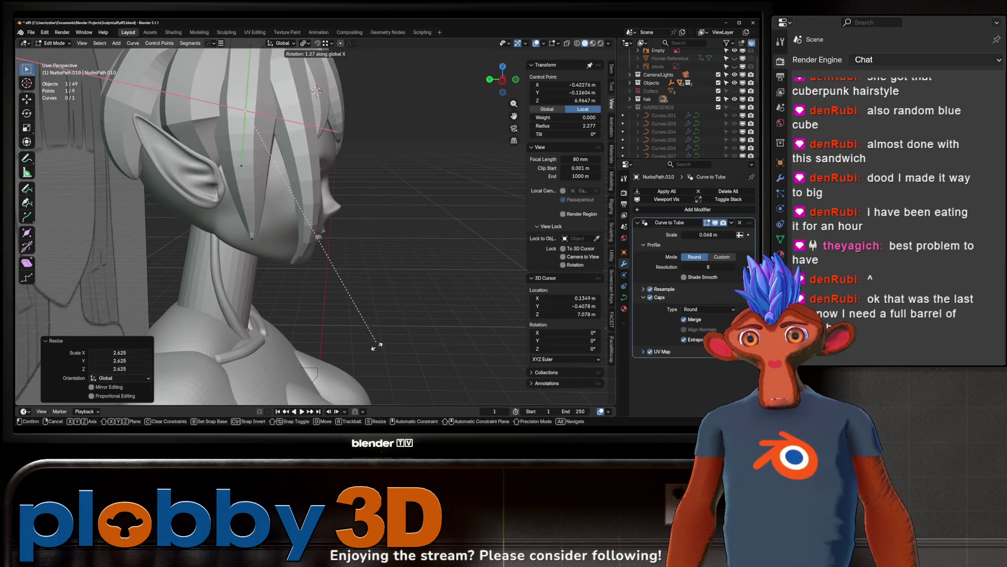
{"action": "left_click", "coordinate": [314, 374]}
{"action": "middle_click_drag", "start_coordinate": [314, 373], "coordinate": [316, 228]}
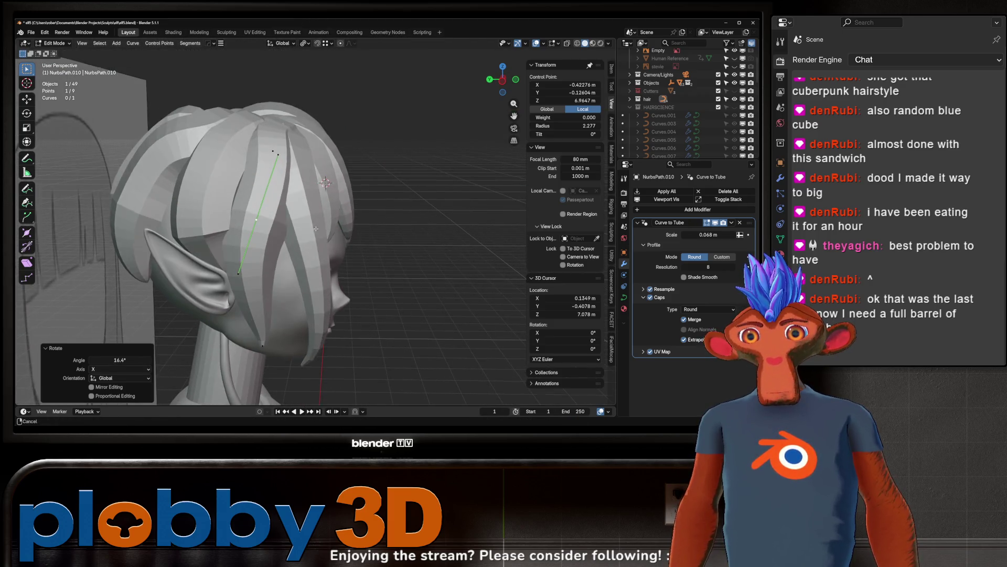
{"action": "key", "text": "g"}
{"action": "left_click", "coordinate": [326, 182]}
Step: Adjust the hair point's position, lowering it slightly along Z
{"action": "middle_click_drag", "start_coordinate": [326, 183], "coordinate": [392, 182]}
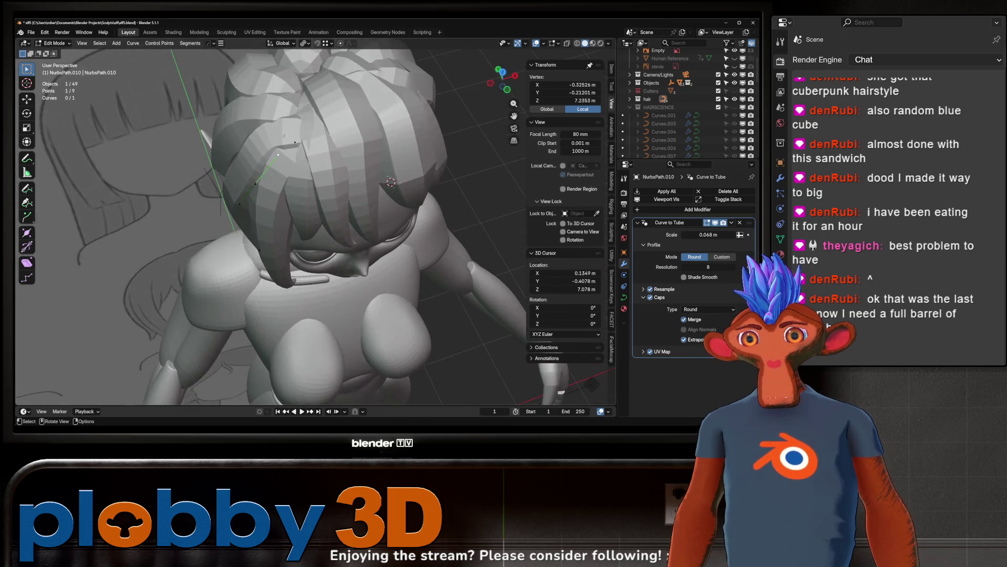
{"action": "middle_click_drag", "start_coordinate": [301, 127], "coordinate": [390, 43]}
{"action": "key", "text": "g"}
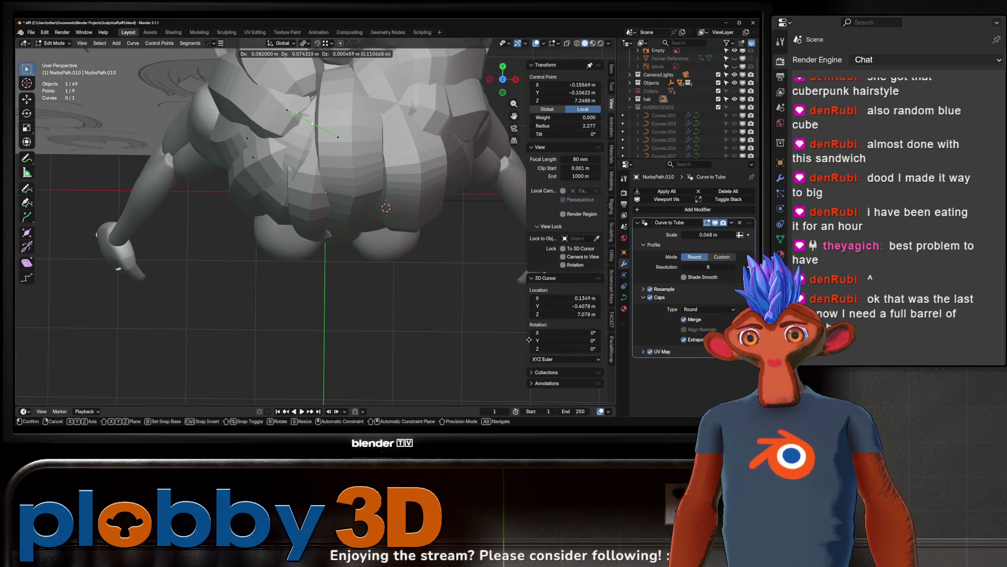
{"action": "left_click", "coordinate": [529, 340]}
{"action": "mouse_move", "coordinate": [368, 210]}
{"action": "middle_mouse_down"}
{"action": "mouse_move", "coordinate": [357, 125]}
{"action": "mouse_move", "coordinate": [337, 144]}
{"action": "middle_mouse_up"}
{"action": "key", "text": "g"}
{"action": "key", "text": "z"}
{"action": "left_click", "coordinate": [317, 217]}
Step: Thin the strand at this point and shift it along Y
{"action": "key", "text": "alt+s"}
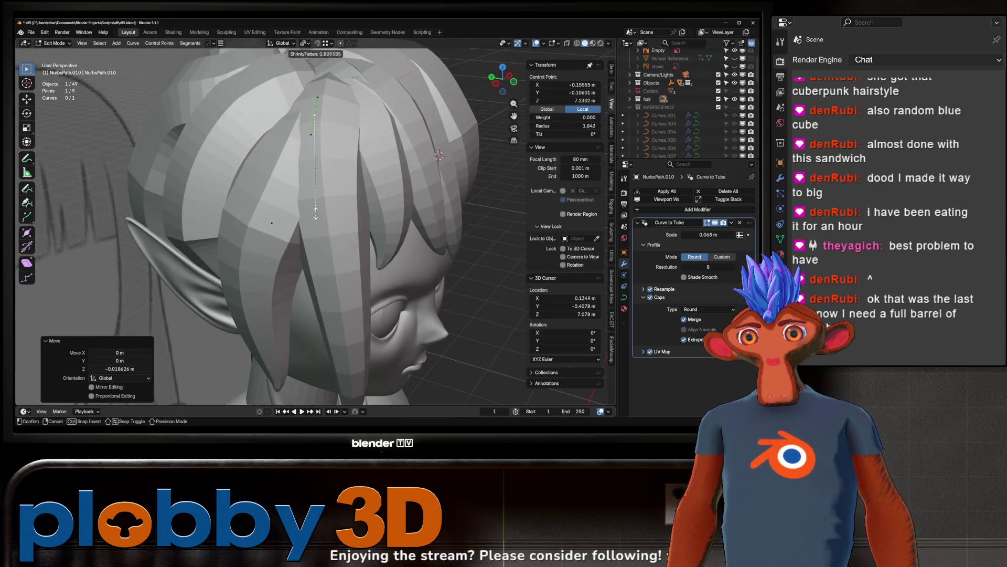
{"action": "left_click", "coordinate": [316, 216]}
{"action": "key", "text": "g"}
{"action": "key", "text": "y"}
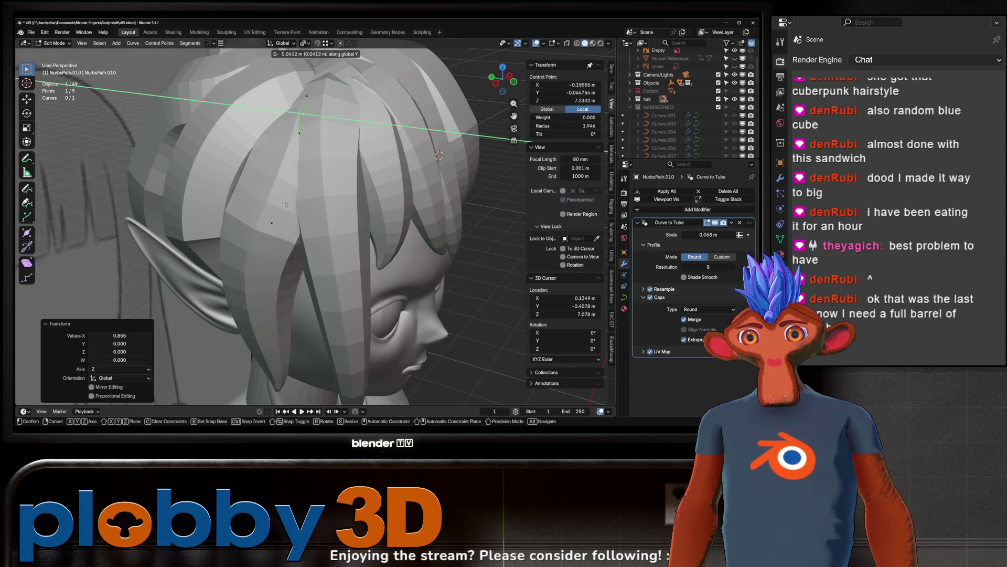
{"action": "left_click", "coordinate": [283, 201]}
Step: Turn another strand segment -9.02° and adjust its thickness
{"action": "middle_click_drag", "start_coordinate": [283, 205], "coordinate": [310, 239]}
{"action": "left_click", "coordinate": [313, 244]}
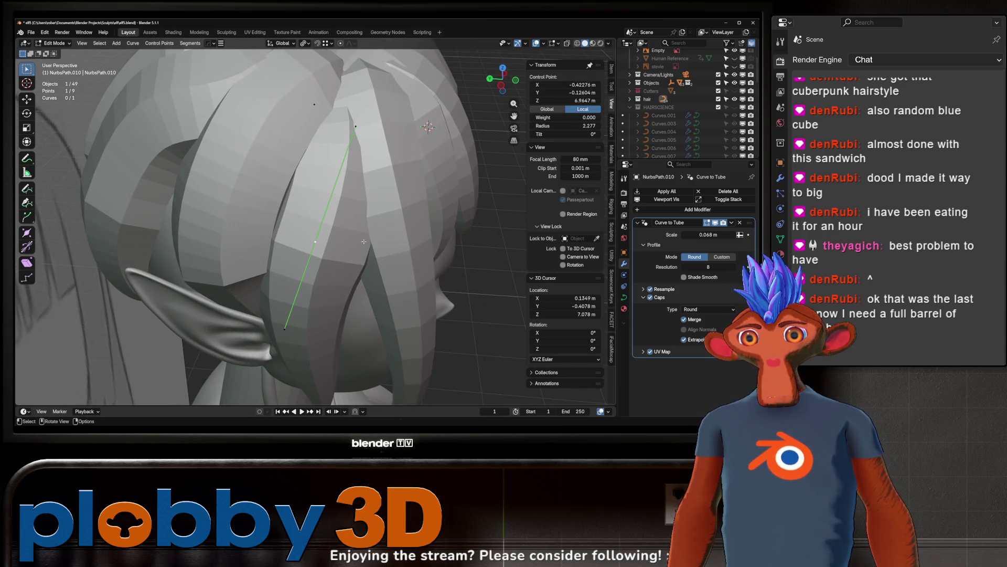
{"action": "key", "text": "r"}
{"action": "left_click", "coordinate": [399, 228]}
{"action": "key", "text": "alt+s"}
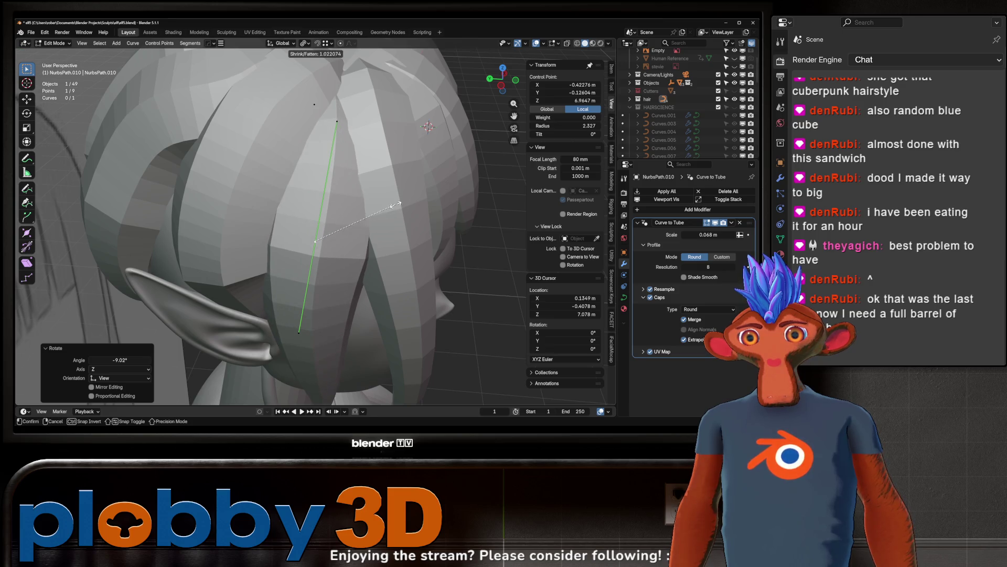
{"action": "left_click", "coordinate": [398, 203]}
Step: Shift a lower strand point along Y after discarding trial vertical stretch and move
{"action": "scroll", "coordinate": [388, 200], "scroll_direction": "down", "scroll_amount": 3}
{"action": "mouse_move", "coordinate": [389, 200]}
{"action": "middle_mouse_down"}
{"action": "mouse_move", "coordinate": [338, 141]}
{"action": "mouse_move", "coordinate": [315, 226]}
{"action": "middle_mouse_up"}
{"action": "left_click", "coordinate": [314, 229]}
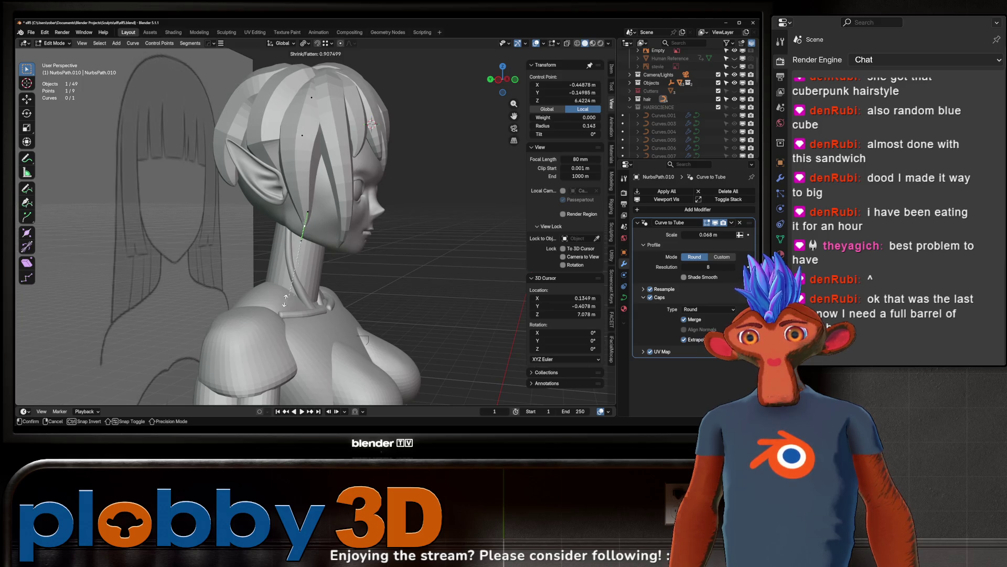
{"action": "key", "text": "z"}
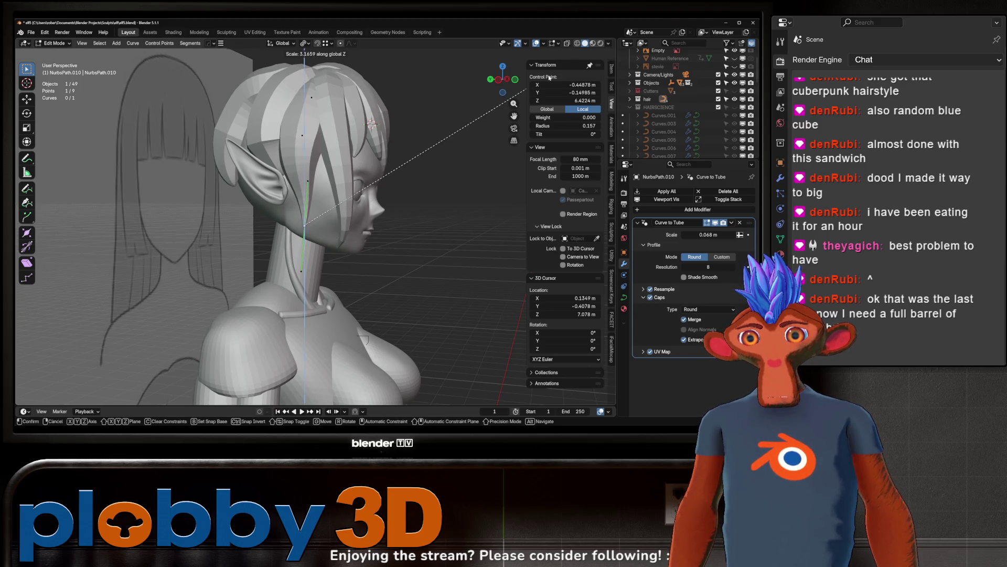
{"action": "key", "text": "Escape"}
{"action": "key", "text": "g"}
{"action": "key", "text": "y"}
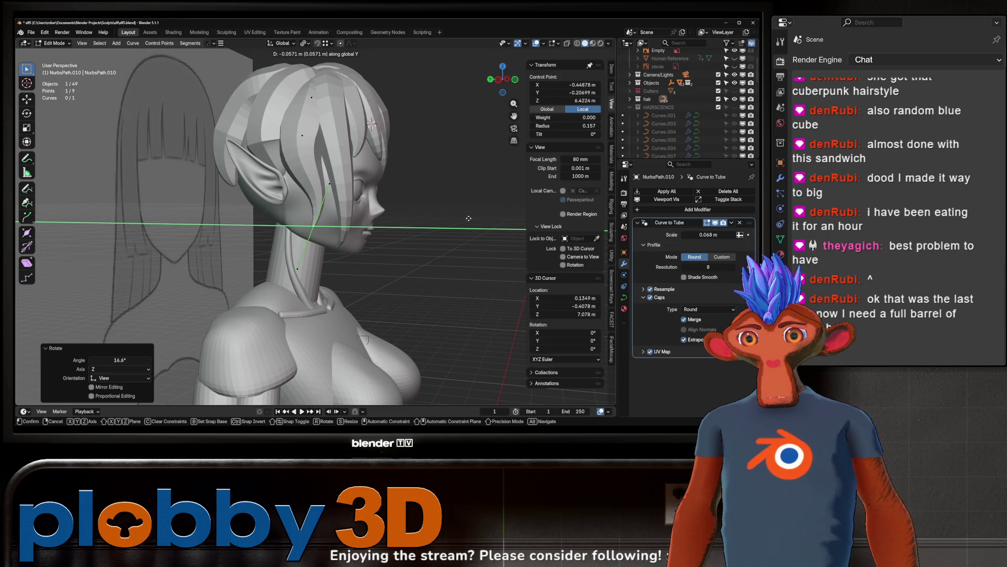
{"action": "key", "text": "Escape"}
{"action": "left_click", "coordinate": [302, 136]}
{"action": "key", "text": "g"}
{"action": "key", "text": "y"}
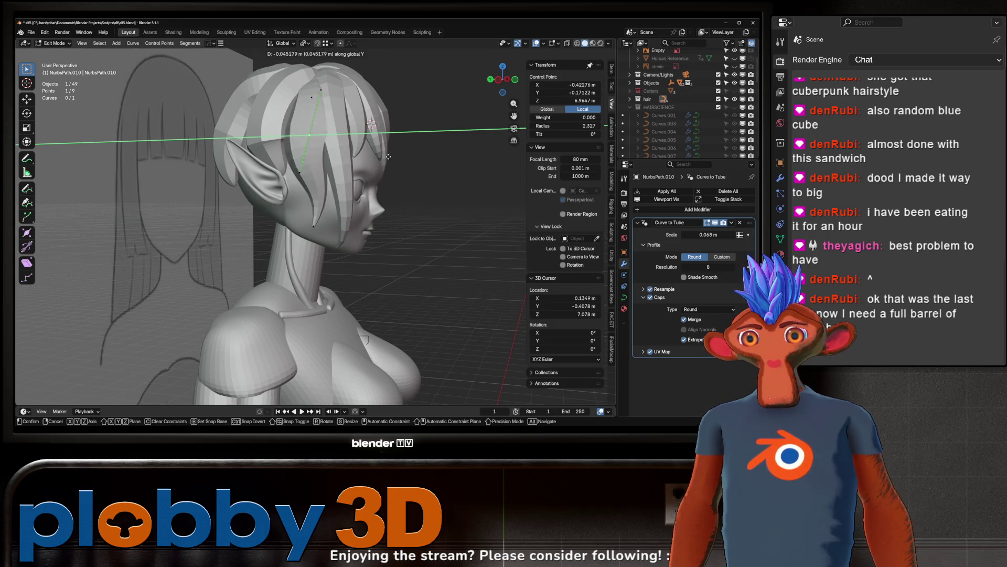
{"action": "left_click", "coordinate": [415, 159]}
Step: Nudge the strand point sideways along X
{"action": "key", "text": "s"}
{"action": "key", "text": "Escape"}
{"action": "scroll", "coordinate": [375, 130], "scroll_direction": "up", "scroll_amount": 5}
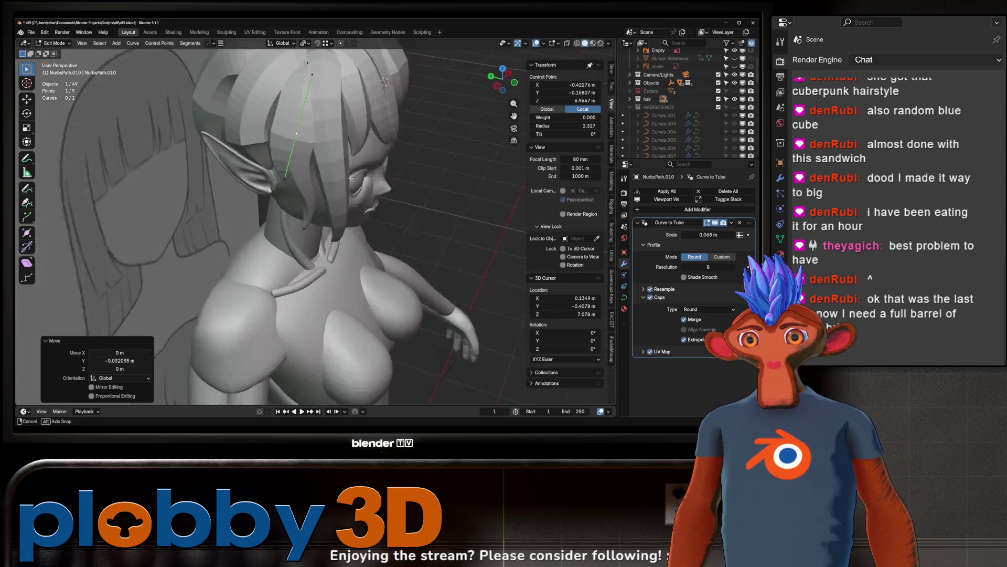
{"action": "key", "text": "g"}
{"action": "key", "text": "x"}
{"action": "key", "text": "Escape"}
Step: Return to Object Mode and zoom out to see the whole figure from the front
{"action": "key", "text": "Tab"}
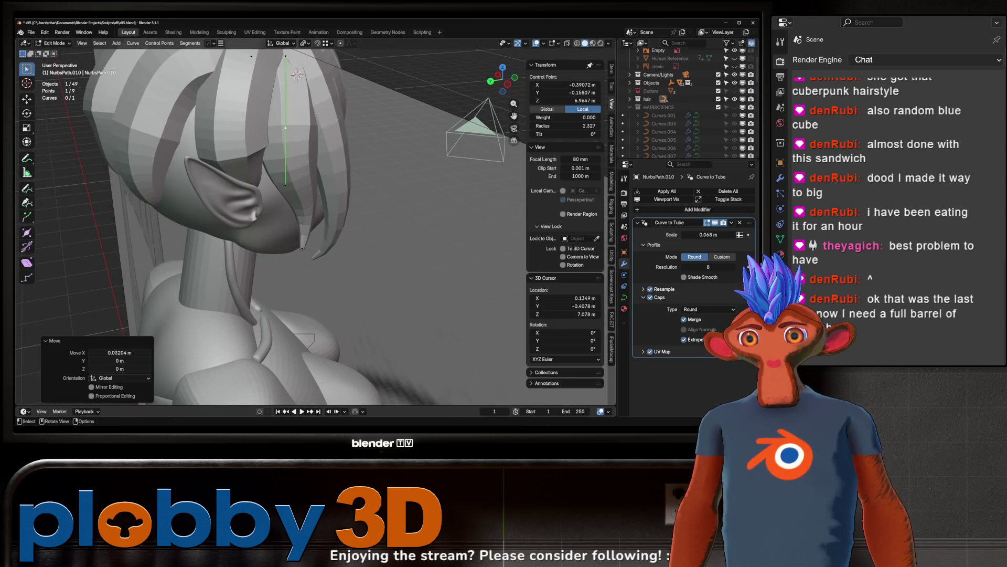
{"action": "scroll", "coordinate": [331, 132], "scroll_direction": "down", "scroll_amount": 5}
{"action": "mouse_move", "coordinate": [331, 132]}
{"action": "middle_mouse_down"}
{"action": "mouse_move", "coordinate": [297, 88]}
{"action": "mouse_move", "coordinate": [273, 91]}
{"action": "mouse_move", "coordinate": [332, 103]}
{"action": "mouse_move", "coordinate": [320, 105]}
{"action": "mouse_move", "coordinate": [333, 142]}
{"action": "mouse_move", "coordinate": [370, 89]}
{"action": "middle_mouse_up"}
{"action": "scroll", "coordinate": [334, 143], "scroll_direction": "down", "scroll_amount": 3}
{"action": "scroll", "coordinate": [334, 142], "scroll_direction": "down", "scroll_amount": 3}
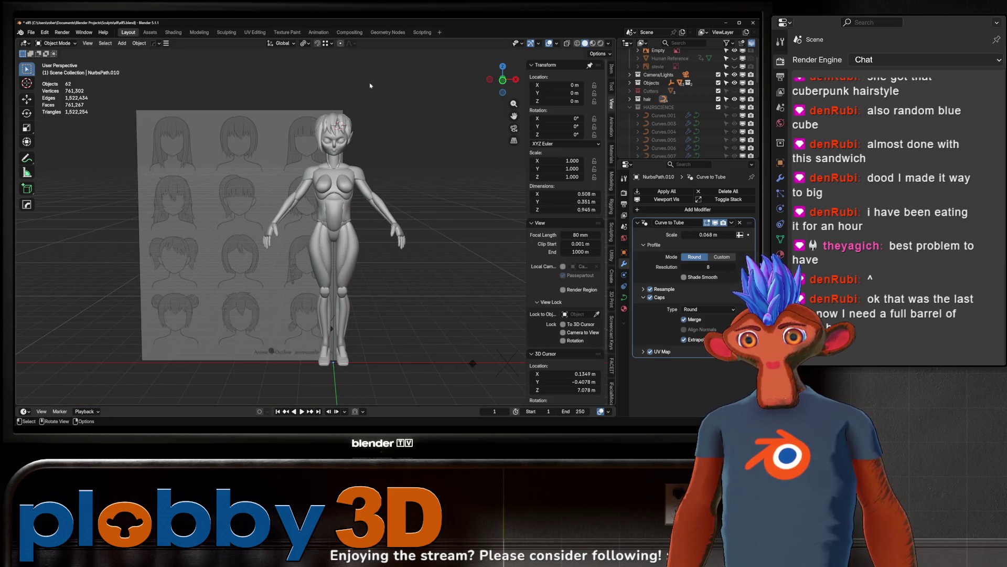
{"action": "scroll", "coordinate": [317, 133], "scroll_direction": "up", "scroll_amount": 5}
Step: Enter Edit Mode on NurbsPath.001 and rotate and move its selected point
{"action": "key", "text": "Tab"}
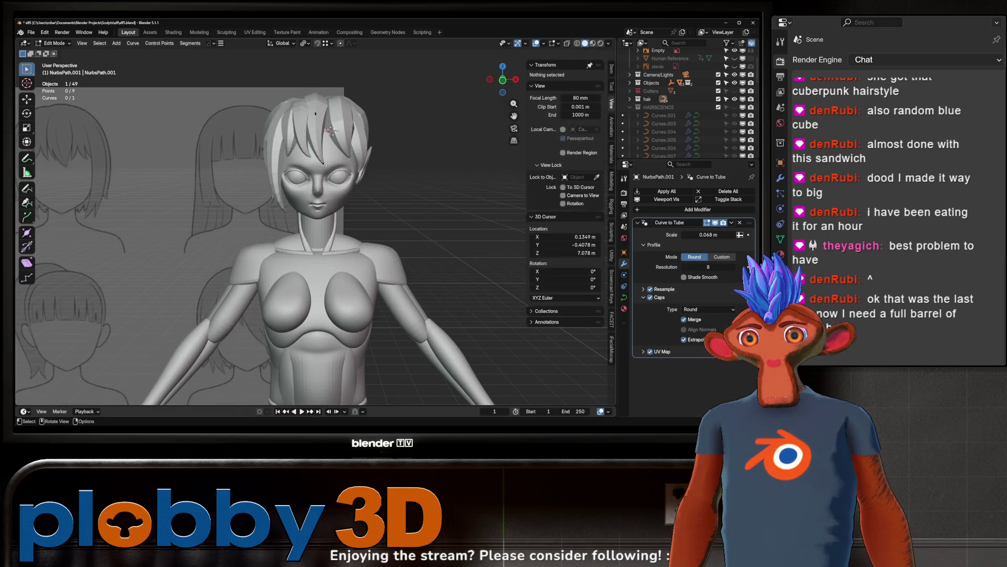
{"action": "key", "text": "r"}
{"action": "left_click", "coordinate": [376, 146]}
{"action": "key", "text": "g"}
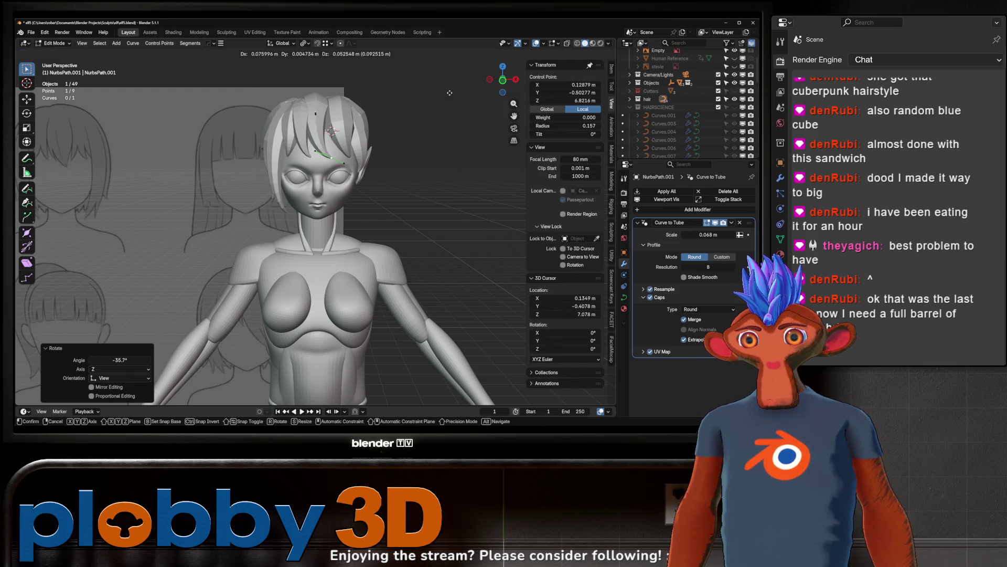
{"action": "left_click", "coordinate": [449, 92]}
Step: Move another fringe strand point along Y
{"action": "left_click", "coordinate": [320, 131]}
{"action": "middle_click_drag", "start_coordinate": [320, 131], "coordinate": [343, 123]}
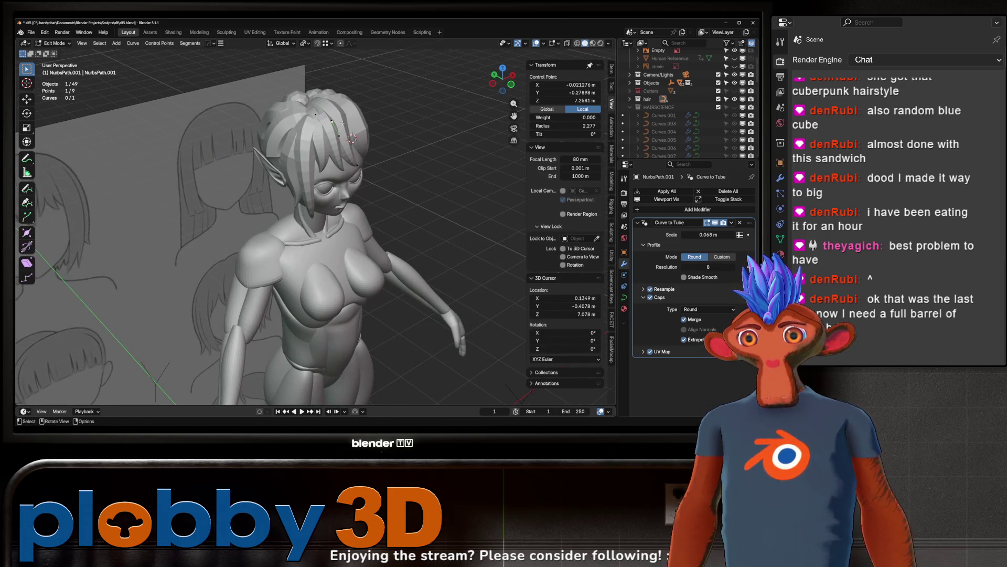
{"action": "key", "text": "g"}
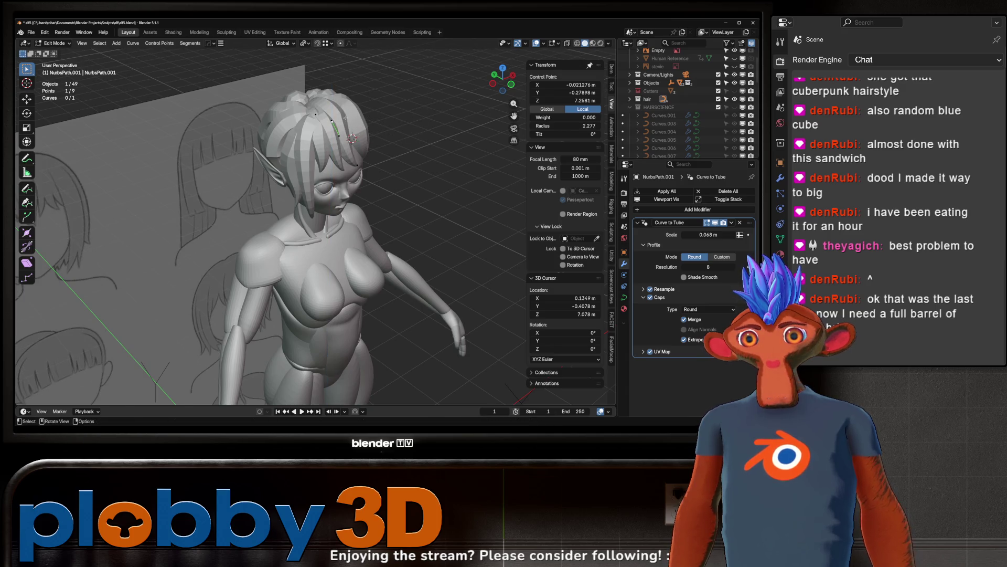
{"action": "middle_click_drag", "start_coordinate": [398, 133], "coordinate": [325, 125]}
{"action": "key", "text": "y"}
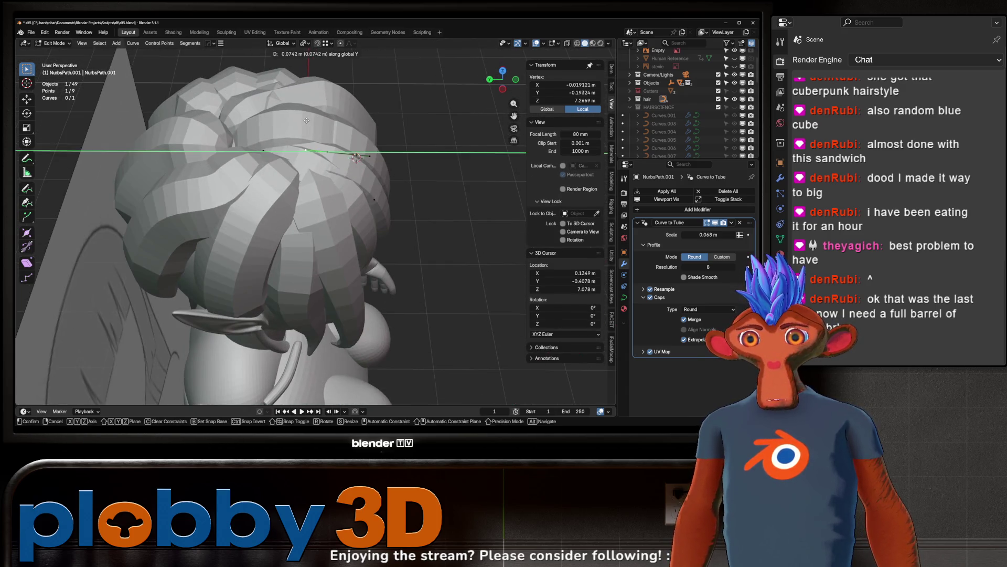
{"action": "left_click", "coordinate": [376, 163]}
Step: Tilt the fringe point 27° around X and move it vertically
{"action": "key", "text": "s"}
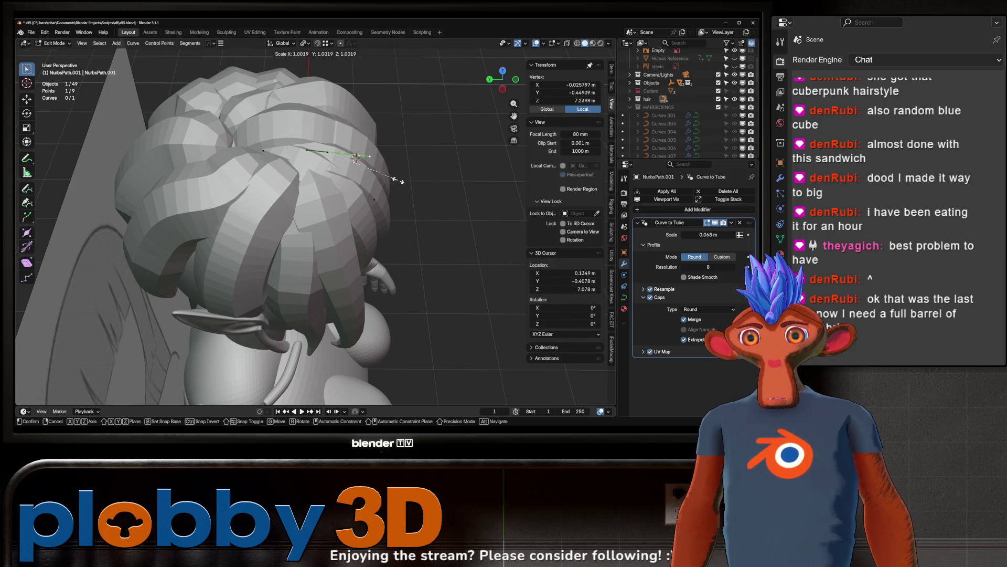
{"action": "key", "text": "Escape"}
{"action": "key", "text": "r"}
{"action": "key", "text": "Escape"}
{"action": "key", "text": "r"}
{"action": "key", "text": "x"}
{"action": "left_click", "coordinate": [377, 168]}
{"action": "middle_click_drag", "start_coordinate": [377, 168], "coordinate": [286, 154]}
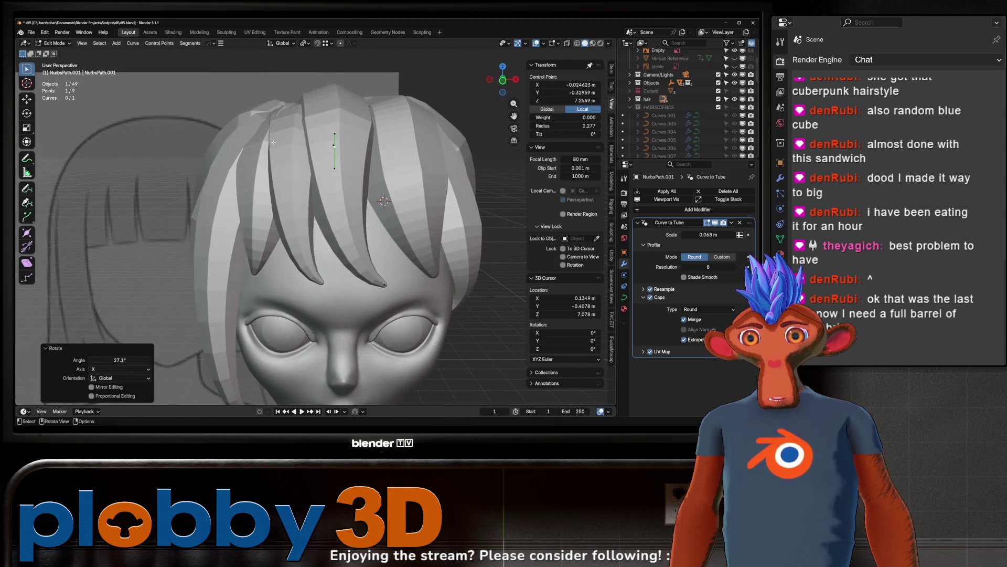
{"action": "key", "text": "g"}
{"action": "key", "text": "z"}
{"action": "left_click", "coordinate": [283, 152]}
Step: Reposition a fringe point over the hair bun and rotate it around Z
{"action": "mouse_move", "coordinate": [380, 281]}
{"action": "middle_mouse_down"}
{"action": "mouse_move", "coordinate": [357, 220]}
{"action": "mouse_move", "coordinate": [334, 233]}
{"action": "mouse_move", "coordinate": [259, 225]}
{"action": "middle_mouse_up"}
{"action": "left_click", "coordinate": [356, 218]}
{"action": "key", "text": "g"}
{"action": "left_click", "coordinate": [341, 226]}
{"action": "key", "text": "r"}
{"action": "key", "text": "z"}
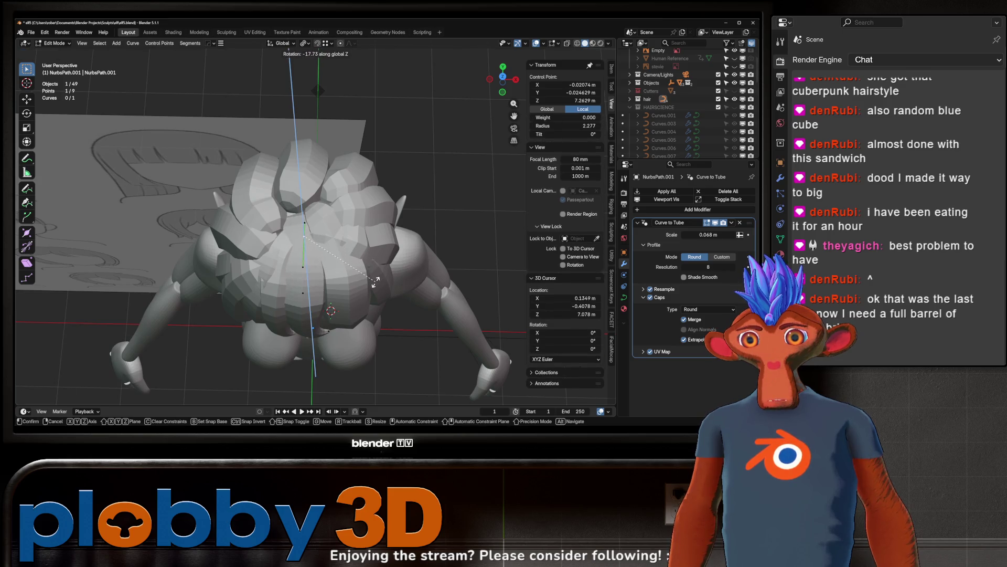
{"action": "left_click", "coordinate": [375, 282]}
Step: Tilt the point -32° around X, lift it along Z, and set radius 2.308
{"action": "middle_click_drag", "start_coordinate": [375, 282], "coordinate": [367, 210]}
{"action": "key", "text": "r"}
{"action": "key", "text": "x"}
{"action": "left_click", "coordinate": [372, 170]}
{"action": "key", "text": "g"}
{"action": "key", "text": "z"}
{"action": "left_click", "coordinate": [365, 177]}
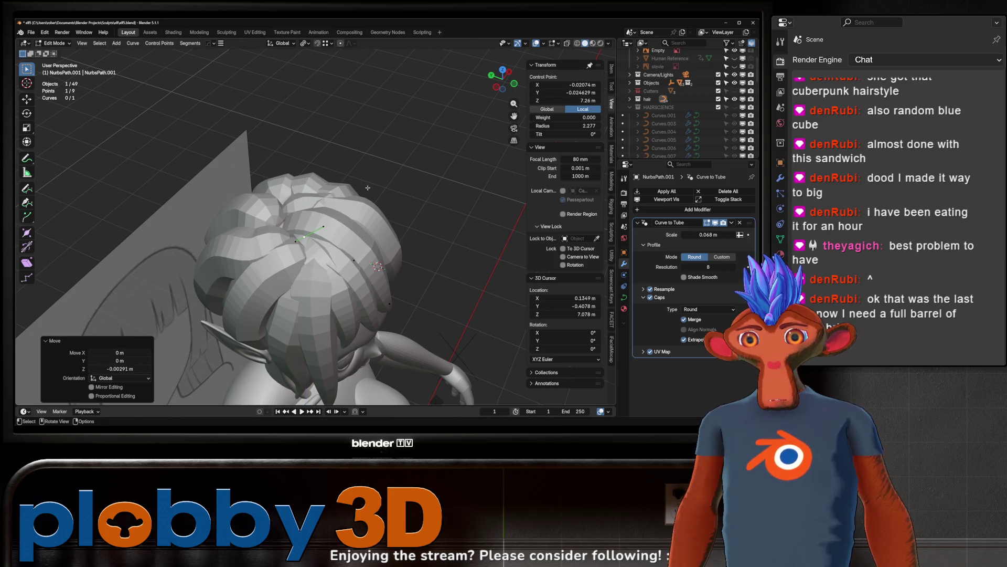
{"action": "key", "text": "alt+s"}
{"action": "middle_click_drag", "start_coordinate": [386, 206], "coordinate": [439, 264]}
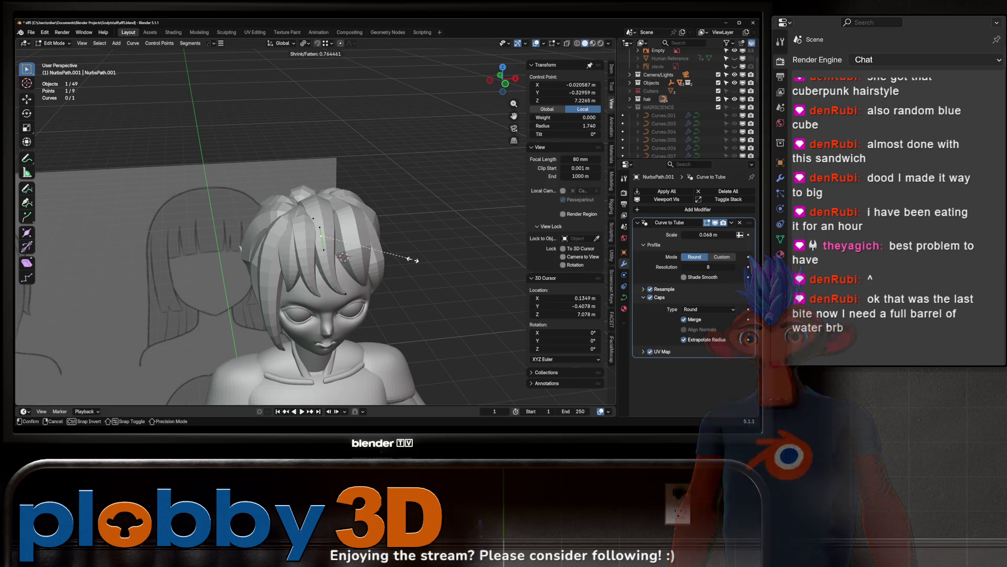
{"action": "left_click", "coordinate": [437, 276]}
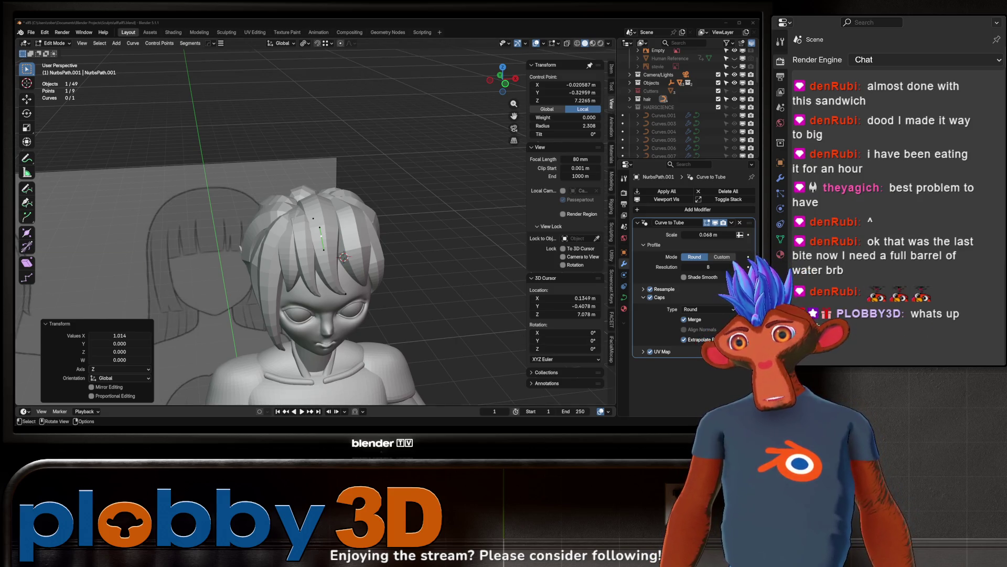
{"action": "scroll", "coordinate": [312, 187], "scroll_direction": "down", "scroll_amount": 4}
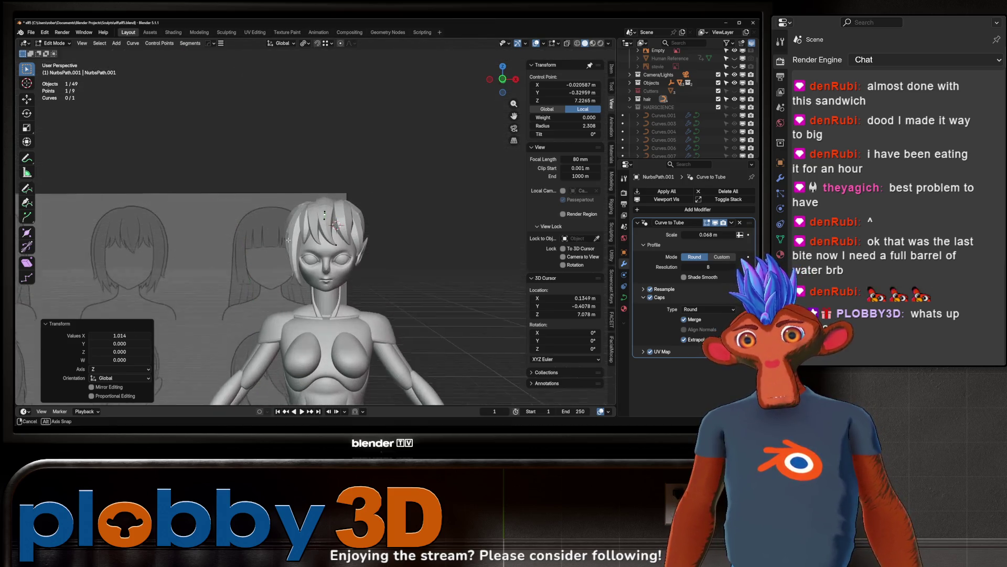
Step: Curve the strand hanging beside the face inward by moving one of its points
{"action": "scroll", "coordinate": [314, 220], "scroll_direction": "up", "scroll_amount": 4}
{"action": "mouse_move", "coordinate": [304, 284]}
{"action": "middle_mouse_down"}
{"action": "mouse_move", "coordinate": [345, 290]}
{"action": "mouse_move", "coordinate": [314, 246]}
{"action": "middle_mouse_up"}
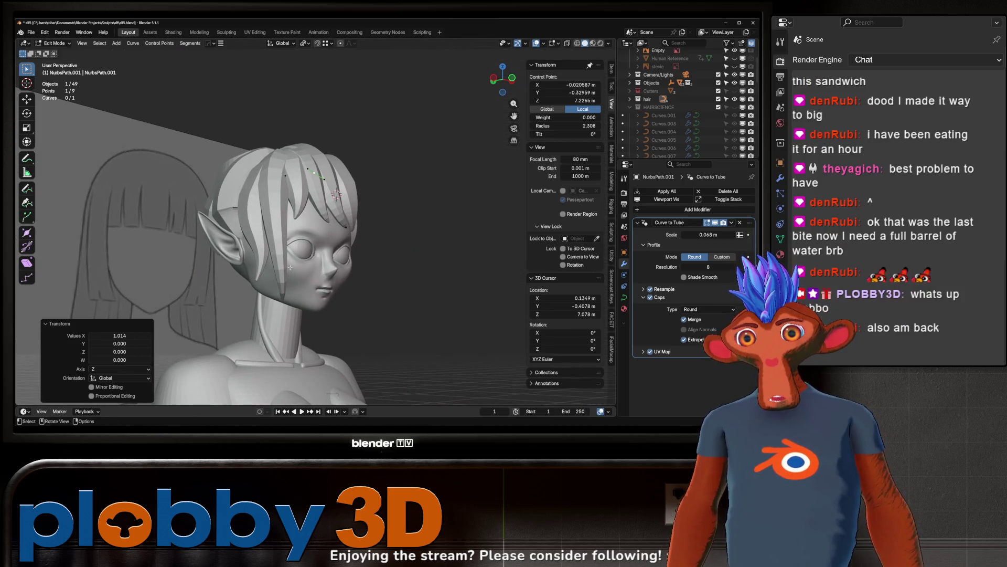
{"action": "key", "text": "Tab"}
{"action": "left_click", "coordinate": [245, 250]}
{"action": "middle_click_drag", "start_coordinate": [245, 251], "coordinate": [252, 307]}
{"action": "key", "text": "Tab"}
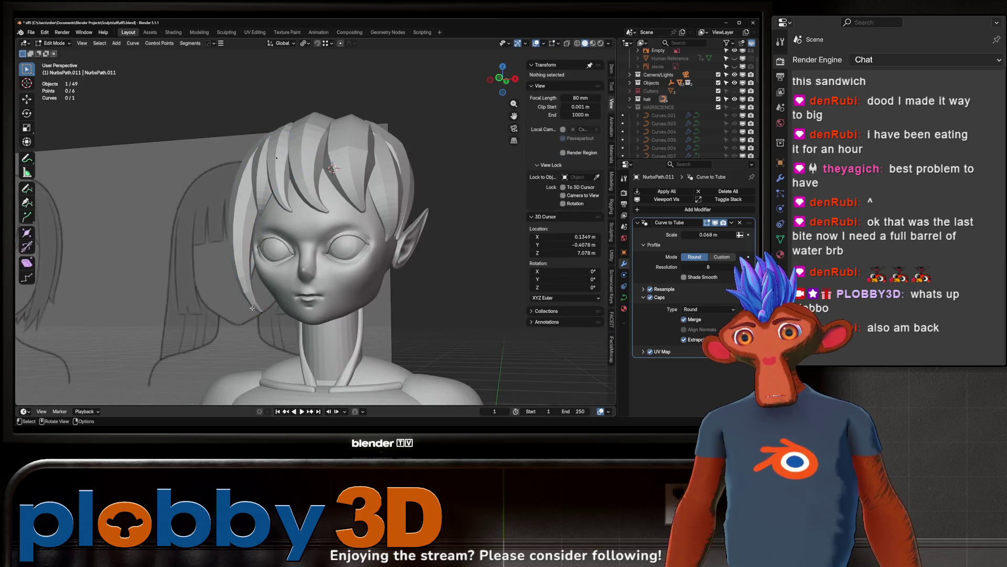
{"action": "left_click", "coordinate": [257, 313]}
{"action": "key", "text": "r"}
{"action": "key", "text": "g"}
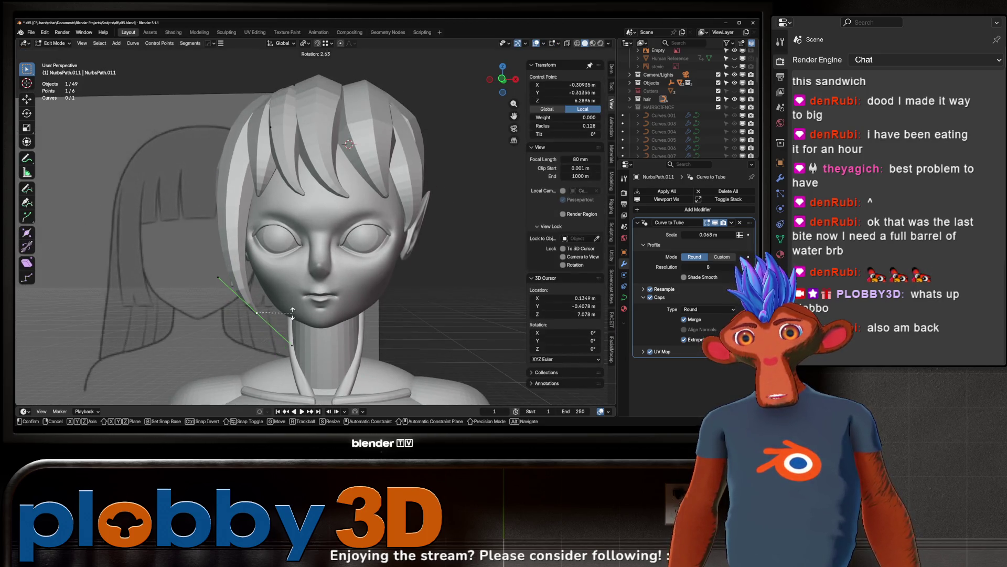
{"action": "left_click", "coordinate": [291, 304]}
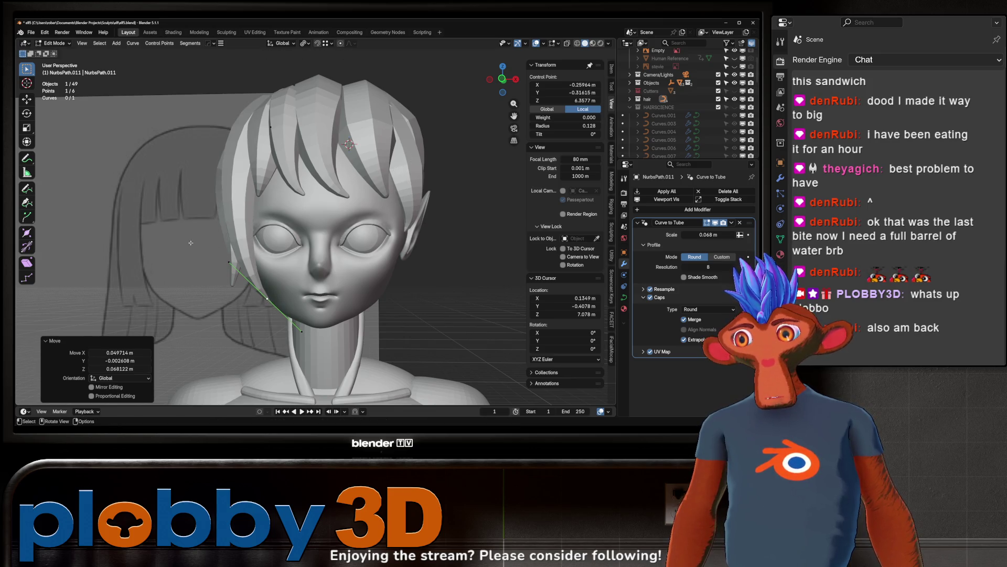
{"action": "left_click", "coordinate": [229, 261]}
{"action": "mouse_move", "coordinate": [228, 261]}
{"action": "middle_mouse_down"}
{"action": "mouse_move", "coordinate": [293, 310]}
{"action": "mouse_move", "coordinate": [273, 294]}
{"action": "middle_mouse_up"}
Step: Reposition a point of NurbsPath.010, then shift it along the X axis
{"action": "key", "text": "Tab"}
{"action": "left_click", "coordinate": [211, 170]}
{"action": "key", "text": "Tab"}
{"action": "middle_click_drag", "start_coordinate": [212, 169], "coordinate": [282, 206]}
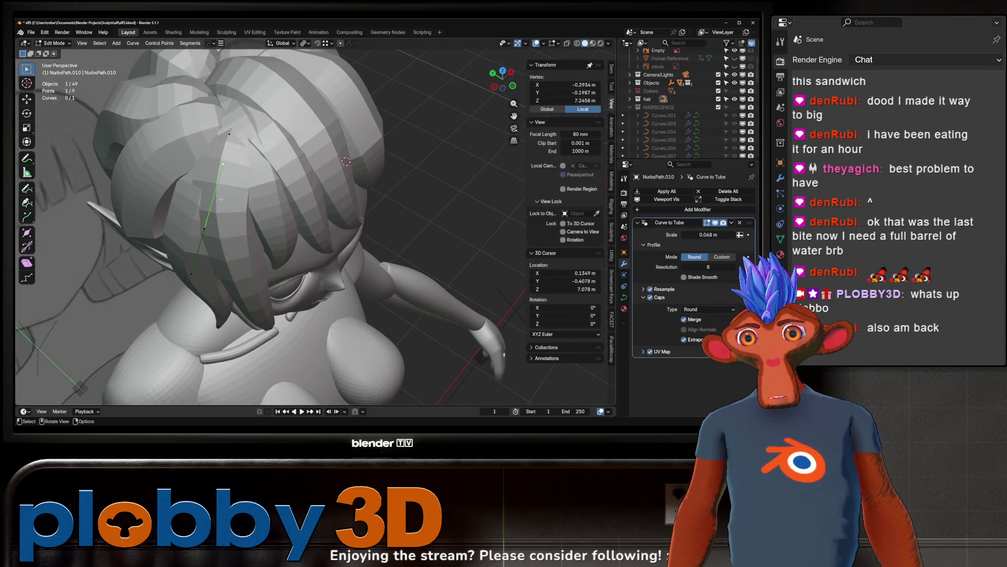
{"action": "key", "text": "g"}
{"action": "left_click", "coordinate": [86, 120]}
{"action": "middle_click_drag", "start_coordinate": [86, 119], "coordinate": [208, 151]}
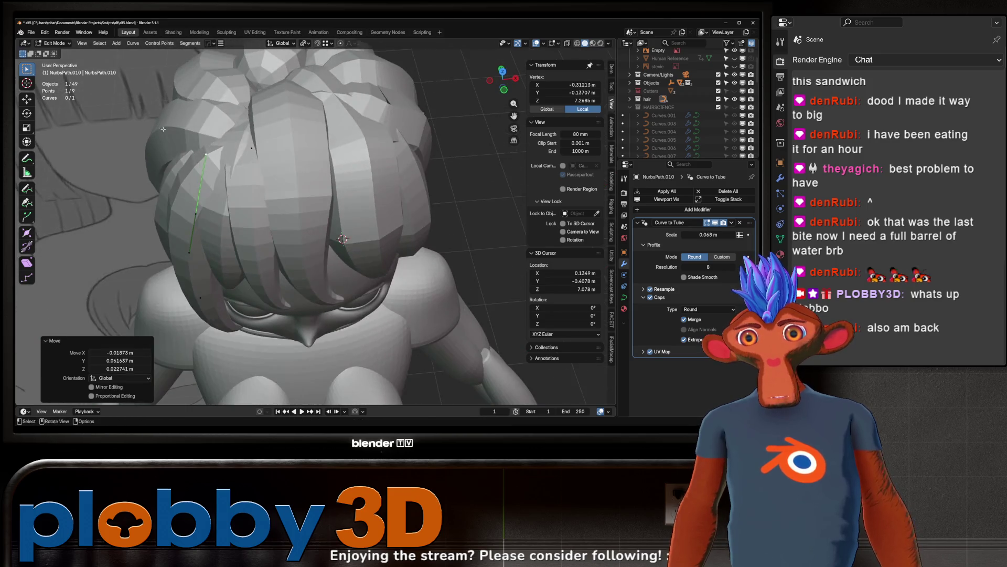
{"action": "key", "text": "g"}
{"action": "key", "text": "x"}
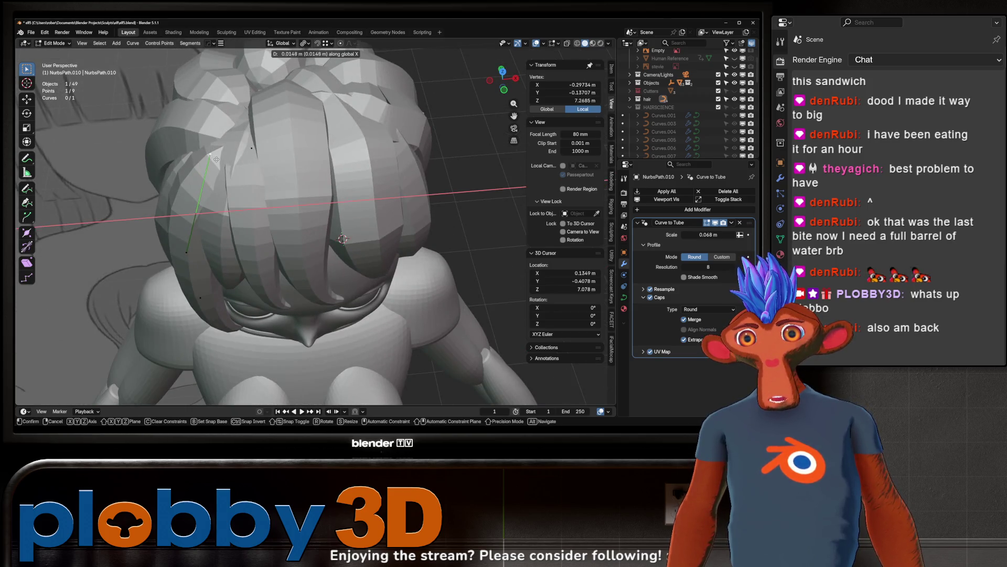
{"action": "left_click", "coordinate": [226, 149]}
Step: Rotate another NurbsPath.010 point around the X axis to bend the strand
{"action": "mouse_move", "coordinate": [225, 150]}
{"action": "middle_mouse_down"}
{"action": "mouse_move", "coordinate": [268, 143]}
{"action": "mouse_move", "coordinate": [302, 199]}
{"action": "mouse_move", "coordinate": [307, 226]}
{"action": "mouse_move", "coordinate": [289, 304]}
{"action": "mouse_move", "coordinate": [312, 311]}
{"action": "mouse_move", "coordinate": [294, 307]}
{"action": "middle_mouse_up"}
{"action": "left_click", "coordinate": [283, 310]}
{"action": "key", "text": "r"}
{"action": "key", "text": "x"}
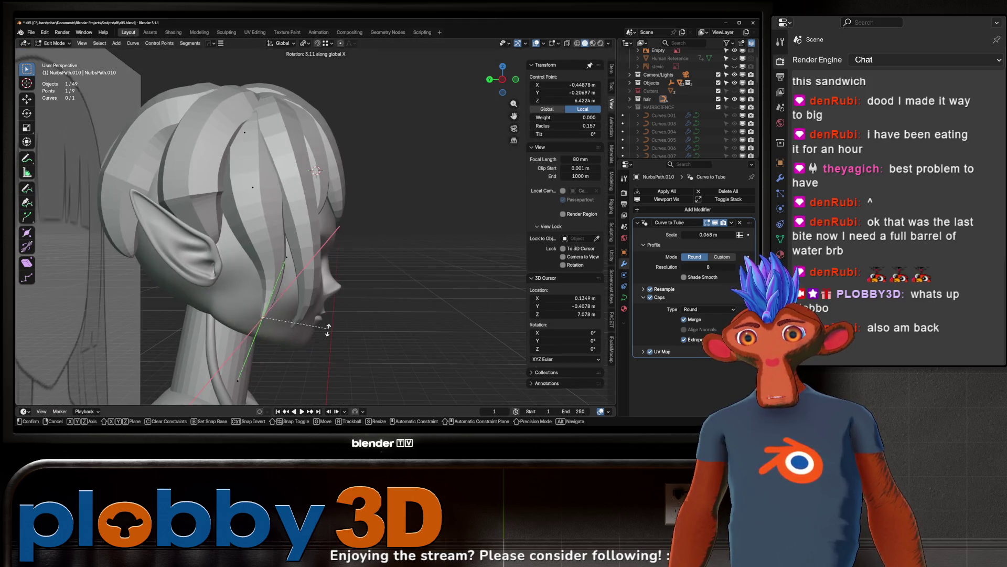
{"action": "left_click", "coordinate": [200, 291]}
Step: Taper the NurbsPath.010 tip to radius 0.047 and adjust its position
{"action": "key", "text": "g"}
{"action": "left_click", "coordinate": [184, 286]}
{"action": "key", "text": "alt+s"}
{"action": "left_click", "coordinate": [234, 236]}
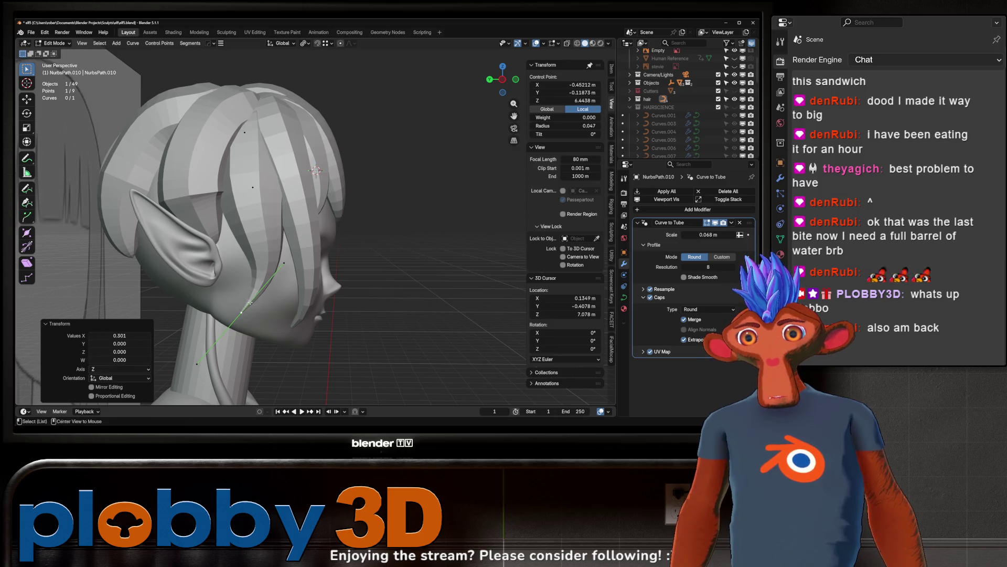
{"action": "key", "text": "g"}
{"action": "left_click", "coordinate": [279, 280]}
{"action": "left_click", "coordinate": [210, 238]}
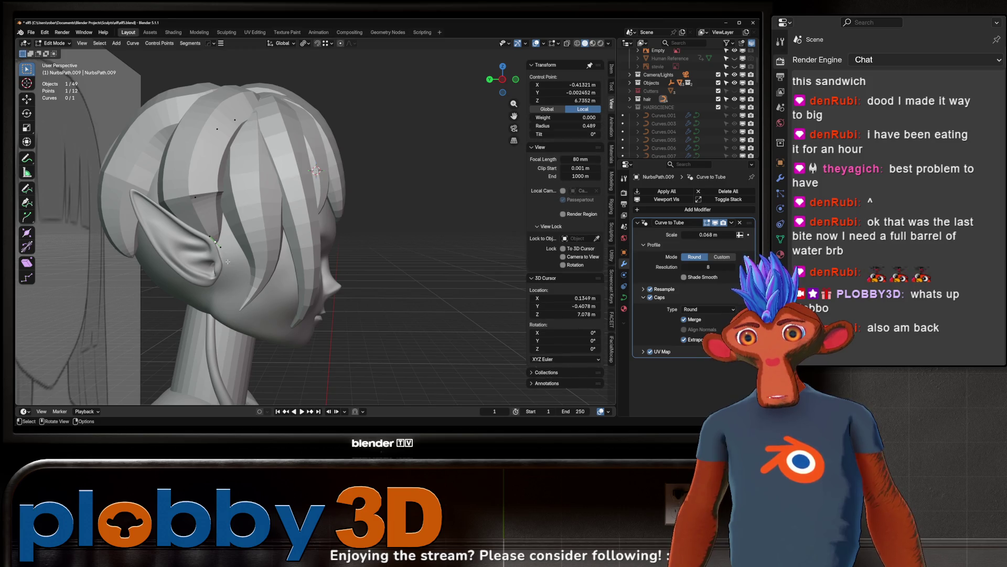
Step: Move the point near the ear, rotate it 130°, enlarge its handles, then rotate -17.6°
{"action": "key", "text": "g"}
{"action": "left_click", "coordinate": [269, 307]}
{"action": "left_click", "coordinate": [212, 283]}
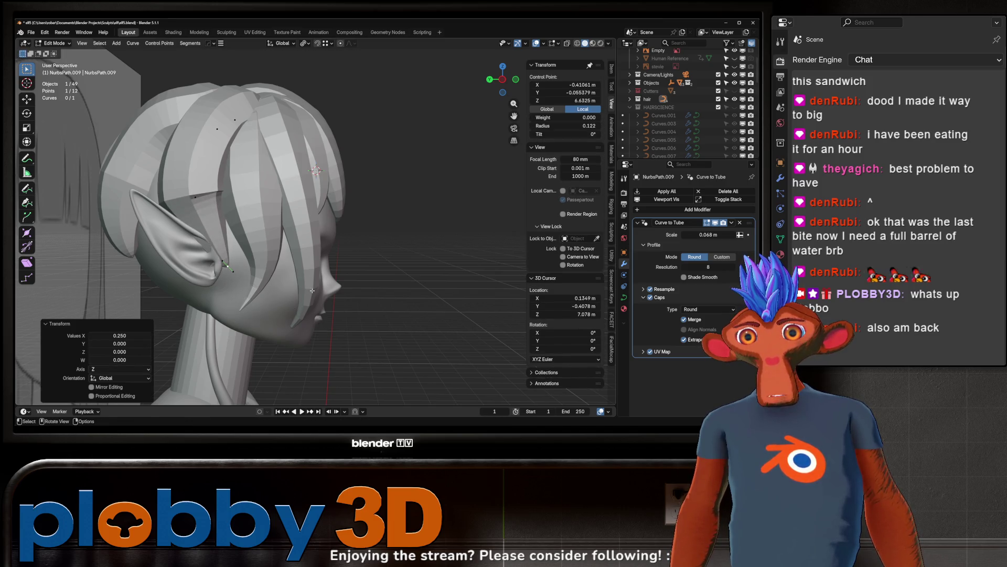
{"action": "key", "text": "r"}
{"action": "left_click", "coordinate": [192, 289]}
{"action": "right_click", "coordinate": [193, 290]}
{"action": "middle_click_drag", "start_coordinate": [247, 262], "coordinate": [325, 242]}
{"action": "key", "text": "s"}
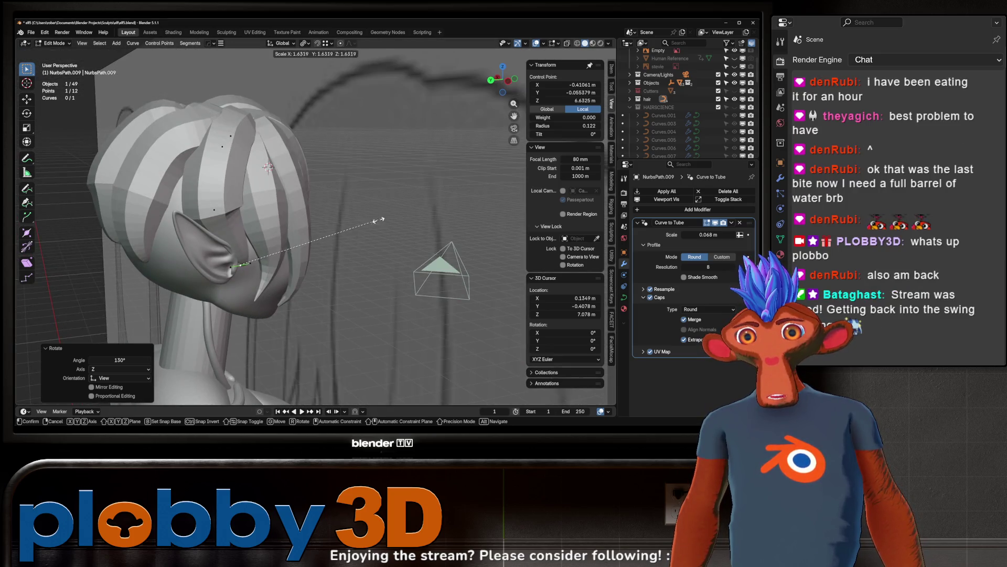
{"action": "left_click", "coordinate": [497, 171]}
{"action": "middle_click_drag", "start_coordinate": [497, 171], "coordinate": [285, 308]}
{"action": "key", "text": "r"}
{"action": "left_click", "coordinate": [315, 262]}
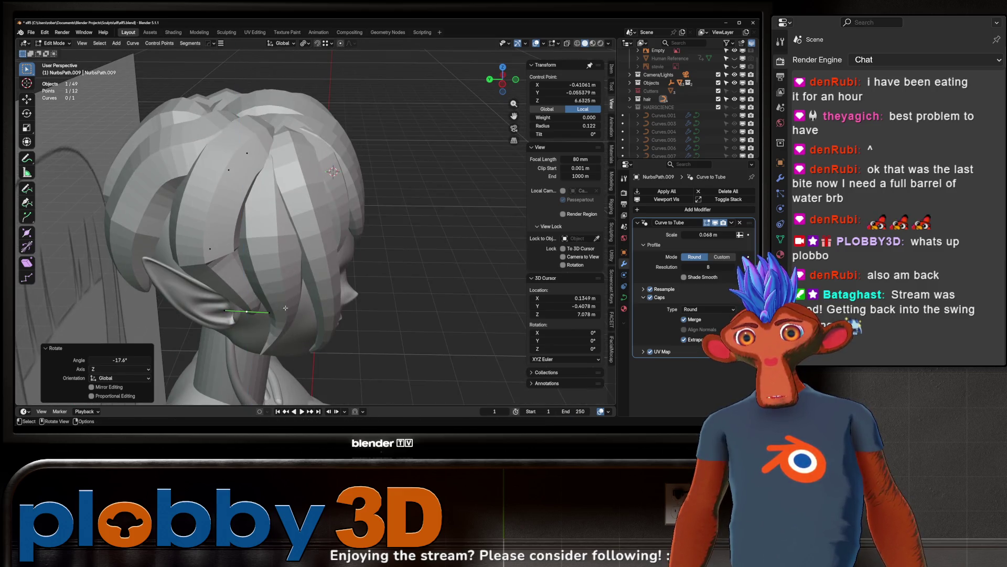
Step: Move and rotate another ear-strand point and lengthen its handles
{"action": "left_click", "coordinate": [221, 254]}
{"action": "key", "text": "g"}
{"action": "left_click", "coordinate": [188, 353]}
{"action": "key", "text": "r"}
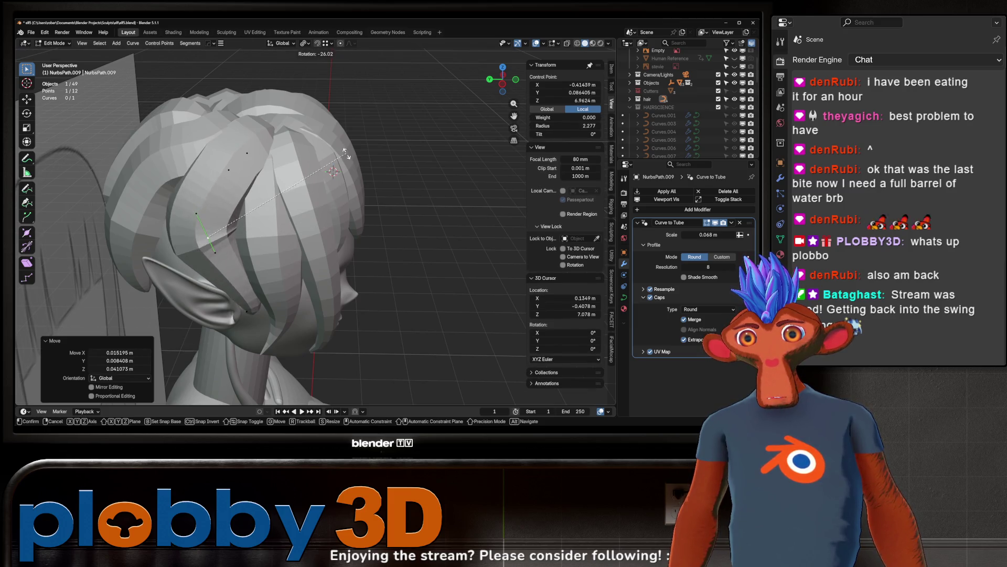
{"action": "left_click", "coordinate": [346, 153]}
{"action": "key", "text": "s"}
{"action": "left_click", "coordinate": [461, 315]}
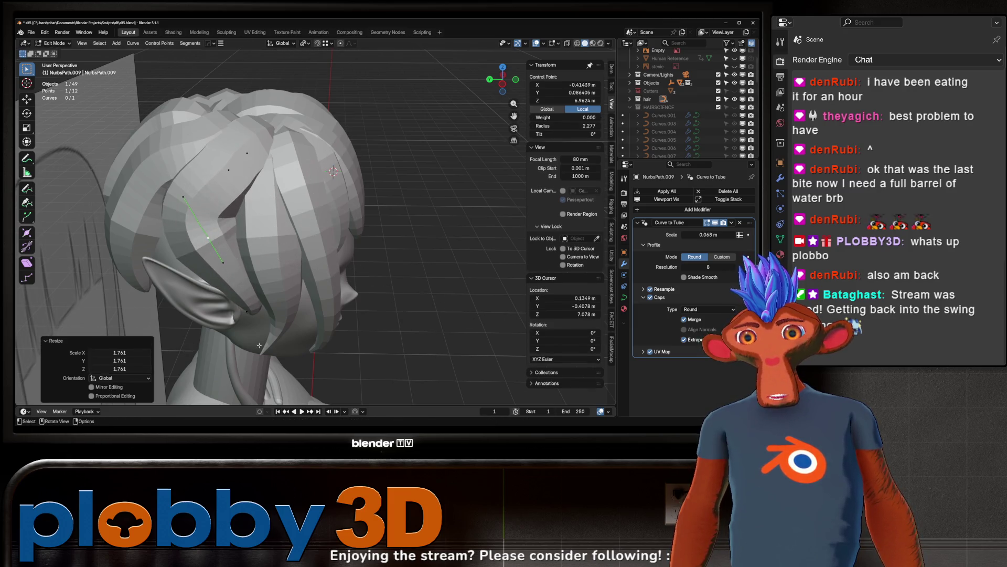
Step: Rotate and reposition the control point near the ear from a side view
{"action": "left_click", "coordinate": [247, 312]}
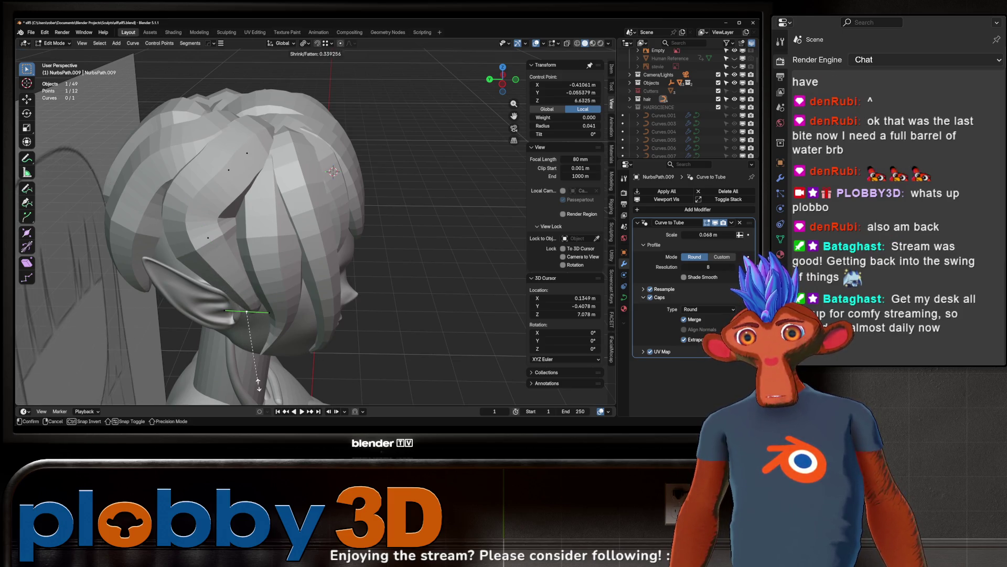
{"action": "middle_click_drag", "start_coordinate": [341, 321], "coordinate": [316, 315]}
{"action": "key", "text": "r"}
{"action": "left_click", "coordinate": [310, 312]}
{"action": "key", "text": "g"}
{"action": "left_click", "coordinate": [308, 312]}
{"action": "key", "text": "r"}
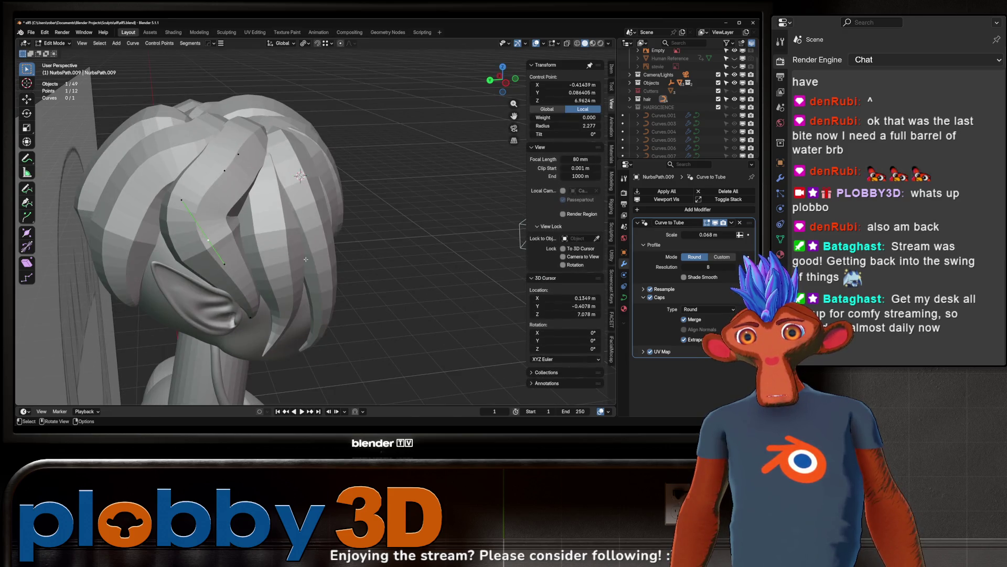
{"action": "left_click", "coordinate": [294, 281]}
{"action": "key", "text": "g"}
{"action": "key", "text": "x"}
{"action": "right_click", "coordinate": [293, 281]}
Step: Move a control point over the hair and delete another point with X > Vertices
{"action": "mouse_move", "coordinate": [294, 281]}
{"action": "middle_mouse_down"}
{"action": "mouse_move", "coordinate": [349, 299]}
{"action": "mouse_move", "coordinate": [243, 216]}
{"action": "middle_mouse_up"}
{"action": "mouse_move", "coordinate": [223, 158]}
{"action": "middle_mouse_down"}
{"action": "mouse_move", "coordinate": [294, 94]}
{"action": "mouse_move", "coordinate": [281, 134]}
{"action": "middle_mouse_up"}
{"action": "key", "text": "g"}
{"action": "left_click", "coordinate": [304, 67]}
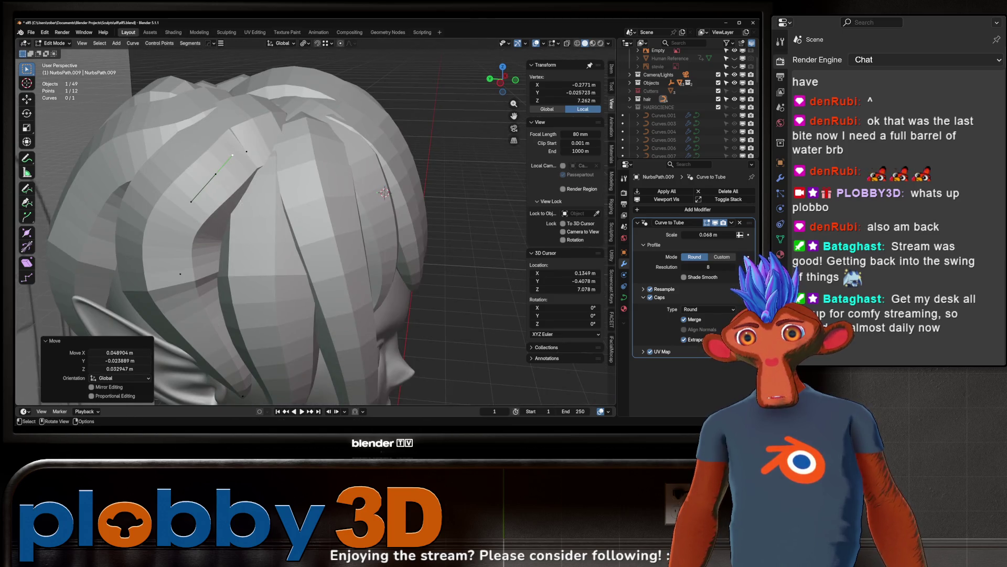
{"action": "left_click", "coordinate": [240, 202]}
{"action": "key", "text": "x"}
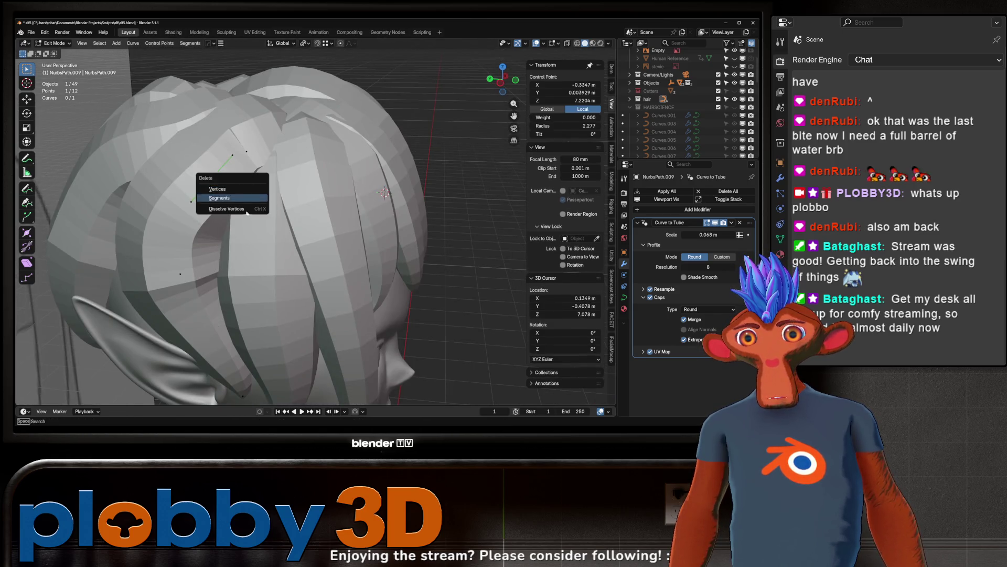
{"action": "left_click", "coordinate": [247, 210]}
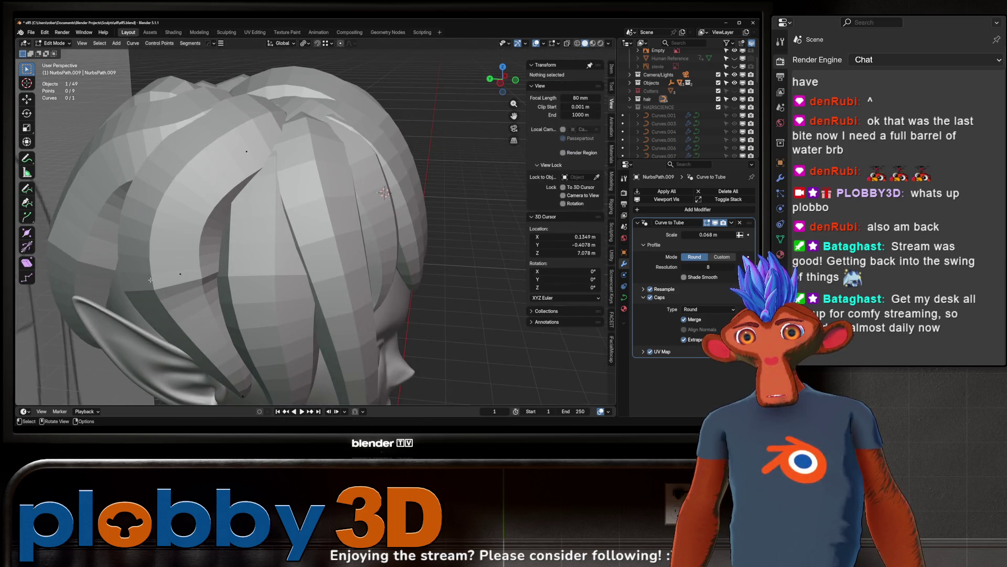
Step: Thin the strand's radius at one control point, then review the figure in Object Mode
{"action": "left_click", "coordinate": [190, 278]}
{"action": "key", "text": "alt+s"}
{"action": "left_click", "coordinate": [203, 276]}
{"action": "scroll", "coordinate": [203, 277], "scroll_direction": "down", "scroll_amount": 6}
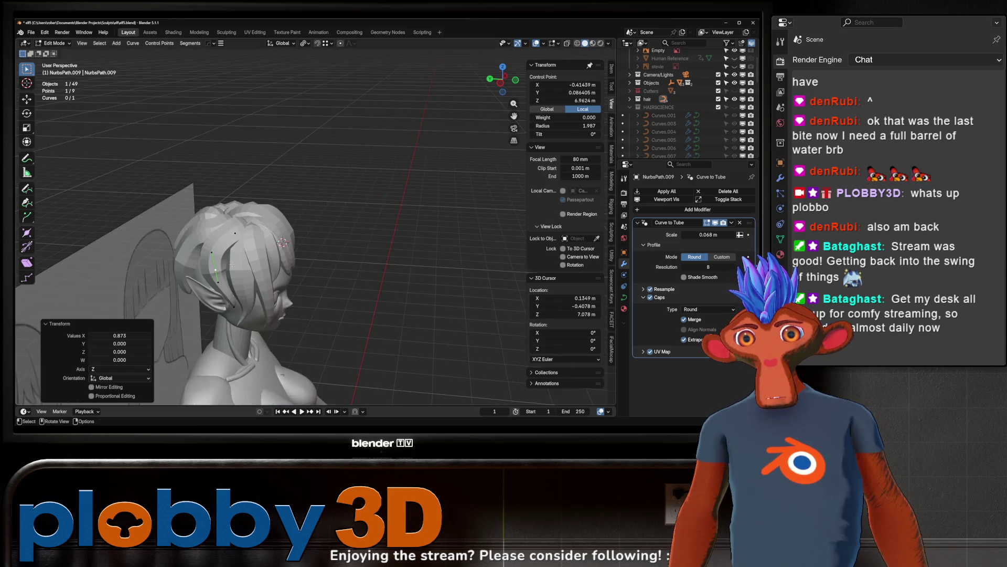
{"action": "scroll", "coordinate": [203, 276], "scroll_direction": "up", "scroll_amount": 5}
{"action": "key", "text": "Tab"}
{"action": "mouse_move", "coordinate": [220, 262]}
{"action": "middle_mouse_down"}
{"action": "mouse_move", "coordinate": [245, 238]}
{"action": "mouse_move", "coordinate": [286, 265]}
{"action": "mouse_move", "coordinate": [327, 258]}
{"action": "mouse_move", "coordinate": [284, 236]}
{"action": "mouse_move", "coordinate": [272, 248]}
{"action": "mouse_move", "coordinate": [245, 211]}
{"action": "mouse_move", "coordinate": [252, 194]}
{"action": "middle_mouse_up"}
{"action": "scroll", "coordinate": [261, 257], "scroll_direction": "up", "scroll_amount": 3}
{"action": "scroll", "coordinate": [265, 269], "scroll_direction": "down", "scroll_amount": 3}
Step: Back in Edit Mode, shift the control point along X and raise it along Z
{"action": "key", "text": "Tab"}
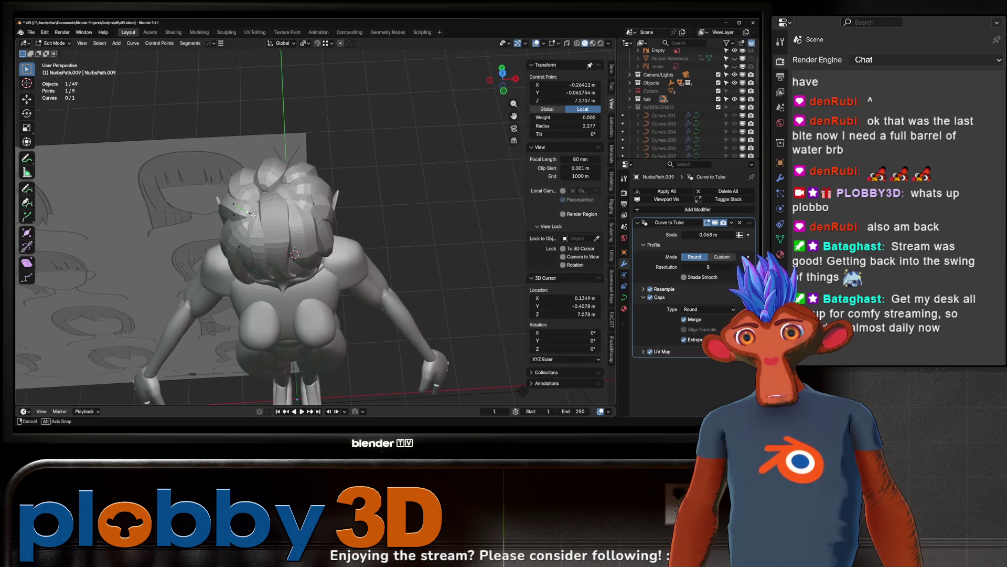
{"action": "key", "text": "g"}
{"action": "key", "text": "x"}
{"action": "left_click", "coordinate": [394, 202]}
{"action": "middle_click_drag", "start_coordinate": [393, 201], "coordinate": [301, 168]}
{"action": "key", "text": "g"}
{"action": "key", "text": "z"}
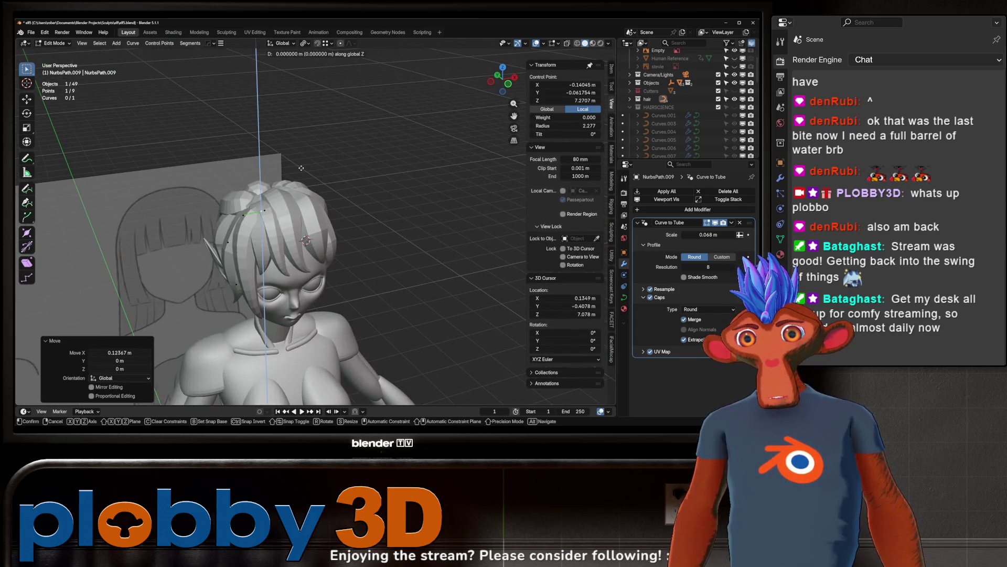
{"action": "left_click", "coordinate": [306, 107]}
{"action": "middle_click_drag", "start_coordinate": [306, 107], "coordinate": [302, 161]}
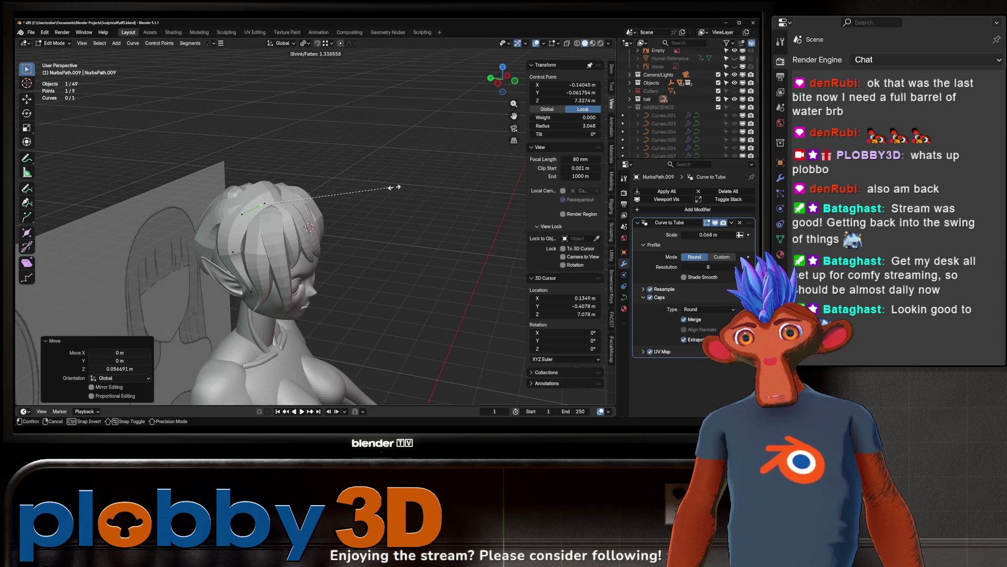
{"action": "left_click", "coordinate": [377, 195]}
{"action": "middle_click_drag", "start_coordinate": [377, 195], "coordinate": [321, 219]}
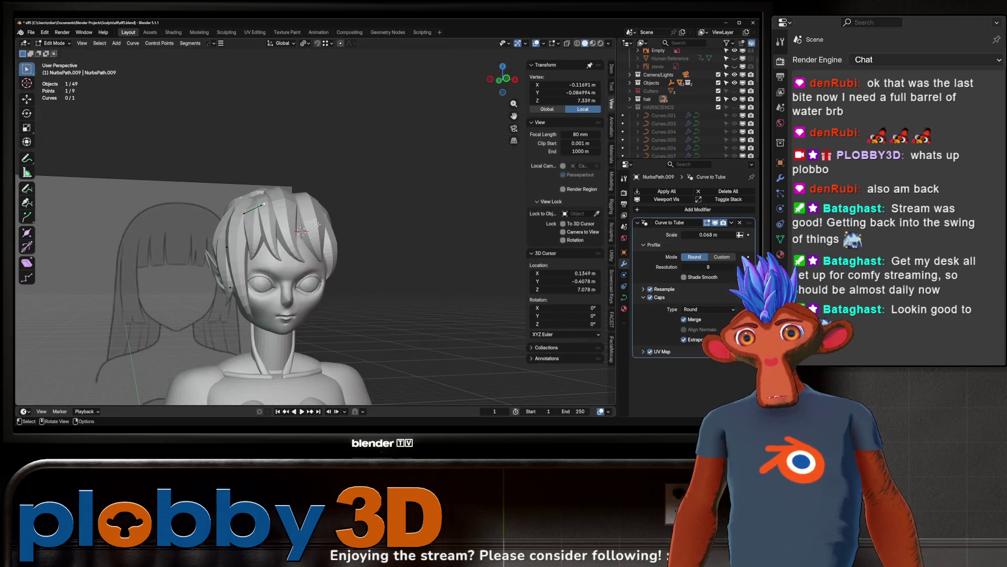
Step: Rotate the point around Z and then around the X axis
{"action": "key", "text": "s"}
{"action": "key", "text": "r"}
{"action": "left_click", "coordinate": [410, 220]}
{"action": "mouse_move", "coordinate": [411, 220]}
{"action": "middle_mouse_down"}
{"action": "mouse_move", "coordinate": [423, 234]}
{"action": "mouse_move", "coordinate": [383, 185]}
{"action": "middle_mouse_up"}
{"action": "key", "text": "r"}
{"action": "key", "text": "x"}
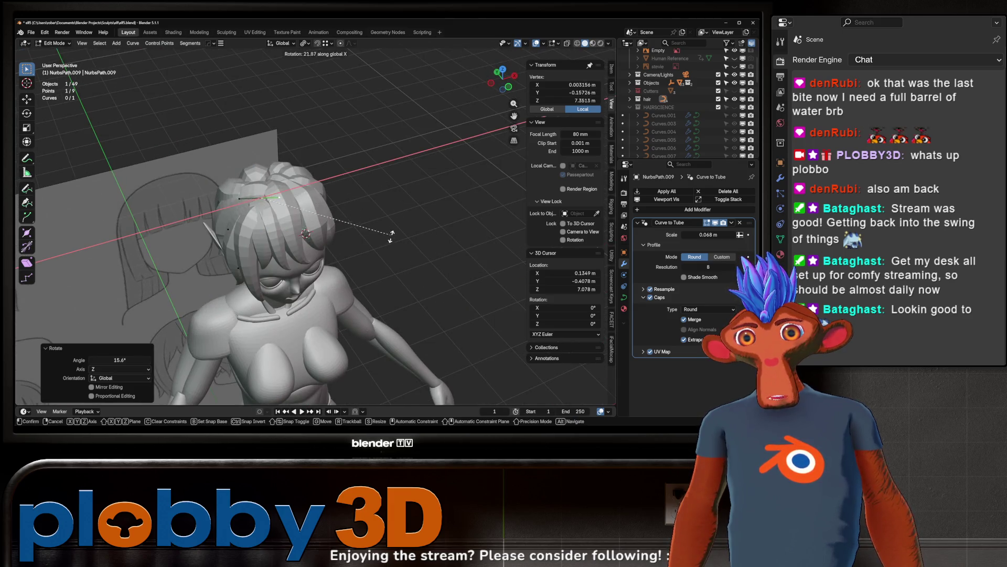
{"action": "left_click", "coordinate": [372, 279]}
{"action": "middle_click_drag", "start_coordinate": [372, 279], "coordinate": [340, 242]}
{"action": "key", "text": "alt+s"}
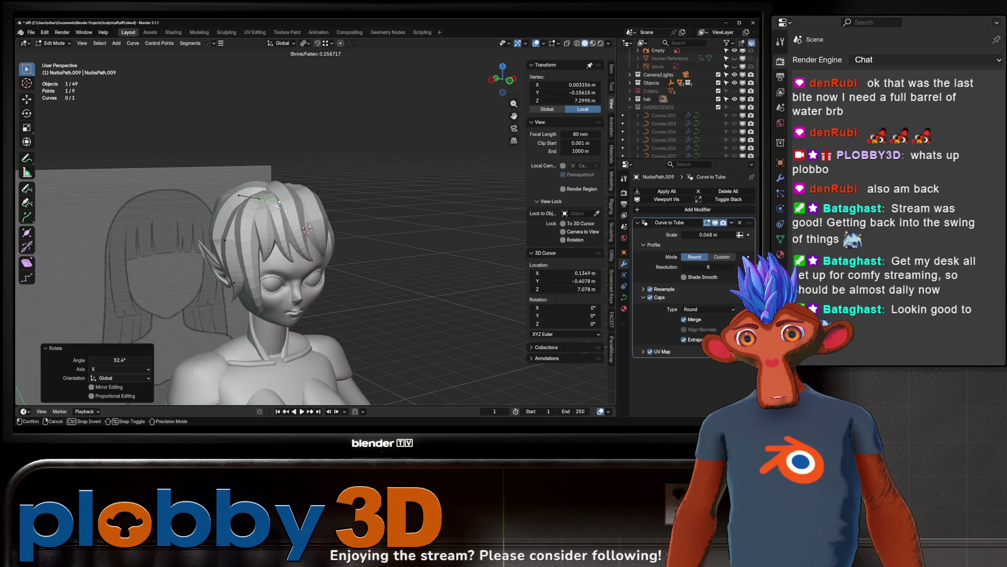
Step: Change the strand radius at another point, then rotate it on Z and move it
{"action": "left_click", "coordinate": [259, 202]}
{"action": "key", "text": "alt+s"}
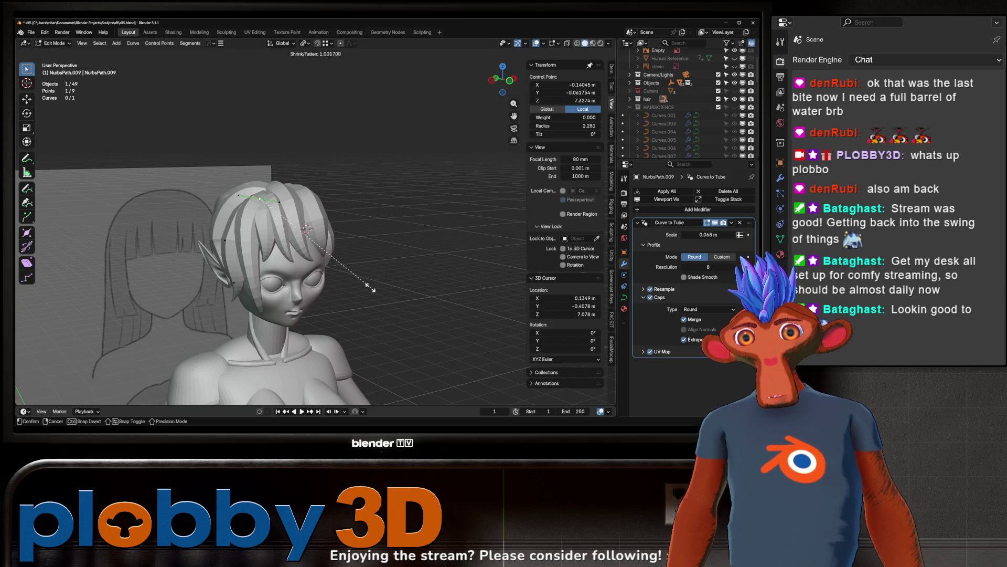
{"action": "left_click", "coordinate": [336, 284]}
{"action": "middle_click_drag", "start_coordinate": [336, 284], "coordinate": [367, 225]}
{"action": "key", "text": "r"}
{"action": "key", "text": "z"}
{"action": "left_click", "coordinate": [367, 226]}
{"action": "key", "text": "g"}
{"action": "left_click", "coordinate": [266, 211]}
{"action": "mouse_move", "coordinate": [266, 211]}
{"action": "middle_mouse_down"}
{"action": "mouse_move", "coordinate": [240, 277]}
{"action": "mouse_move", "coordinate": [225, 246]}
{"action": "middle_mouse_up"}
Step: Lower two consecutive strand points near the ear
{"action": "left_click", "coordinate": [240, 276]}
{"action": "left_click", "coordinate": [224, 242]}
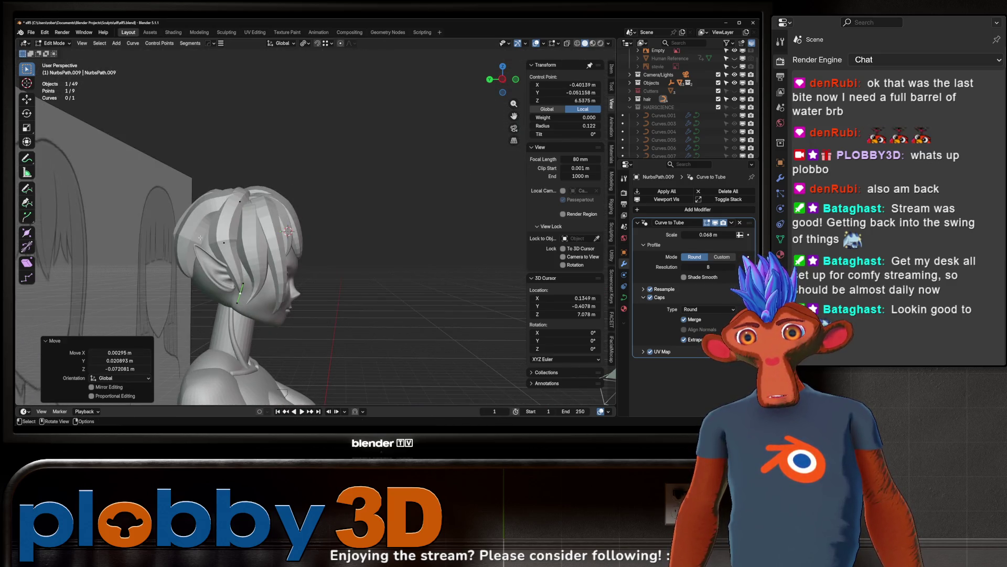
{"action": "key", "text": "g"}
{"action": "left_click", "coordinate": [227, 268]}
{"action": "left_click", "coordinate": [226, 243]}
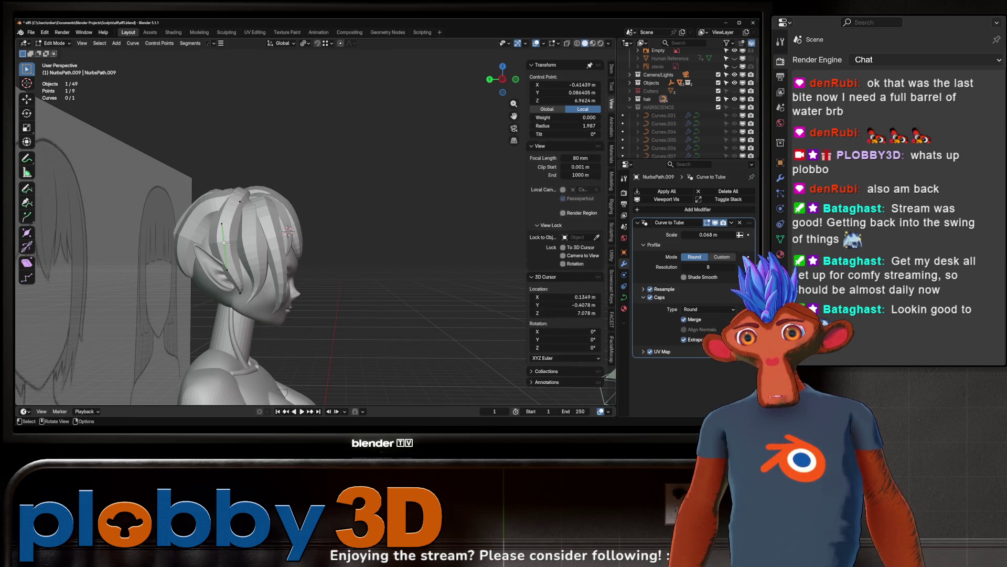
{"action": "key", "text": "g"}
{"action": "left_click", "coordinate": [229, 252]}
Step: Rotate a point around Z, lower it along Z, shift it along X, then deselect all
{"action": "mouse_move", "coordinate": [229, 252]}
{"action": "middle_mouse_down"}
{"action": "mouse_move", "coordinate": [263, 315]}
{"action": "mouse_move", "coordinate": [157, 156]}
{"action": "mouse_move", "coordinate": [214, 173]}
{"action": "mouse_move", "coordinate": [239, 215]}
{"action": "mouse_move", "coordinate": [239, 200]}
{"action": "mouse_move", "coordinate": [207, 184]}
{"action": "mouse_move", "coordinate": [227, 192]}
{"action": "mouse_move", "coordinate": [262, 179]}
{"action": "middle_mouse_up"}
{"action": "key", "text": "r"}
{"action": "key", "text": "z"}
{"action": "left_click", "coordinate": [274, 333]}
{"action": "key", "text": "g"}
{"action": "key", "text": "z"}
{"action": "left_click", "coordinate": [215, 163]}
{"action": "key", "text": "g"}
{"action": "key", "text": "x"}
{"action": "left_click", "coordinate": [239, 215]}
{"action": "key", "text": "alt+a"}
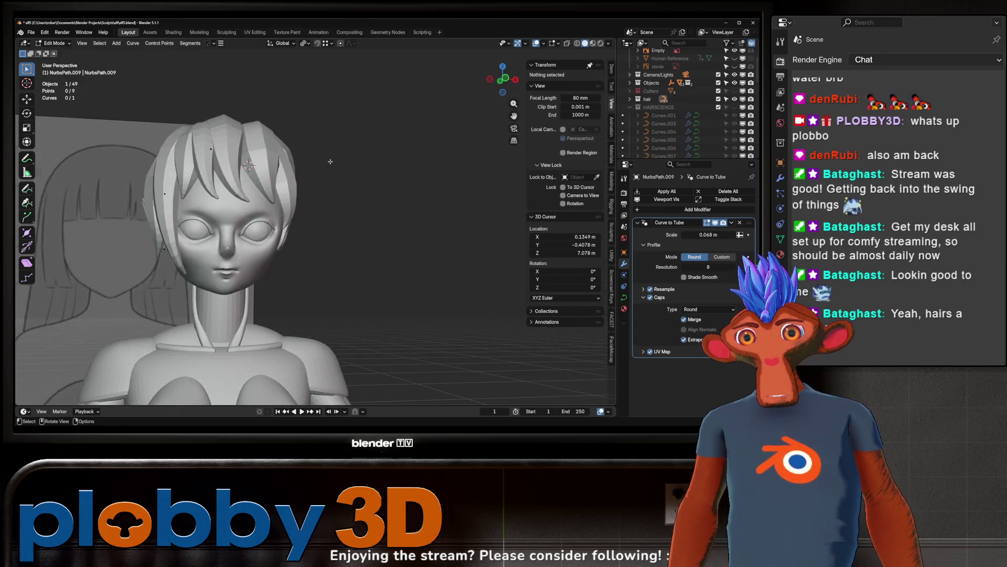
Step: Zoom out to compare the whole character with the reference board, then return to Object Mode
{"action": "scroll", "coordinate": [262, 178], "scroll_direction": "down", "scroll_amount": 3}
{"action": "scroll", "coordinate": [228, 179], "scroll_direction": "down", "scroll_amount": 5}
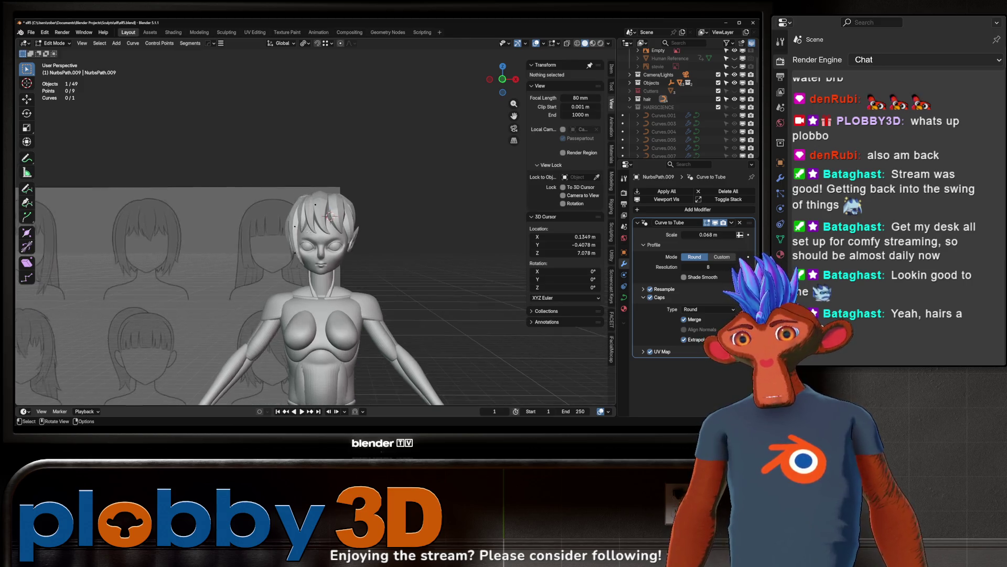
{"action": "scroll", "coordinate": [198, 180], "scroll_direction": "up", "scroll_amount": 4}
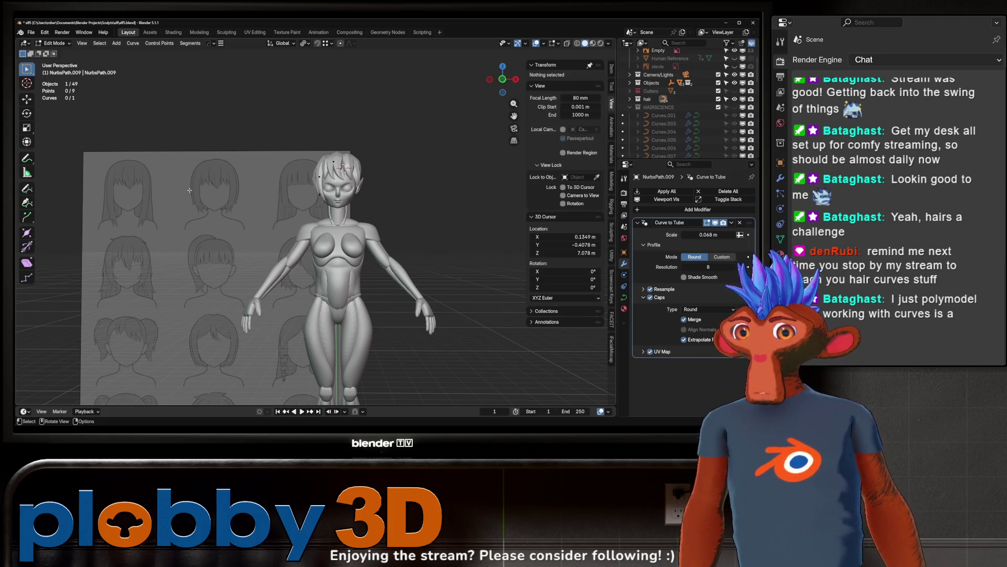
{"action": "scroll", "coordinate": [432, 213], "scroll_direction": "up", "scroll_amount": 4}
{"action": "middle_click_drag", "start_coordinate": [432, 214], "coordinate": [212, 210]}
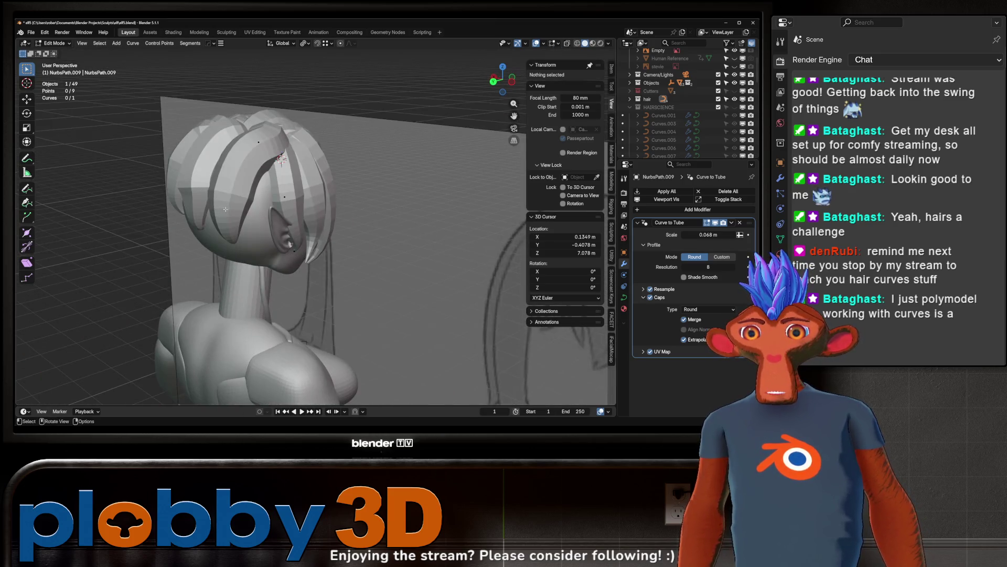
{"action": "key", "text": "Tab"}
{"action": "left_click", "coordinate": [229, 202]}
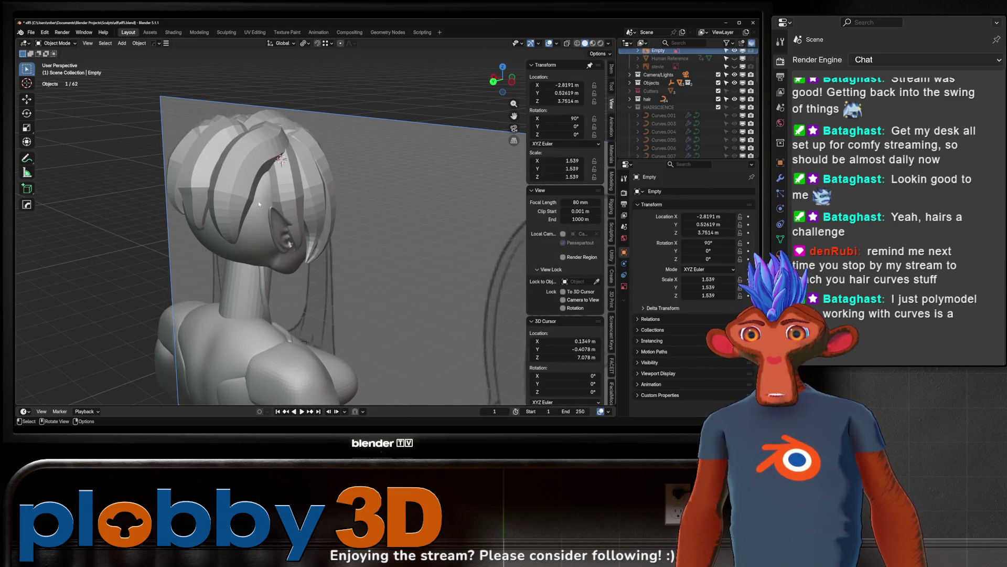
Step: Select the NurbsPath.008 hair strand and enter Edit Mode on its control points
{"action": "middle_click_drag", "start_coordinate": [245, 183], "coordinate": [219, 238]}
{"action": "scroll", "coordinate": [231, 210], "scroll_direction": "down", "scroll_amount": 5}
{"action": "scroll", "coordinate": [226, 226], "scroll_direction": "up", "scroll_amount": 2}
{"action": "scroll", "coordinate": [219, 239], "scroll_direction": "up", "scroll_amount": 2}
{"action": "left_click", "coordinate": [310, 158]}
{"action": "key", "text": "Tab"}
Step: From a top-down view, rotate a strand control point and shift it along X
{"action": "mouse_move", "coordinate": [310, 158]}
{"action": "middle_mouse_down"}
{"action": "mouse_move", "coordinate": [338, 211]}
{"action": "mouse_move", "coordinate": [325, 211]}
{"action": "middle_mouse_up"}
{"action": "scroll", "coordinate": [338, 211], "scroll_direction": "up", "scroll_amount": 3}
{"action": "left_click", "coordinate": [315, 210]}
{"action": "key", "text": "r"}
{"action": "left_click", "coordinate": [299, 209]}
{"action": "key", "text": "r"}
{"action": "key", "text": "z"}
{"action": "key", "text": "g"}
{"action": "key", "text": "x"}
{"action": "left_click", "coordinate": [357, 152]}
Step: Rotate the point further around the Z and X axes
{"action": "key", "text": "r"}
{"action": "key", "text": "z"}
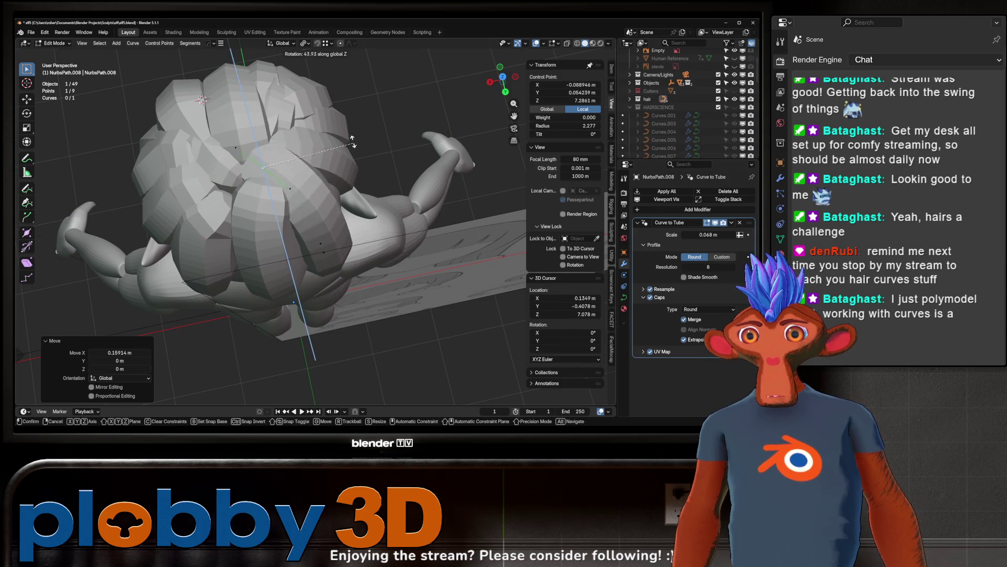
{"action": "left_click", "coordinate": [329, 138]}
{"action": "key", "text": "r"}
{"action": "key", "text": "x"}
{"action": "left_click", "coordinate": [327, 183]}
{"action": "mouse_move", "coordinate": [328, 182]}
{"action": "middle_mouse_down"}
{"action": "mouse_move", "coordinate": [302, 148]}
{"action": "mouse_move", "coordinate": [284, 179]}
{"action": "mouse_move", "coordinate": [252, 189]}
{"action": "mouse_move", "coordinate": [139, 165]}
{"action": "middle_mouse_up"}
{"action": "right_click", "coordinate": [317, 169]}
Step: Rotate the point around Z, move it along Y, and thicken the strand there
{"action": "key", "text": "r"}
{"action": "key", "text": "z"}
{"action": "left_click", "coordinate": [223, 195]}
{"action": "key", "text": "g"}
{"action": "key", "text": "y"}
{"action": "left_click", "coordinate": [123, 152]}
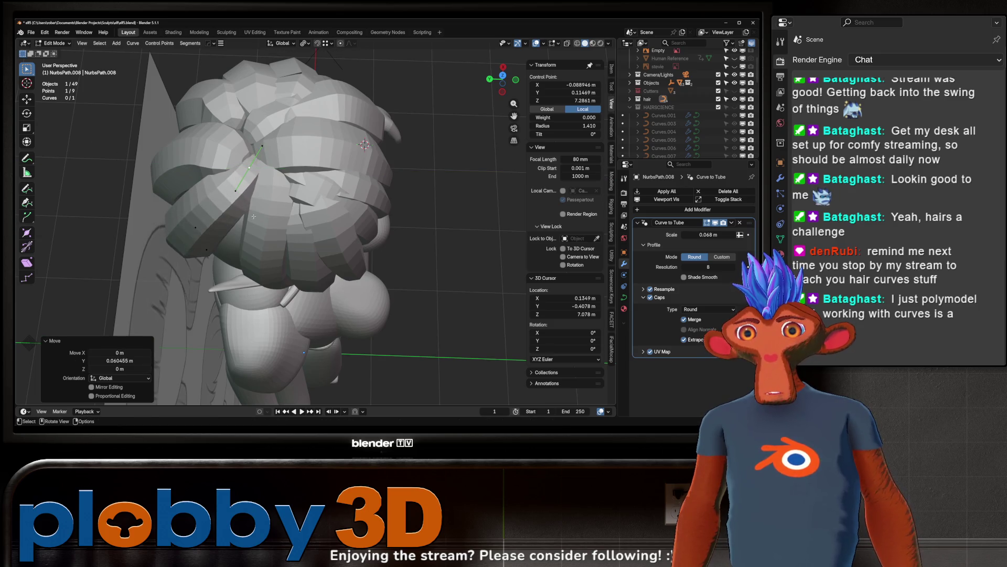
{"action": "middle_click_drag", "start_coordinate": [123, 152], "coordinate": [212, 124]}
{"action": "key", "text": "alt+s"}
{"action": "left_click", "coordinate": [298, 175]}
Step: Nudge the point along X and Y, then tilt the strand segment
{"action": "mouse_move", "coordinate": [298, 174]}
{"action": "middle_mouse_down"}
{"action": "mouse_move", "coordinate": [326, 236]}
{"action": "mouse_move", "coordinate": [315, 278]}
{"action": "mouse_move", "coordinate": [290, 291]}
{"action": "mouse_move", "coordinate": [271, 325]}
{"action": "mouse_move", "coordinate": [299, 251]}
{"action": "middle_mouse_up"}
{"action": "key", "text": "g"}
{"action": "key", "text": "y"}
{"action": "key", "text": "x"}
{"action": "left_click", "coordinate": [247, 310]}
{"action": "key", "text": "g"}
{"action": "key", "text": "y"}
{"action": "left_click", "coordinate": [274, 311]}
{"action": "key", "text": "g"}
{"action": "key", "text": "x"}
{"action": "left_click", "coordinate": [275, 305]}
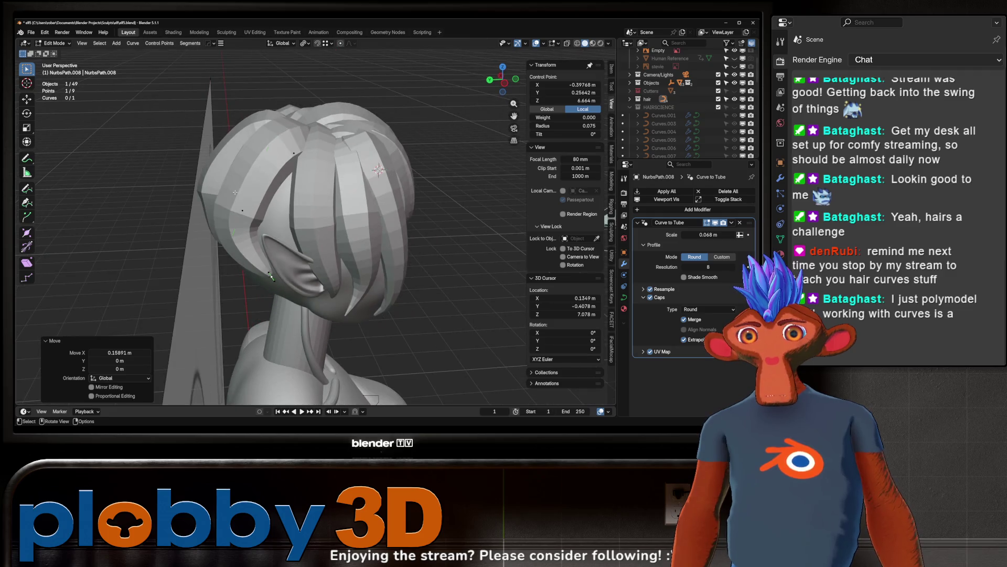
{"action": "key", "text": "r"}
{"action": "left_click", "coordinate": [299, 227]}
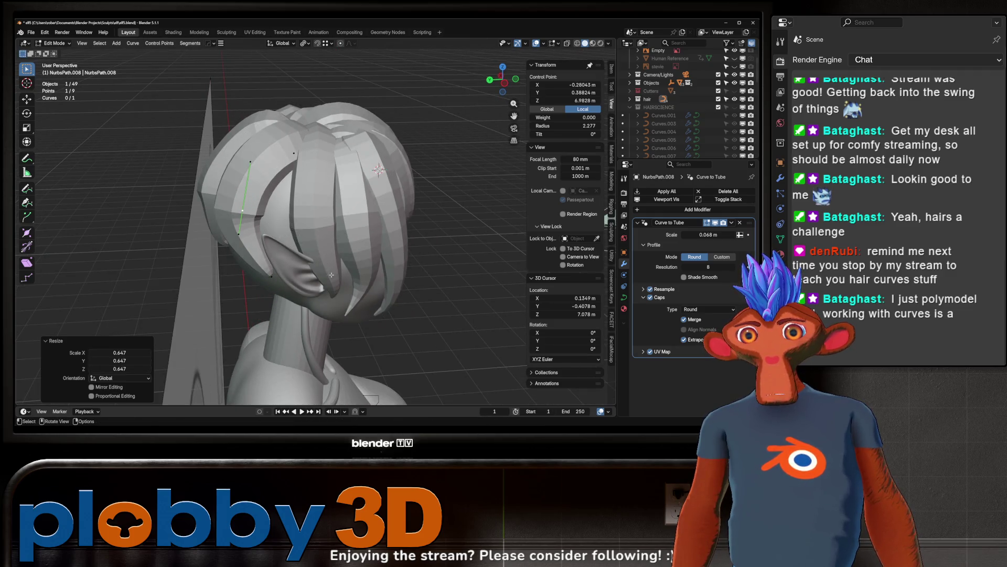
Step: Reposition another point and adjust the strand thickness at the point near the ear
{"action": "left_click", "coordinate": [257, 143]}
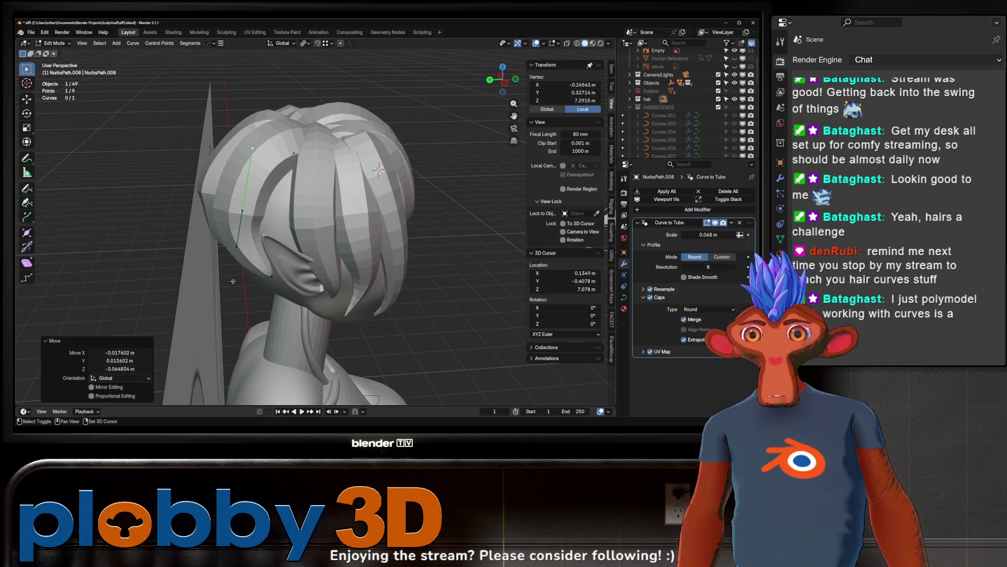
{"action": "key", "text": "g"}
{"action": "left_click", "coordinate": [335, 259]}
{"action": "middle_click_drag", "start_coordinate": [335, 259], "coordinate": [294, 262]}
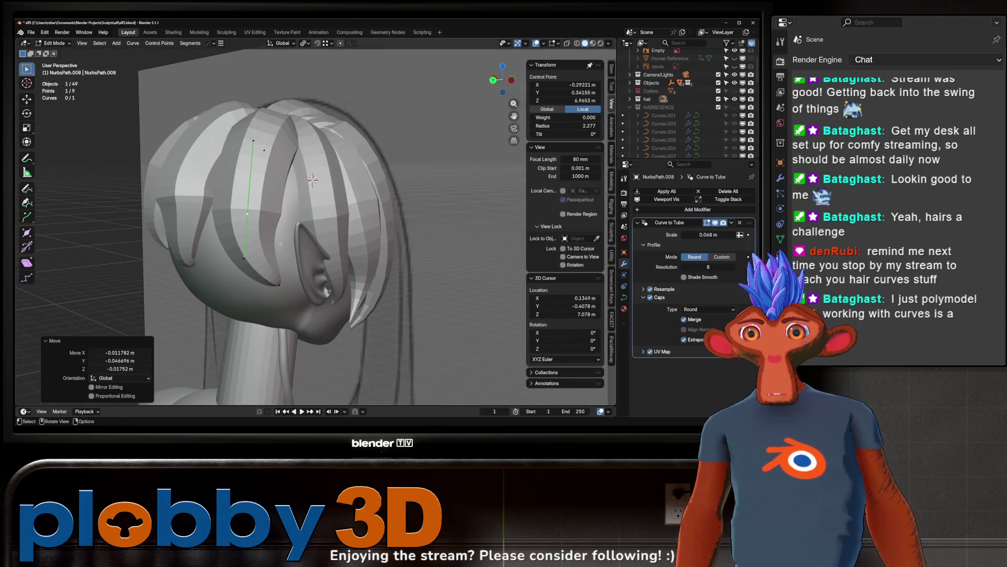
{"action": "left_click", "coordinate": [279, 284]}
{"action": "key", "text": "alt+s"}
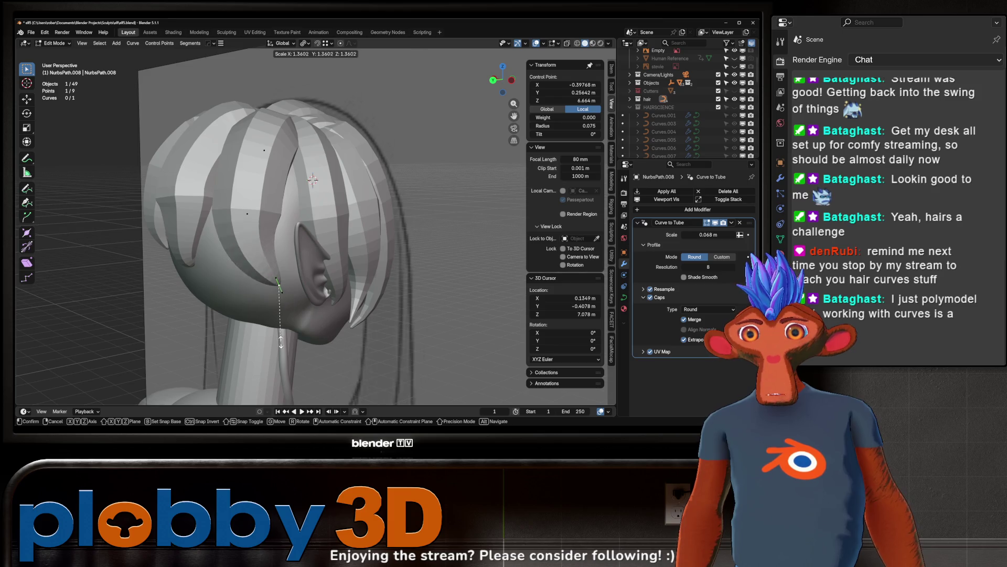
{"action": "left_click", "coordinate": [438, 70]}
Step: Lower a point near the top of the hair, rotate it around Z and scale it slightly
{"action": "left_click", "coordinate": [255, 179]}
{"action": "key", "text": "g"}
{"action": "key", "text": "z"}
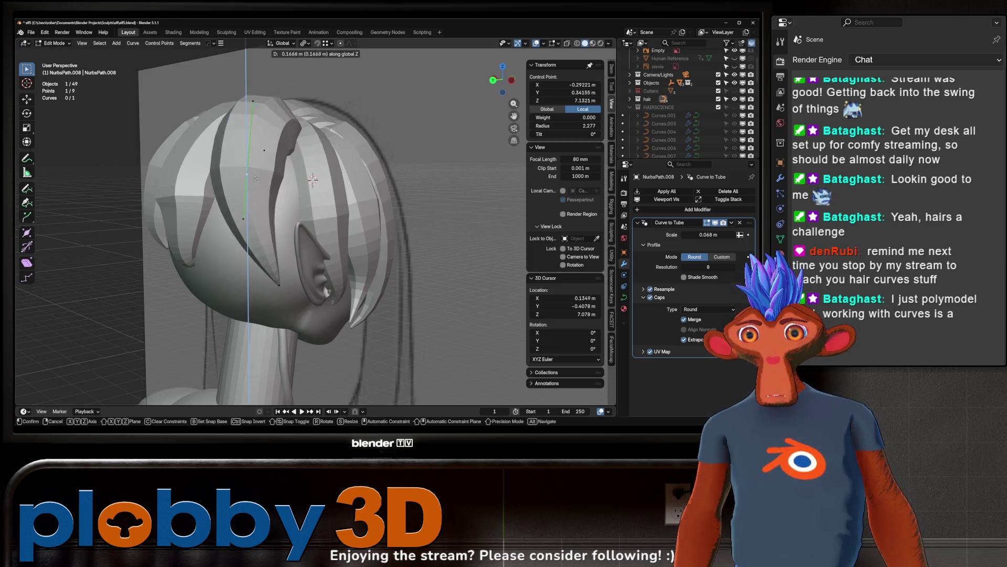
{"action": "left_click", "coordinate": [255, 193]}
{"action": "middle_click_drag", "start_coordinate": [255, 193], "coordinate": [238, 229]}
{"action": "key", "text": "r"}
{"action": "key", "text": "z"}
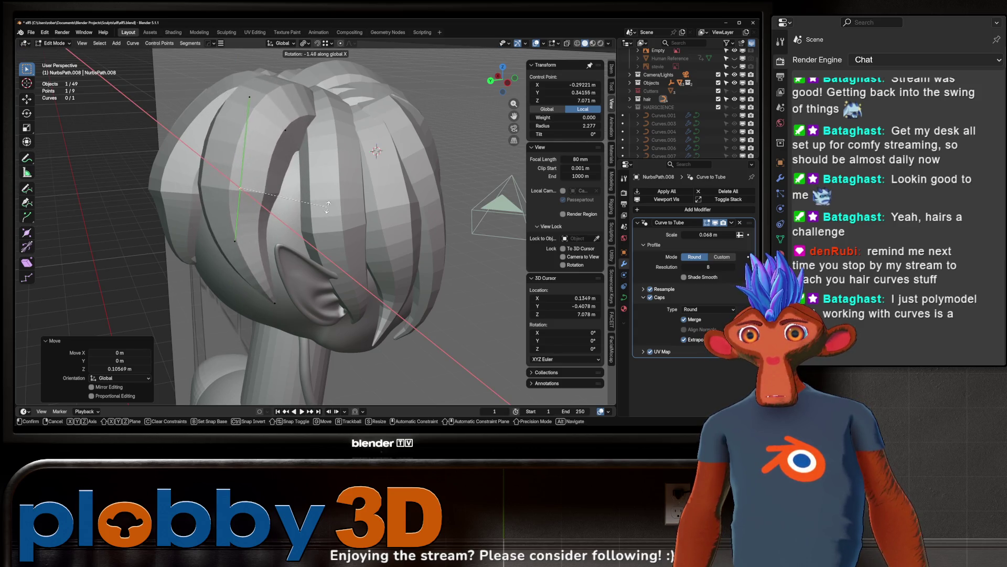
{"action": "left_click", "coordinate": [327, 208]}
{"action": "key", "text": "s"}
{"action": "left_click", "coordinate": [331, 206]}
{"action": "mouse_move", "coordinate": [331, 207]}
{"action": "middle_mouse_down"}
{"action": "mouse_move", "coordinate": [368, 187]}
{"action": "mouse_move", "coordinate": [338, 150]}
{"action": "middle_mouse_up"}
Step: Scale another hair control point and rotate it around the Z axis
{"action": "left_click", "coordinate": [296, 119]}
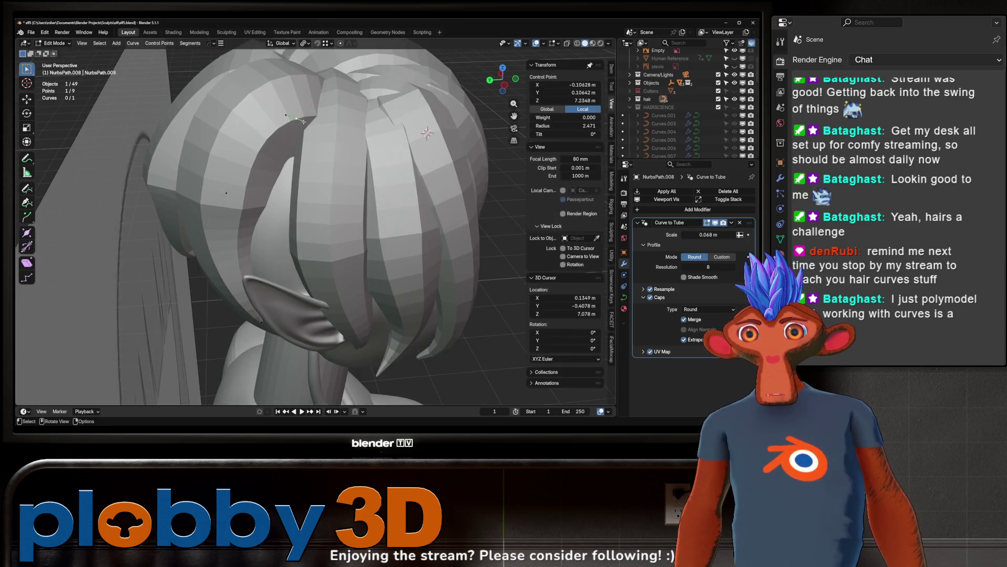
{"action": "scroll", "coordinate": [300, 126], "scroll_direction": "down", "scroll_amount": 5}
{"action": "key", "text": "s"}
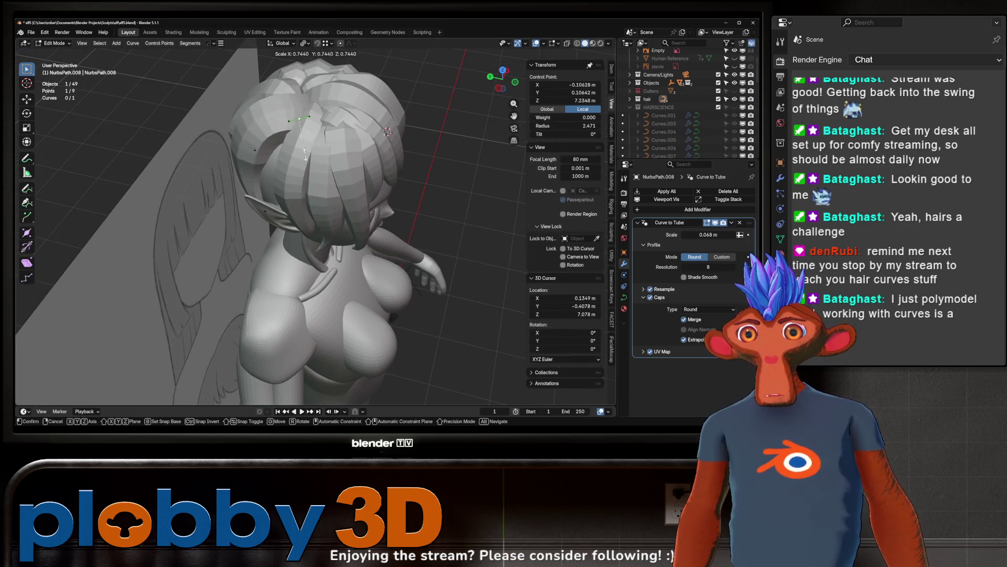
{"action": "left_click", "coordinate": [263, 132]}
{"action": "middle_click_drag", "start_coordinate": [263, 133], "coordinate": [350, 157]}
{"action": "key", "text": "r"}
{"action": "key", "text": "z"}
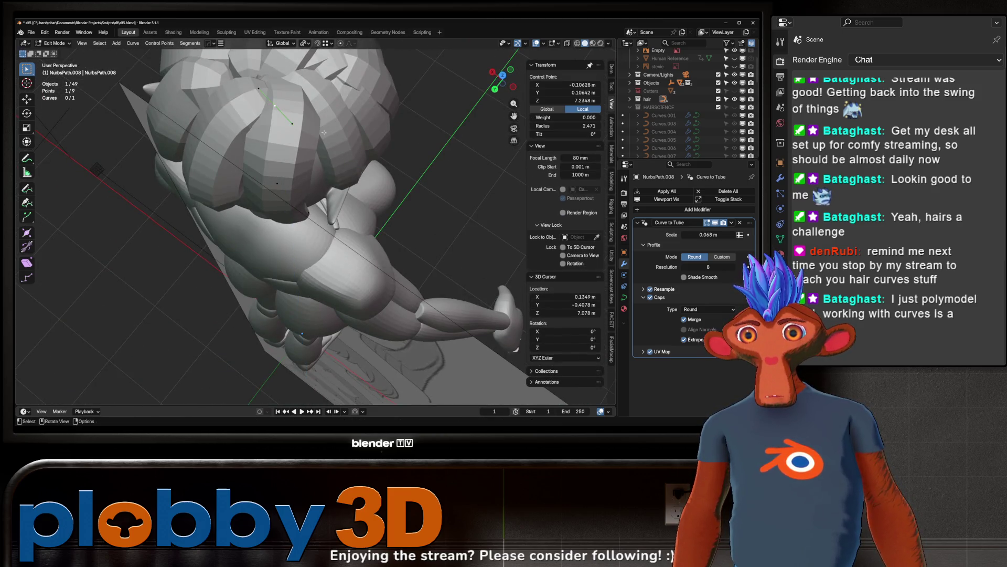
{"action": "left_click", "coordinate": [309, 156]}
{"action": "mouse_move", "coordinate": [309, 156]}
{"action": "middle_mouse_down"}
{"action": "mouse_move", "coordinate": [210, 152]}
{"action": "mouse_move", "coordinate": [159, 195]}
{"action": "middle_mouse_up"}
Step: Rotate the strand end and move its tip down beside the ear
{"action": "left_click", "coordinate": [210, 153]}
{"action": "scroll", "coordinate": [210, 152], "scroll_direction": "up", "scroll_amount": 3}
{"action": "left_click", "coordinate": [158, 187]}
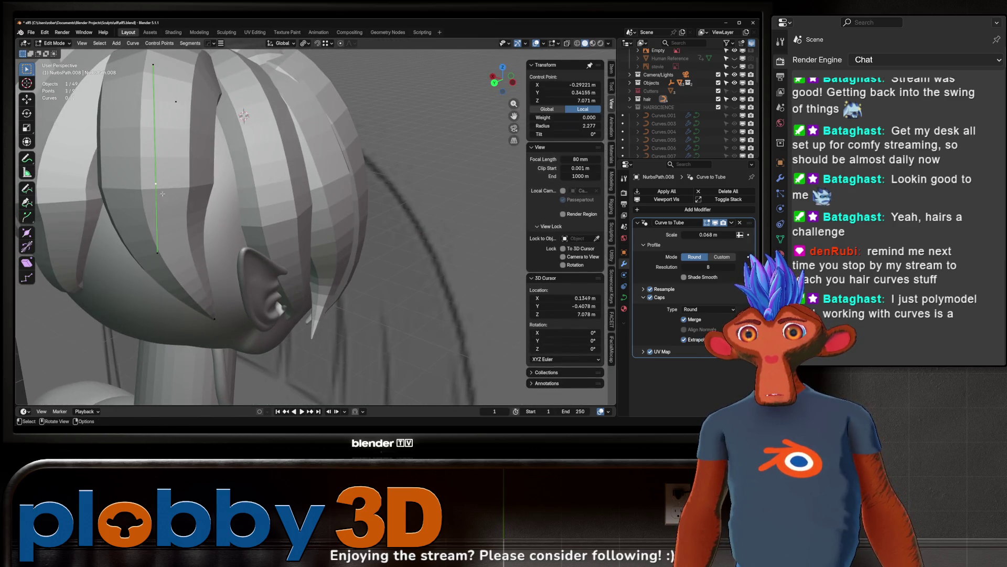
{"action": "key", "text": "r"}
{"action": "left_click", "coordinate": [220, 168]}
{"action": "scroll", "coordinate": [220, 168], "scroll_direction": "down", "scroll_amount": 3}
{"action": "mouse_move", "coordinate": [220, 168]}
{"action": "middle_mouse_down"}
{"action": "mouse_move", "coordinate": [236, 164]}
{"action": "mouse_move", "coordinate": [284, 203]}
{"action": "middle_mouse_up"}
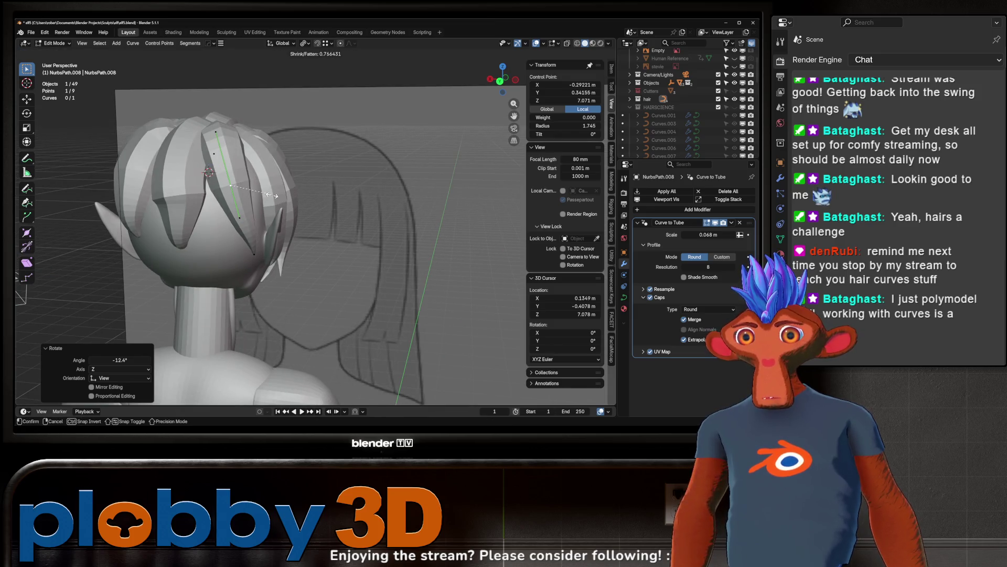
{"action": "key", "text": "Escape"}
{"action": "key", "text": "r"}
{"action": "left_click", "coordinate": [286, 217]}
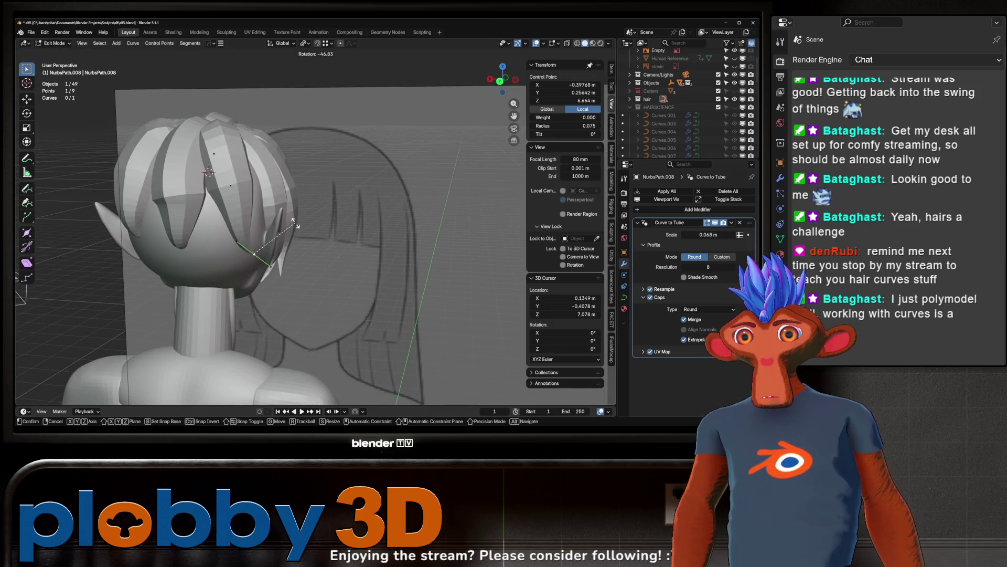
{"action": "key", "text": "g"}
{"action": "left_click", "coordinate": [416, 199]}
Step: Shift the tip along X, then return to Object Mode and select NurbsPath.009
{"action": "middle_click_drag", "start_coordinate": [417, 199], "coordinate": [315, 283]}
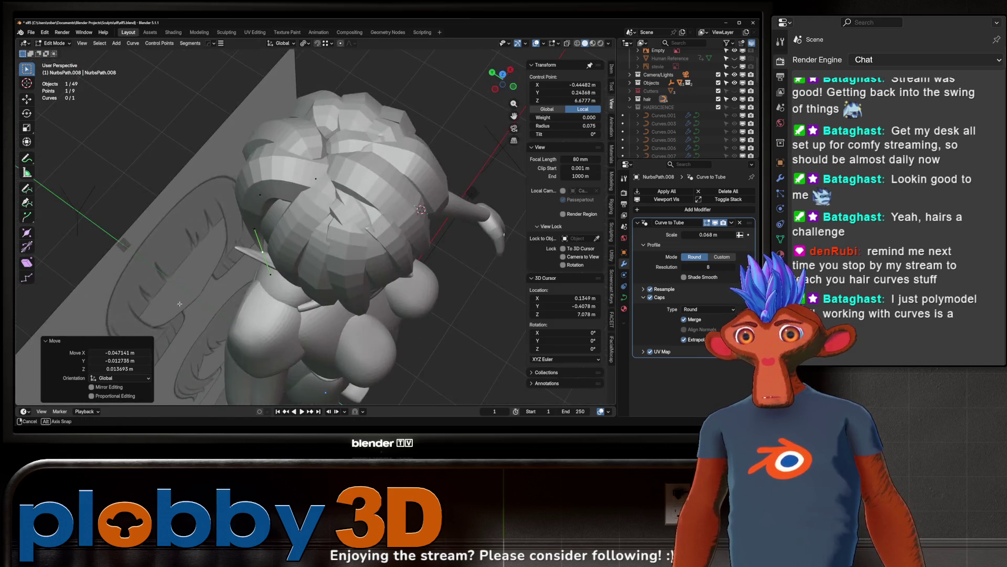
{"action": "key", "text": "r"}
{"action": "key", "text": "Escape"}
{"action": "key", "text": "g"}
{"action": "key", "text": "x"}
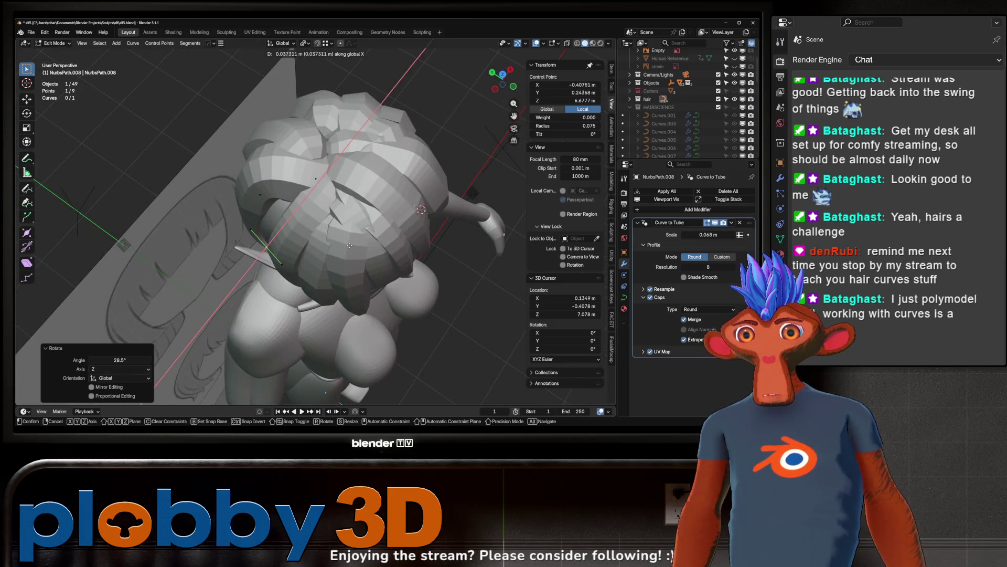
{"action": "left_click", "coordinate": [294, 279]}
{"action": "key", "text": "g"}
{"action": "key", "text": "y"}
{"action": "key", "text": "Escape"}
{"action": "mouse_move", "coordinate": [294, 278]}
{"action": "middle_mouse_down"}
{"action": "mouse_move", "coordinate": [273, 215]}
{"action": "mouse_move", "coordinate": [279, 201]}
{"action": "middle_mouse_up"}
{"action": "key", "text": "Tab"}
{"action": "left_click", "coordinate": [283, 202]}
Step: In Edit Mode, scale a strand segment to 1.241 and rotate it -24.8°
{"action": "key", "text": "Tab"}
{"action": "scroll", "coordinate": [280, 201], "scroll_direction": "up", "scroll_amount": 3}
{"action": "left_click", "coordinate": [265, 197]}
{"action": "key", "text": "s"}
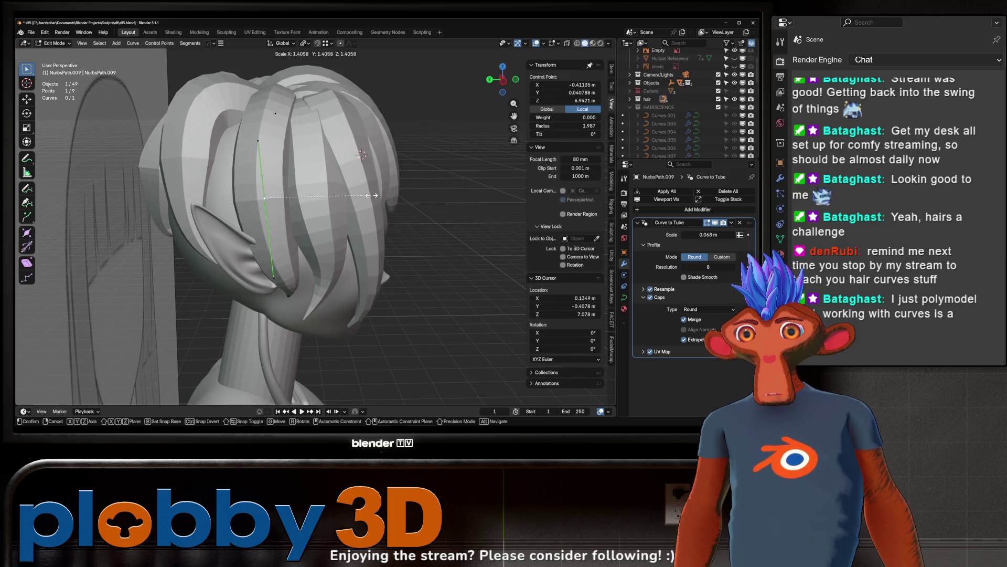
{"action": "left_click", "coordinate": [359, 200]}
{"action": "middle_click_drag", "start_coordinate": [359, 200], "coordinate": [293, 224]}
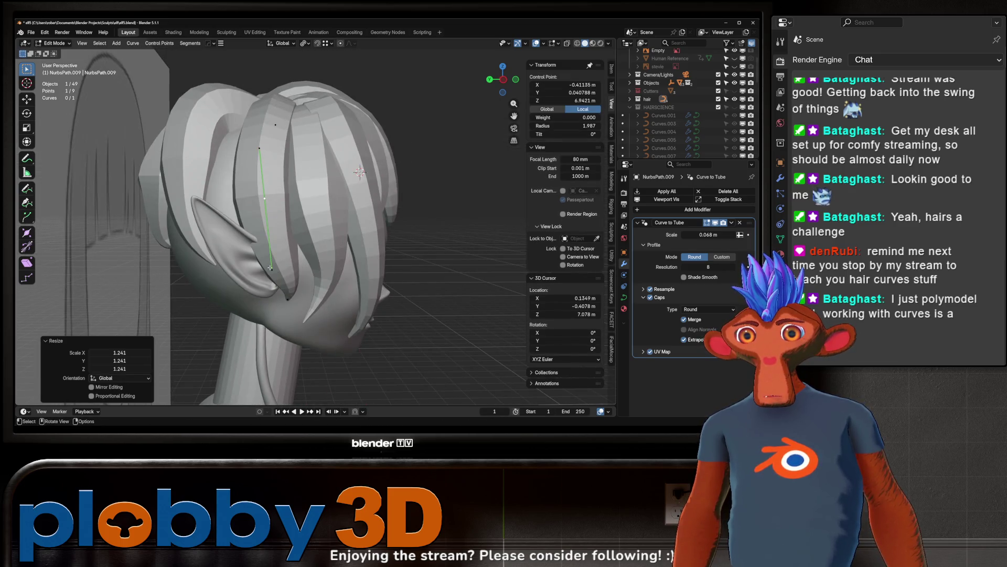
{"action": "key", "text": "r"}
{"action": "left_click", "coordinate": [292, 262]}
Step: Move and thin the segment, then thin, scale and reposition the tip near the ear
{"action": "key", "text": "g"}
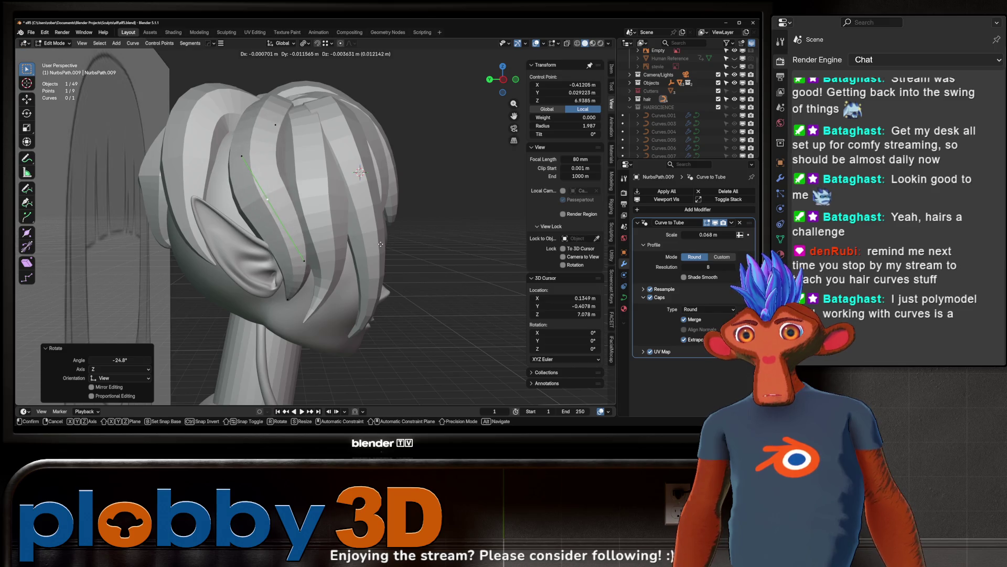
{"action": "left_click", "coordinate": [380, 244]}
{"action": "key", "text": "alt+s"}
{"action": "left_click", "coordinate": [359, 240]}
{"action": "left_click", "coordinate": [287, 299]}
{"action": "key", "text": "alt+s"}
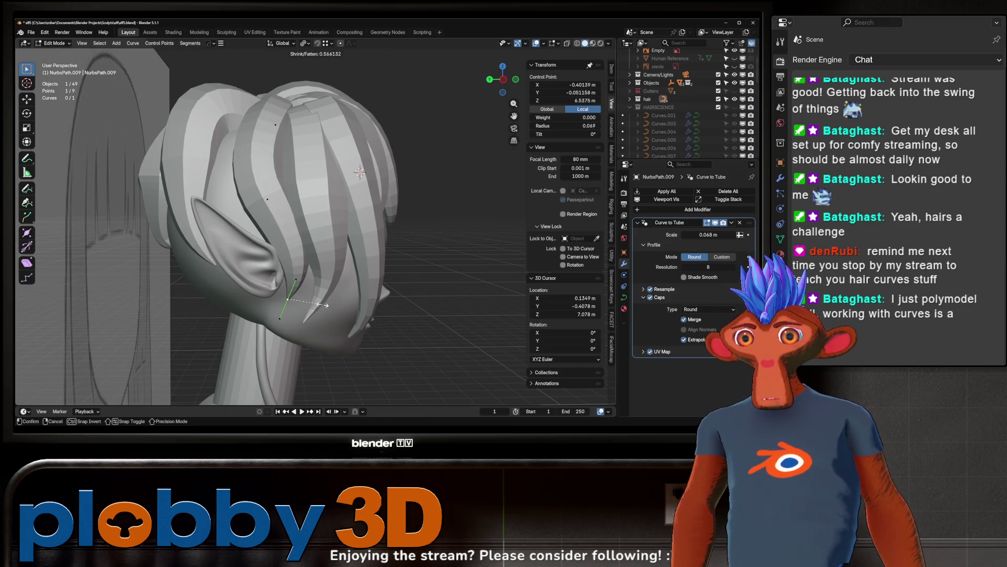
{"action": "left_click", "coordinate": [278, 315]}
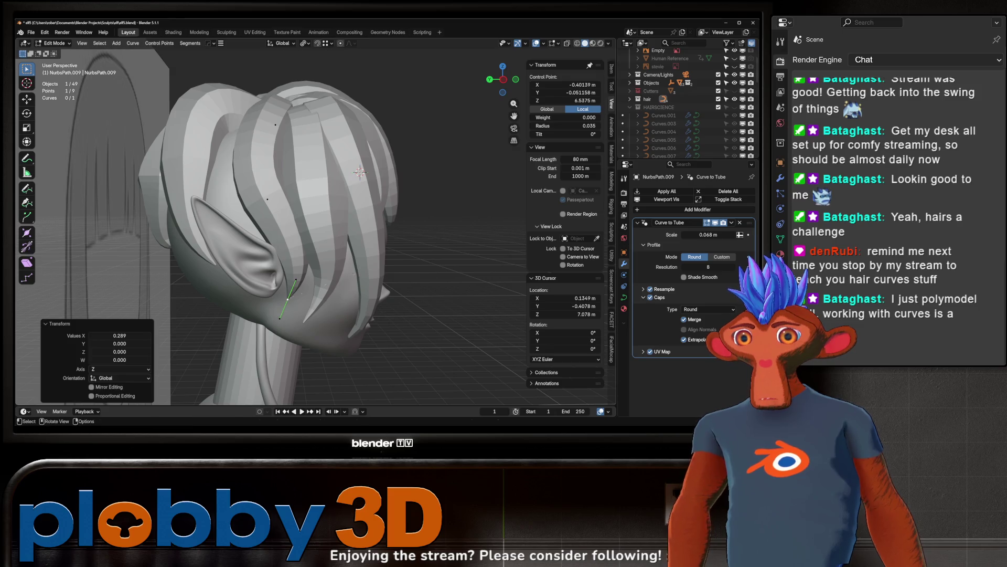
{"action": "key", "text": "s"}
{"action": "left_click", "coordinate": [373, 250]}
{"action": "key", "text": "g"}
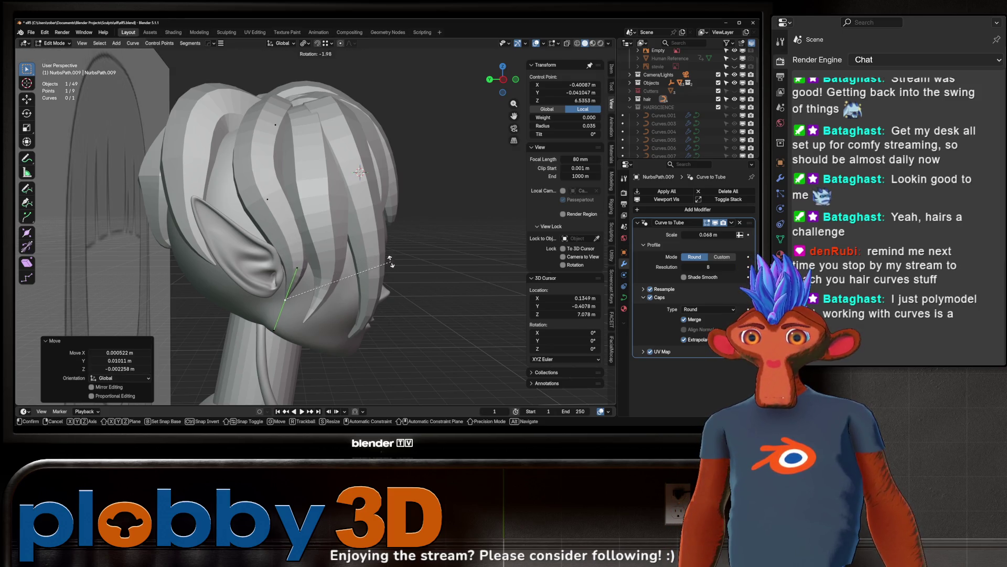
{"action": "left_click", "coordinate": [283, 191]}
Step: Move another control point along Y and set its curve radius to 1.387
{"action": "middle_click_drag", "start_coordinate": [283, 190], "coordinate": [231, 247]}
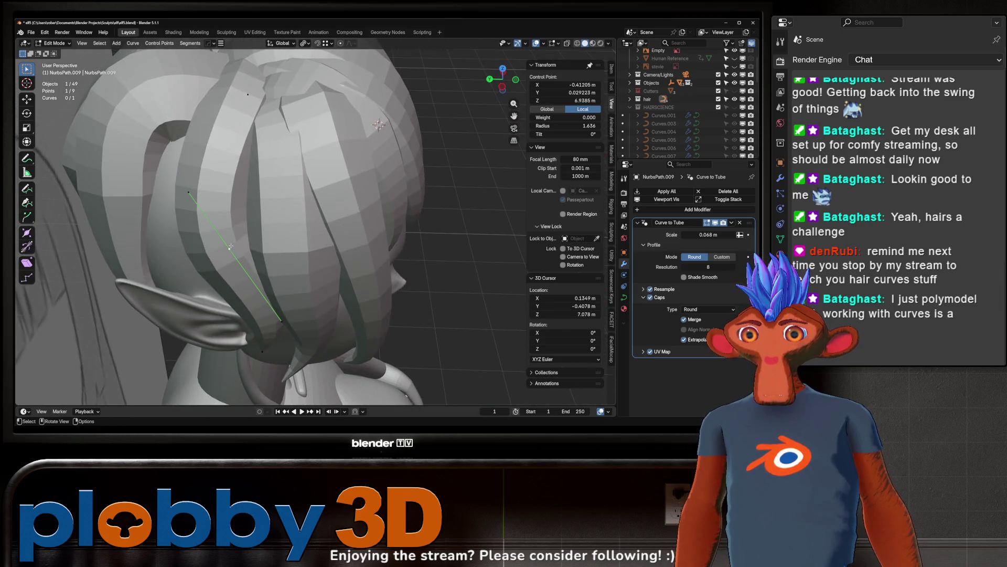
{"action": "left_click", "coordinate": [170, 172]}
{"action": "left_click", "coordinate": [200, 194]}
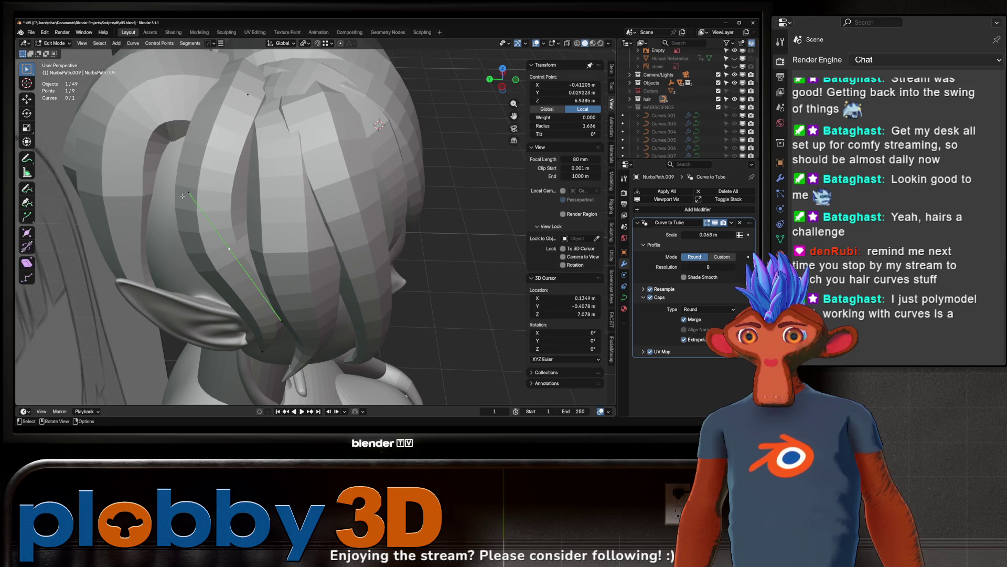
{"action": "key", "text": "g"}
{"action": "key", "text": "y"}
{"action": "left_click", "coordinate": [263, 257]}
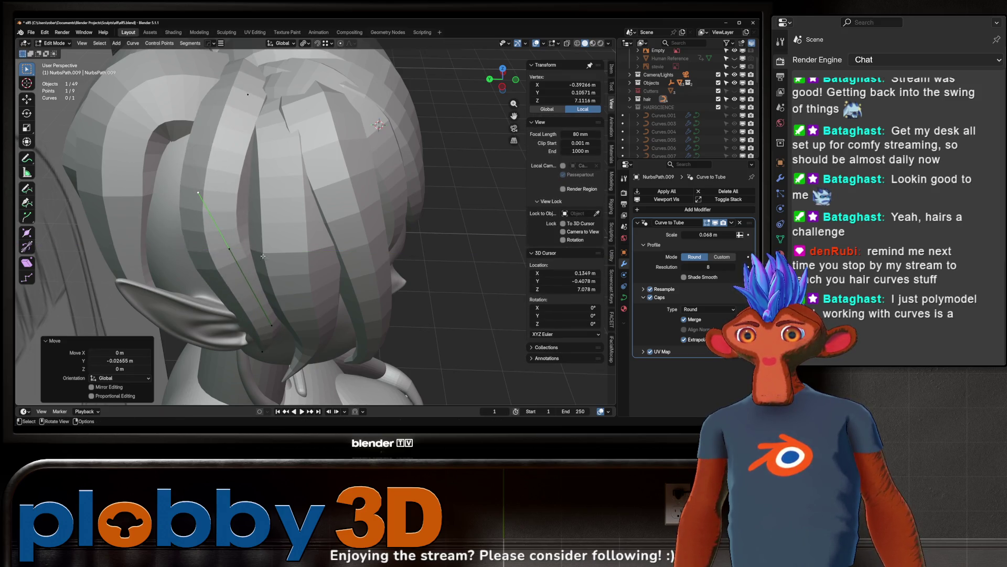
{"action": "key", "text": "alt+s"}
{"action": "left_click", "coordinate": [294, 262]}
{"action": "scroll", "coordinate": [315, 220], "scroll_direction": "down", "scroll_amount": 3}
{"action": "mouse_move", "coordinate": [315, 221]}
{"action": "middle_mouse_down"}
{"action": "mouse_move", "coordinate": [333, 187]}
{"action": "mouse_move", "coordinate": [426, 161]}
{"action": "mouse_move", "coordinate": [367, 209]}
{"action": "middle_mouse_up"}
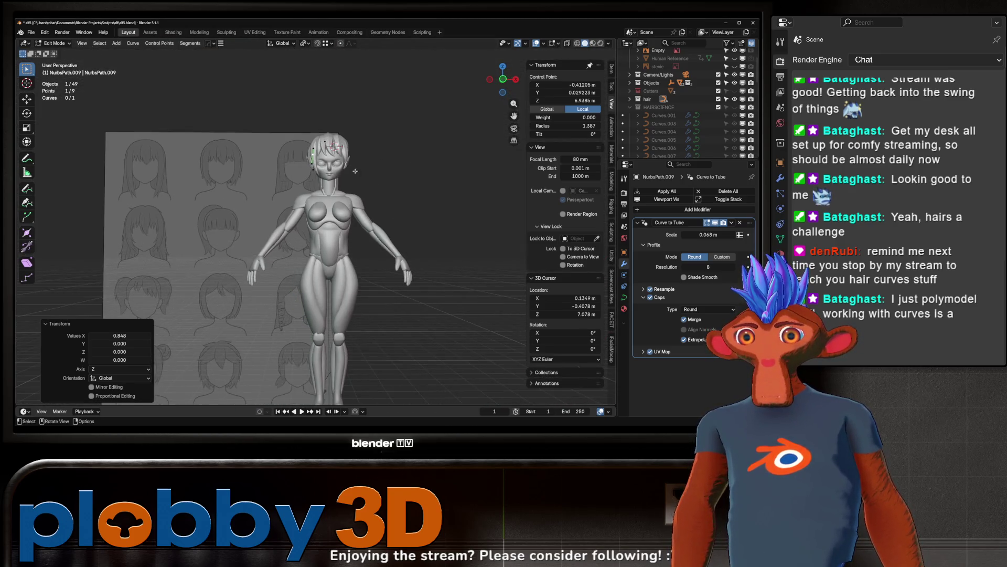
Step: Finish editing the NurbsPath.009 strand and return to Object Mode
{"action": "scroll", "coordinate": [372, 174], "scroll_direction": "up", "scroll_amount": 5}
{"action": "middle_click_drag", "start_coordinate": [372, 174], "coordinate": [348, 166]}
{"action": "scroll", "coordinate": [347, 165], "scroll_direction": "down", "scroll_amount": 4}
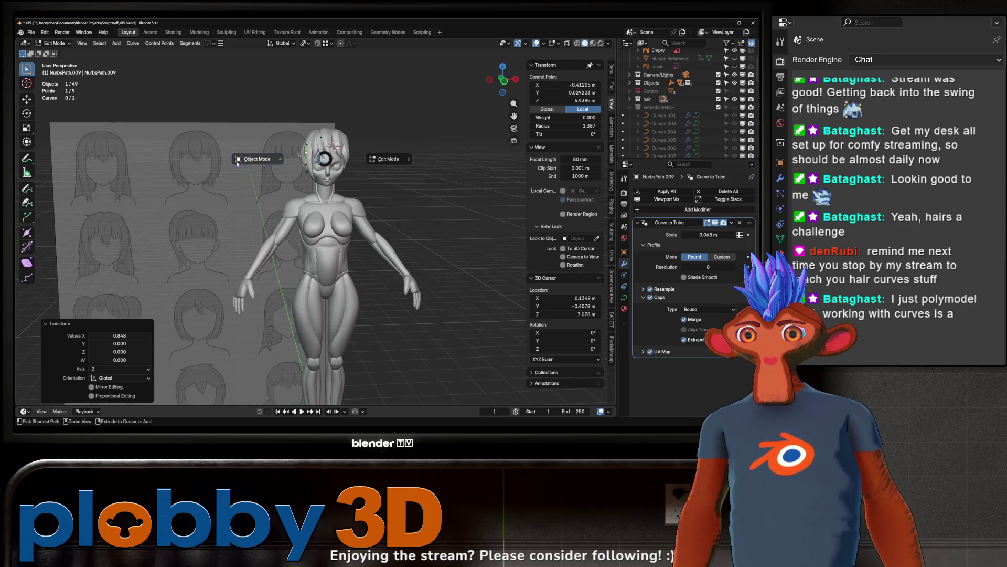
{"action": "key", "text": "Tab"}
{"action": "scroll", "coordinate": [348, 165], "scroll_direction": "down", "scroll_amount": 5}
{"action": "scroll", "coordinate": [347, 165], "scroll_direction": "up", "scroll_amount": 6}
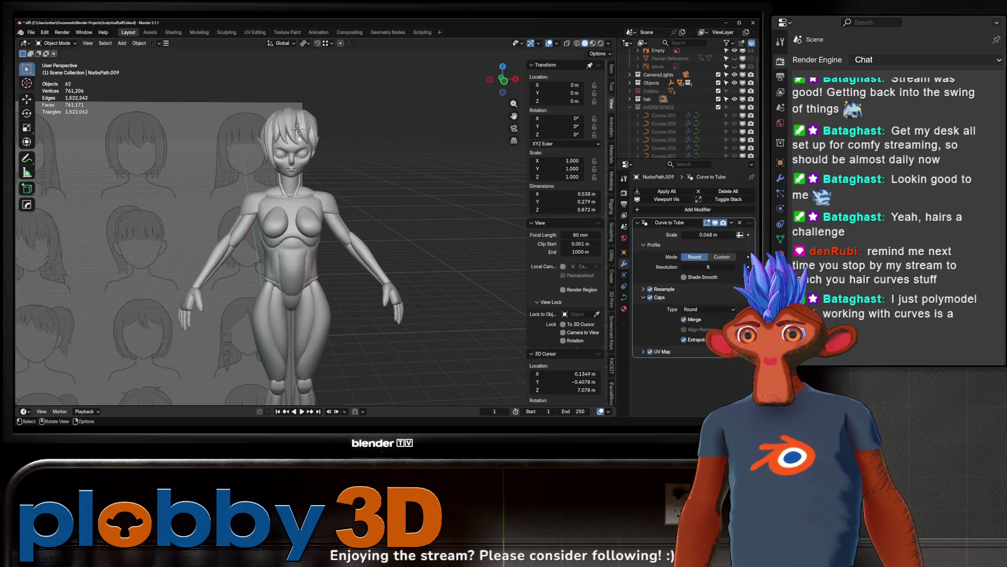
{"action": "scroll", "coordinate": [293, 133], "scroll_direction": "up", "scroll_amount": 2}
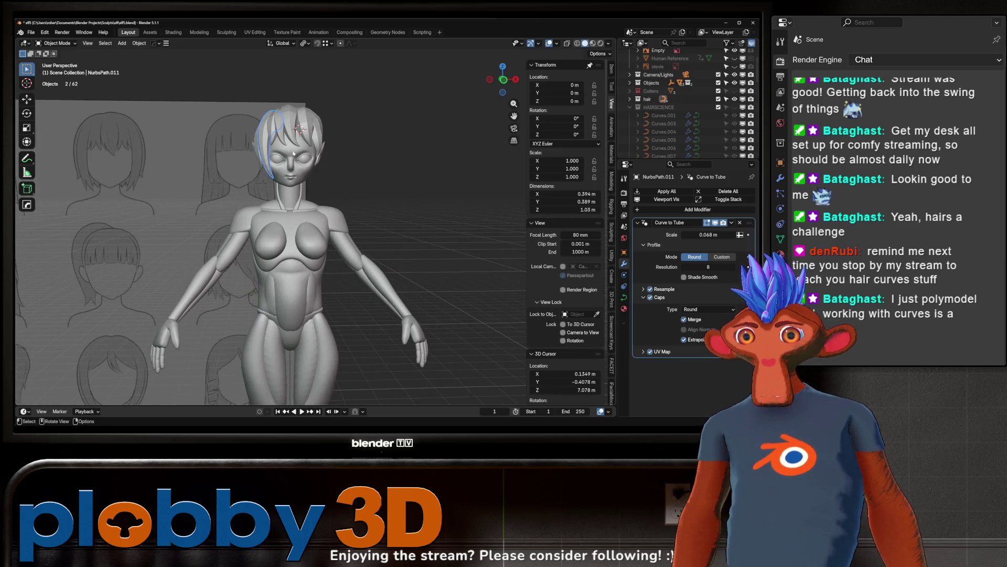
Step: Mirror the selected hair strands across the X axis with Alt+X, then deselect them
{"action": "key", "text": "alt+x"}
{"action": "scroll", "coordinate": [310, 147], "scroll_direction": "down", "scroll_amount": 5}
{"action": "left_click", "coordinate": [351, 300]}
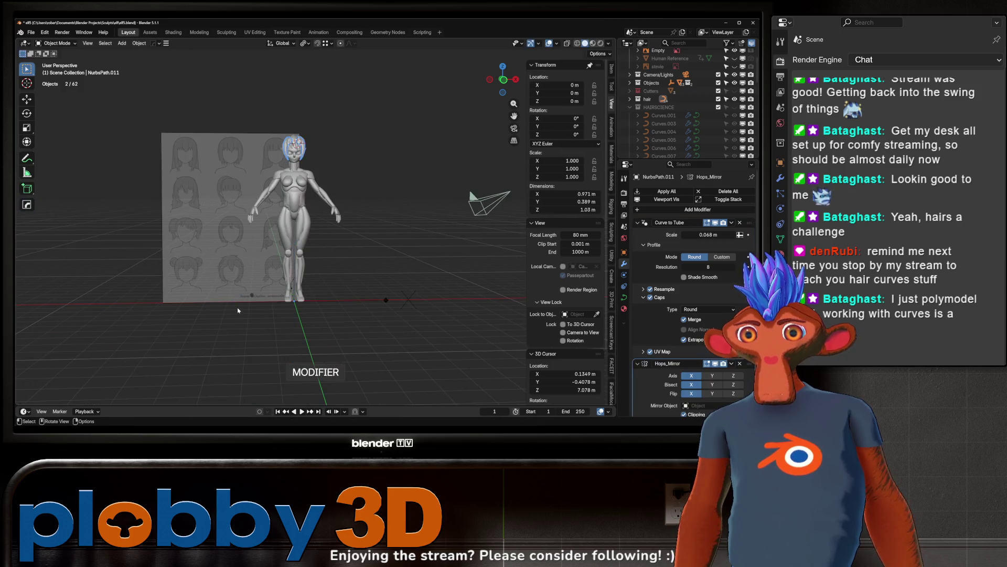
{"action": "scroll", "coordinate": [300, 154], "scroll_direction": "up", "scroll_amount": 5}
{"action": "scroll", "coordinate": [365, 187], "scroll_direction": "down", "scroll_amount": 4}
{"action": "left_click", "coordinate": [323, 174]}
{"action": "mouse_move", "coordinate": [326, 169]}
{"action": "middle_mouse_down"}
{"action": "mouse_move", "coordinate": [285, 170]}
{"action": "mouse_move", "coordinate": [344, 171]}
{"action": "middle_mouse_up"}
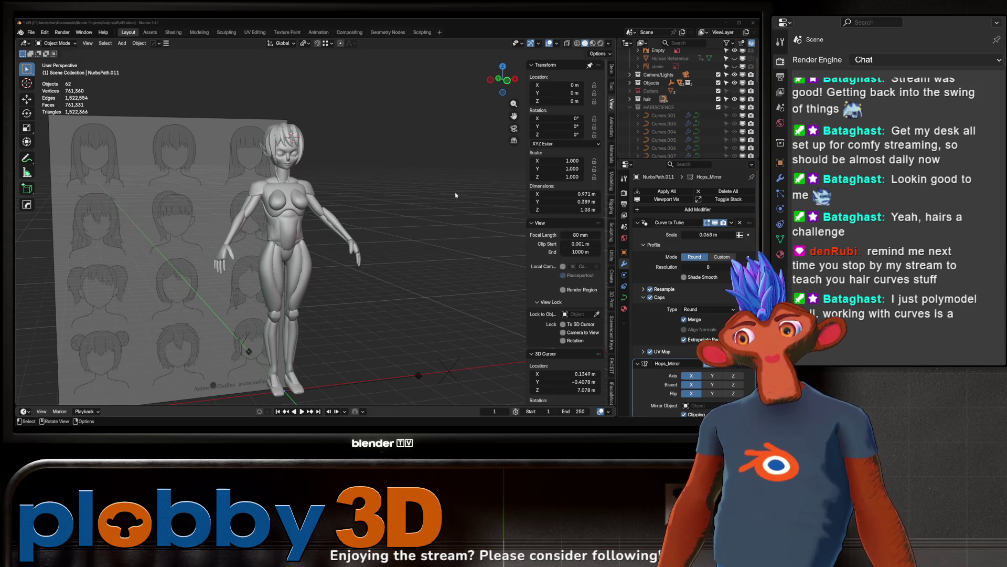
Step: Orbit to a three-quarter side view, then select the NurbsPath.012 strand atop the head in Edit Mode
{"action": "scroll", "coordinate": [283, 173], "scroll_direction": "up", "scroll_amount": 10}
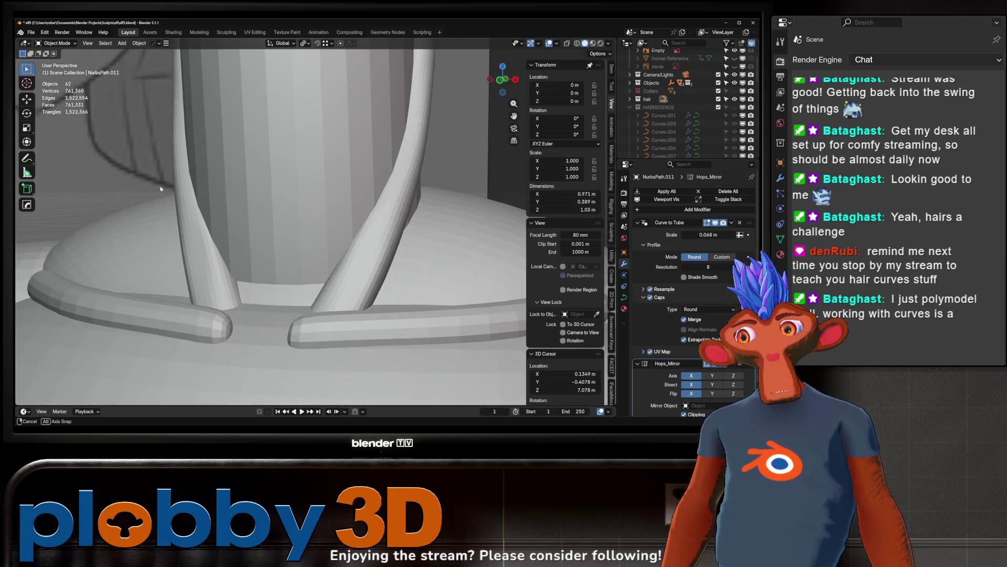
{"action": "scroll", "coordinate": [237, 176], "scroll_direction": "down", "scroll_amount": 10}
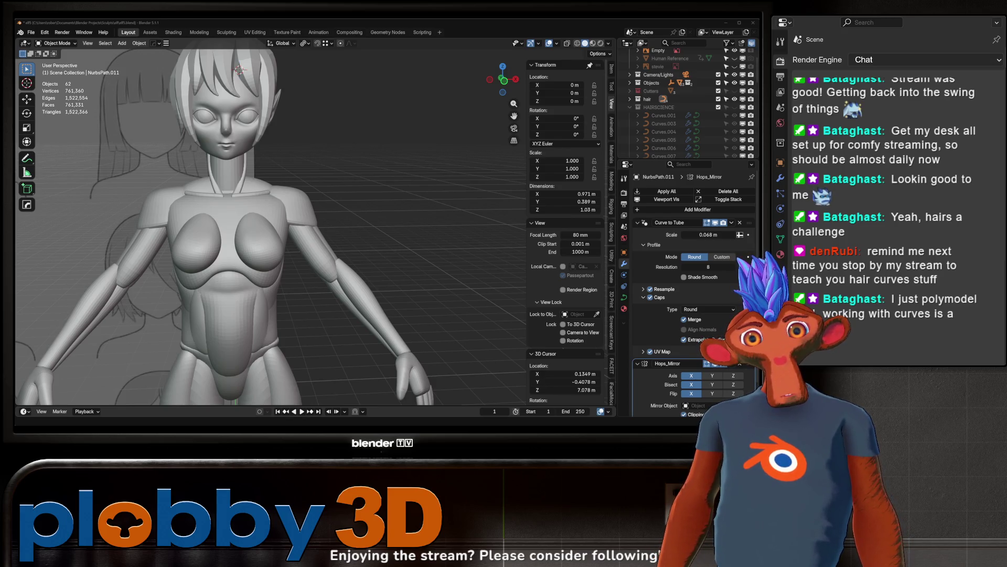
{"action": "scroll", "coordinate": [239, 220], "scroll_direction": "down", "scroll_amount": 6}
{"action": "middle_click_drag", "start_coordinate": [157, 221], "coordinate": [255, 219]}
{"action": "scroll", "coordinate": [257, 219], "scroll_direction": "up", "scroll_amount": 4}
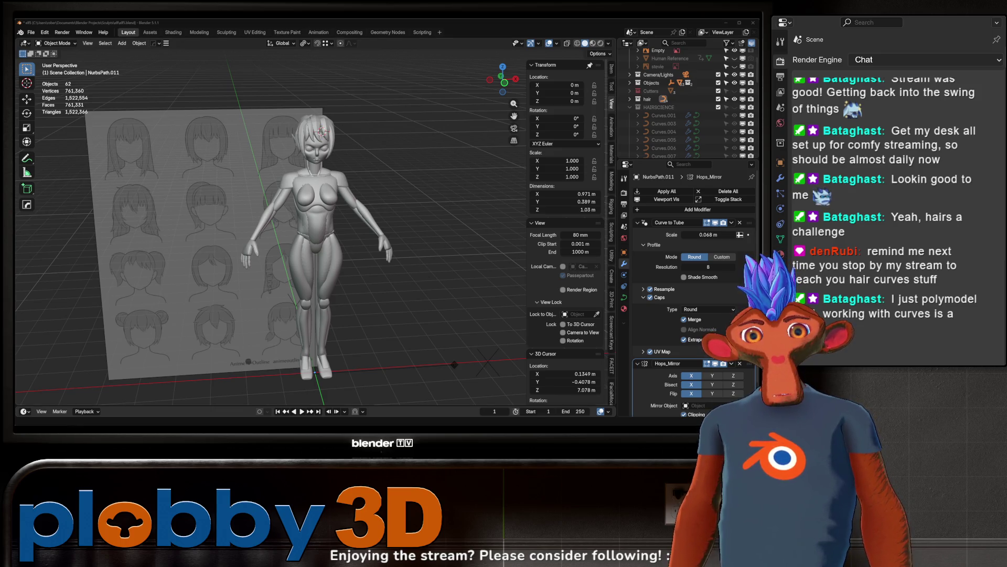
{"action": "scroll", "coordinate": [262, 210], "scroll_direction": "down", "scroll_amount": 1}
{"action": "scroll", "coordinate": [153, 141], "scroll_direction": "up", "scroll_amount": 5}
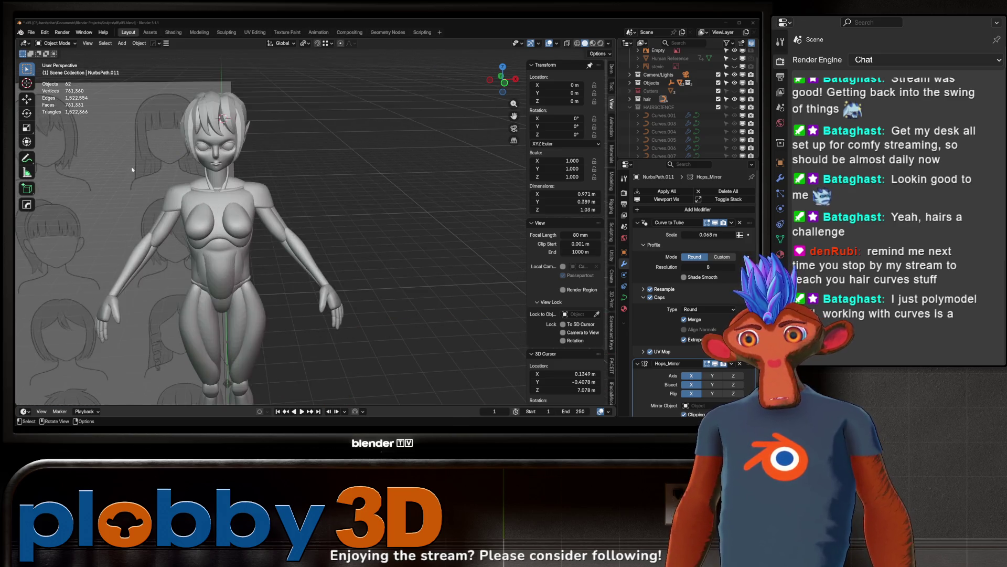
{"action": "scroll", "coordinate": [152, 147], "scroll_direction": "up", "scroll_amount": 4}
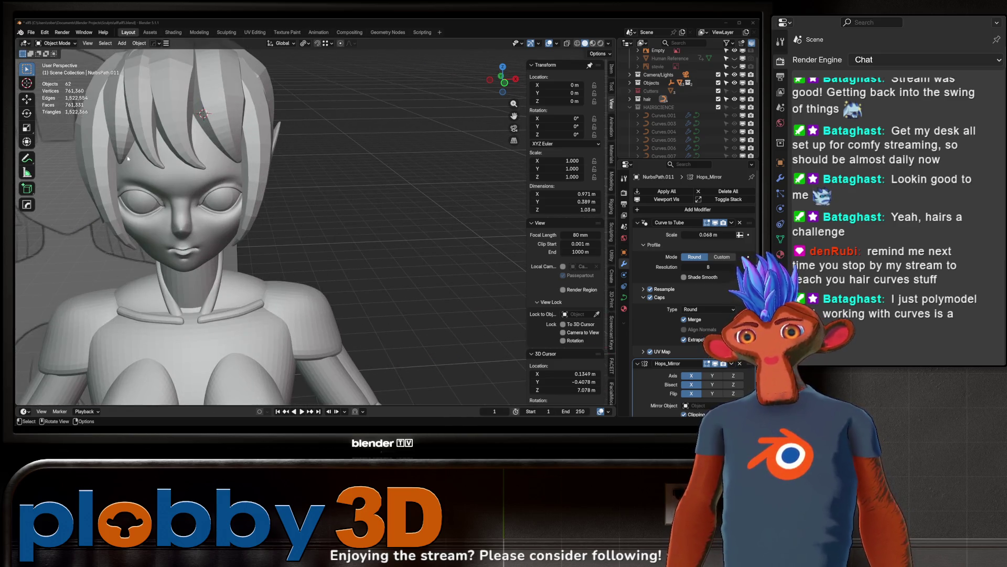
{"action": "mouse_move", "coordinate": [161, 188]}
{"action": "middle_mouse_down"}
{"action": "mouse_move", "coordinate": [247, 162]}
{"action": "mouse_move", "coordinate": [237, 194]}
{"action": "middle_mouse_up"}
{"action": "left_click", "coordinate": [247, 162]}
{"action": "scroll", "coordinate": [231, 132], "scroll_direction": "up", "scroll_amount": 3}
{"action": "key", "text": "Tab"}
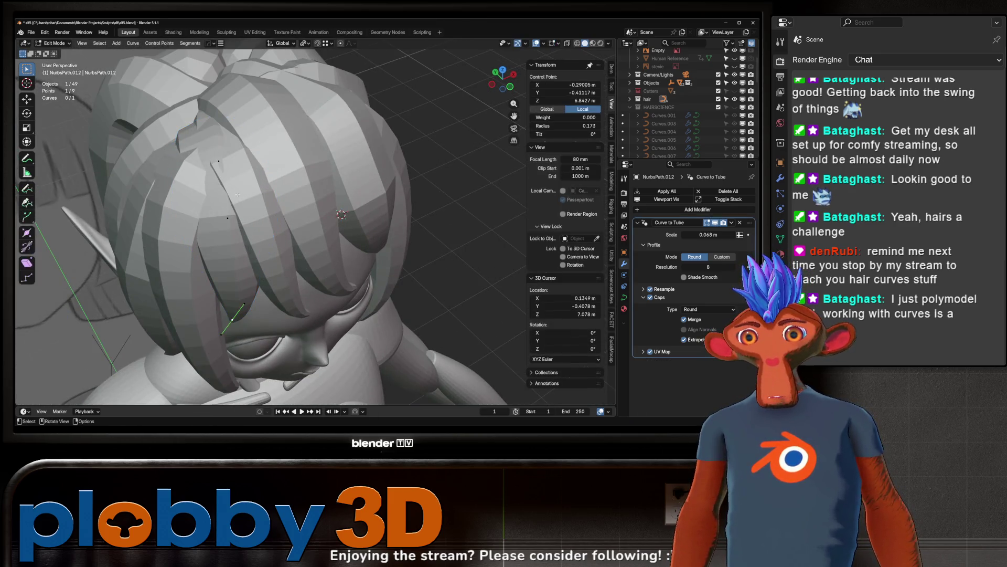
Step: Scale NurbsPath.012's points by 2.254, rotate them -22.9° about Z, shift along X, then scale 1.499
{"action": "key", "text": "s"}
{"action": "left_click", "coordinate": [358, 220]}
{"action": "mouse_move", "coordinate": [358, 220]}
{"action": "middle_mouse_down"}
{"action": "mouse_move", "coordinate": [235, 190]}
{"action": "mouse_move", "coordinate": [343, 201]}
{"action": "middle_mouse_up"}
{"action": "key", "text": "g"}
{"action": "key", "text": "r"}
{"action": "key", "text": "z"}
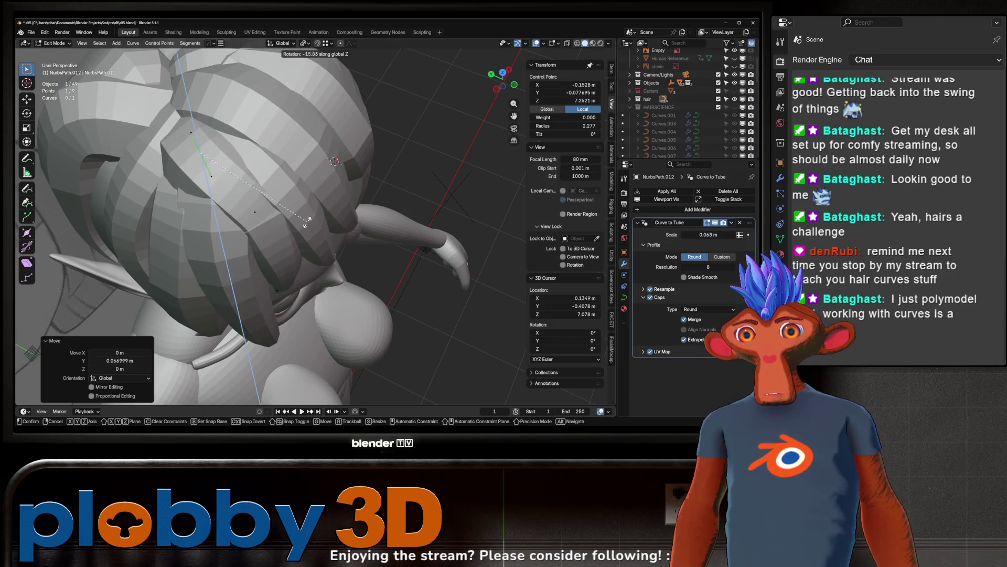
{"action": "left_click", "coordinate": [315, 216]}
{"action": "key", "text": "g"}
{"action": "key", "text": "x"}
{"action": "key", "text": "x"}
{"action": "mouse_move", "coordinate": [304, 223]}
{"action": "middle_mouse_down", "text": "alt"}
{"action": "mouse_move", "coordinate": [334, 166]}
{"action": "mouse_move", "coordinate": [315, 162]}
{"action": "mouse_move", "coordinate": [363, 247]}
{"action": "middle_mouse_up", "text": "alt"}
{"action": "left_click", "coordinate": [334, 166]}
{"action": "key", "text": "s"}
{"action": "left_click", "coordinate": [315, 162]}
Step: From a top-down view, reposition the strand's points, lower the tip along Z, and return to Object Mode
{"action": "mouse_move", "coordinate": [275, 184]}
{"action": "middle_mouse_down"}
{"action": "mouse_move", "coordinate": [320, 242]}
{"action": "mouse_move", "coordinate": [313, 279]}
{"action": "middle_mouse_up"}
{"action": "key", "text": "g"}
{"action": "left_click", "coordinate": [315, 231]}
{"action": "left_click", "coordinate": [320, 242]}
{"action": "scroll", "coordinate": [313, 278], "scroll_direction": "up", "scroll_amount": 2}
{"action": "key", "text": "g"}
{"action": "key", "text": "z"}
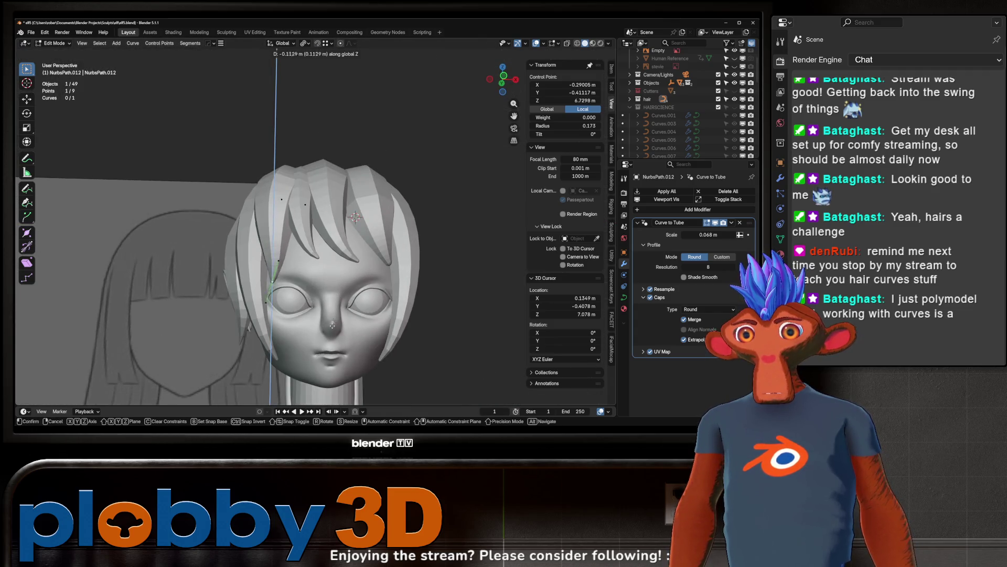
{"action": "left_click", "coordinate": [320, 325]}
{"action": "middle_click_drag", "start_coordinate": [320, 325], "coordinate": [322, 329]}
{"action": "scroll", "coordinate": [321, 328], "scroll_direction": "down", "scroll_amount": 6}
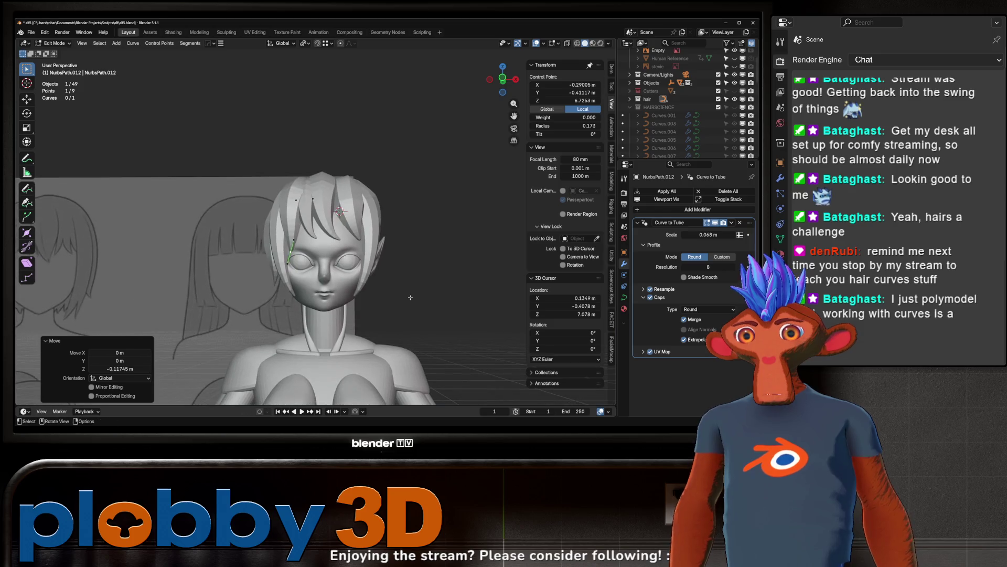
{"action": "key", "text": "Tab"}
{"action": "scroll", "coordinate": [307, 205], "scroll_direction": "up", "scroll_amount": 4}
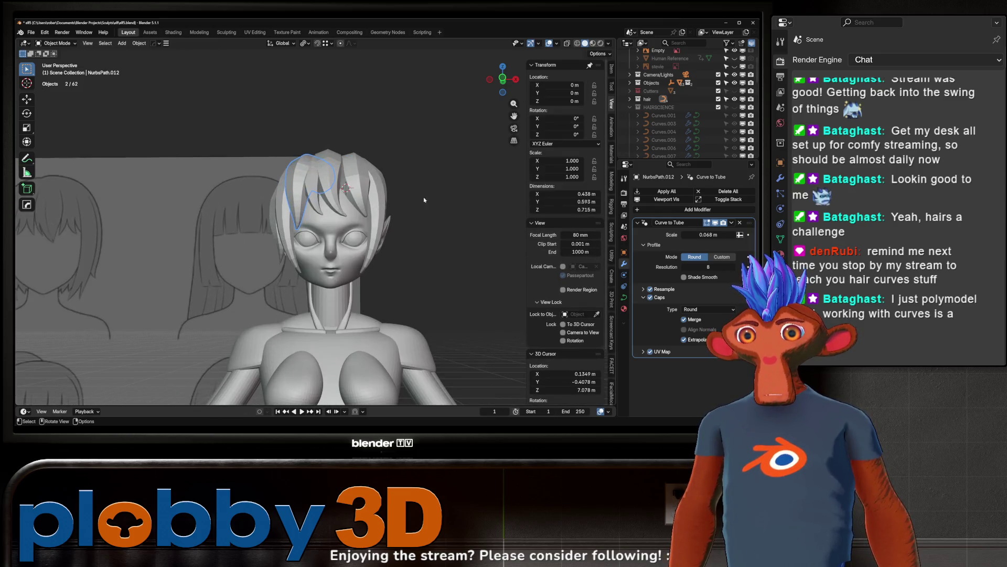
Step: Set the NurbsPath.012 strand tube's resolution to 12
{"action": "mouse_move", "coordinate": [708, 268]}
{"action": "left_mouse_down"}
{"action": "mouse_move", "coordinate": [720, 268]}
{"action": "mouse_move", "coordinate": [708, 266]}
{"action": "left_mouse_up"}
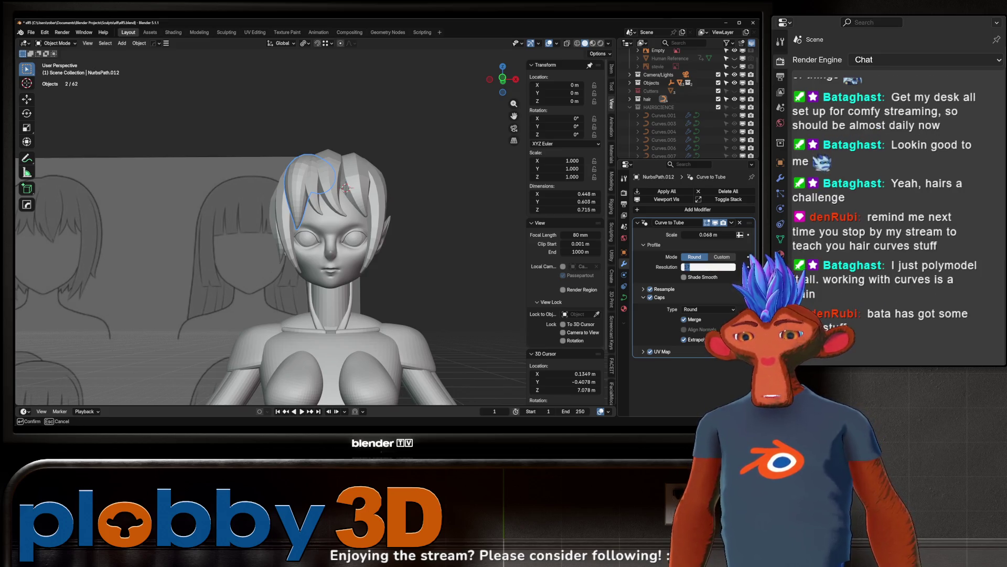
{"action": "key", "text": "Return"}
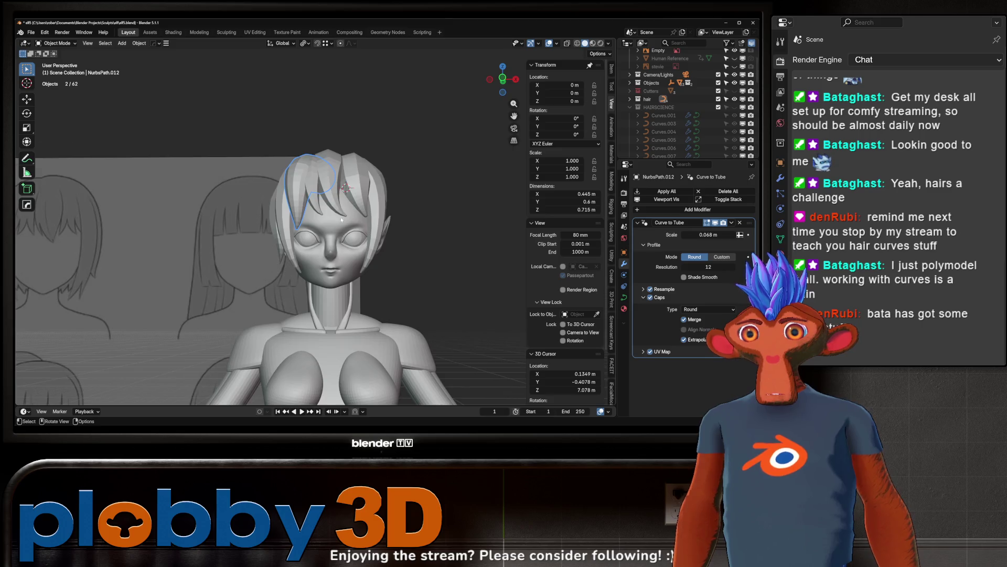
{"action": "middle_click_drag", "start_coordinate": [341, 219], "coordinate": [376, 245]}
{"action": "scroll", "coordinate": [649, 135], "scroll_direction": "up", "scroll_amount": 3}
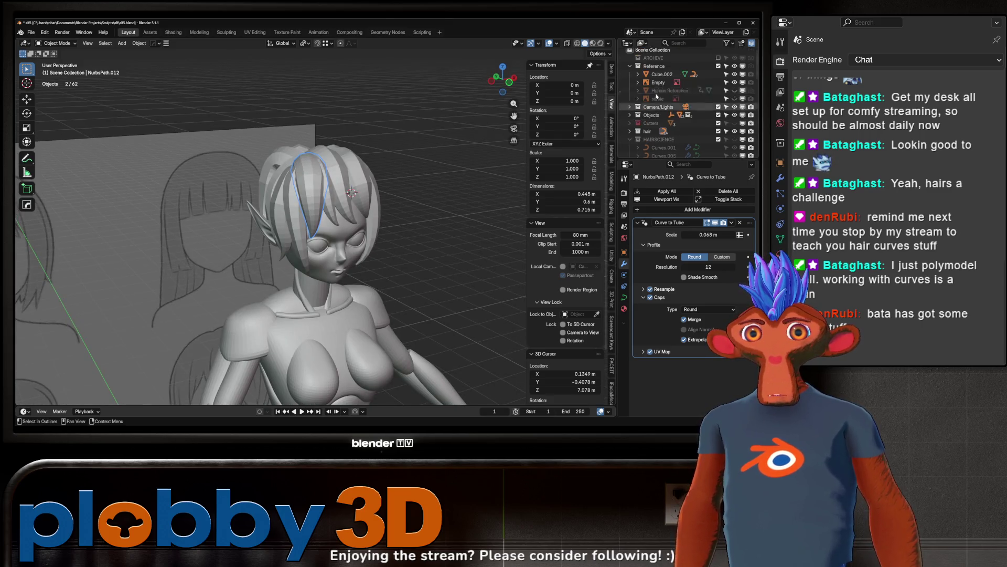
Step: Select all hair collection objects, copy the resolution 12 to them, then deselect all
{"action": "right_click", "coordinate": [649, 136]}
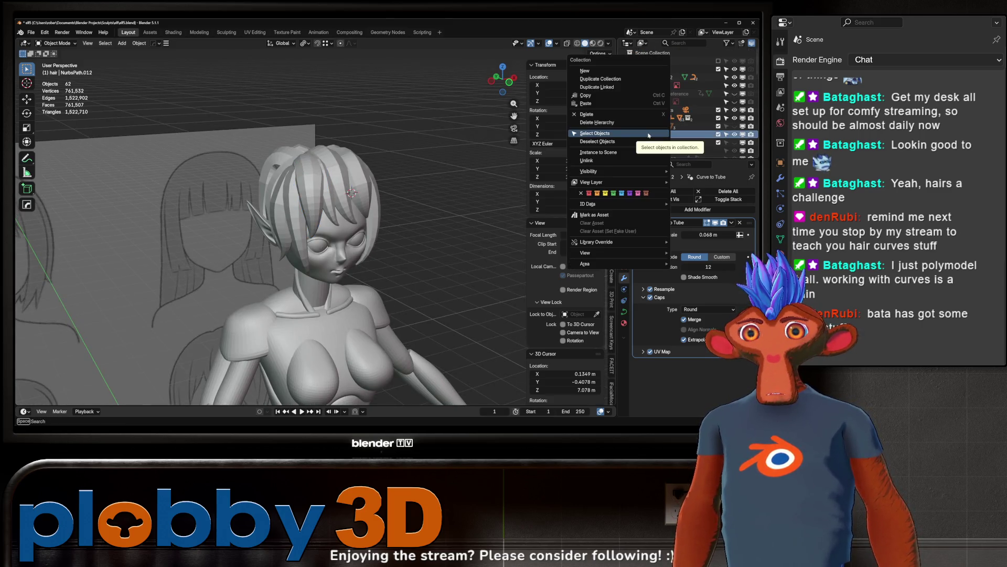
{"action": "left_click", "coordinate": [651, 138]}
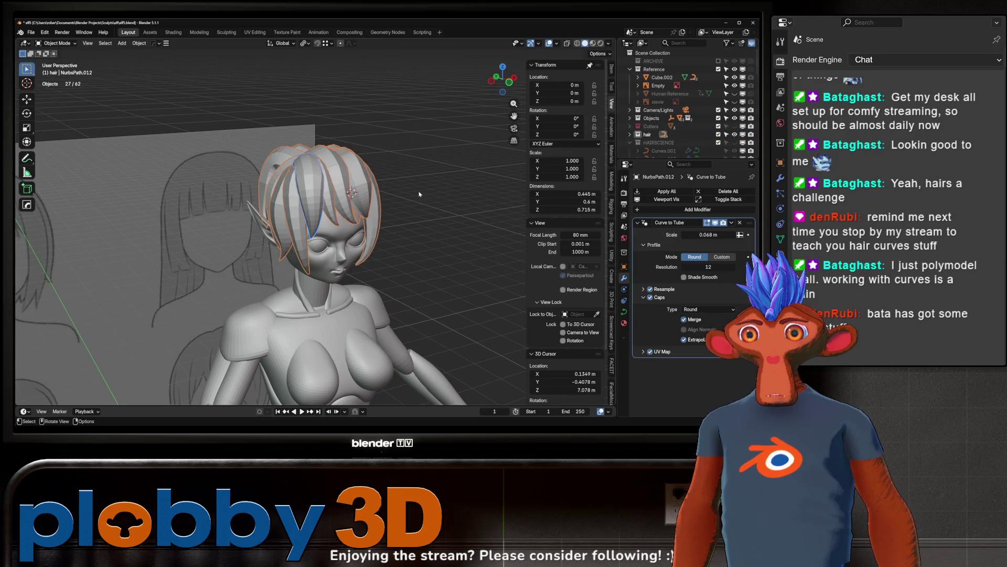
{"action": "right_click", "coordinate": [707, 267]}
{"action": "left_click", "coordinate": [690, 334]}
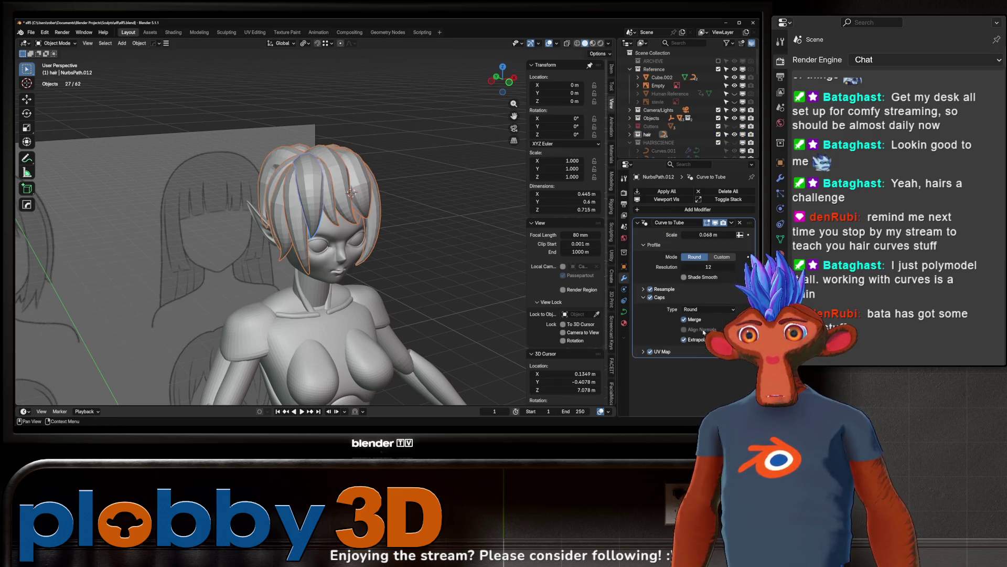
{"action": "key", "text": "alt+a"}
{"action": "key", "text": "KP_1"}
{"action": "middle_click_drag", "start_coordinate": [362, 189], "coordinate": [372, 182]}
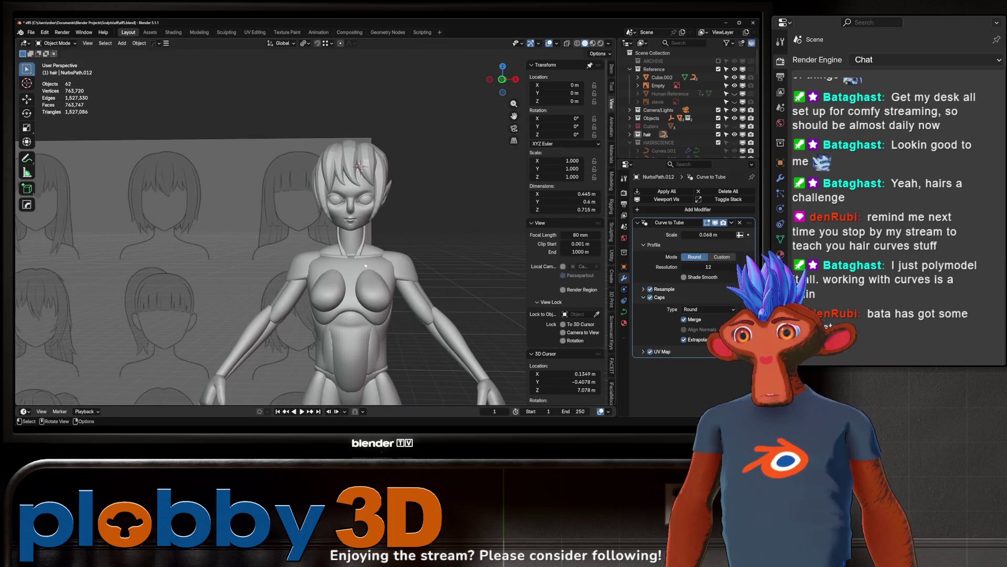
Step: Edit the bangs strand NurbsPath.003, rotating a control point and moving points, one along X
{"action": "scroll", "coordinate": [372, 245], "scroll_direction": "up", "scroll_amount": 5}
{"action": "mouse_move", "coordinate": [367, 246]}
{"action": "middle_mouse_down"}
{"action": "mouse_move", "coordinate": [201, 267]}
{"action": "mouse_move", "coordinate": [254, 200]}
{"action": "mouse_move", "coordinate": [314, 206]}
{"action": "middle_mouse_up"}
{"action": "left_click", "coordinate": [314, 206]}
{"action": "key", "text": "Tab"}
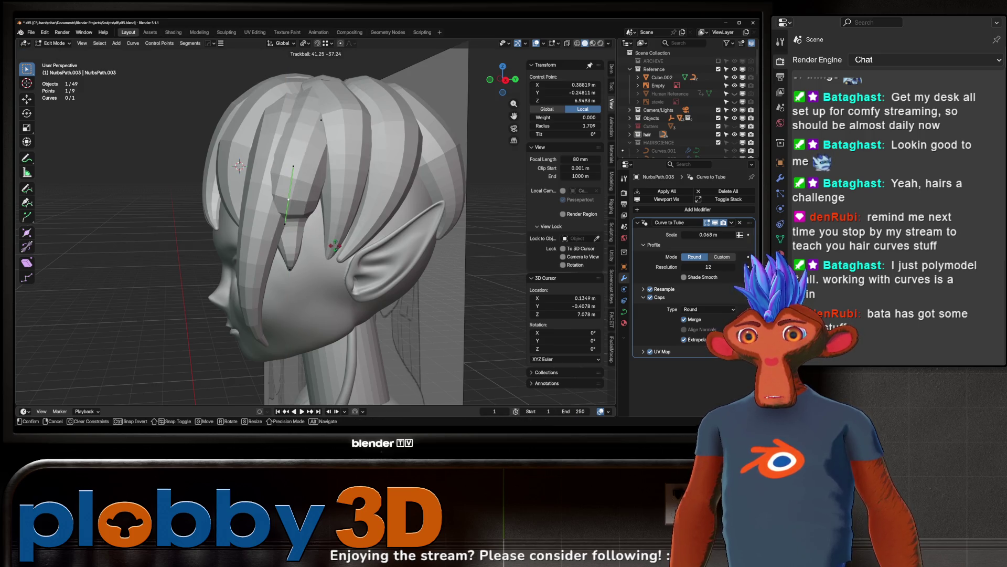
{"action": "key", "text": "r"}
{"action": "key", "text": "r"}
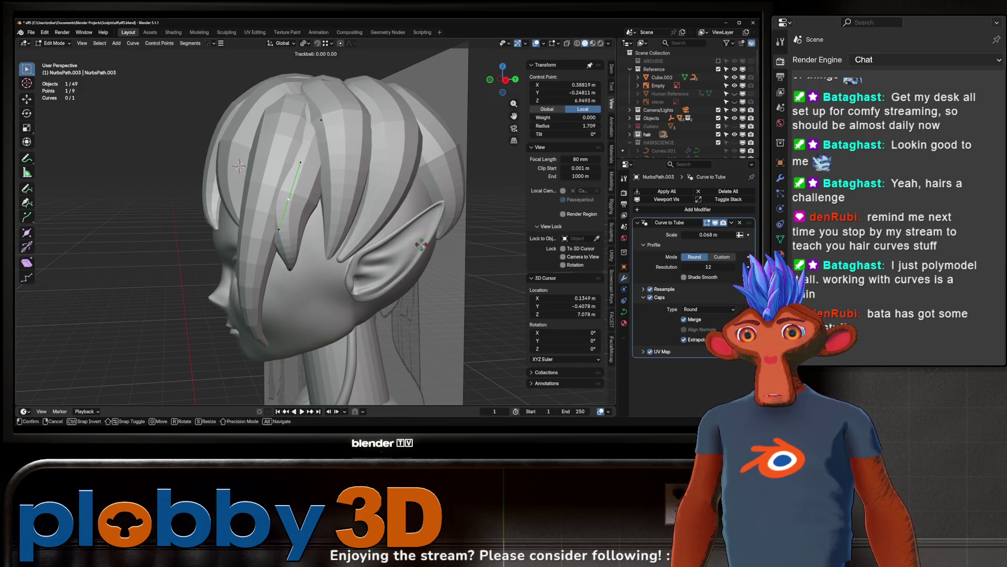
{"action": "left_click", "coordinate": [420, 254]}
{"action": "key", "text": "g"}
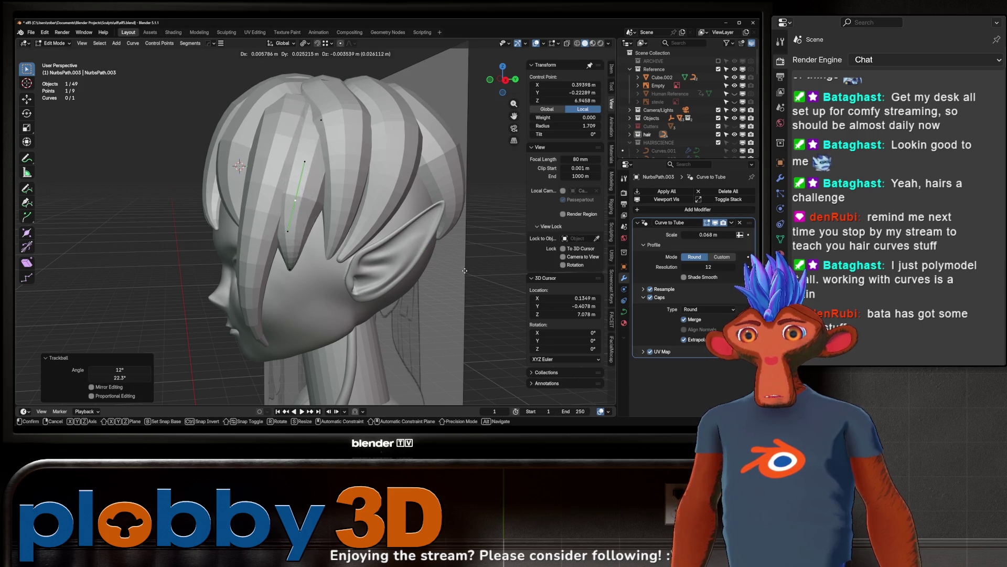
{"action": "key", "text": "x"}
{"action": "left_click", "coordinate": [500, 305]}
{"action": "middle_click_drag", "start_coordinate": [501, 306], "coordinate": [283, 147]}
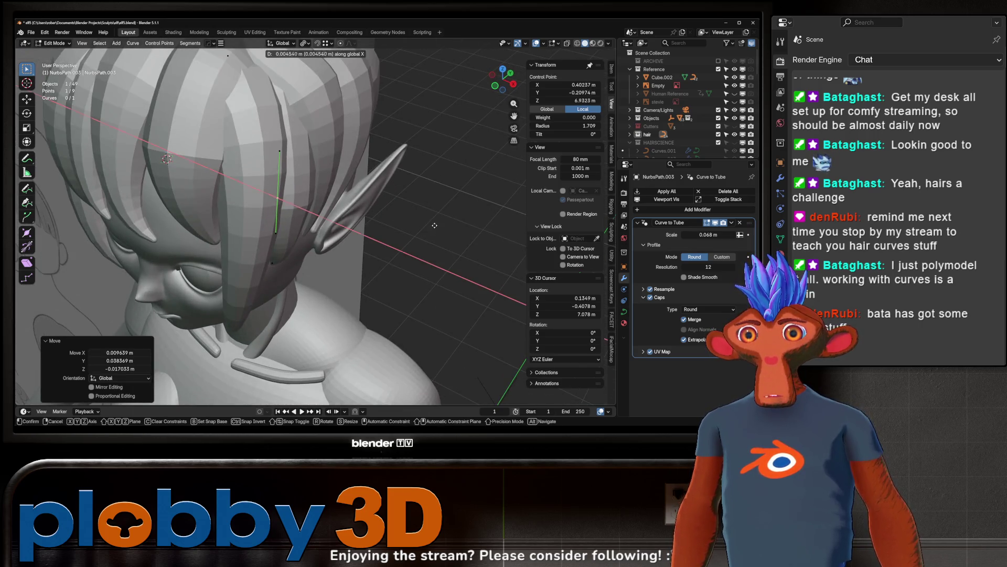
{"action": "key", "text": "g"}
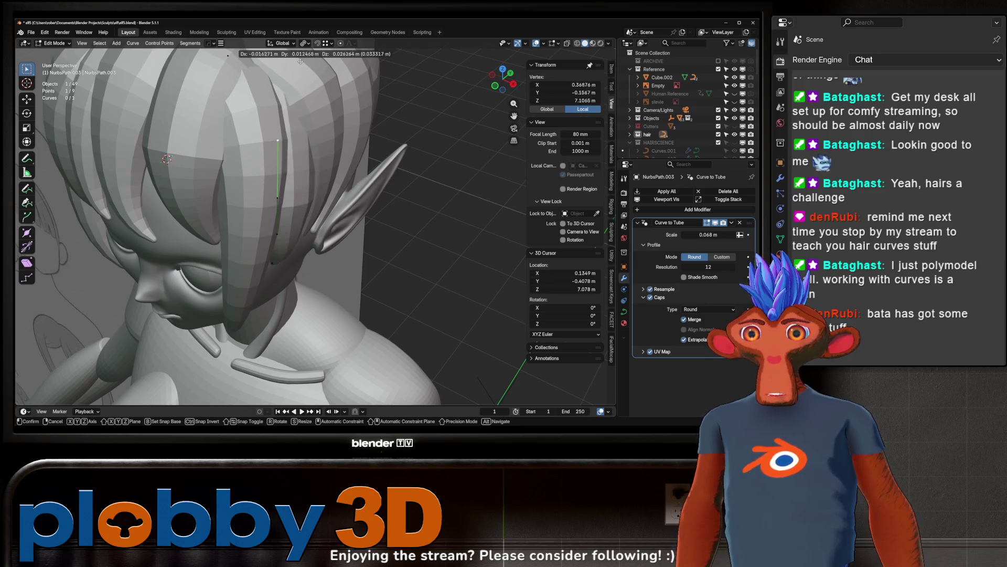
{"action": "left_click", "coordinate": [297, 59]}
{"action": "middle_click_drag", "start_coordinate": [297, 60], "coordinate": [231, 104]}
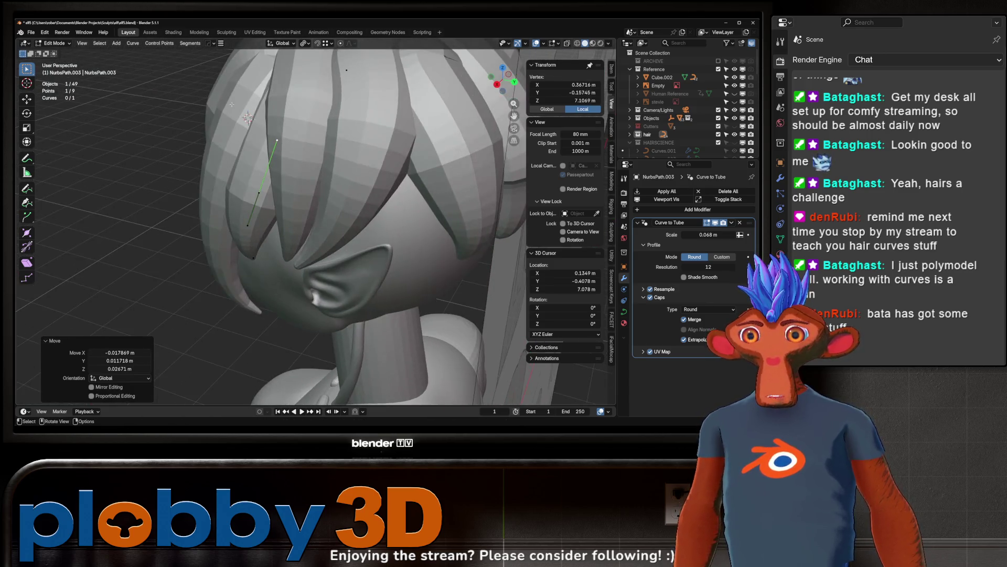
Step: Move the strand's lower end point along X and scale it slightly smaller
{"action": "left_click", "coordinate": [244, 227]}
{"action": "key", "text": "g"}
{"action": "key", "text": "x"}
{"action": "left_click", "coordinate": [302, 206]}
{"action": "key", "text": "s"}
{"action": "left_click", "coordinate": [300, 208]}
Step: From the front view, select another point on the strand and nudge it into place
{"action": "middle_click_drag", "start_coordinate": [300, 209], "coordinate": [246, 274]}
{"action": "key", "text": "b"}
{"action": "key", "text": "Escape"}
{"action": "left_click", "coordinate": [279, 301]}
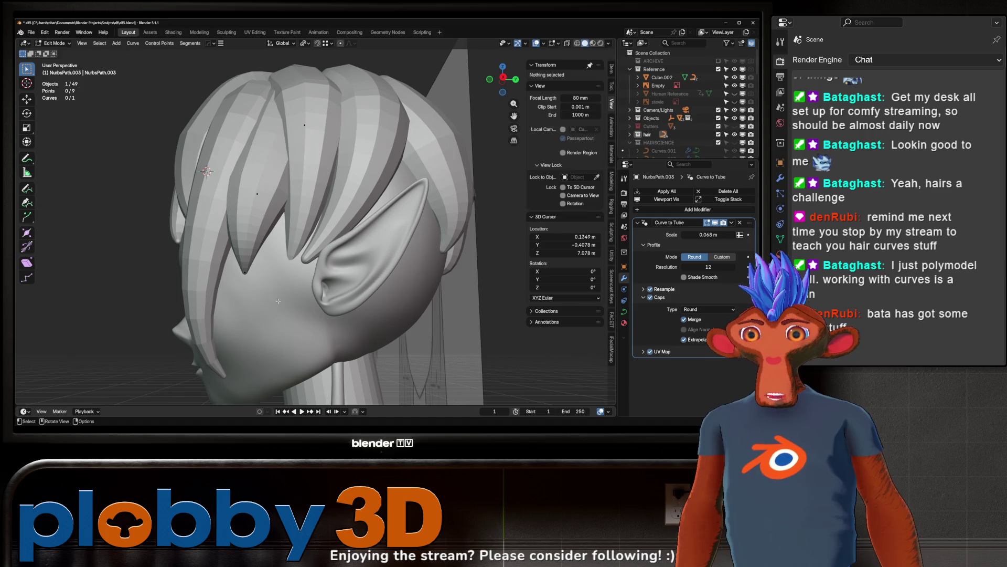
{"action": "left_click", "coordinate": [245, 273]}
{"action": "key", "text": "g"}
{"action": "left_click", "coordinate": [253, 281]}
{"action": "key", "text": "r"}
{"action": "key", "text": "Escape"}
{"action": "key", "text": "g"}
{"action": "left_click", "coordinate": [163, 81]}
{"action": "mouse_move", "coordinate": [163, 81]}
{"action": "middle_mouse_down"}
{"action": "mouse_move", "coordinate": [259, 169]}
{"action": "mouse_move", "coordinate": [247, 143]}
{"action": "middle_mouse_up"}
Step: On NurbsPath.002, thicken the strand at a selected point with Alt+S and dissolve that point
{"action": "left_click", "coordinate": [262, 156]}
{"action": "scroll", "coordinate": [262, 156], "scroll_direction": "up", "scroll_amount": 2}
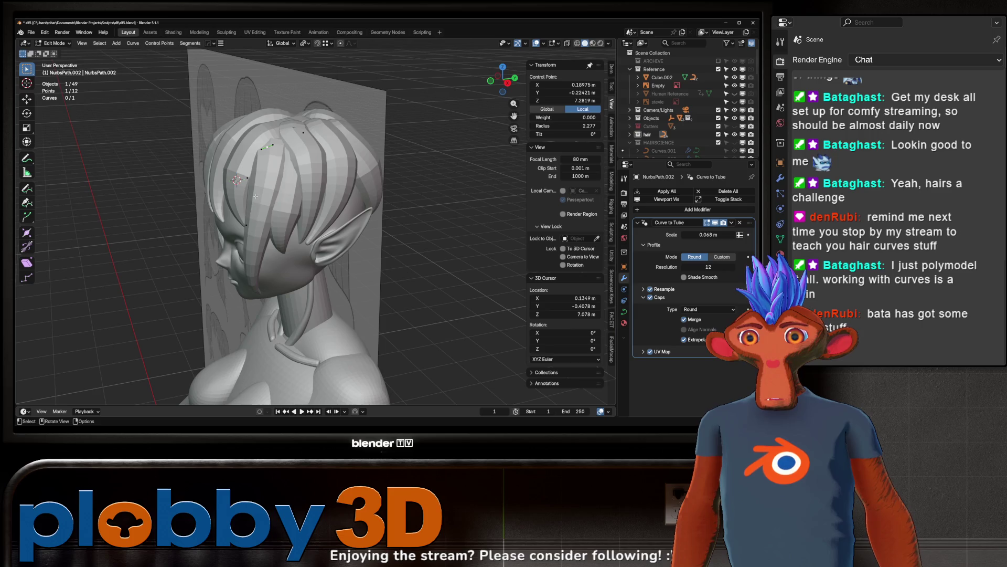
{"action": "key", "text": "alt+s"}
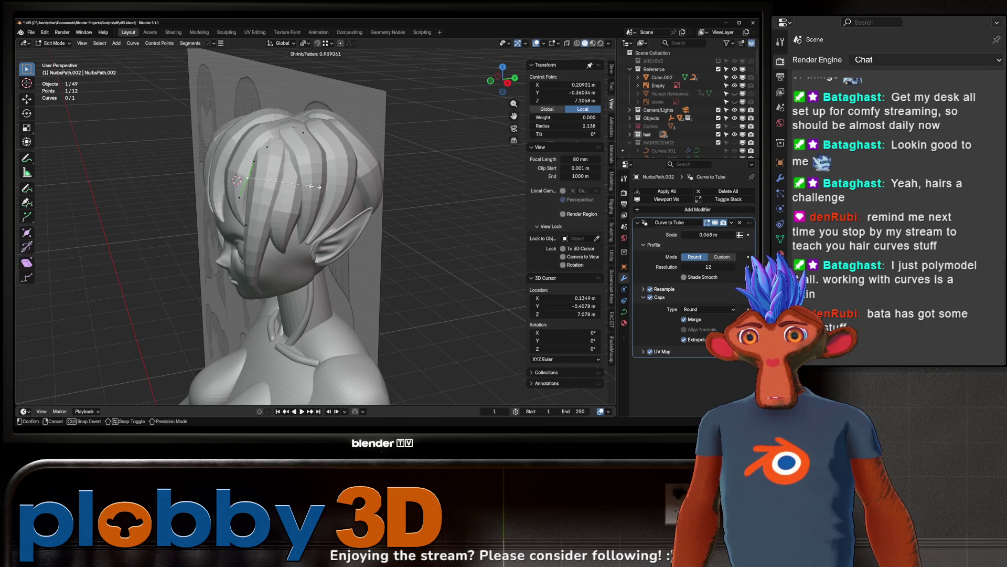
{"action": "left_click", "coordinate": [316, 186]}
{"action": "middle_click_drag", "start_coordinate": [316, 186], "coordinate": [327, 182]}
{"action": "key", "text": "x"}
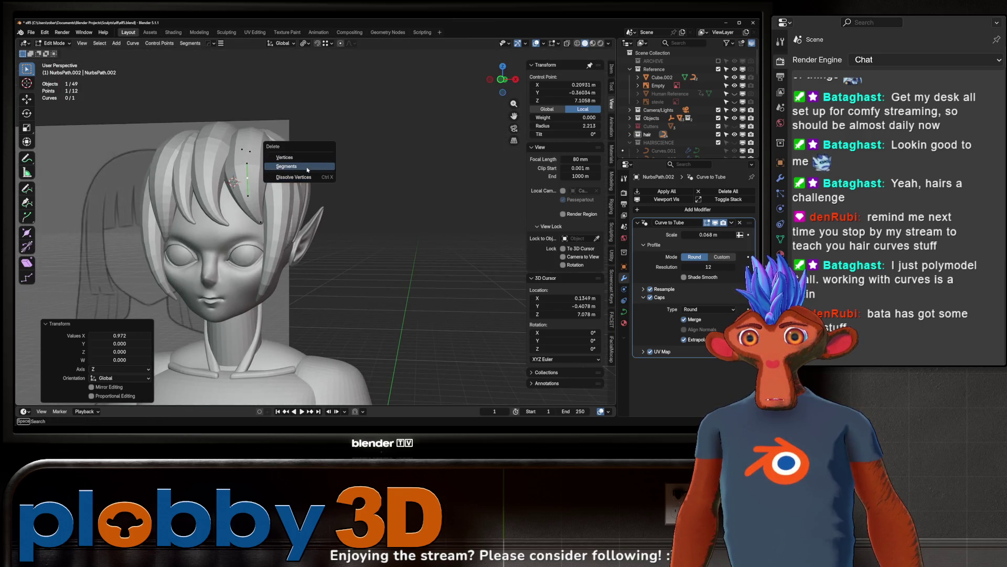
{"action": "left_click", "coordinate": [269, 177]}
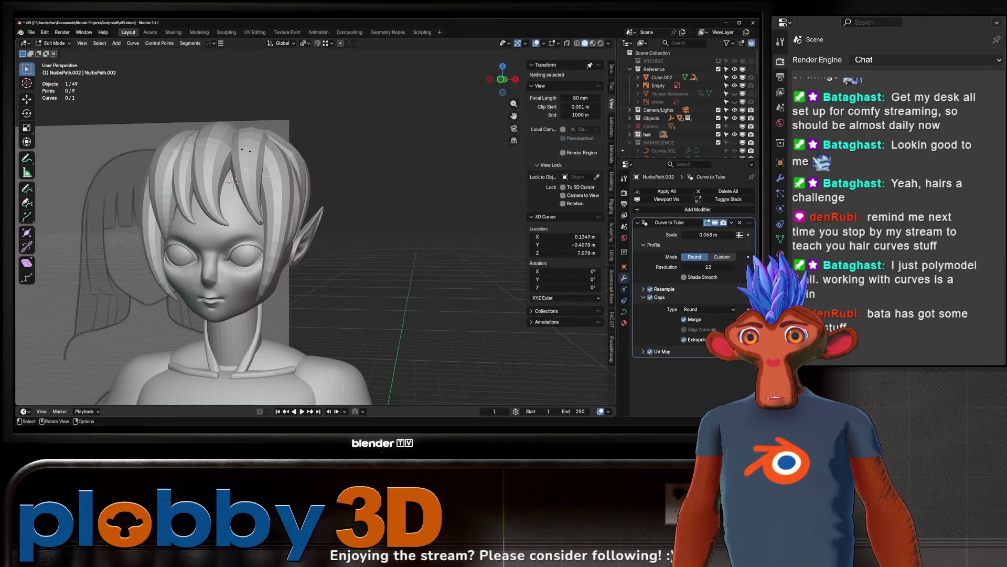
{"action": "scroll", "coordinate": [269, 177], "scroll_direction": "up", "scroll_amount": 2}
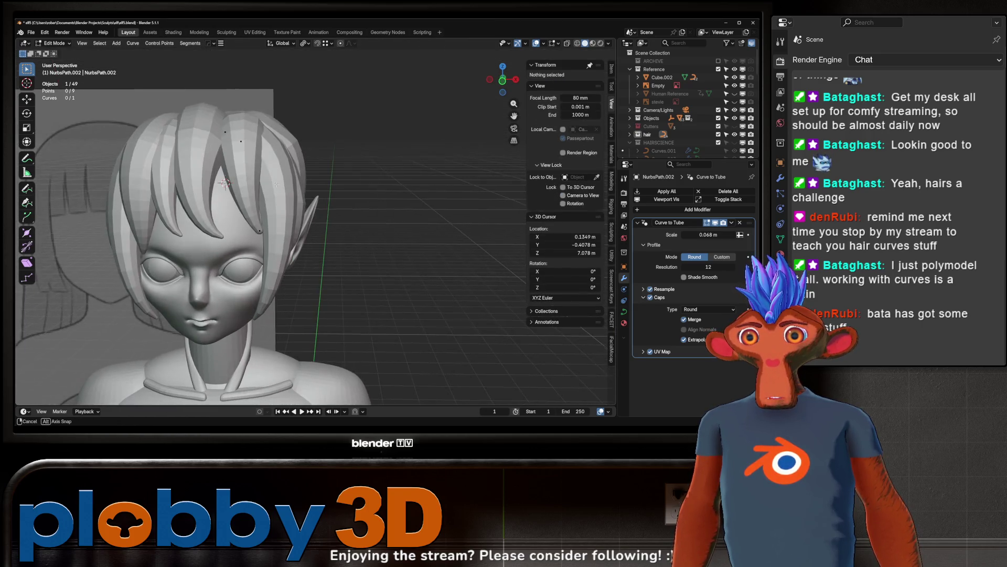
Step: Move the point near NurbsPath.002's tip, thin the tip with Alt+S, and refine its position
{"action": "left_click", "coordinate": [251, 229]}
{"action": "key", "text": "g"}
{"action": "left_click", "coordinate": [238, 278]}
{"action": "scroll", "coordinate": [238, 278], "scroll_direction": "up", "scroll_amount": 1}
{"action": "key", "text": "alt+s"}
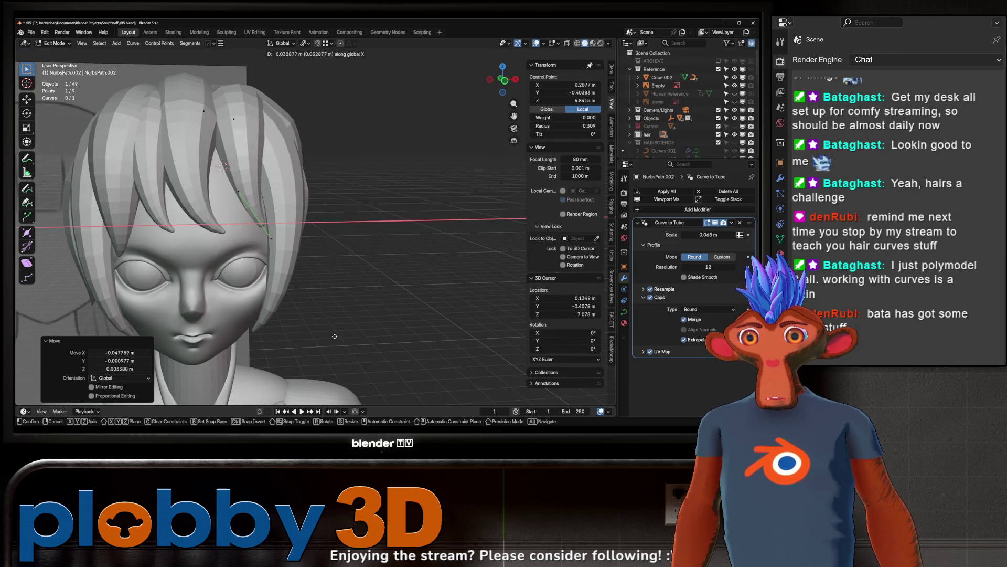
{"action": "left_click", "coordinate": [259, 208]}
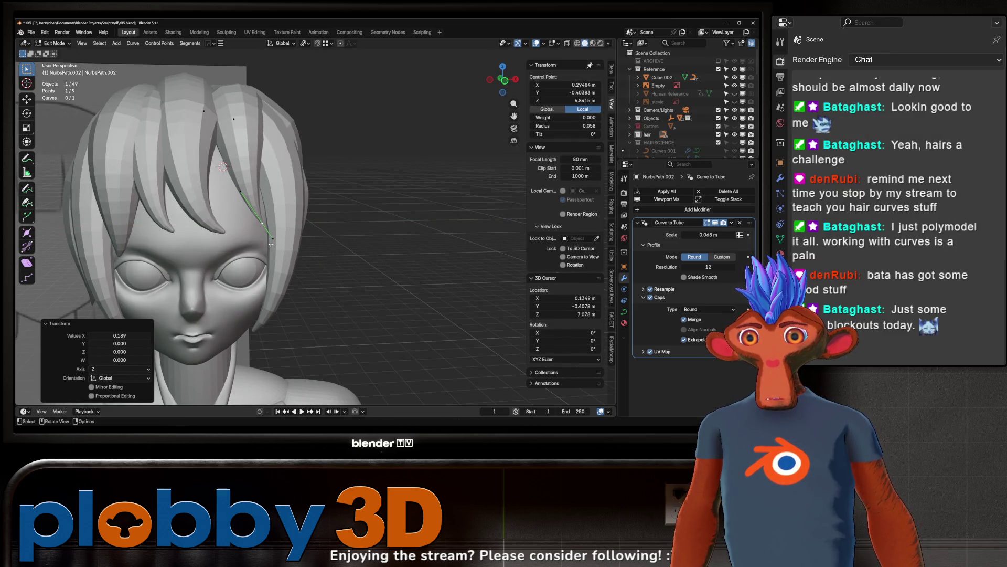
{"action": "key", "text": "g"}
{"action": "left_click", "coordinate": [273, 238]}
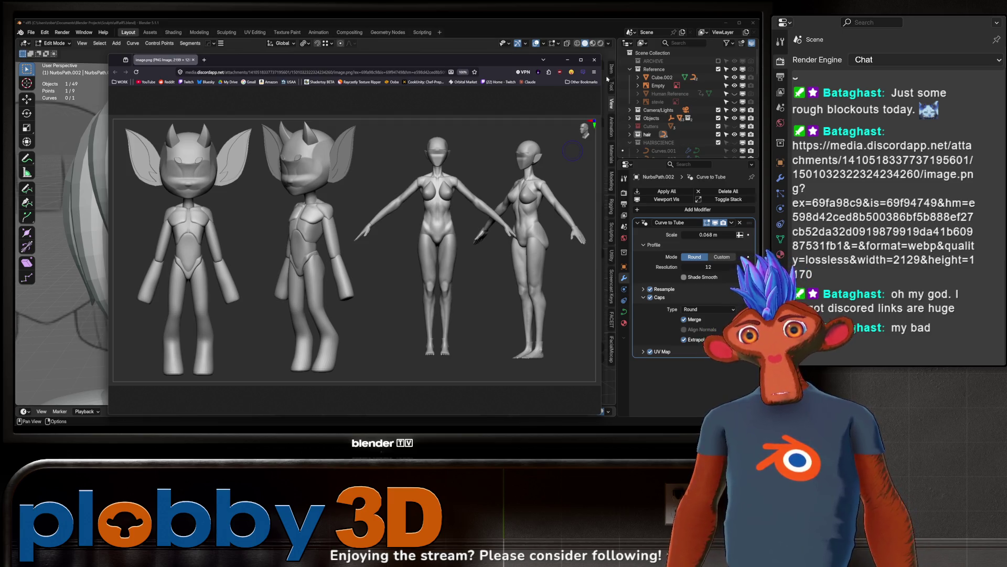
{"action": "left_click", "coordinate": [582, 59]}
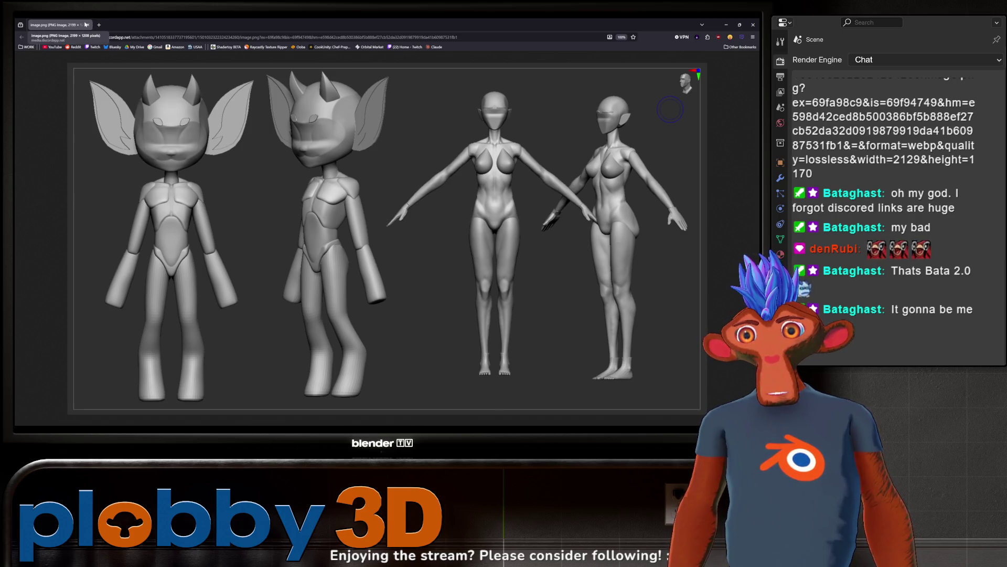
{"action": "left_click", "coordinate": [87, 25]}
{"action": "scroll", "coordinate": [266, 237], "scroll_direction": "down", "scroll_amount": 5}
{"action": "scroll", "coordinate": [296, 199], "scroll_direction": "up", "scroll_amount": 7}
{"action": "scroll", "coordinate": [296, 199], "scroll_direction": "up", "scroll_amount": 2}
{"action": "scroll", "coordinate": [296, 198], "scroll_direction": "down", "scroll_amount": 5}
{"action": "mouse_move", "coordinate": [263, 158]}
{"action": "middle_mouse_down"}
{"action": "mouse_move", "coordinate": [300, 143]}
{"action": "mouse_move", "coordinate": [371, 147]}
{"action": "mouse_move", "coordinate": [328, 155]}
{"action": "mouse_move", "coordinate": [333, 166]}
{"action": "middle_mouse_up"}
{"action": "scroll", "coordinate": [301, 143], "scroll_direction": "up", "scroll_amount": 3}
{"action": "scroll", "coordinate": [371, 147], "scroll_direction": "down", "scroll_amount": 4}
{"action": "scroll", "coordinate": [328, 155], "scroll_direction": "up", "scroll_amount": 4}
{"action": "scroll", "coordinate": [328, 156], "scroll_direction": "down", "scroll_amount": 1}
{"action": "scroll", "coordinate": [328, 155], "scroll_direction": "down", "scroll_amount": 5}
{"action": "scroll", "coordinate": [331, 160], "scroll_direction": "up", "scroll_amount": 2}
{"action": "scroll", "coordinate": [333, 165], "scroll_direction": "up", "scroll_amount": 5}
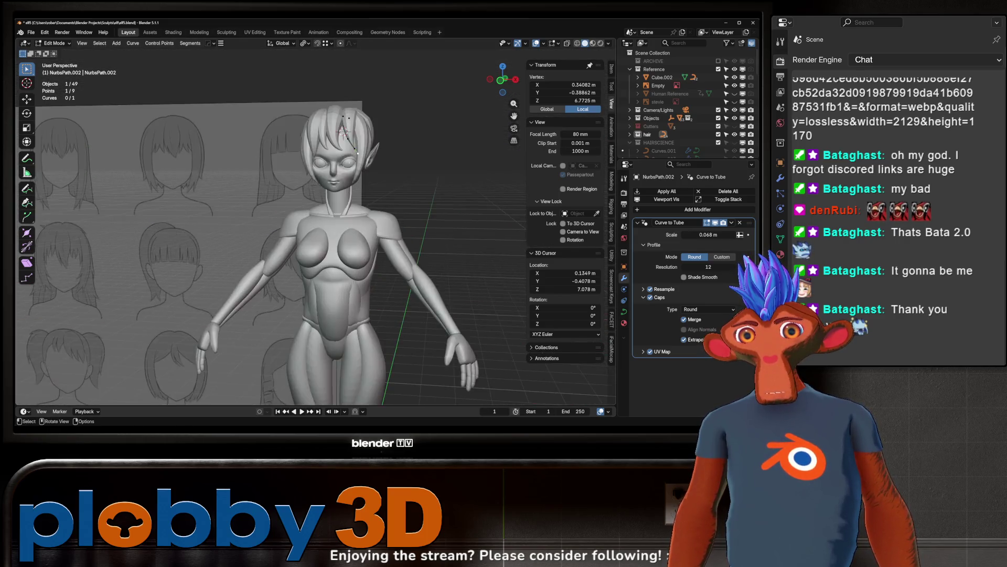
{"action": "scroll", "coordinate": [333, 165], "scroll_direction": "down", "scroll_amount": 5}
{"action": "mouse_move", "coordinate": [333, 165]}
{"action": "middle_mouse_down"}
{"action": "mouse_move", "coordinate": [252, 168]}
{"action": "mouse_move", "coordinate": [342, 160]}
{"action": "middle_mouse_up"}
{"action": "scroll", "coordinate": [342, 160], "scroll_direction": "up", "scroll_amount": 5}
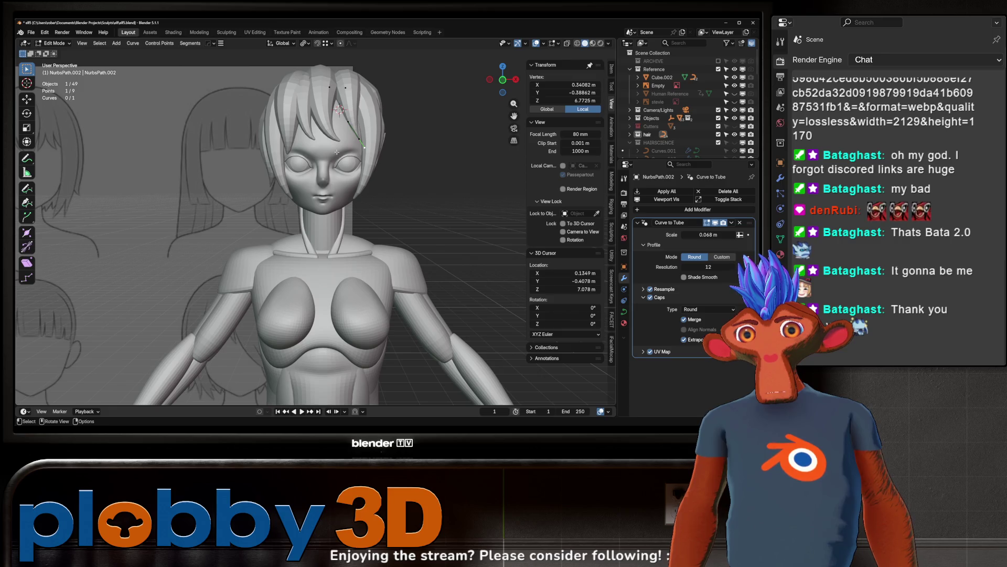
{"action": "scroll", "coordinate": [337, 153], "scroll_direction": "down", "scroll_amount": 5}
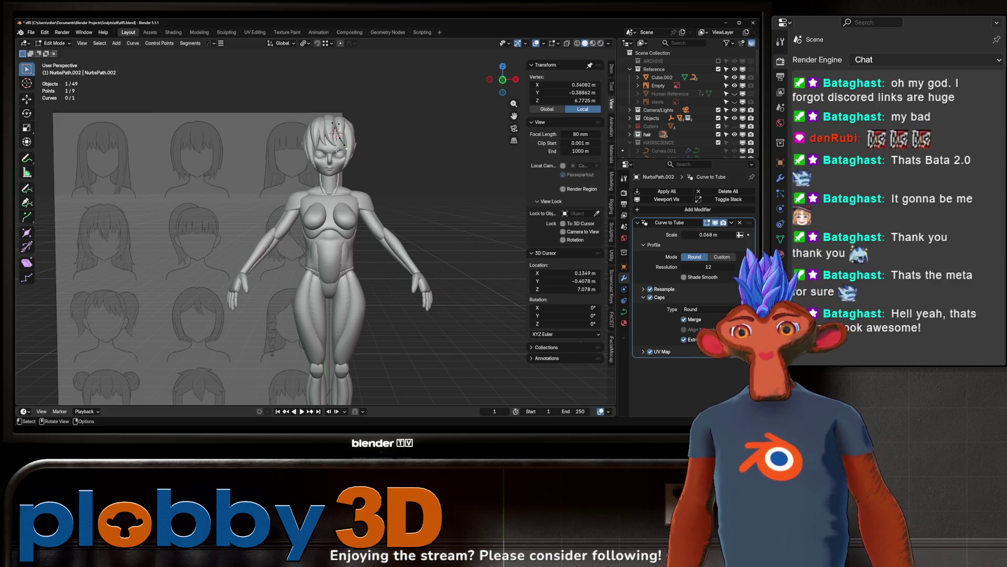
{"action": "key", "text": "Tab"}
{"action": "scroll", "coordinate": [287, 188], "scroll_direction": "up", "scroll_amount": 5}
Step: Inspect strand NurbsPath.012 in Edit Mode, trying a thickness change and a Z scale, both cancelled
{"action": "middle_click_drag", "start_coordinate": [287, 188], "coordinate": [269, 150]}
{"action": "left_click", "coordinate": [269, 149]}
{"action": "scroll", "coordinate": [269, 150], "scroll_direction": "down", "scroll_amount": 4}
{"action": "key", "text": "Tab"}
{"action": "key", "text": "alt+s"}
{"action": "key", "text": "Escape"}
{"action": "mouse_move", "coordinate": [338, 208]}
{"action": "middle_mouse_down"}
{"action": "mouse_move", "coordinate": [356, 175]}
{"action": "mouse_move", "coordinate": [300, 178]}
{"action": "mouse_move", "coordinate": [330, 196]}
{"action": "mouse_move", "coordinate": [239, 175]}
{"action": "mouse_move", "coordinate": [286, 190]}
{"action": "mouse_move", "coordinate": [278, 194]}
{"action": "mouse_move", "coordinate": [302, 182]}
{"action": "middle_mouse_up"}
{"action": "key", "text": "s"}
{"action": "key", "text": "z"}
{"action": "key", "text": "Escape"}
{"action": "key", "text": "Tab"}
Step: On NurbsPath.002, move a control point along Y and rotate it 13.1° on X and 19° on Z
{"action": "left_click", "coordinate": [320, 190]}
{"action": "key", "text": "Tab"}
{"action": "key", "text": "g"}
{"action": "left_click", "coordinate": [239, 176]}
{"action": "key", "text": "g"}
{"action": "key", "text": "y"}
{"action": "left_click", "coordinate": [292, 180]}
{"action": "key", "text": "r"}
{"action": "key", "text": "x"}
{"action": "left_click", "coordinate": [303, 182]}
{"action": "type", "text": "rz19"}
{"action": "key", "text": "Return"}
Step: Reposition the selected point from a front view, then select a different strand point
{"action": "mouse_move", "coordinate": [303, 183]}
{"action": "middle_mouse_down"}
{"action": "mouse_move", "coordinate": [287, 181]}
{"action": "mouse_move", "coordinate": [326, 221]}
{"action": "middle_mouse_up"}
{"action": "key", "text": "g"}
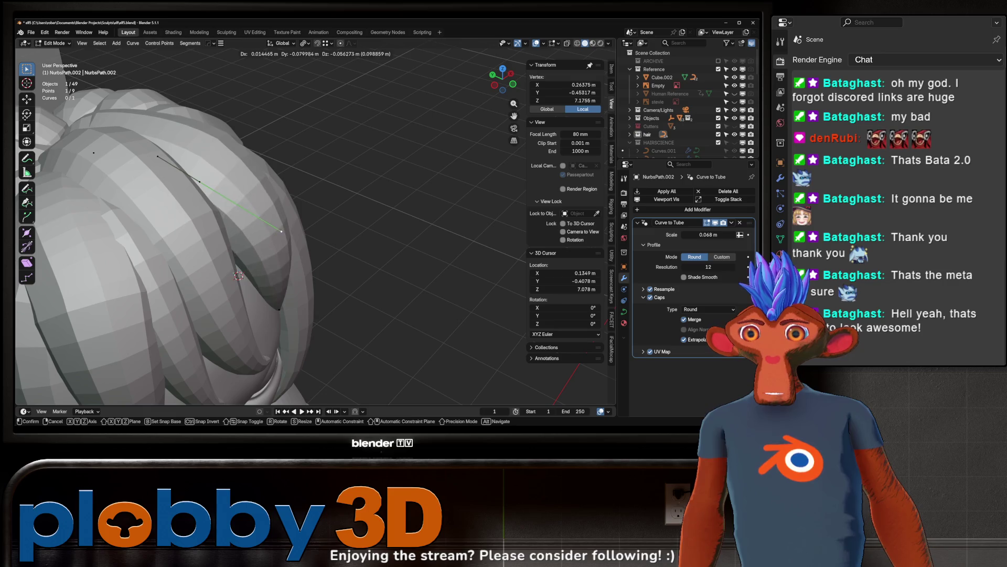
{"action": "key", "text": "Return"}
{"action": "middle_click_drag", "start_coordinate": [153, 202], "coordinate": [227, 227]}
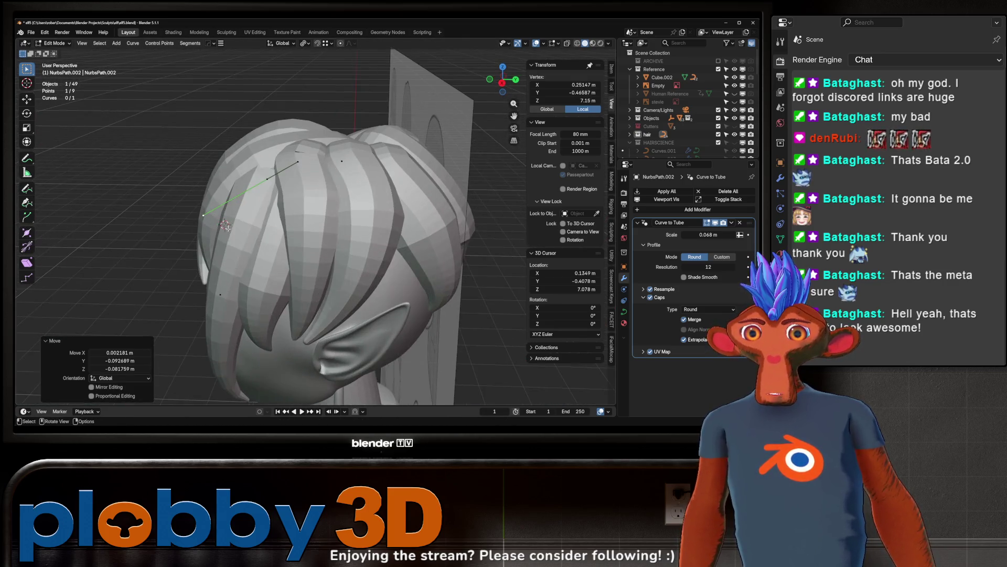
{"action": "left_click", "coordinate": [296, 160]}
{"action": "middle_click_drag", "start_coordinate": [296, 161], "coordinate": [308, 199]}
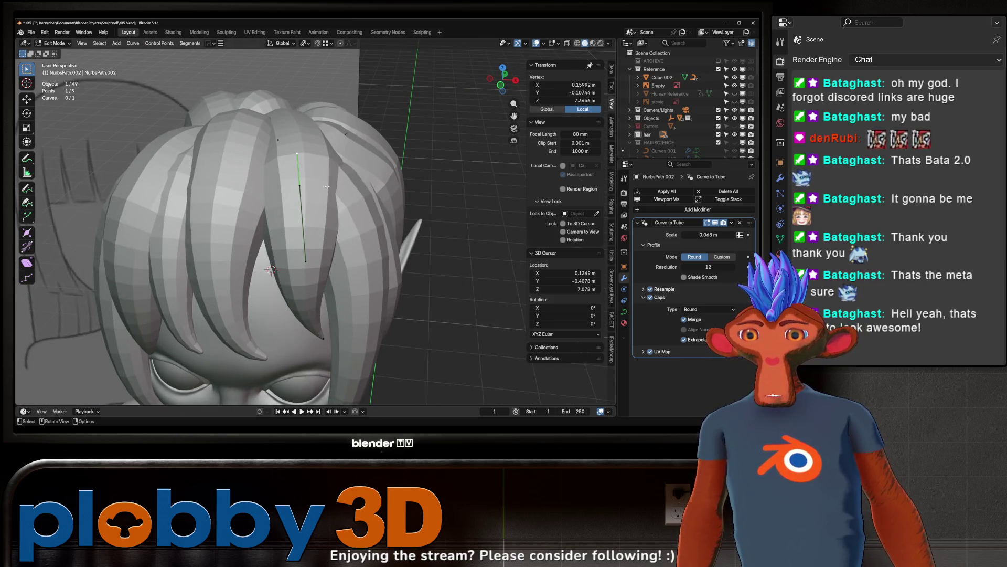
{"action": "mouse_move", "coordinate": [218, 109]}
{"action": "middle_mouse_down"}
{"action": "mouse_move", "coordinate": [289, 176]}
{"action": "mouse_move", "coordinate": [216, 144]}
{"action": "mouse_move", "coordinate": [282, 148]}
{"action": "mouse_move", "coordinate": [315, 179]}
{"action": "mouse_move", "coordinate": [278, 131]}
{"action": "mouse_move", "coordinate": [314, 210]}
{"action": "middle_mouse_up"}
Step: Slightly scale another control point, rotate it -15.8° around Z and raise it along Z
{"action": "left_click", "coordinate": [289, 176]}
{"action": "key", "text": "s"}
{"action": "left_click", "coordinate": [312, 149]}
{"action": "key", "text": "r"}
{"action": "left_click", "coordinate": [320, 194]}
{"action": "key", "text": "g"}
{"action": "key", "text": "z"}
{"action": "left_click", "coordinate": [310, 176]}
Step: Rotate the point -58.2° on X, lower it along Z, and rotate it 9.08° around Z
{"action": "key", "text": "r"}
{"action": "key", "text": "x"}
{"action": "left_click", "coordinate": [341, 376]}
{"action": "key", "text": "g"}
{"action": "key", "text": "z"}
{"action": "left_click", "coordinate": [341, 383]}
{"action": "mouse_move", "coordinate": [341, 383]}
{"action": "middle_mouse_down"}
{"action": "mouse_move", "coordinate": [361, 313]}
{"action": "mouse_move", "coordinate": [300, 223]}
{"action": "mouse_move", "coordinate": [336, 134]}
{"action": "middle_mouse_up"}
{"action": "key", "text": "r"}
{"action": "key", "text": "z"}
{"action": "left_click", "coordinate": [362, 310]}
Step: Select and reposition several more control points along the strand, including one at the back
{"action": "left_click", "coordinate": [315, 173]}
{"action": "left_click", "coordinate": [283, 203]}
{"action": "left_click", "coordinate": [266, 177]}
{"action": "middle_click_drag", "start_coordinate": [266, 177], "coordinate": [220, 105]}
{"action": "key", "text": "g"}
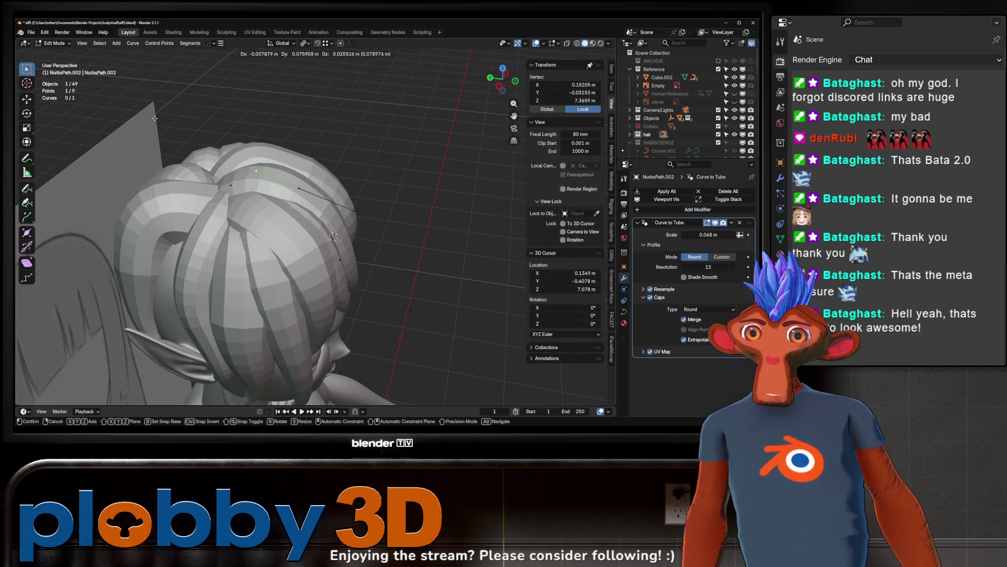
{"action": "left_click", "coordinate": [333, 111]}
{"action": "mouse_move", "coordinate": [333, 111]}
{"action": "middle_mouse_down"}
{"action": "mouse_move", "coordinate": [220, 199]}
{"action": "mouse_move", "coordinate": [204, 226]}
{"action": "mouse_move", "coordinate": [179, 223]}
{"action": "mouse_move", "coordinate": [335, 193]}
{"action": "mouse_move", "coordinate": [315, 336]}
{"action": "middle_mouse_up"}
{"action": "left_click", "coordinate": [203, 225]}
{"action": "left_click", "coordinate": [262, 204]}
{"action": "left_click", "coordinate": [337, 193]}
{"action": "key", "text": "g"}
{"action": "left_click", "coordinate": [337, 193]}
Step: Scale a control point of the strand and return to Object Mode
{"action": "left_click", "coordinate": [315, 336]}
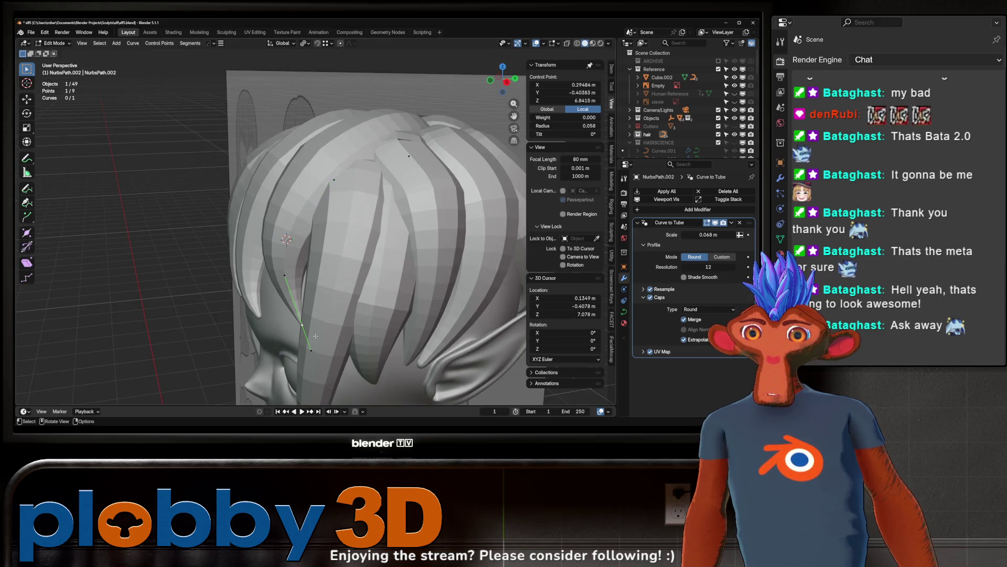
{"action": "scroll", "coordinate": [316, 336], "scroll_direction": "up", "scroll_amount": 3}
{"action": "key", "text": "s"}
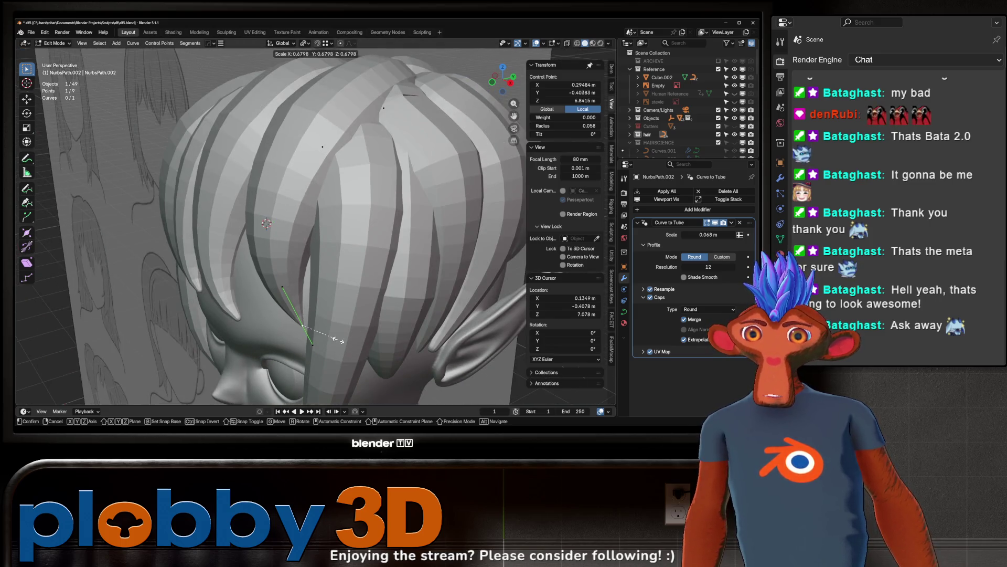
{"action": "scroll", "coordinate": [339, 340], "scroll_direction": "down", "scroll_amount": 3, "text": "alt"}
{"action": "left_click", "coordinate": [382, 162]}
{"action": "mouse_move", "coordinate": [382, 162]}
{"action": "middle_mouse_down"}
{"action": "mouse_move", "coordinate": [367, 152]}
{"action": "mouse_move", "coordinate": [323, 157]}
{"action": "mouse_move", "coordinate": [305, 201]}
{"action": "mouse_move", "coordinate": [275, 229]}
{"action": "mouse_move", "coordinate": [290, 215]}
{"action": "middle_mouse_up"}
{"action": "key", "text": "Tab"}
{"action": "key", "text": "Tab"}
Step: Select another hair strand, scale its selected point and rotate it around the vertical axis
{"action": "left_click", "coordinate": [291, 215]}
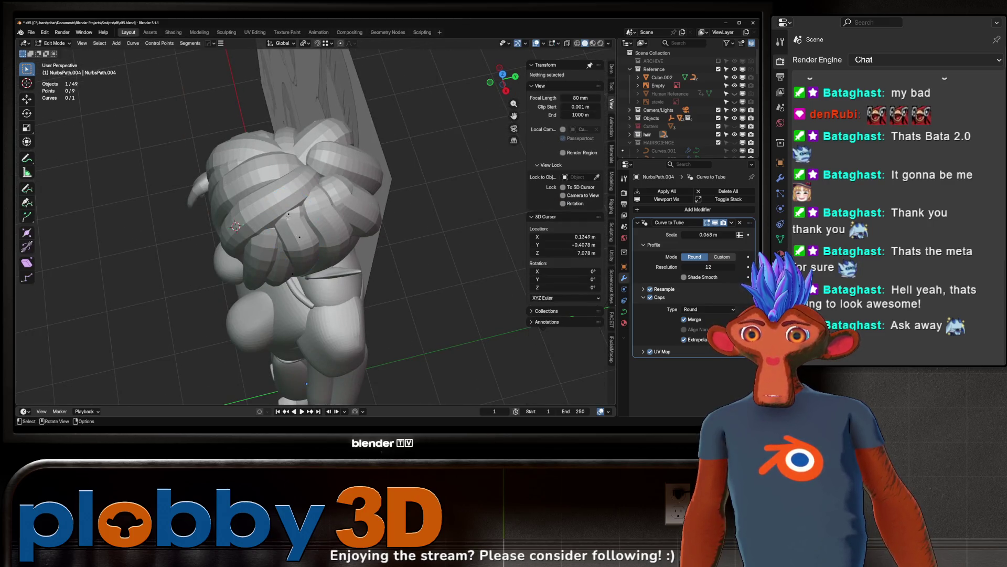
{"action": "key", "text": "g"}
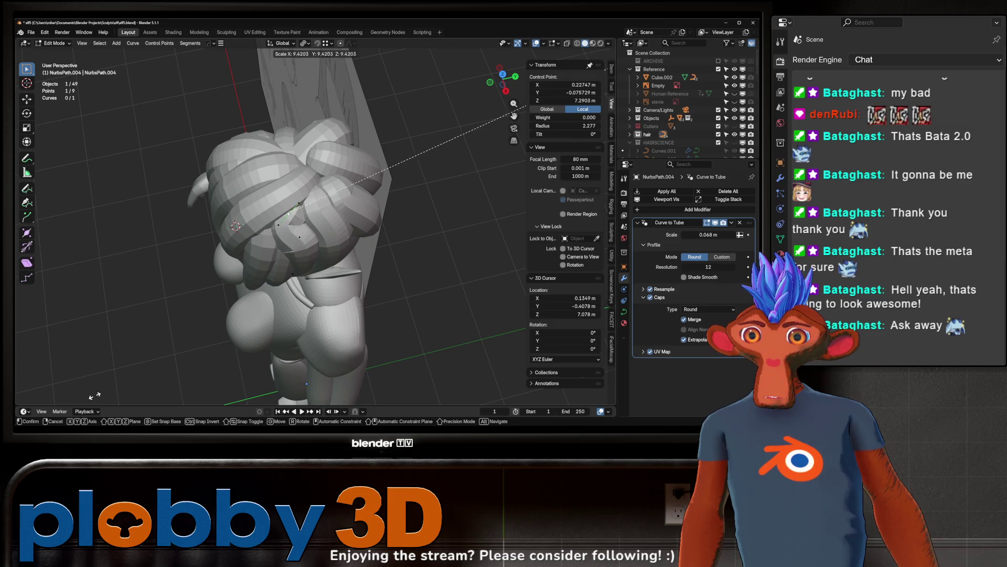
{"action": "key", "text": "Escape"}
{"action": "middle_click_drag", "start_coordinate": [244, 338], "coordinate": [283, 294]}
{"action": "key", "text": "s"}
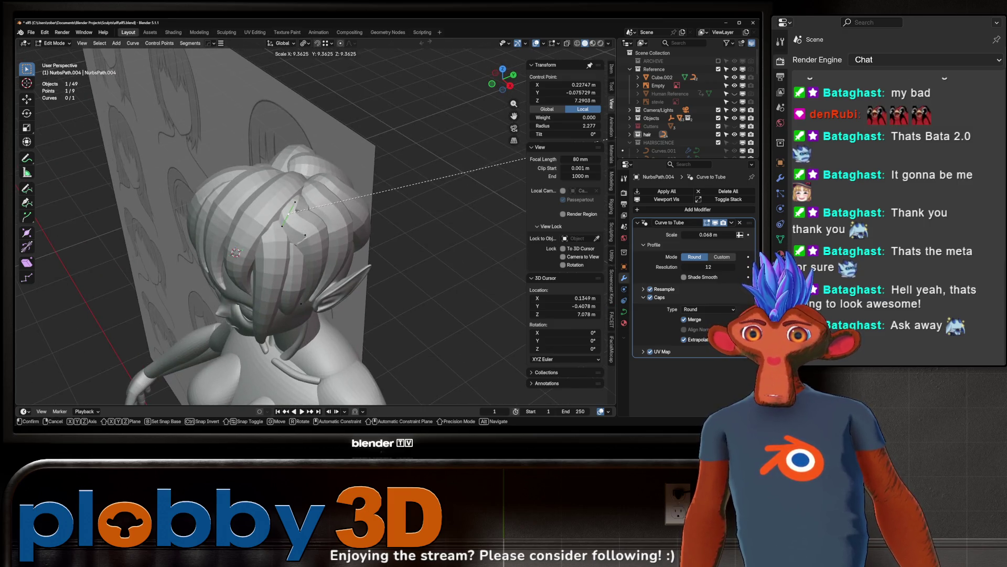
{"action": "key", "text": "Return"}
{"action": "middle_click_drag", "start_coordinate": [197, 102], "coordinate": [325, 173]}
{"action": "key", "text": "r"}
{"action": "key", "text": "z"}
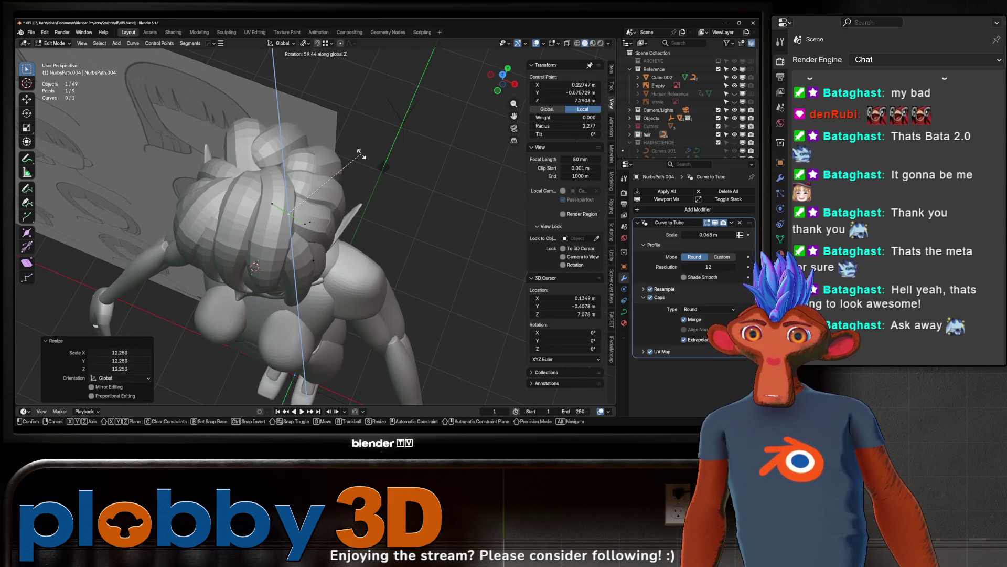
{"action": "key", "text": "Return"}
Step: Shift the point along X and Z, then rotate it -17.6°
{"action": "key", "text": "g"}
{"action": "key", "text": "x"}
{"action": "key", "text": "Return"}
{"action": "key", "text": "g"}
{"action": "key", "text": "z"}
{"action": "key", "text": "Return"}
{"action": "mouse_move", "coordinate": [258, 91]}
{"action": "middle_mouse_down"}
{"action": "mouse_move", "coordinate": [257, 214]}
{"action": "mouse_move", "coordinate": [325, 210]}
{"action": "middle_mouse_up"}
{"action": "key", "text": "r"}
{"action": "key", "text": "Return"}
Step: Move the point freely, then try a Z rotation and undo it
{"action": "key", "text": "g"}
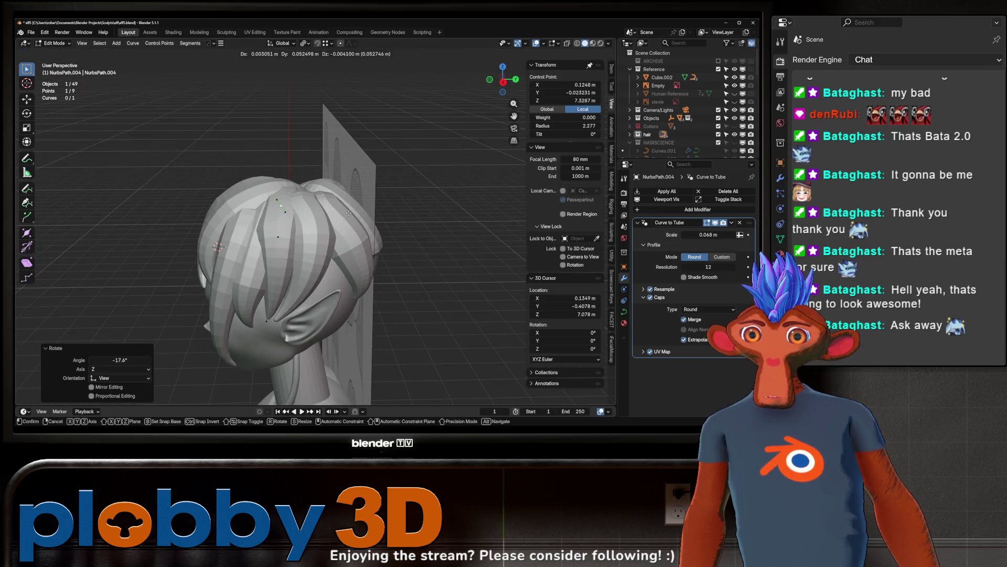
{"action": "key", "text": "Return"}
{"action": "key", "text": "r"}
{"action": "key", "text": "z"}
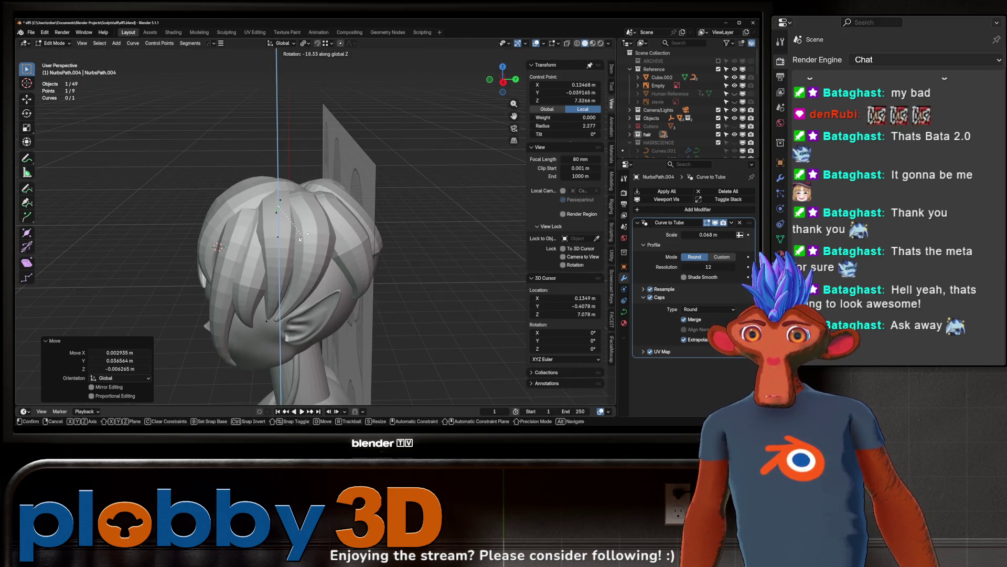
{"action": "key", "text": "Return"}
{"action": "key", "text": "ctrl+z"}
Step: Lower the point and nudge it along X and Z to wrap the strand around the head
{"action": "mouse_move", "coordinate": [272, 241]}
{"action": "middle_mouse_down"}
{"action": "mouse_move", "coordinate": [307, 155]}
{"action": "mouse_move", "coordinate": [300, 189]}
{"action": "mouse_move", "coordinate": [367, 210]}
{"action": "middle_mouse_up"}
{"action": "key", "text": "g"}
{"action": "key", "text": "z"}
{"action": "key", "text": "Return"}
{"action": "key", "text": "g"}
{"action": "key", "text": "x"}
{"action": "key", "text": "Return"}
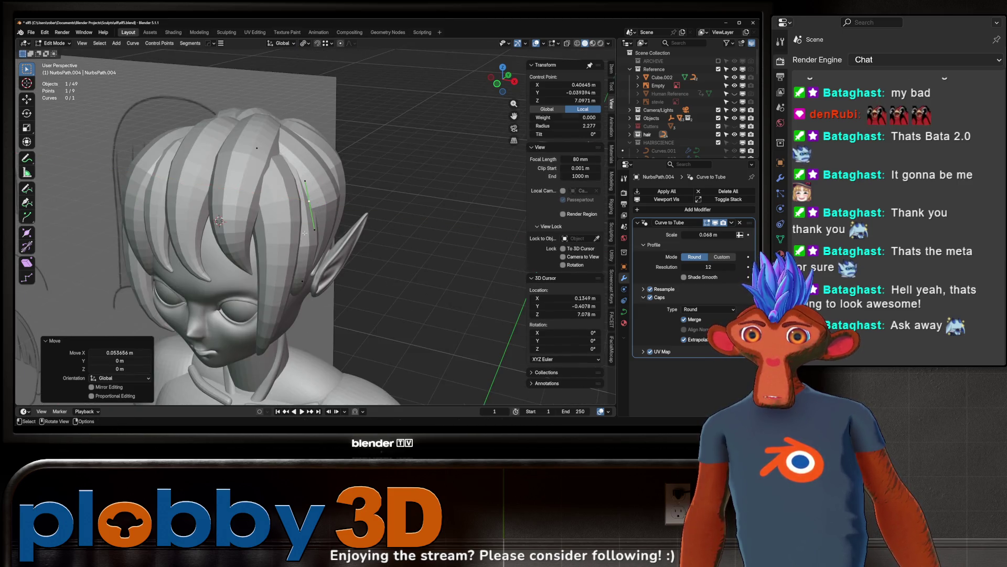
{"action": "key", "text": "g"}
{"action": "key", "text": "z"}
{"action": "key", "text": "Return"}
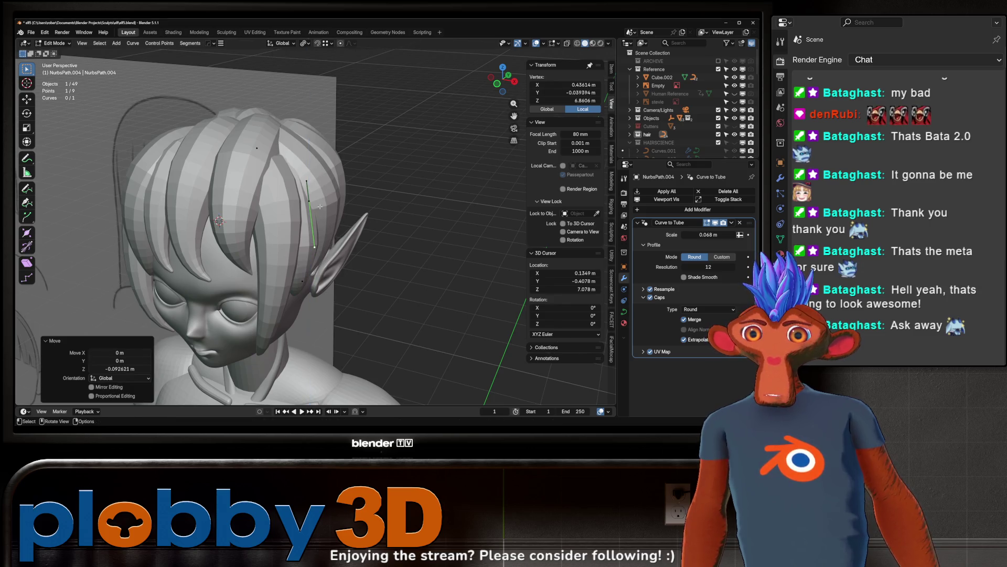
{"action": "key", "text": "g"}
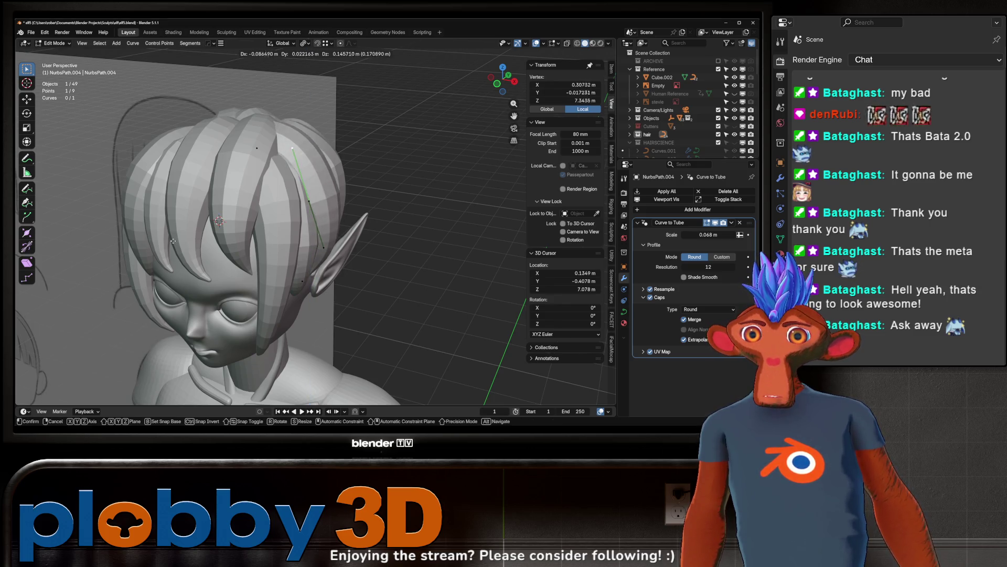
{"action": "key", "text": "Return"}
Step: Thin the strand's radius at this point and adjust its position slightly
{"action": "mouse_move", "coordinate": [262, 315]}
{"action": "middle_mouse_down"}
{"action": "mouse_move", "coordinate": [286, 214]}
{"action": "mouse_move", "coordinate": [336, 218]}
{"action": "middle_mouse_up"}
{"action": "key", "text": "alt+s"}
{"action": "key", "text": "Return"}
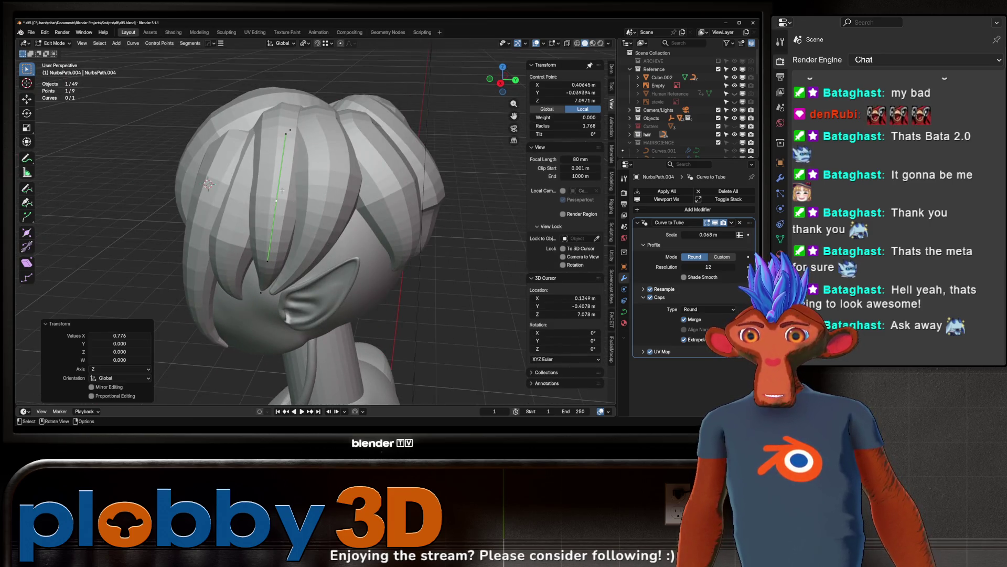
{"action": "key", "text": "g"}
{"action": "key", "text": "Return"}
Step: Shift the point along X, rotate it 27.4°, and place the strand tip in front of the ear
{"action": "mouse_move", "coordinate": [265, 295]}
{"action": "middle_mouse_down"}
{"action": "mouse_move", "coordinate": [292, 328]}
{"action": "mouse_move", "coordinate": [304, 315]}
{"action": "middle_mouse_up"}
{"action": "key", "text": "g"}
{"action": "key", "text": "x"}
{"action": "key", "text": "Return"}
{"action": "key", "text": "r"}
{"action": "key", "text": "Return"}
{"action": "key", "text": "g"}
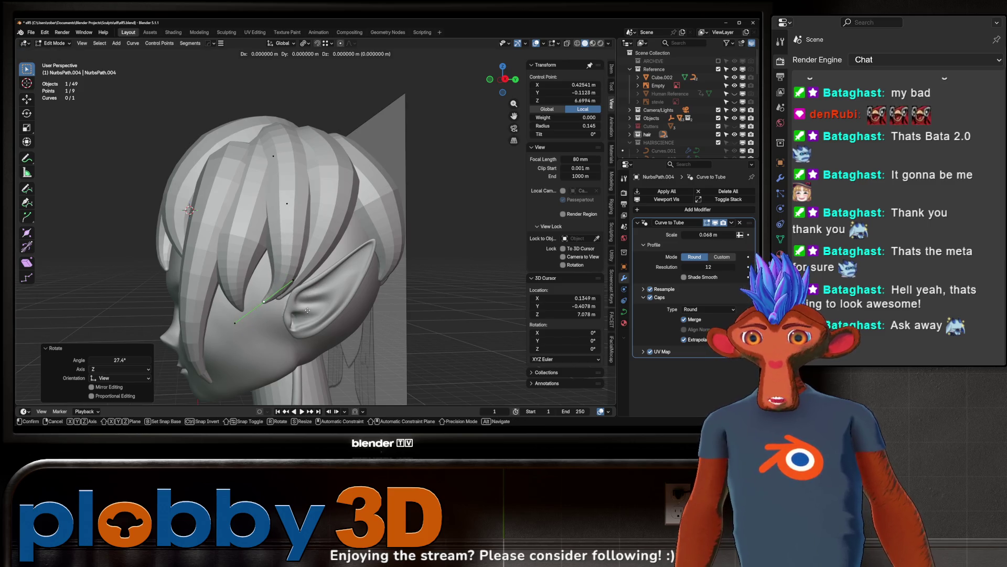
{"action": "left_click", "coordinate": [123, 277]}
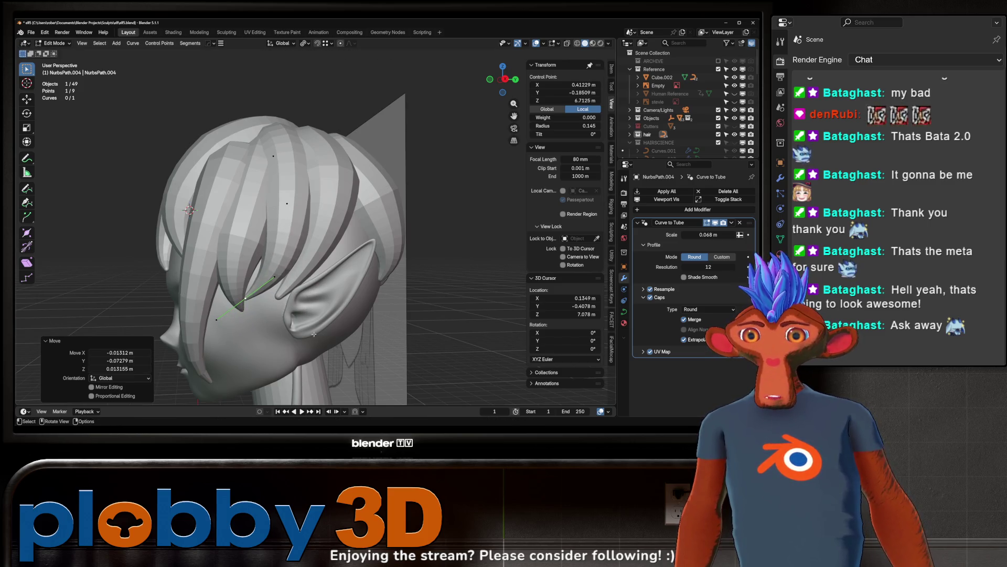
Step: Select hair strand NurbsPath.006 and return to Object Mode
{"action": "left_click", "coordinate": [278, 297]}
{"action": "key", "text": "Tab"}
{"action": "scroll", "coordinate": [293, 273], "scroll_direction": "down", "scroll_amount": 3}
Step: Enter Edit Mode on NurbsPath.006, scale the selected control point and shift it along X
{"action": "mouse_move", "coordinate": [283, 273]}
{"action": "middle_mouse_down"}
{"action": "mouse_move", "coordinate": [266, 261]}
{"action": "mouse_move", "coordinate": [289, 278]}
{"action": "middle_mouse_up"}
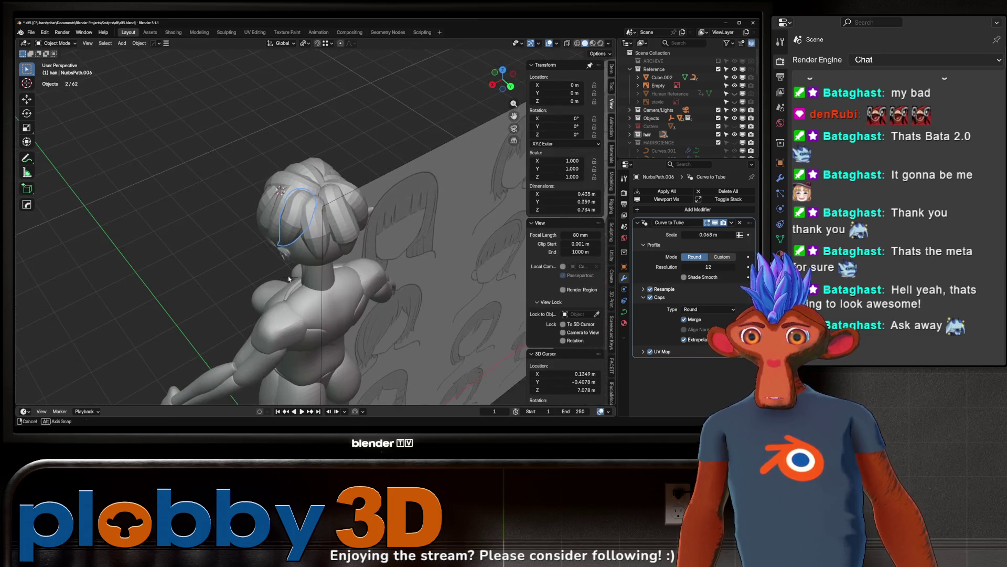
{"action": "key", "text": "Tab"}
{"action": "mouse_move", "coordinate": [294, 211]}
{"action": "middle_mouse_down"}
{"action": "mouse_move", "coordinate": [322, 226]}
{"action": "mouse_move", "coordinate": [364, 178]}
{"action": "mouse_move", "coordinate": [273, 204]}
{"action": "mouse_move", "coordinate": [407, 188]}
{"action": "middle_mouse_up"}
{"action": "key", "text": "s"}
{"action": "left_click", "coordinate": [346, 204]}
{"action": "key", "text": "g"}
{"action": "key", "text": "x"}
{"action": "left_click", "coordinate": [259, 207]}
Step: Rotate the point 22.2° around Z and move it along Y
{"action": "key", "text": "r"}
{"action": "key", "text": "z"}
{"action": "left_click", "coordinate": [419, 171]}
{"action": "key", "text": "g"}
{"action": "key", "text": "x"}
{"action": "key", "text": "y"}
{"action": "left_click", "coordinate": [440, 178]}
Step: Raise the point along Z and tilt it 9.71° around X
{"action": "key", "text": "g"}
{"action": "key", "text": "z"}
{"action": "left_click", "coordinate": [448, 142]}
{"action": "mouse_move", "coordinate": [448, 143]}
{"action": "middle_mouse_down"}
{"action": "mouse_move", "coordinate": [425, 152]}
{"action": "mouse_move", "coordinate": [341, 249]}
{"action": "mouse_move", "coordinate": [352, 230]}
{"action": "mouse_move", "coordinate": [346, 198]}
{"action": "middle_mouse_up"}
{"action": "key", "text": "r"}
{"action": "key", "text": "x"}
{"action": "left_click", "coordinate": [455, 123]}
Step: Select another control point on the strand, reposition it and raise it
{"action": "left_click", "coordinate": [355, 247]}
{"action": "middle_click_drag", "start_coordinate": [345, 200], "coordinate": [252, 236]}
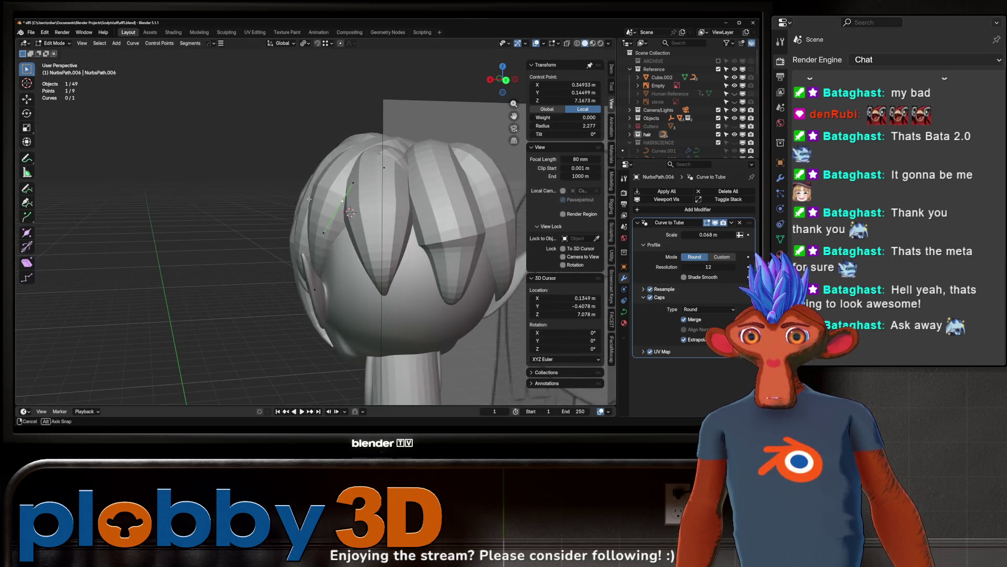
{"action": "key", "text": "g"}
{"action": "left_click", "coordinate": [236, 260]}
{"action": "key", "text": "g"}
{"action": "left_click", "coordinate": [340, 177]}
{"action": "middle_click_drag", "start_coordinate": [340, 178], "coordinate": [355, 210]}
Step: Rotate the next strand segment to hang vertically and adjust its point position
{"action": "left_click", "coordinate": [355, 210]}
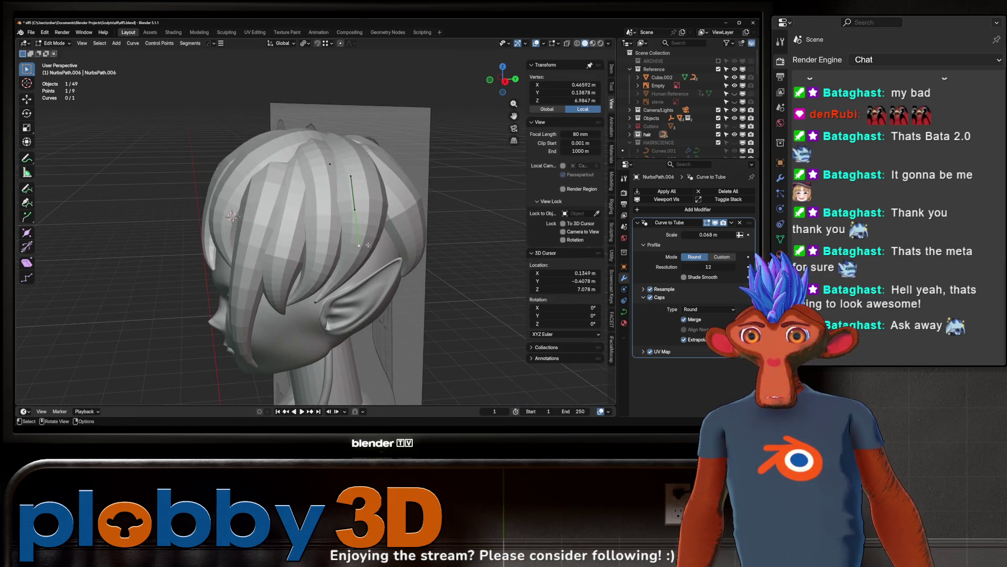
{"action": "key", "text": "r"}
{"action": "left_click", "coordinate": [363, 261]}
{"action": "key", "text": "g"}
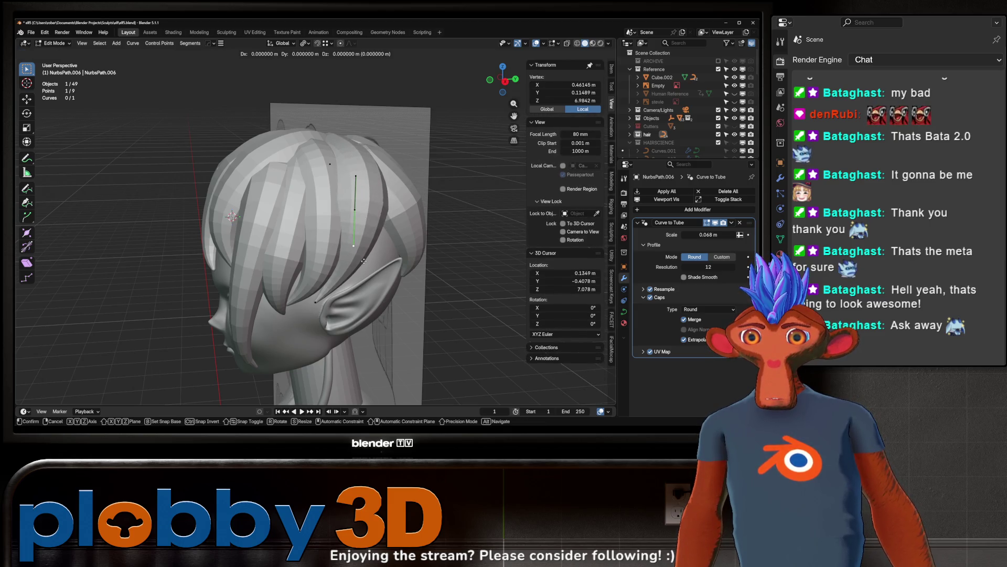
{"action": "left_click", "coordinate": [357, 263]}
{"action": "middle_click_drag", "start_coordinate": [357, 262], "coordinate": [310, 227]}
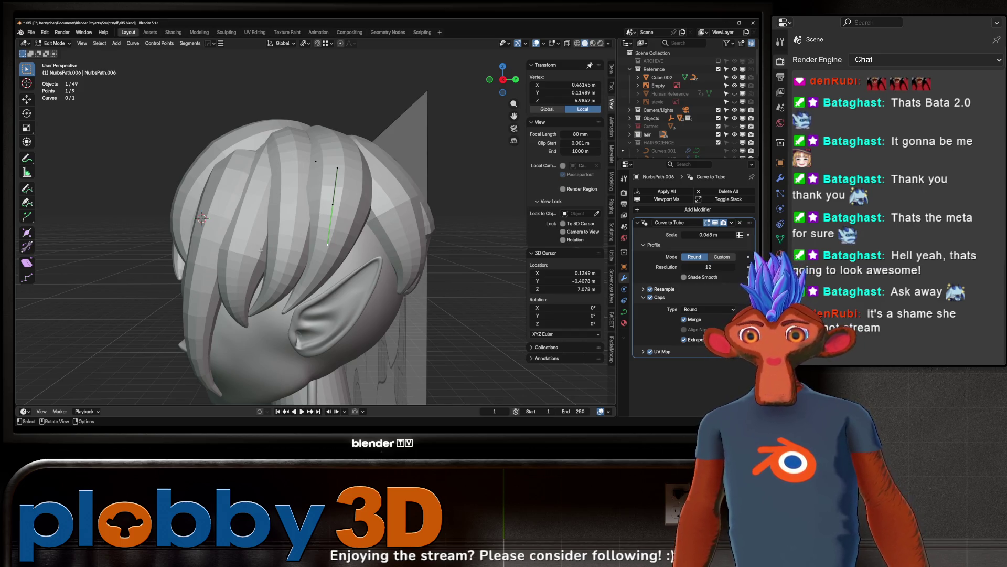
Step: In the right side view, select another strand point and move it
{"action": "left_click", "coordinate": [262, 316]}
{"action": "left_click", "coordinate": [284, 314]}
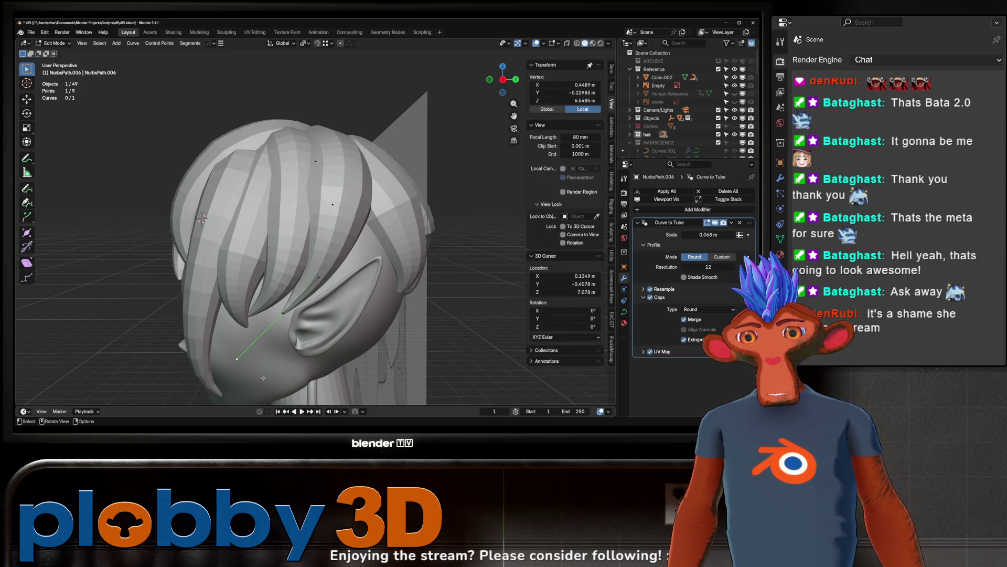
{"action": "key", "text": "KP_3"}
{"action": "key", "text": "g"}
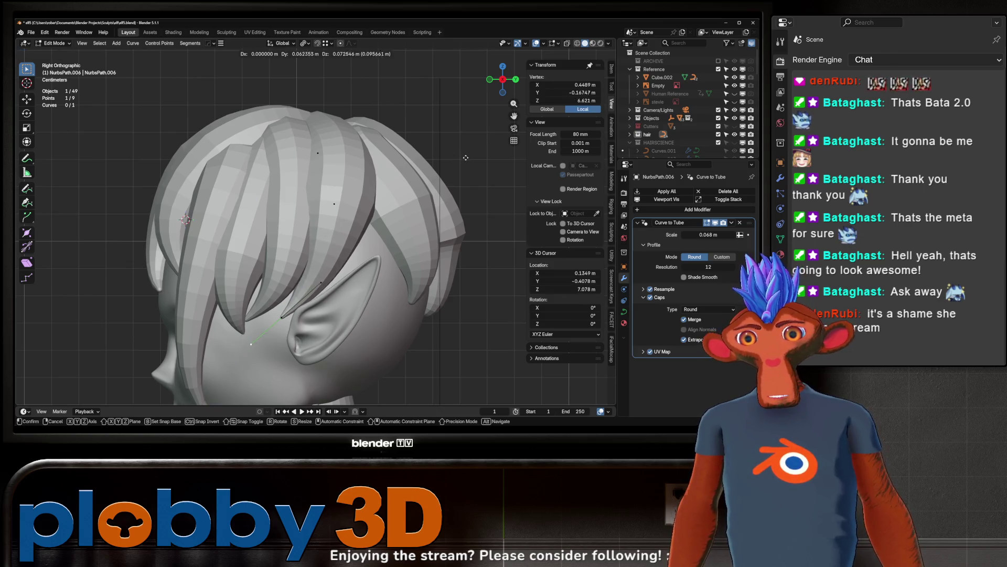
{"action": "left_click", "coordinate": [430, 210]}
Step: Move a lower segment of the strand down beside the ear
{"action": "scroll", "coordinate": [429, 210], "scroll_direction": "down", "scroll_amount": 3}
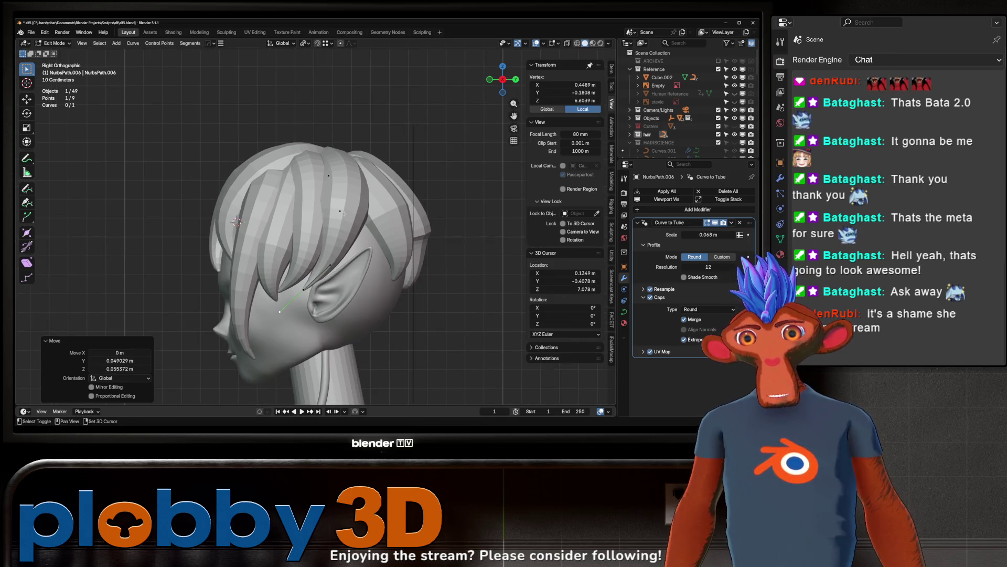
{"action": "left_click", "coordinate": [336, 212]}
{"action": "key", "text": "g"}
{"action": "left_click", "coordinate": [413, 259]}
{"action": "mouse_move", "coordinate": [412, 258]}
{"action": "middle_mouse_down"}
{"action": "mouse_move", "coordinate": [312, 223]}
{"action": "mouse_move", "coordinate": [332, 217]}
{"action": "mouse_move", "coordinate": [403, 239]}
{"action": "mouse_move", "coordinate": [253, 201]}
{"action": "middle_mouse_up"}
Step: Shift the point sideways along X and return to Object Mode
{"action": "key", "text": "g"}
{"action": "key", "text": "x"}
{"action": "left_click", "coordinate": [391, 239]}
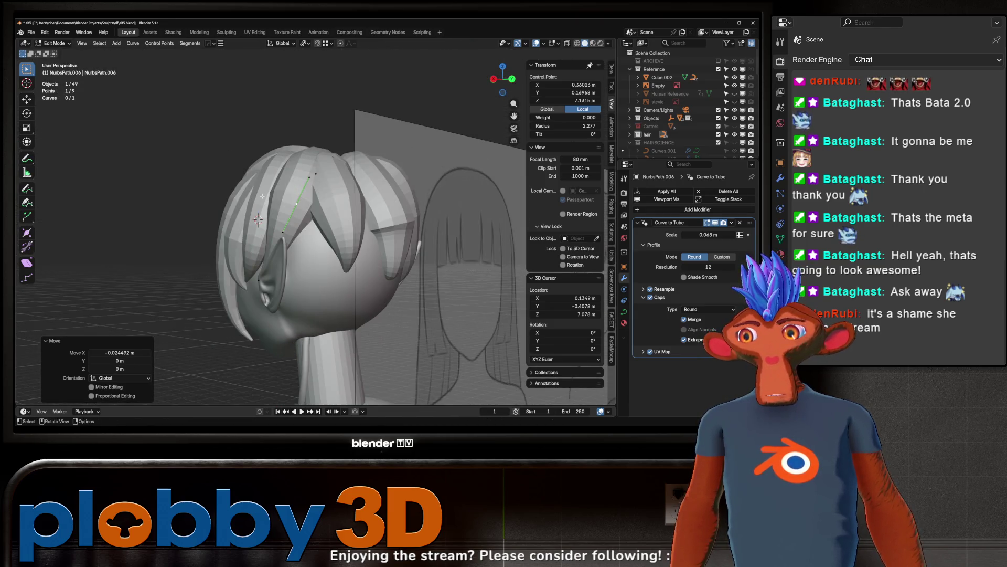
{"action": "key", "text": "Tab"}
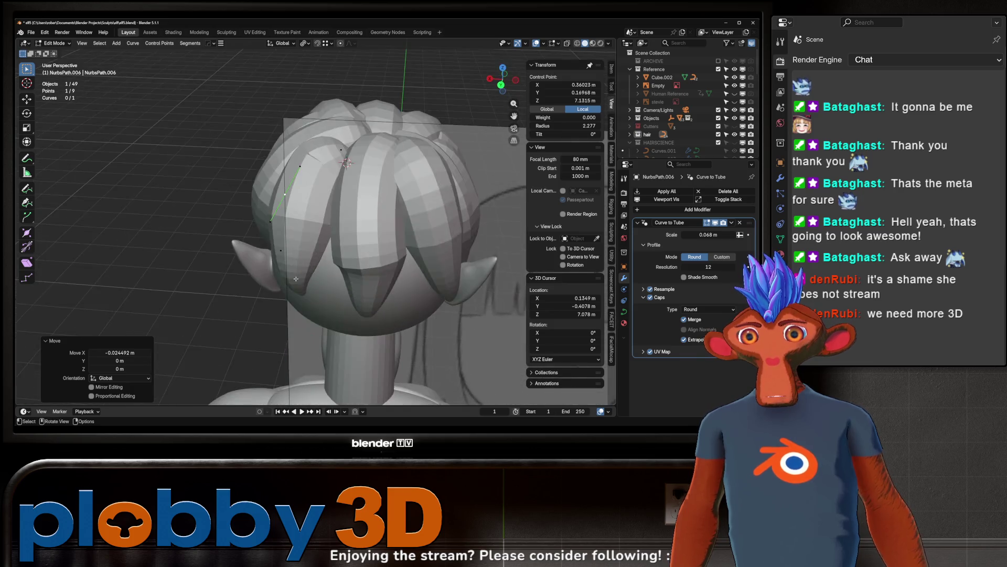
{"action": "mouse_move", "coordinate": [360, 256]}
{"action": "middle_mouse_down"}
{"action": "mouse_move", "coordinate": [330, 248]}
{"action": "mouse_move", "coordinate": [326, 201]}
{"action": "mouse_move", "coordinate": [383, 194]}
{"action": "middle_mouse_up"}
Step: Edit NurbsPath.005, scaling a control point and rotating it 79° around Z
{"action": "left_click", "coordinate": [326, 200]}
{"action": "key", "text": "Tab"}
{"action": "left_click", "coordinate": [326, 200]}
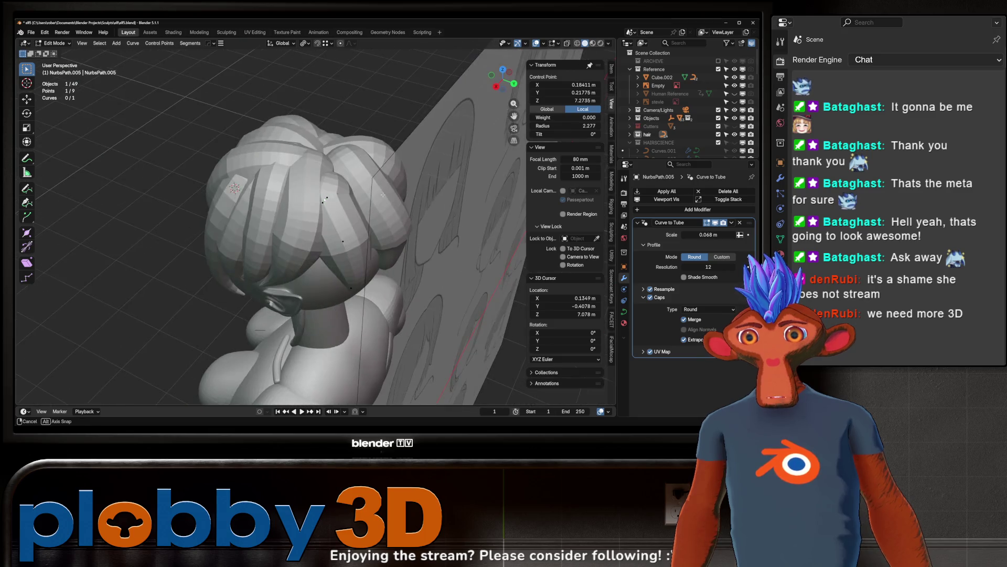
{"action": "left_click", "coordinate": [209, 151]}
{"action": "key", "text": "r"}
{"action": "key", "text": "z"}
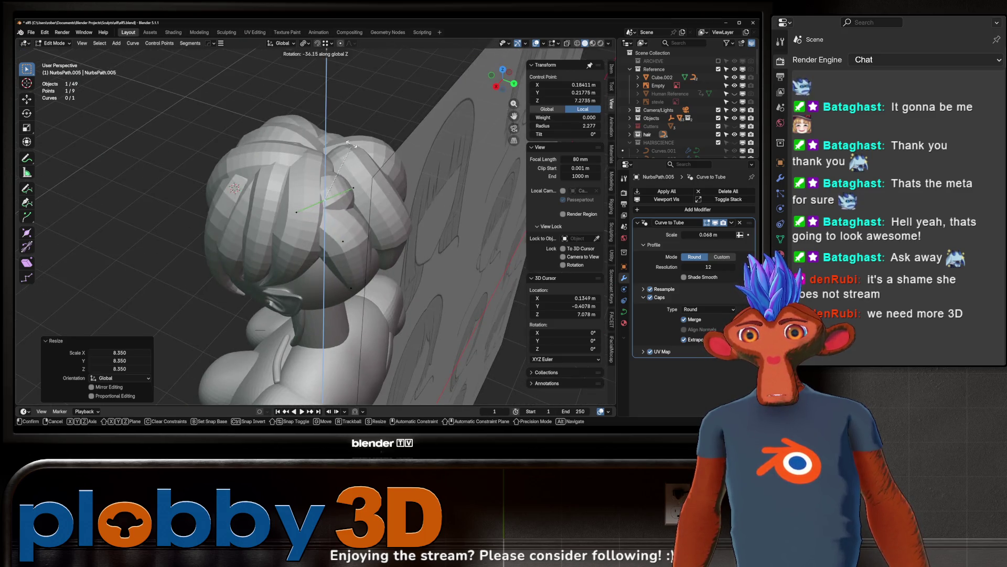
{"action": "left_click", "coordinate": [255, 204]}
Step: Move the point and turn it −10° around the vertical axis (gzr-10)
{"action": "mouse_move", "coordinate": [256, 205]}
{"action": "middle_mouse_down"}
{"action": "mouse_move", "coordinate": [333, 199]}
{"action": "mouse_move", "coordinate": [410, 176]}
{"action": "mouse_move", "coordinate": [448, 145]}
{"action": "mouse_move", "coordinate": [469, 247]}
{"action": "middle_mouse_up"}
{"action": "key", "text": "g"}
{"action": "left_click", "coordinate": [371, 206]}
{"action": "type", "text": "gzr-10"}
{"action": "key", "text": "Return"}
Step: Rotate the point again and raise it along Z
{"action": "key", "text": "r"}
{"action": "left_click", "coordinate": [469, 247]}
{"action": "key", "text": "g"}
{"action": "key", "text": "z"}
{"action": "left_click", "coordinate": [367, 221]}
{"action": "middle_click_drag", "start_coordinate": [367, 220], "coordinate": [354, 233]}
Step: Rotate the point −21° and move it into place
{"action": "key", "text": "g"}
{"action": "key", "text": "z"}
{"action": "key", "text": "Escape"}
{"action": "left_click", "coordinate": [347, 250]}
{"action": "key", "text": "g"}
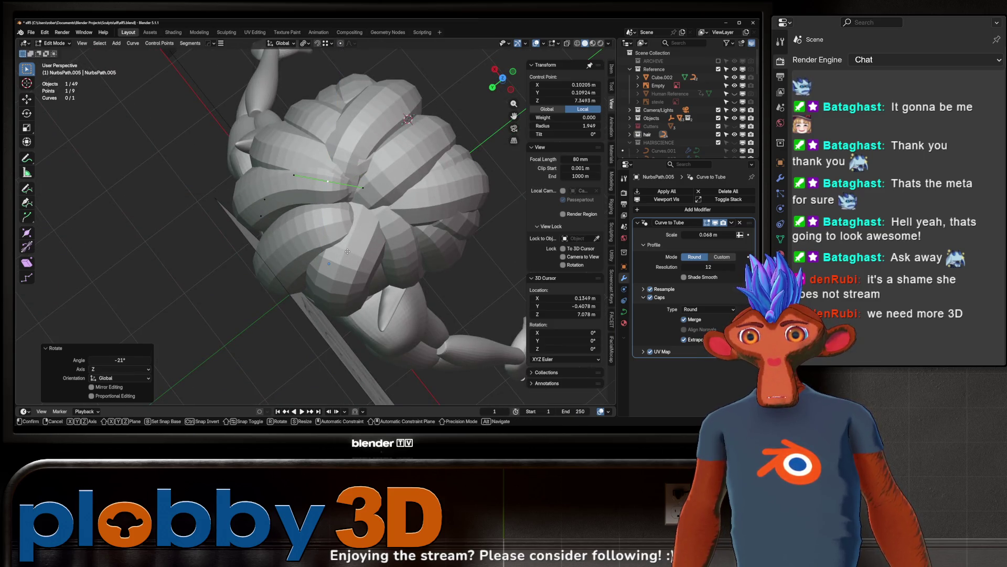
{"action": "left_click", "coordinate": [411, 316]}
Step: Thin the strand, tilt the point 47.2° around X and reposition it
{"action": "middle_click_drag", "start_coordinate": [410, 316], "coordinate": [475, 213]}
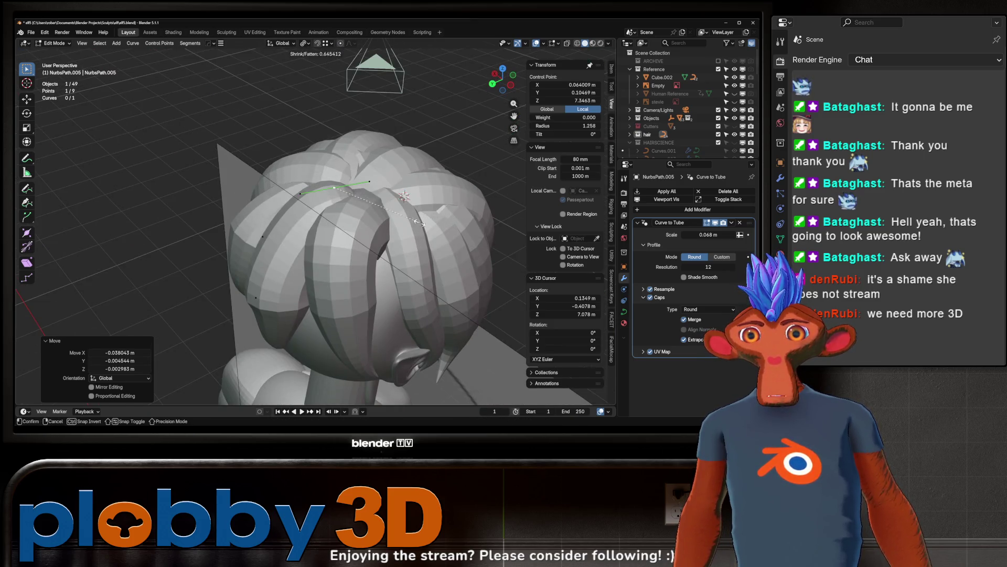
{"action": "left_click", "coordinate": [436, 227]}
{"action": "key", "text": "r"}
{"action": "key", "text": "x"}
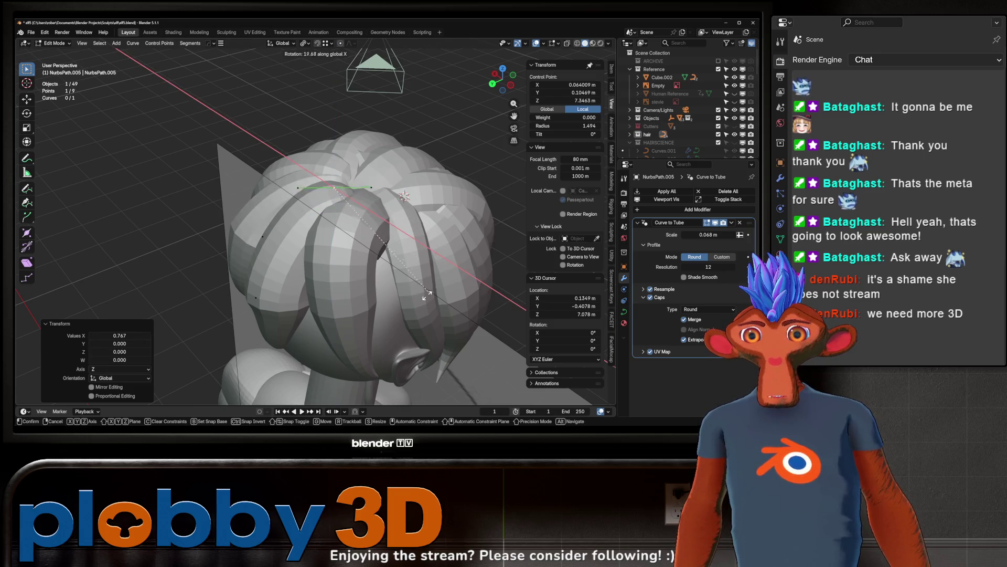
{"action": "left_click", "coordinate": [386, 384]}
{"action": "middle_click_drag", "start_coordinate": [386, 385], "coordinate": [358, 248]}
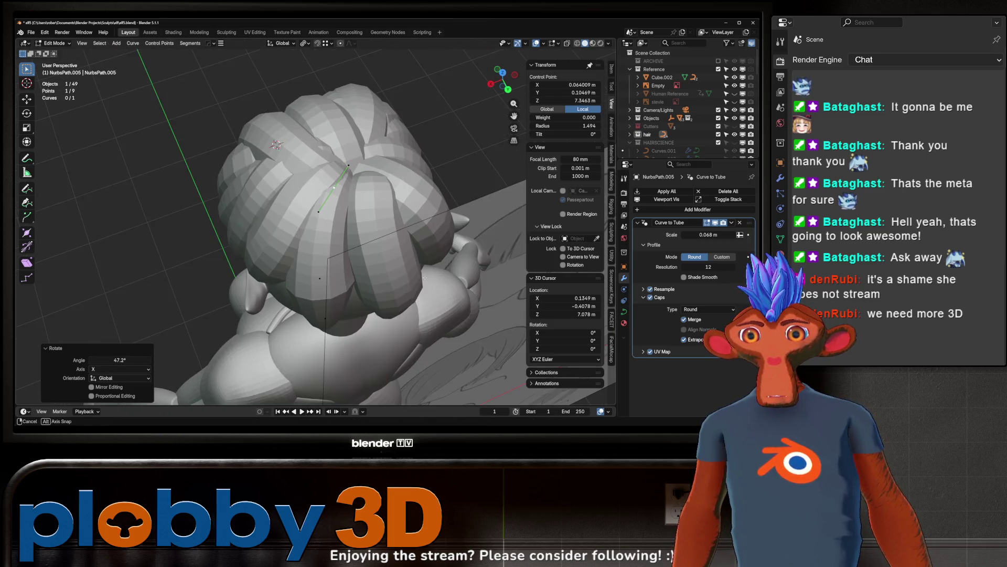
{"action": "key", "text": "g"}
{"action": "left_click", "coordinate": [395, 206]}
Step: Taper the strand's tip at the control point near the ear
{"action": "mouse_move", "coordinate": [395, 206]}
{"action": "middle_mouse_down"}
{"action": "mouse_move", "coordinate": [374, 298]}
{"action": "mouse_move", "coordinate": [385, 310]}
{"action": "mouse_move", "coordinate": [364, 262]}
{"action": "middle_mouse_up"}
{"action": "left_click", "coordinate": [375, 266]}
{"action": "left_click", "coordinate": [394, 318]}
{"action": "left_click", "coordinate": [356, 245]}
Step: Dissolve the extra selected points and thicken the strand at a control point
{"action": "key", "text": "x"}
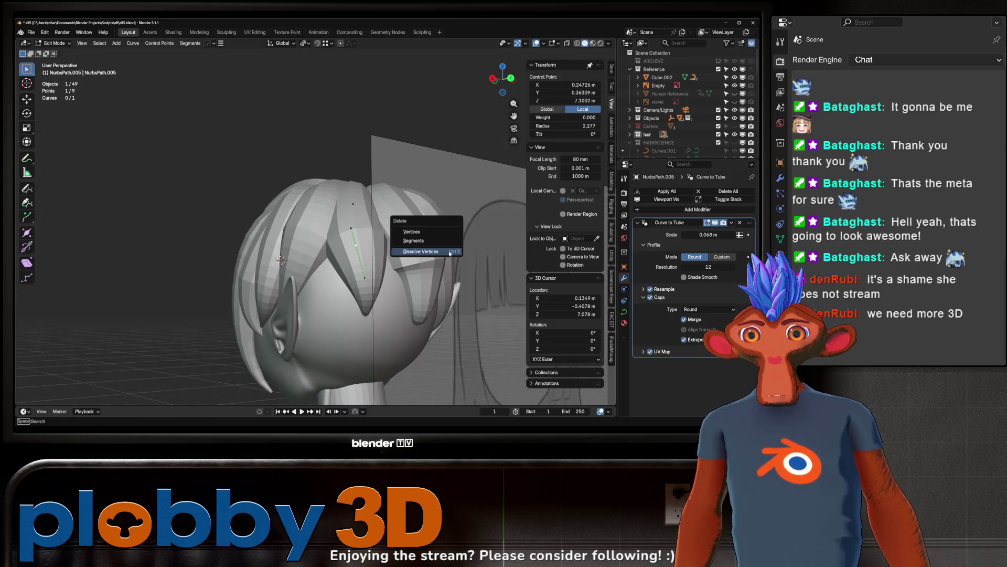
{"action": "left_click", "coordinate": [440, 252]}
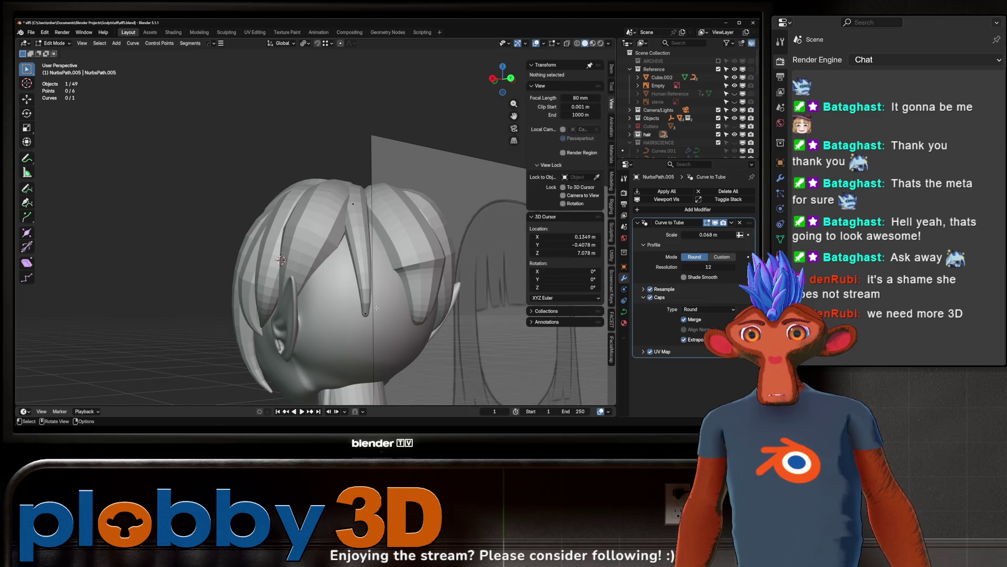
{"action": "left_click", "coordinate": [356, 210]}
{"action": "key", "text": "alt+s"}
{"action": "left_click", "coordinate": [404, 315]}
{"action": "middle_click_drag", "start_coordinate": [404, 315], "coordinate": [416, 324]}
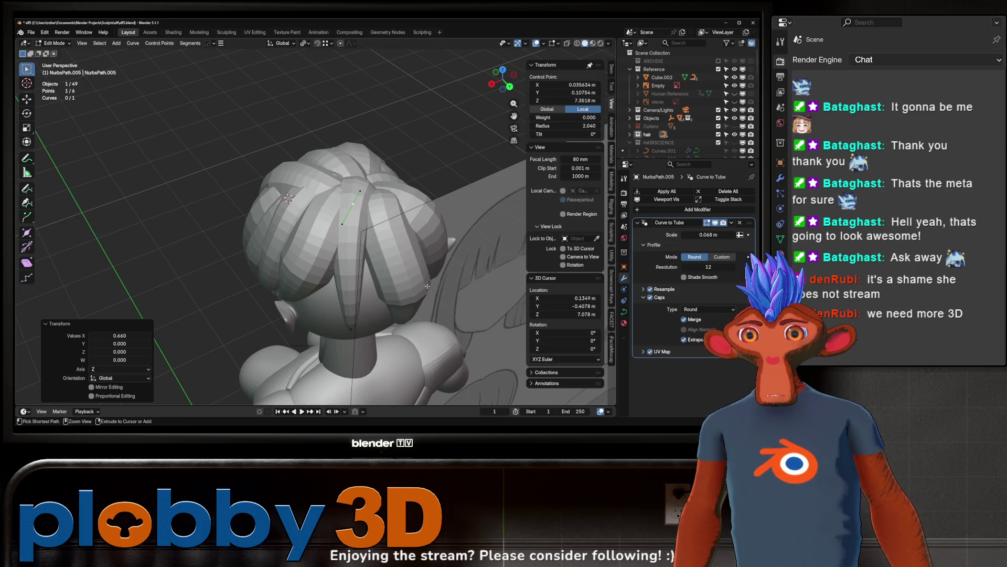
{"action": "key", "text": "ctrl+z"}
{"action": "key", "text": "ctrl+z"}
{"action": "key", "text": "ctrl+z"}
{"action": "mouse_move", "coordinate": [427, 286]}
{"action": "middle_mouse_down"}
{"action": "mouse_move", "coordinate": [462, 342]}
{"action": "mouse_move", "coordinate": [412, 335]}
{"action": "mouse_move", "coordinate": [396, 347]}
{"action": "mouse_move", "coordinate": [376, 276]}
{"action": "middle_mouse_up"}
{"action": "left_click", "coordinate": [425, 327]}
Step: Rotate a strand point around Z, move it and scale that strand section
{"action": "key", "text": "r"}
{"action": "key", "text": "z"}
{"action": "left_click", "coordinate": [414, 327]}
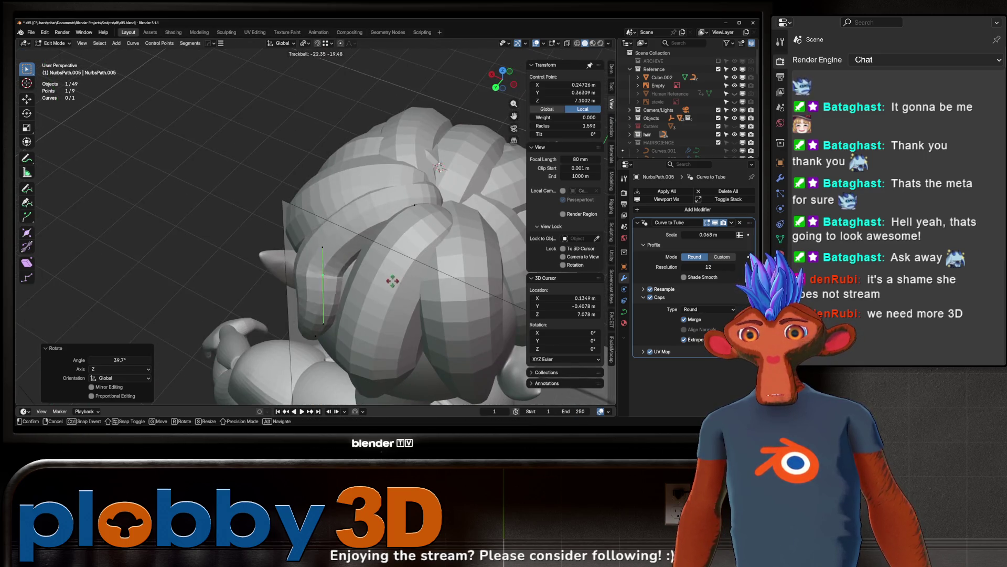
{"action": "left_click", "coordinate": [407, 115]}
{"action": "middle_click_drag", "start_coordinate": [407, 115], "coordinate": [419, 228]}
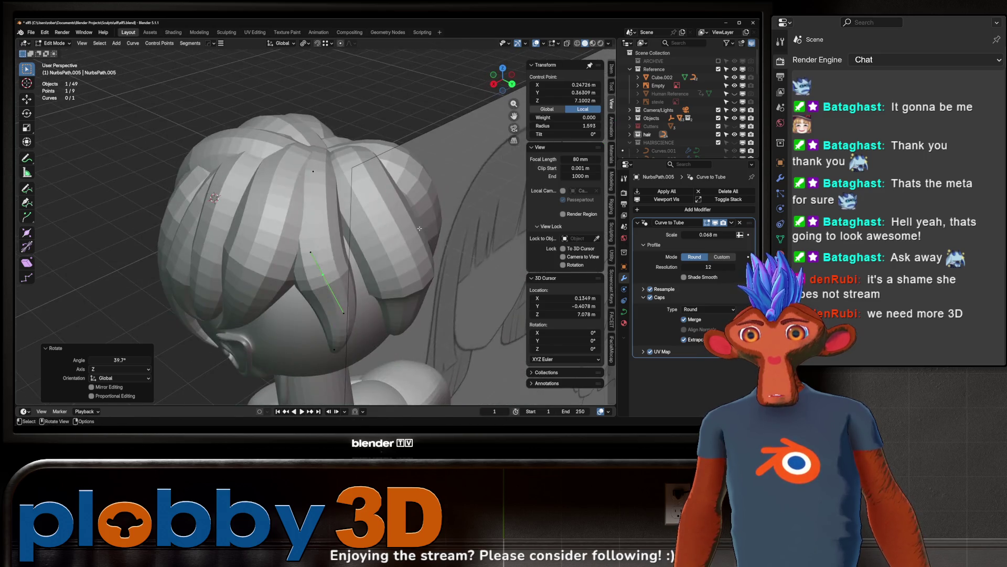
{"action": "left_click", "coordinate": [527, 272]}
Step: Rotate the strand point further around the vertical axis
{"action": "scroll", "coordinate": [527, 273], "scroll_direction": "down", "scroll_amount": 3}
{"action": "middle_click_drag", "start_coordinate": [527, 272], "coordinate": [425, 259]}
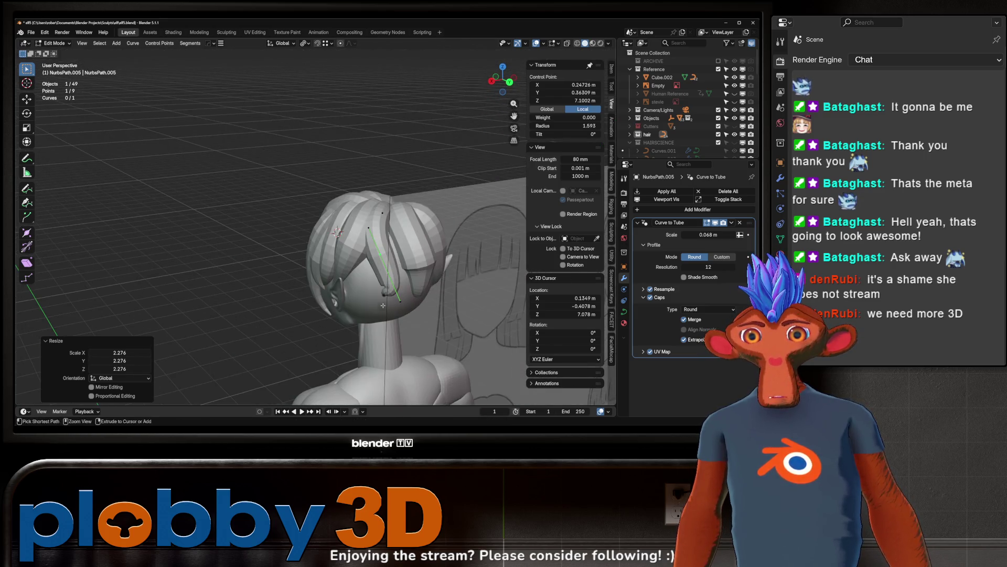
{"action": "scroll", "coordinate": [382, 307], "scroll_direction": "up", "scroll_amount": 3}
{"action": "middle_click_drag", "start_coordinate": [382, 307], "coordinate": [400, 267]}
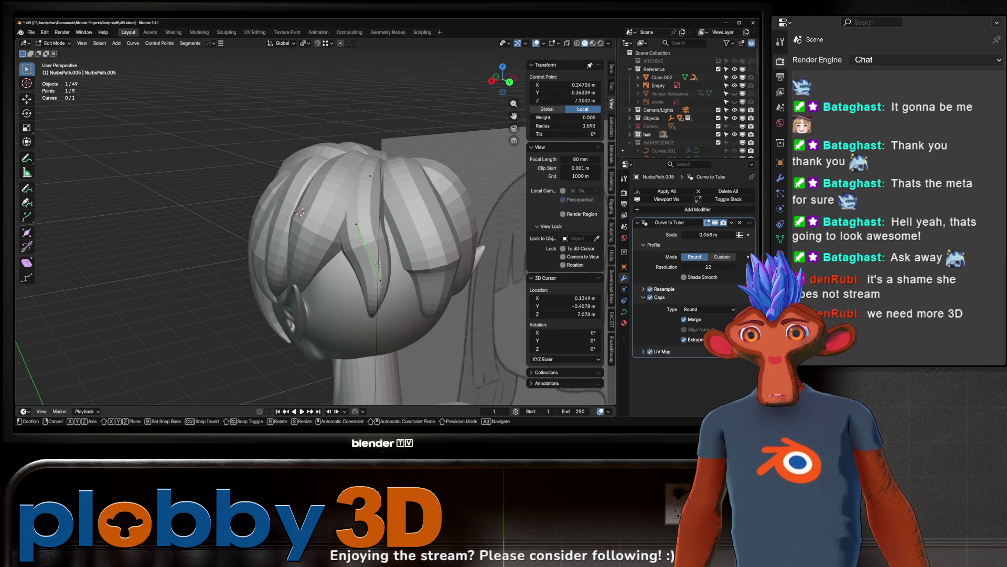
{"action": "left_click", "coordinate": [378, 389]}
{"action": "mouse_move", "coordinate": [378, 389]}
{"action": "middle_mouse_down"}
{"action": "mouse_move", "coordinate": [368, 293]}
{"action": "mouse_move", "coordinate": [384, 241]}
{"action": "mouse_move", "coordinate": [395, 247]}
{"action": "middle_mouse_up"}
{"action": "key", "text": "r"}
{"action": "key", "text": "z"}
{"action": "left_click", "coordinate": [388, 240]}
Step: Move the selected point and rotate it to lower the strand
{"action": "key", "text": "g"}
{"action": "left_click", "coordinate": [407, 349]}
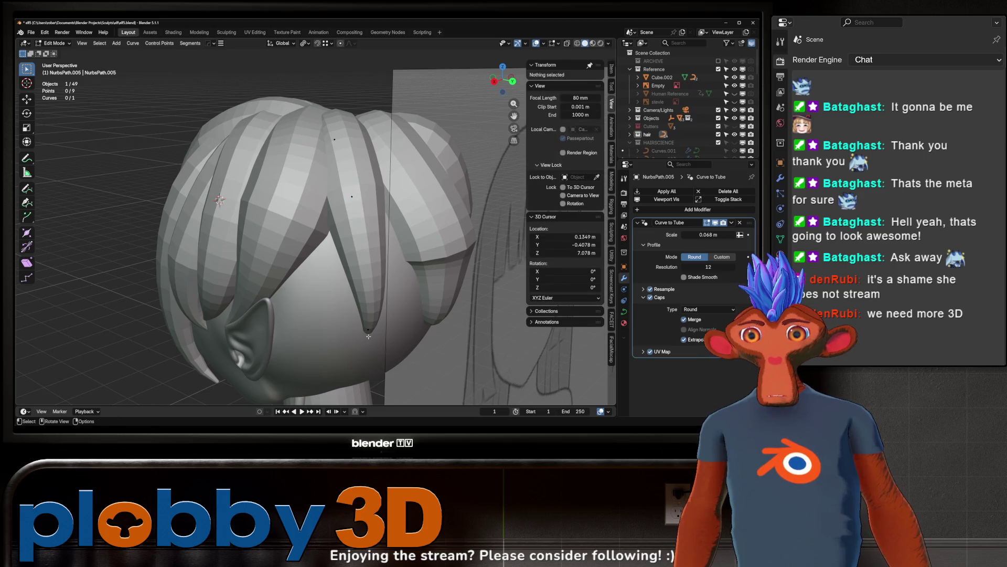
{"action": "scroll", "coordinate": [367, 335], "scroll_direction": "down", "scroll_amount": 5}
{"action": "middle_click_drag", "start_coordinate": [397, 344], "coordinate": [397, 350]}
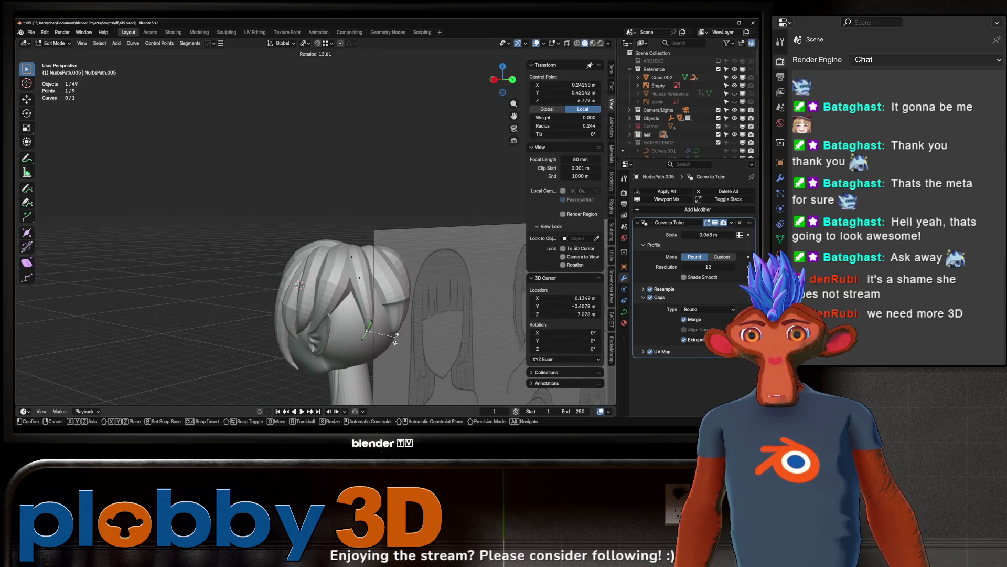
{"action": "key", "text": "r"}
{"action": "left_click", "coordinate": [189, 311]}
Step: Reposition three more control points along the strand toward the back of the head
{"action": "mouse_move", "coordinate": [187, 359]}
{"action": "middle_mouse_down"}
{"action": "mouse_move", "coordinate": [438, 253]}
{"action": "mouse_move", "coordinate": [443, 320]}
{"action": "middle_mouse_up"}
{"action": "left_click", "coordinate": [351, 331]}
{"action": "key", "text": "g"}
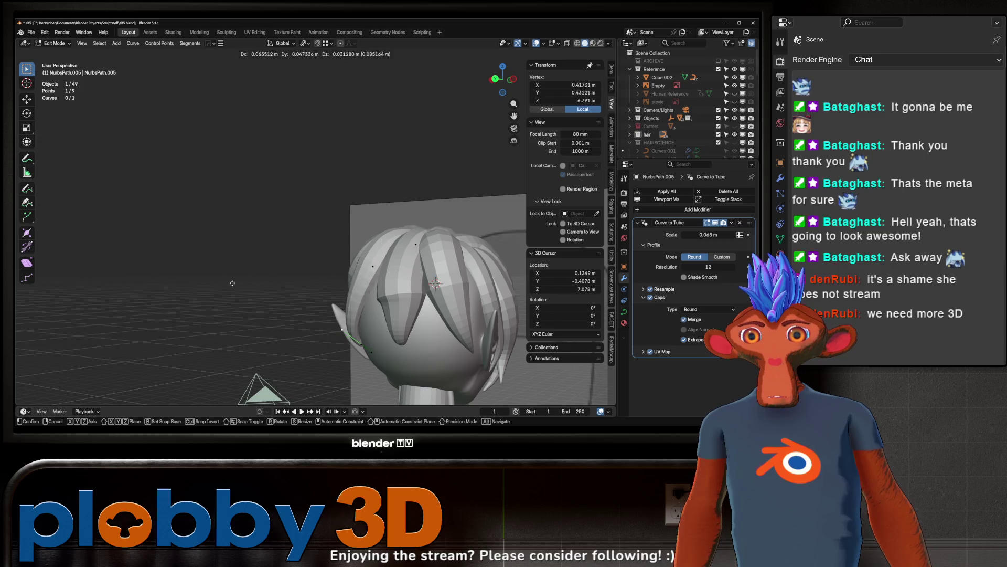
{"action": "left_click", "coordinate": [341, 343]}
{"action": "left_click", "coordinate": [365, 341]}
{"action": "key", "text": "g"}
{"action": "left_click", "coordinate": [384, 324]}
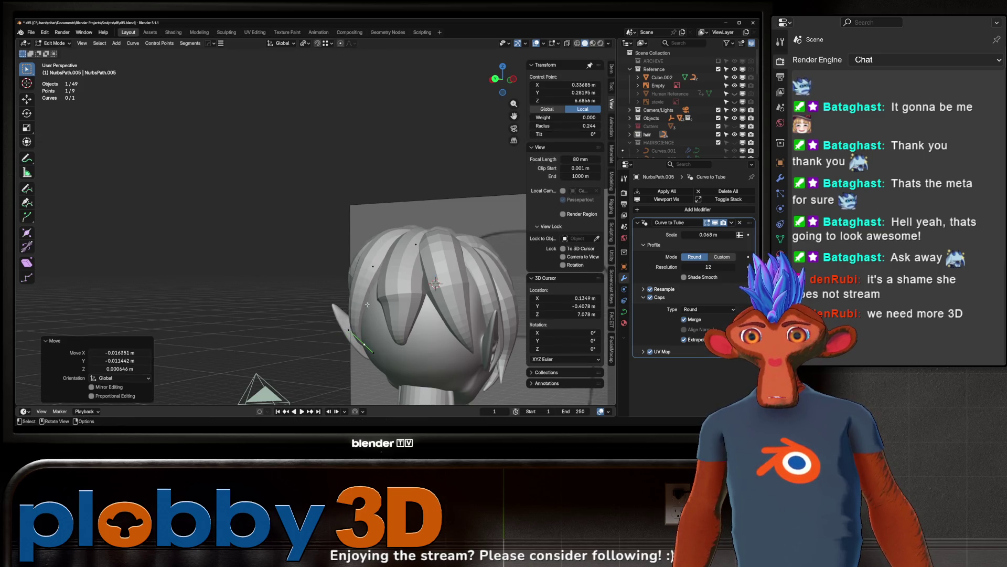
{"action": "left_click", "coordinate": [373, 267]}
{"action": "key", "text": "g"}
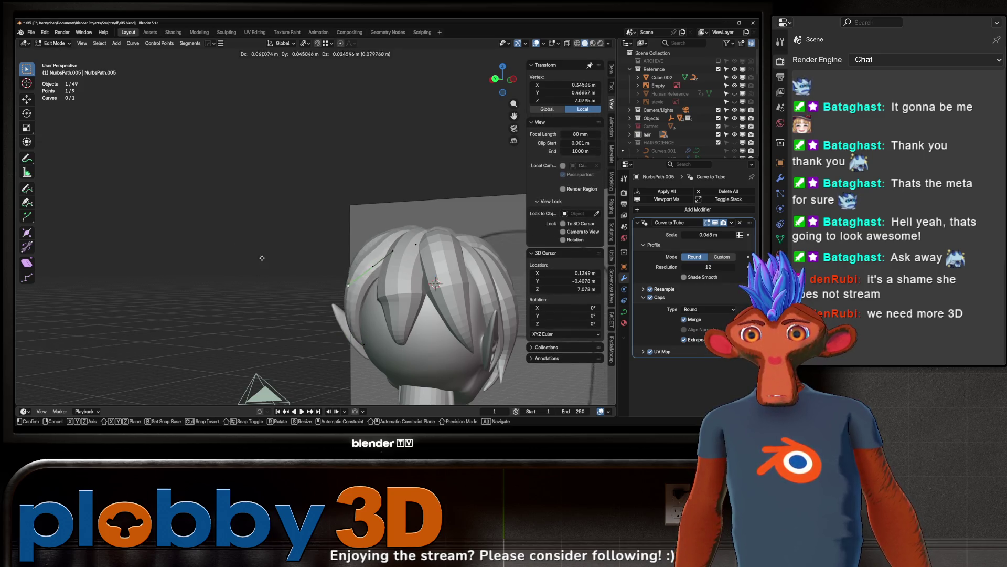
{"action": "left_click", "coordinate": [252, 253]}
{"action": "mouse_move", "coordinate": [253, 253]}
{"action": "middle_mouse_down"}
{"action": "mouse_move", "coordinate": [345, 287]}
{"action": "mouse_move", "coordinate": [431, 228]}
{"action": "mouse_move", "coordinate": [272, 285]}
{"action": "middle_mouse_up"}
Step: Switch to the NurbsPath.003 strand and pull one of its control points down toward the elf ear
{"action": "key", "text": "Tab"}
{"action": "left_click", "coordinate": [272, 285]}
{"action": "key", "text": "Tab"}
{"action": "left_click", "coordinate": [290, 182]}
{"action": "key", "text": "g"}
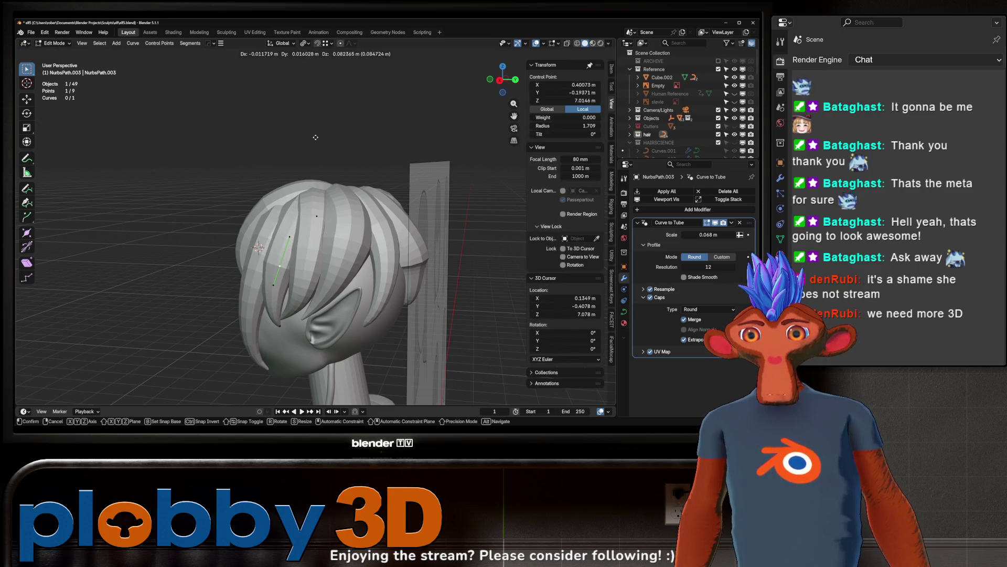
{"action": "left_click", "coordinate": [290, 331]}
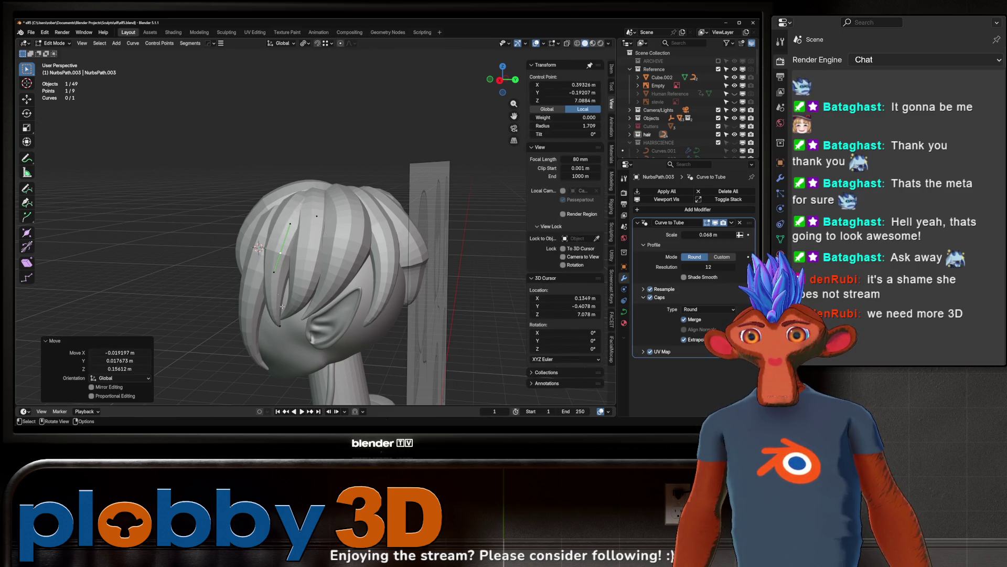
{"action": "key", "text": "g"}
{"action": "left_click", "coordinate": [301, 254]}
Step: From the side of the head, rotate the point about Y and reposition it
{"action": "mouse_move", "coordinate": [301, 254]}
{"action": "middle_mouse_down"}
{"action": "mouse_move", "coordinate": [335, 246]}
{"action": "mouse_move", "coordinate": [362, 262]}
{"action": "mouse_move", "coordinate": [351, 252]}
{"action": "mouse_move", "coordinate": [359, 209]}
{"action": "middle_mouse_up"}
{"action": "key", "text": "r"}
{"action": "key", "text": "x"}
{"action": "key", "text": "y"}
{"action": "left_click", "coordinate": [351, 261]}
{"action": "key", "text": "g"}
{"action": "left_click", "coordinate": [398, 252]}
Step: Drop the vertical rotation and slide the point along Y instead
{"action": "mouse_move", "coordinate": [399, 252]}
{"action": "middle_mouse_down"}
{"action": "mouse_move", "coordinate": [410, 255]}
{"action": "mouse_move", "coordinate": [320, 252]}
{"action": "mouse_move", "coordinate": [295, 298]}
{"action": "middle_mouse_up"}
{"action": "key", "text": "r"}
{"action": "key", "text": "z"}
{"action": "right_click", "coordinate": [410, 255]}
{"action": "key", "text": "g"}
{"action": "key", "text": "y"}
{"action": "left_click", "coordinate": [356, 252]}
{"action": "left_click", "coordinate": [318, 259]}
Step: Move the tip point and shrink it with Alt+S so the strand thins at the end
{"action": "scroll", "coordinate": [309, 273], "scroll_direction": "up", "scroll_amount": 3}
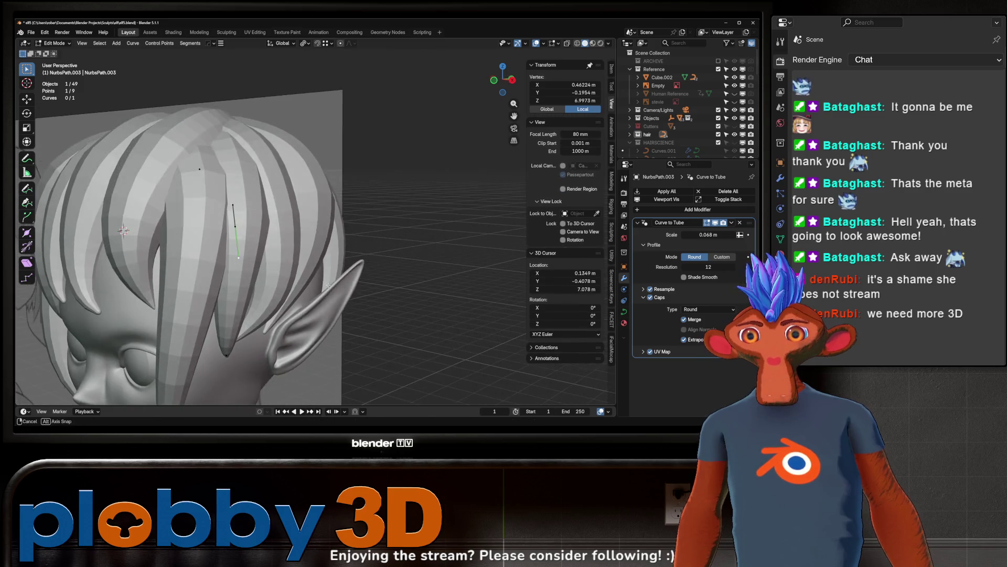
{"action": "key", "text": "g"}
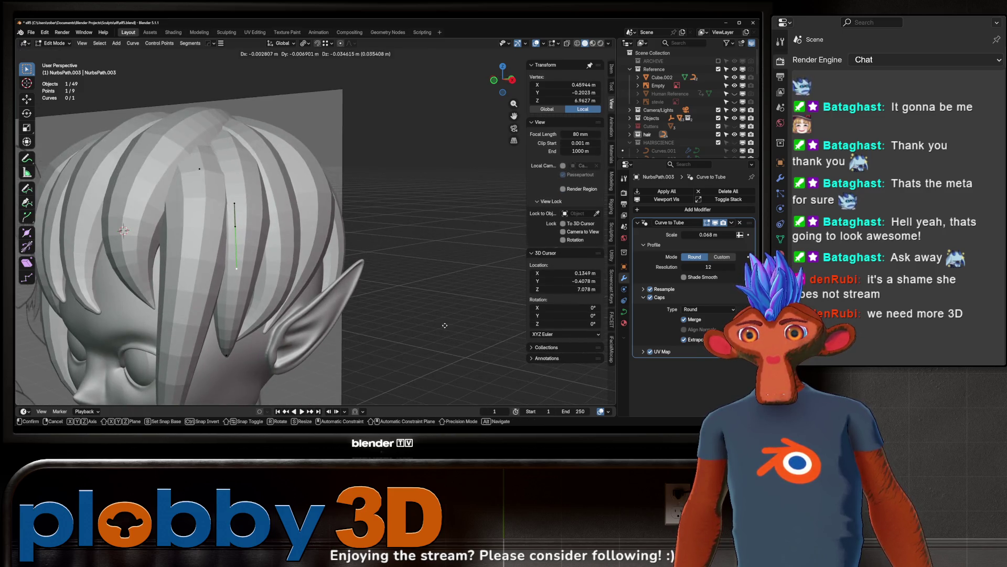
{"action": "left_click", "coordinate": [445, 325]}
{"action": "scroll", "coordinate": [445, 325], "scroll_direction": "up", "scroll_amount": 3}
{"action": "key", "text": "alt+s"}
{"action": "left_click", "coordinate": [220, 355]}
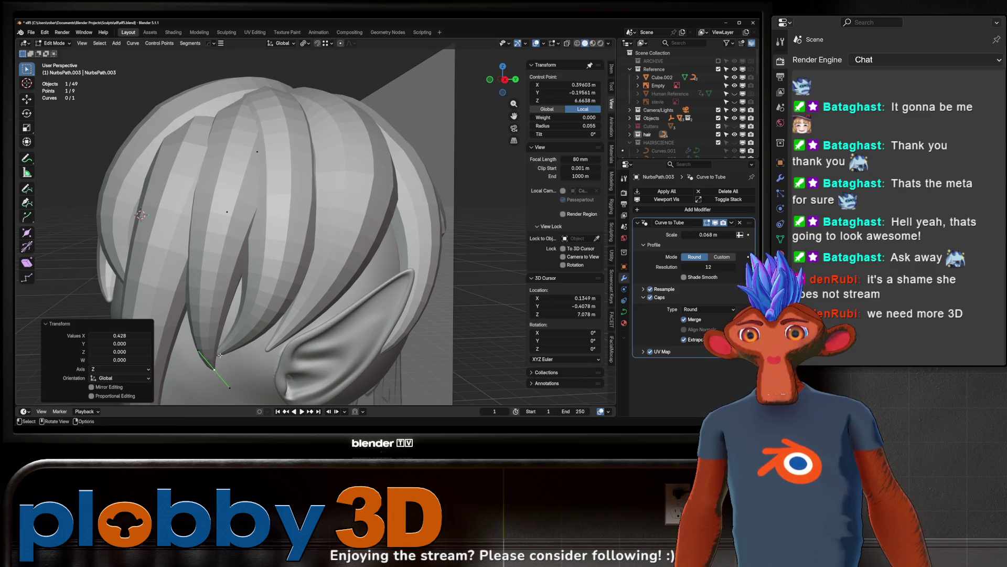
{"action": "left_click", "coordinate": [226, 301]}
{"action": "key", "text": "alt+s"}
{"action": "left_click", "coordinate": [226, 301]}
{"action": "scroll", "coordinate": [315, 262], "scroll_direction": "down", "scroll_amount": 5}
Step: Look down on the hair and start repositioning points on the mirrored crown strand NurbsPath.011
{"action": "mouse_move", "coordinate": [368, 252]}
{"action": "middle_mouse_down"}
{"action": "mouse_move", "coordinate": [392, 250]}
{"action": "mouse_move", "coordinate": [359, 252]}
{"action": "middle_mouse_up"}
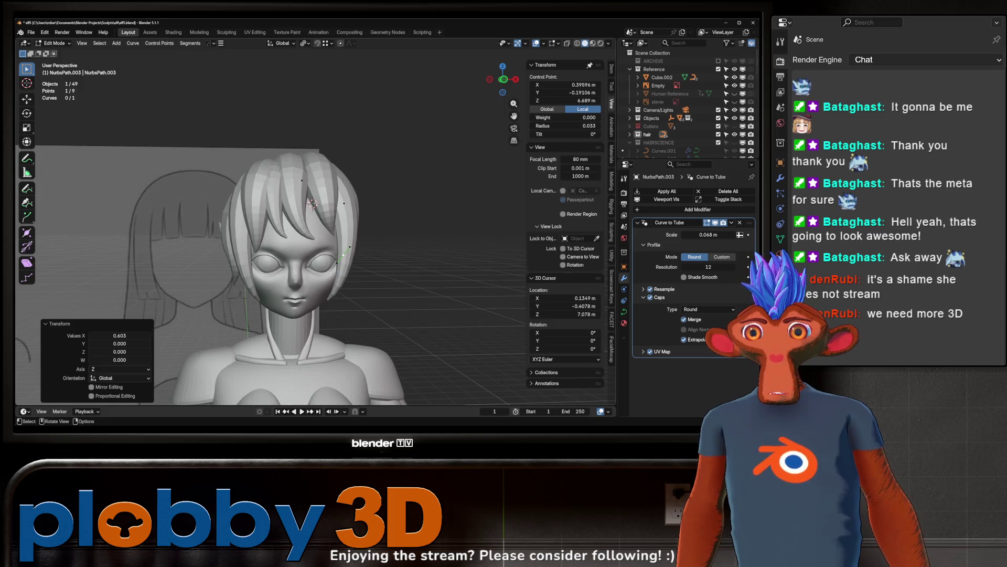
{"action": "mouse_move", "coordinate": [323, 213]}
{"action": "middle_mouse_down"}
{"action": "mouse_move", "coordinate": [320, 162]}
{"action": "mouse_move", "coordinate": [288, 181]}
{"action": "mouse_move", "coordinate": [277, 160]}
{"action": "mouse_move", "coordinate": [301, 169]}
{"action": "mouse_move", "coordinate": [377, 132]}
{"action": "mouse_move", "coordinate": [290, 172]}
{"action": "mouse_move", "coordinate": [398, 174]}
{"action": "mouse_move", "coordinate": [388, 137]}
{"action": "mouse_move", "coordinate": [347, 213]}
{"action": "mouse_move", "coordinate": [273, 238]}
{"action": "middle_mouse_up"}
{"action": "scroll", "coordinate": [320, 173], "scroll_direction": "up", "scroll_amount": 2}
{"action": "key", "text": "ctrl+z"}
{"action": "key", "text": "ctrl+z"}
{"action": "key", "text": "ctrl+z"}
{"action": "key", "text": "ctrl+z"}
{"action": "left_click", "coordinate": [395, 160]}
Step: Rotate the crown strand's control point about the Z axis
{"action": "key", "text": "r"}
{"action": "key", "text": "z"}
{"action": "left_click", "coordinate": [347, 219]}
Step: Return to Object Mode, view the character from the rear three-quarter angle, and select NurbsPath.007
{"action": "key", "text": "Tab"}
{"action": "scroll", "coordinate": [344, 208], "scroll_direction": "down", "scroll_amount": 6}
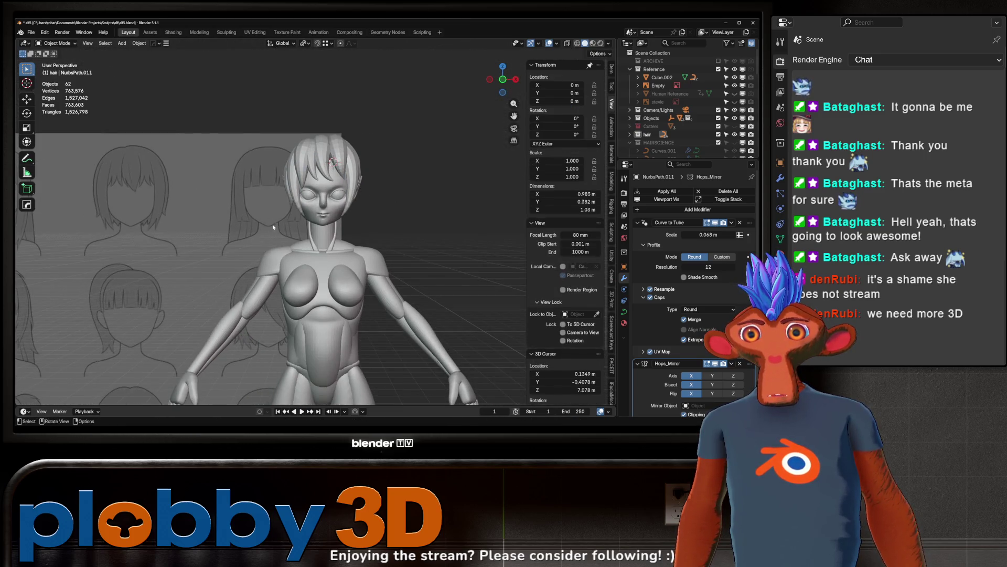
{"action": "middle_click_drag", "start_coordinate": [233, 192], "coordinate": [203, 188]}
{"action": "scroll", "coordinate": [203, 187], "scroll_direction": "up", "scroll_amount": 3}
{"action": "left_click", "coordinate": [283, 210]}
Step: In NurbsPath.007's Edit Mode, move one point, then scale and rotate another section
{"action": "key", "text": "Tab"}
{"action": "middle_click_drag", "start_coordinate": [286, 226], "coordinate": [251, 258]}
{"action": "left_click", "coordinate": [288, 256]}
{"action": "key", "text": "g"}
{"action": "left_click", "coordinate": [394, 140]}
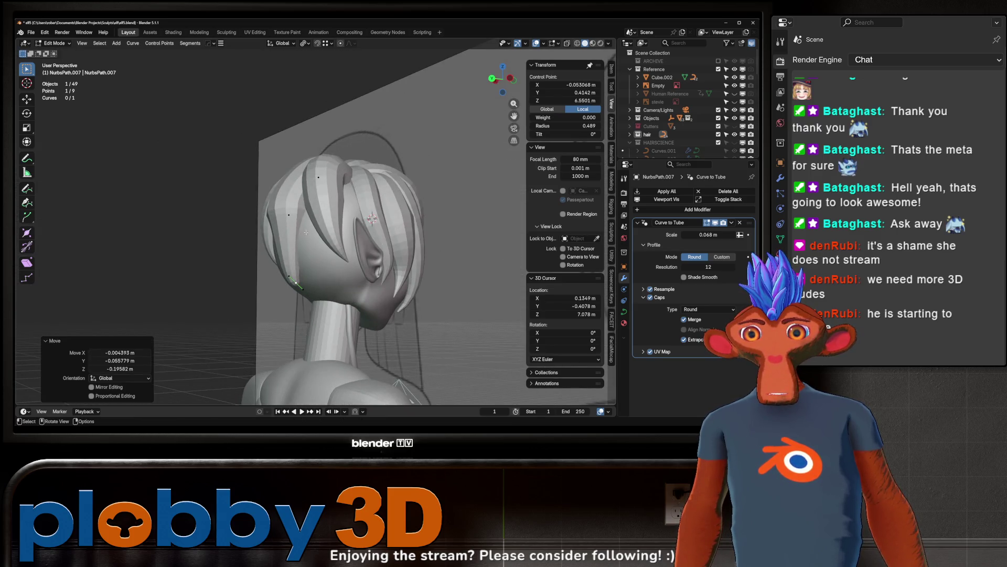
{"action": "left_click", "coordinate": [288, 215]}
{"action": "middle_click_drag", "start_coordinate": [288, 214], "coordinate": [360, 246]}
{"action": "key", "text": "s"}
{"action": "left_click", "coordinate": [440, 353]}
{"action": "key", "text": "r"}
{"action": "left_click", "coordinate": [269, 283]}
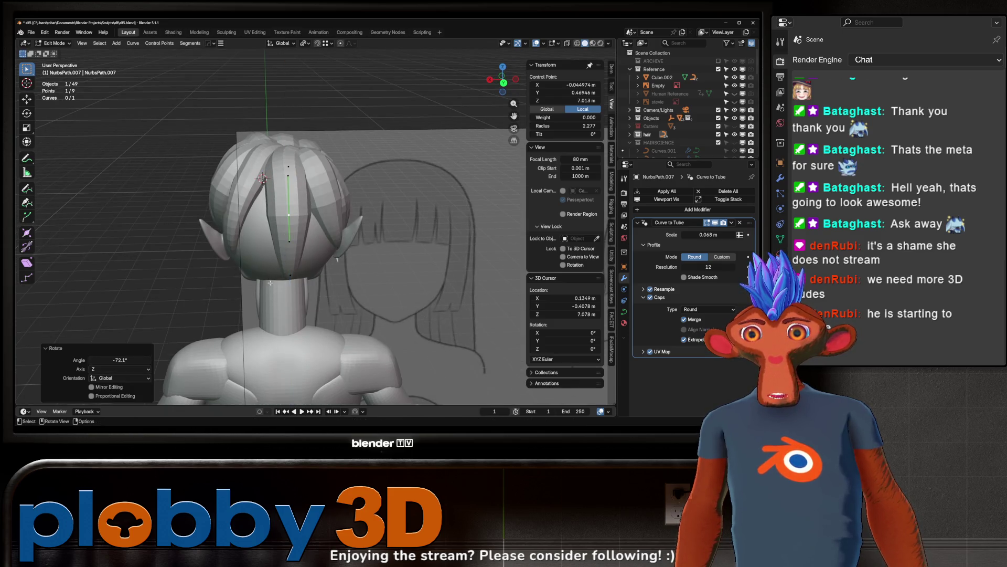
Step: Move an upper control point and rotate it about Z, then about X
{"action": "left_click", "coordinate": [426, 322]}
{"action": "mouse_move", "coordinate": [425, 322]}
{"action": "middle_mouse_down"}
{"action": "mouse_move", "coordinate": [310, 176]}
{"action": "mouse_move", "coordinate": [311, 209]}
{"action": "middle_mouse_up"}
{"action": "left_click", "coordinate": [309, 176]}
{"action": "key", "text": "g"}
{"action": "left_click", "coordinate": [346, 181]}
{"action": "key", "text": "r"}
{"action": "key", "text": "z"}
{"action": "left_click", "coordinate": [437, 114]}
{"action": "key", "text": "r"}
{"action": "key", "text": "x"}
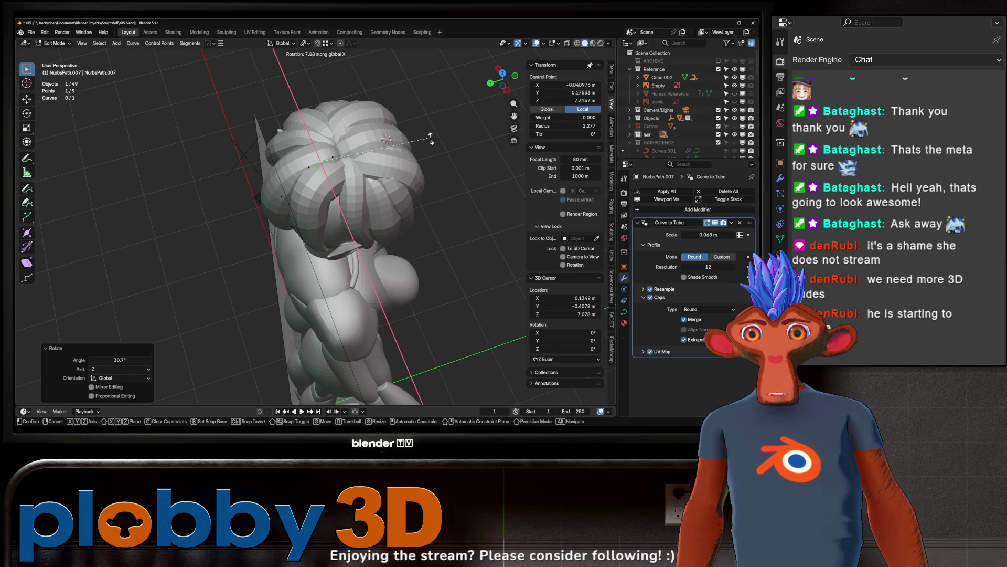
{"action": "left_click", "coordinate": [425, 175]}
Step: Slightly rotate a middle control point, then pick the lower one
{"action": "mouse_move", "coordinate": [425, 176]}
{"action": "middle_mouse_down"}
{"action": "mouse_move", "coordinate": [321, 134]}
{"action": "mouse_move", "coordinate": [273, 224]}
{"action": "mouse_move", "coordinate": [324, 229]}
{"action": "middle_mouse_up"}
{"action": "left_click", "coordinate": [321, 135]}
{"action": "left_click", "coordinate": [283, 216]}
{"action": "key", "text": "r"}
{"action": "left_click", "coordinate": [329, 232]}
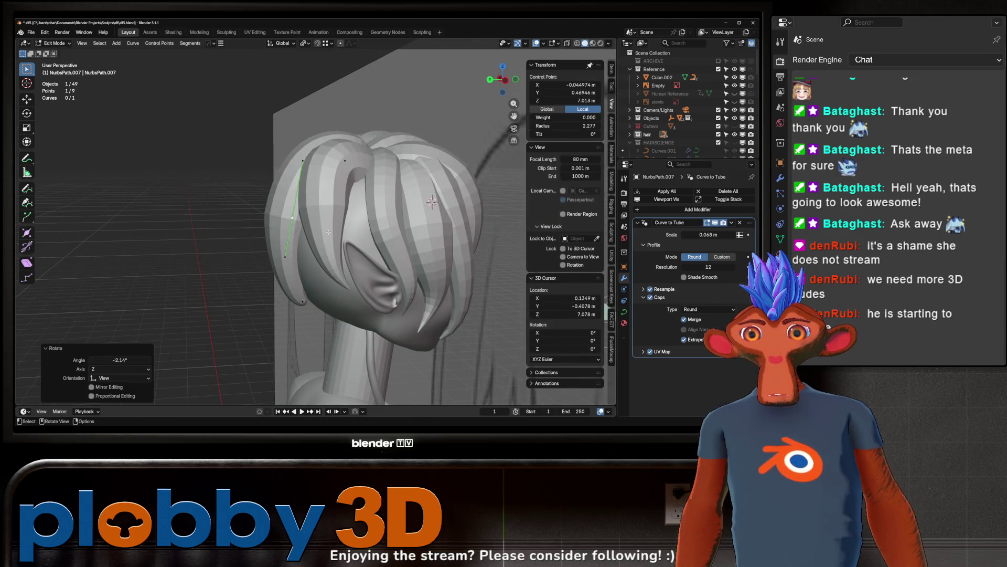
{"action": "left_click", "coordinate": [303, 301]}
{"action": "left_click", "coordinate": [302, 307]}
Step: From behind the head, rotate the lower point around the X axis
{"action": "middle_click_drag", "start_coordinate": [302, 307], "coordinate": [400, 275]}
{"action": "key", "text": "r"}
{"action": "key", "text": "x"}
{"action": "right_click", "coordinate": [393, 252]}
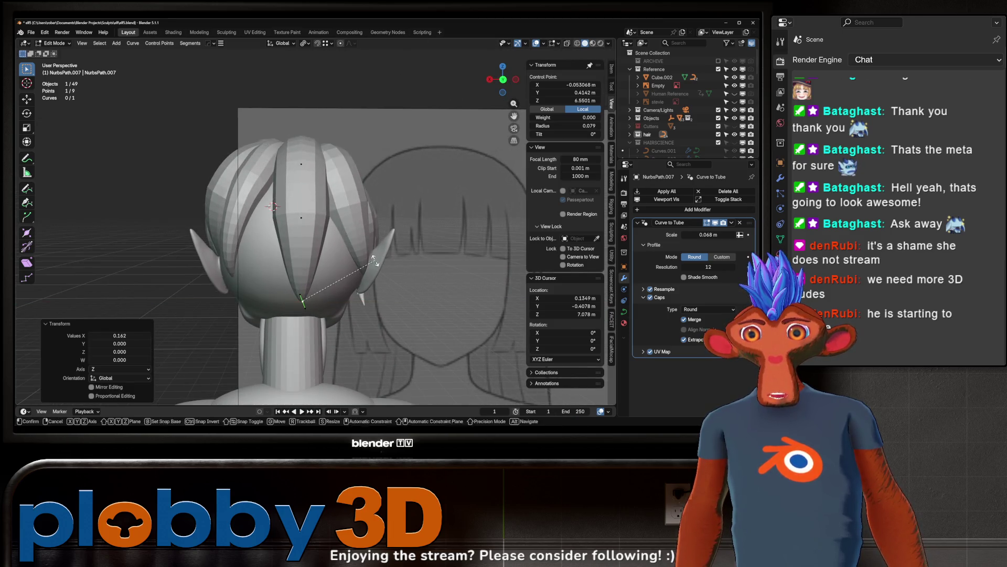
{"action": "key", "text": "g"}
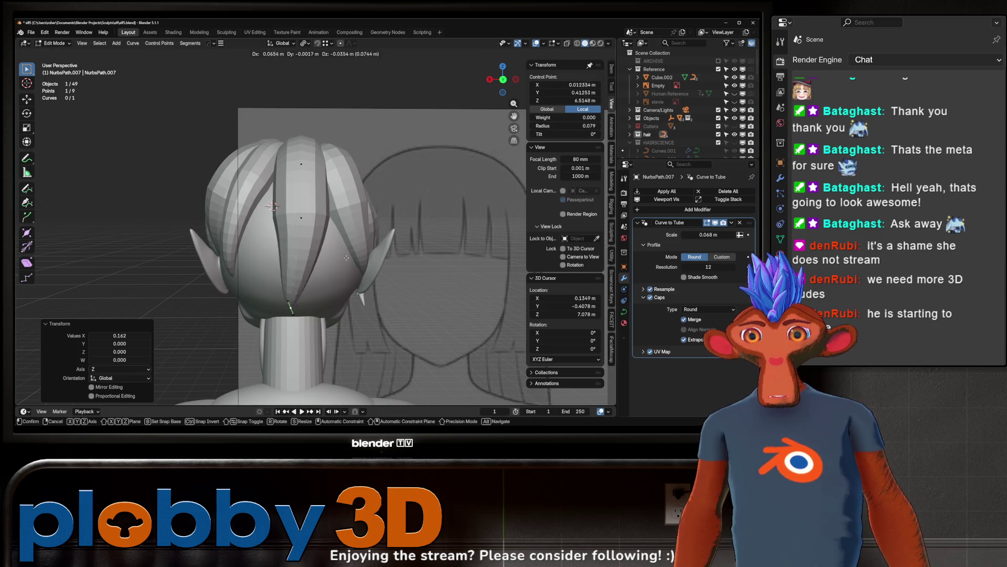
{"action": "key", "text": "r"}
{"action": "key", "text": "x"}
{"action": "left_click", "coordinate": [376, 244]}
{"action": "middle_click_drag", "start_coordinate": [376, 244], "coordinate": [313, 229]}
Step: Reposition another point, then rotate a further point about the vertical axis
{"action": "left_click", "coordinate": [303, 216]}
{"action": "scroll", "coordinate": [313, 229], "scroll_direction": "up", "scroll_amount": 2}
{"action": "key", "text": "g"}
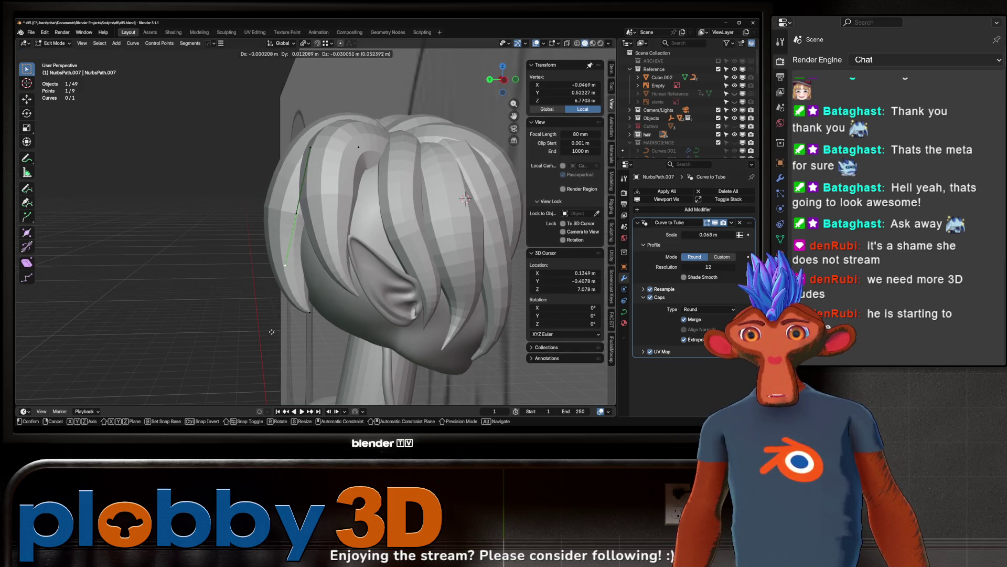
{"action": "left_click", "coordinate": [218, 263]}
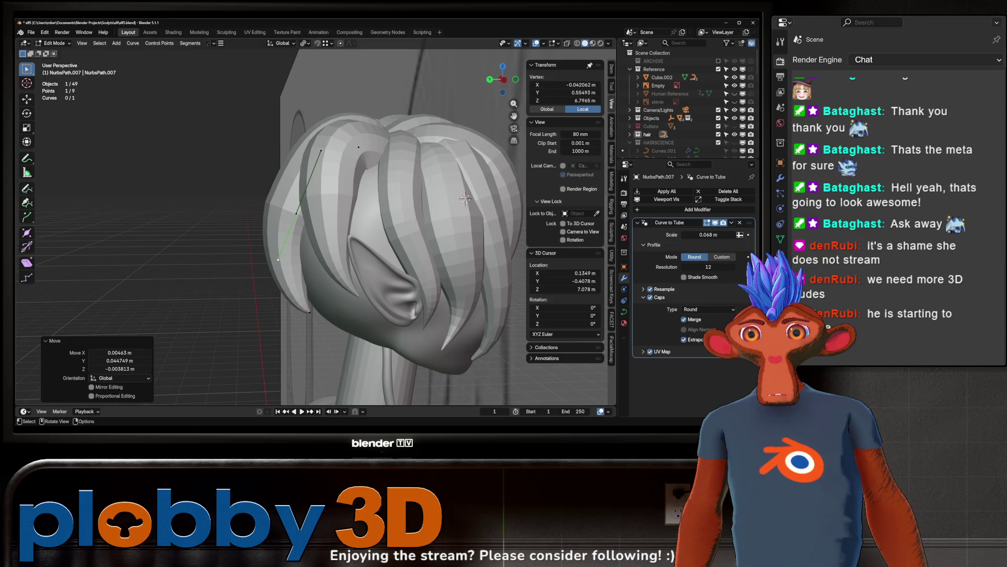
{"action": "left_click", "coordinate": [358, 147]}
{"action": "key", "text": "g"}
{"action": "key", "text": "y"}
{"action": "key", "text": "r"}
{"action": "key", "text": "z"}
{"action": "key", "text": "Return"}
Step: Rotate the strand about X, shift it along X, and lower it along Z
{"action": "middle_click_drag", "start_coordinate": [326, 184], "coordinate": [376, 164]}
{"action": "key", "text": "r"}
{"action": "key", "text": "x"}
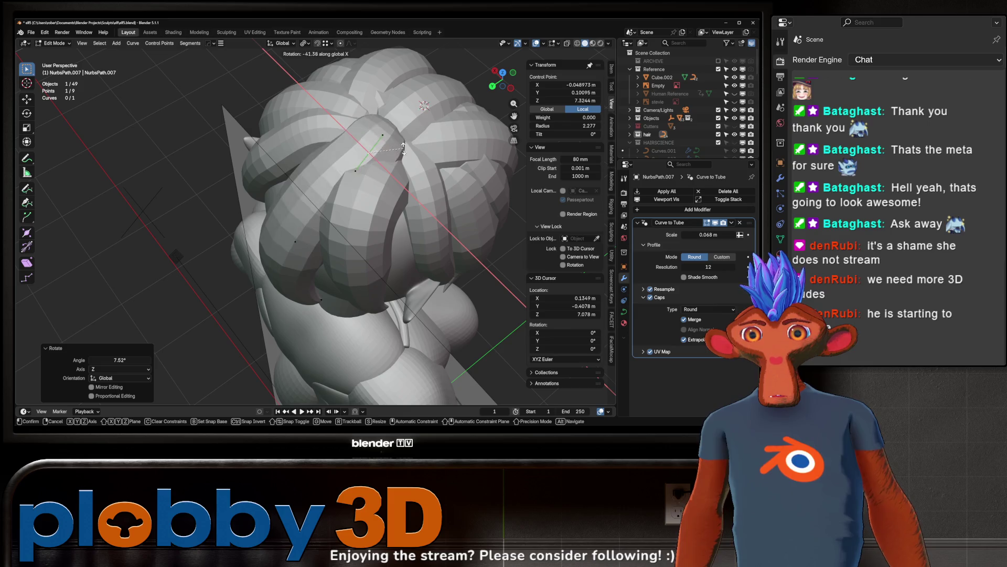
{"action": "key", "text": "Return"}
{"action": "key", "text": "g"}
{"action": "key", "text": "z"}
{"action": "key", "text": "x"}
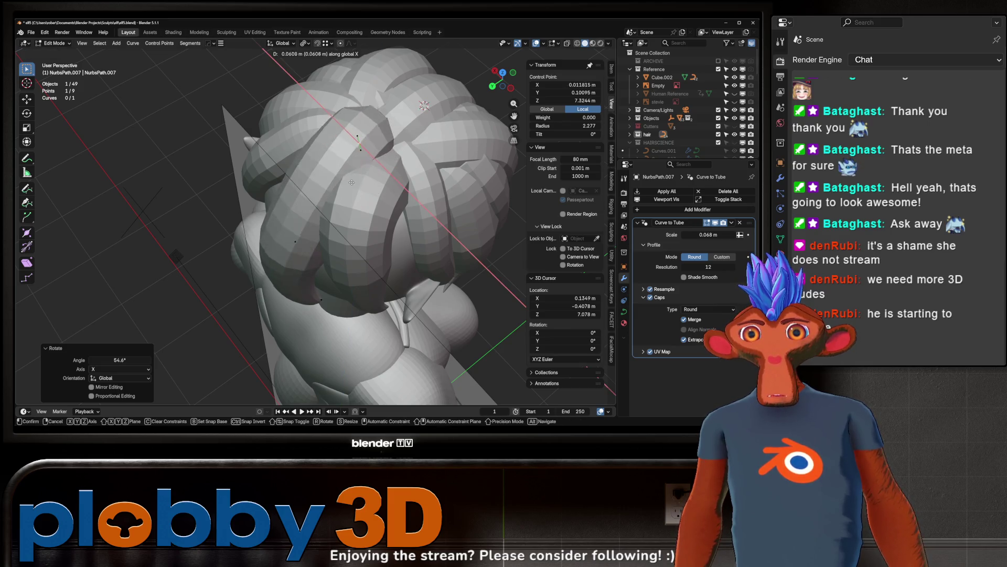
{"action": "key", "text": "Return"}
{"action": "key", "text": "g"}
{"action": "key", "text": "z"}
{"action": "key", "text": "Return"}
Step: Slide the point along Y, rotate it, and thin the strand with Alt+S
{"action": "middle_click_drag", "start_coordinate": [333, 185], "coordinate": [303, 182]}
{"action": "key", "text": "g"}
{"action": "key", "text": "y"}
{"action": "left_click", "coordinate": [273, 191]}
{"action": "middle_click_drag", "start_coordinate": [273, 190], "coordinate": [378, 152]}
{"action": "key", "text": "r"}
{"action": "left_click", "coordinate": [386, 138]}
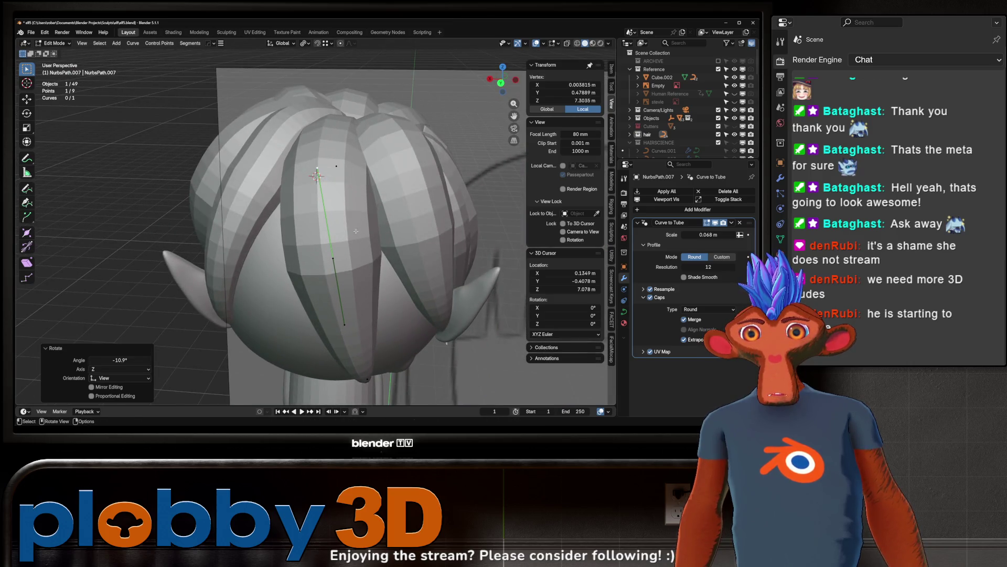
{"action": "key", "text": "alt+s"}
{"action": "left_click", "coordinate": [355, 250]}
Step: Scale a lower strand section and nudge it slightly along the vertical axis
{"action": "mouse_move", "coordinate": [355, 250]}
{"action": "middle_mouse_down"}
{"action": "mouse_move", "coordinate": [367, 288]}
{"action": "mouse_move", "coordinate": [356, 313]}
{"action": "middle_mouse_up"}
{"action": "left_click", "coordinate": [355, 313]}
{"action": "key", "text": "r"}
{"action": "key", "text": "x"}
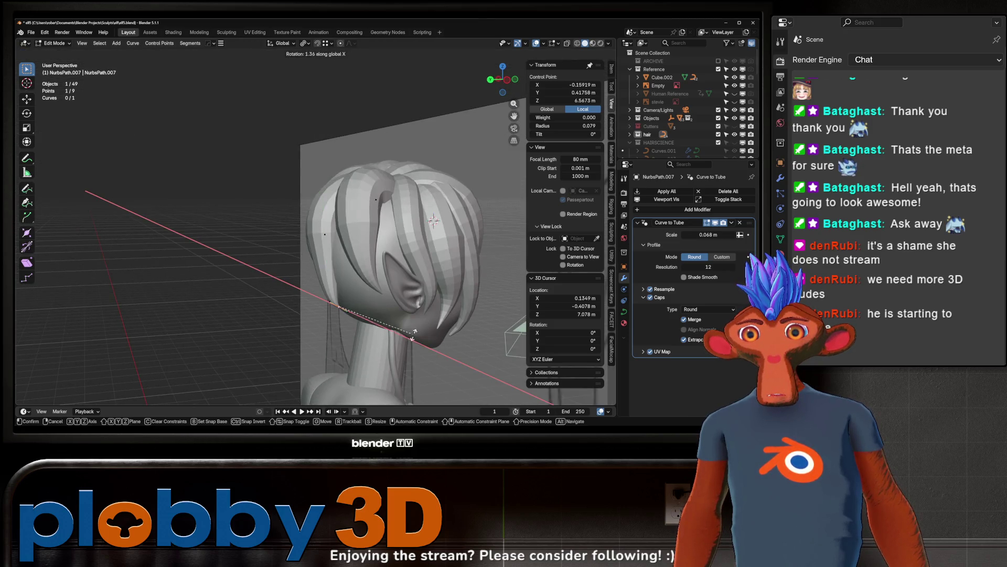
{"action": "key", "text": "s"}
{"action": "left_click", "coordinate": [335, 301]}
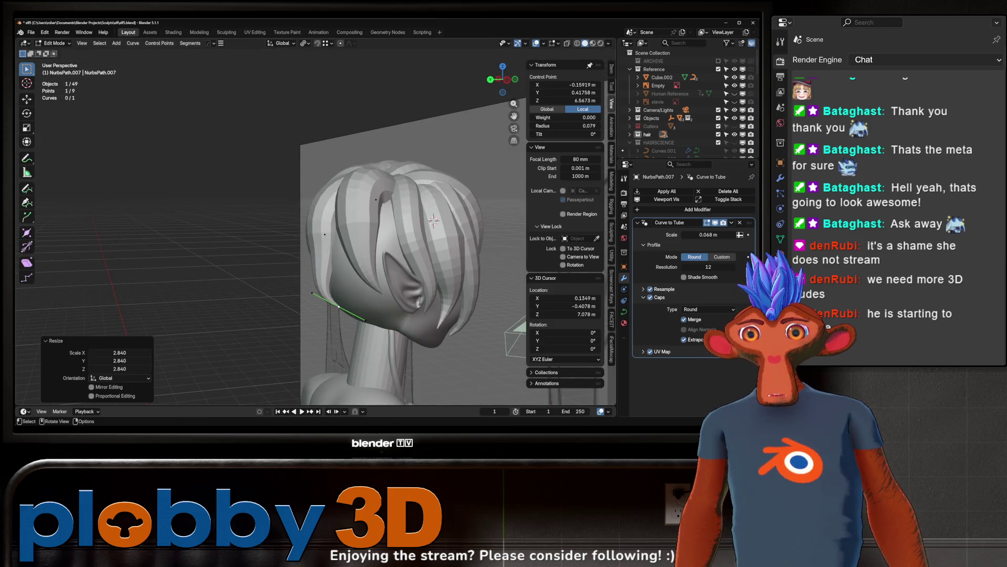
{"action": "key", "text": "g"}
{"action": "key", "text": "y"}
{"action": "key", "text": "z"}
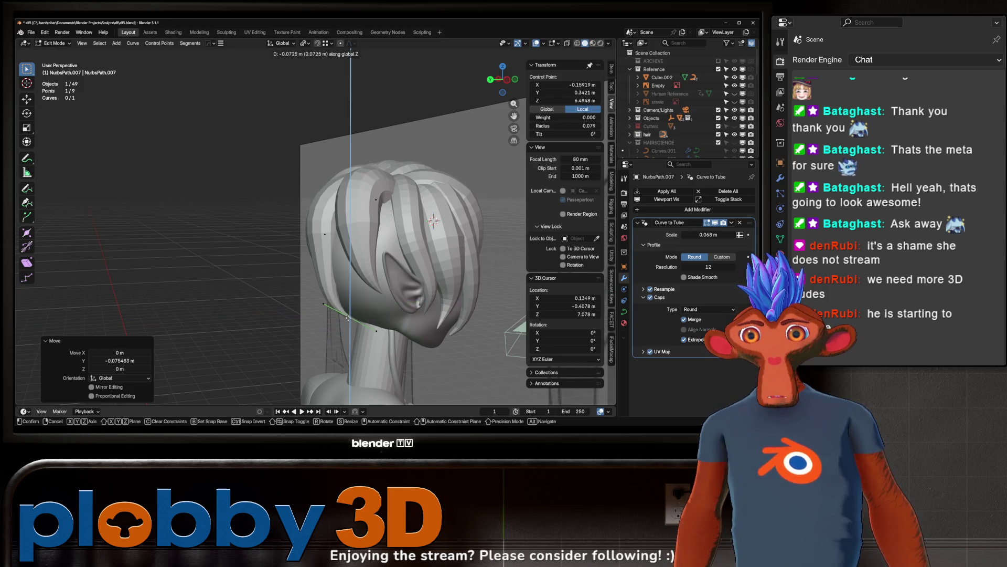
{"action": "left_click", "coordinate": [348, 315]}
Step: Move a back control point along Y, rotate it 10.1° about Z, and nudge it again
{"action": "mouse_move", "coordinate": [348, 314]}
{"action": "middle_mouse_down"}
{"action": "mouse_move", "coordinate": [409, 283]}
{"action": "mouse_move", "coordinate": [327, 235]}
{"action": "mouse_move", "coordinate": [371, 285]}
{"action": "middle_mouse_up"}
{"action": "left_click", "coordinate": [327, 234]}
{"action": "key", "text": "g"}
{"action": "key", "text": "y"}
{"action": "left_click", "coordinate": [322, 278]}
{"action": "key", "text": "r"}
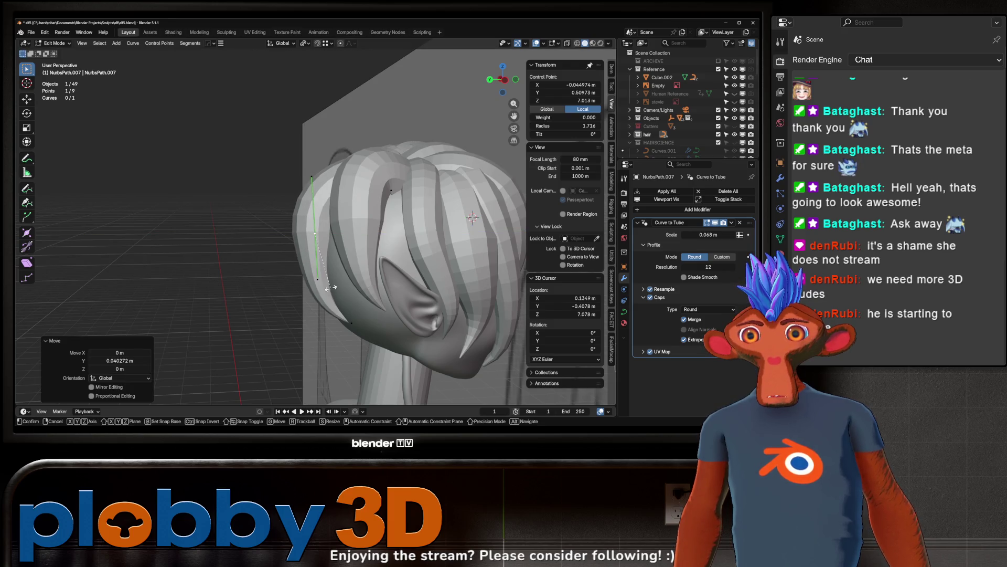
{"action": "left_click", "coordinate": [319, 279]}
{"action": "key", "text": "g"}
{"action": "key", "text": "y"}
{"action": "left_click", "coordinate": [323, 278]}
Step: Return to Object Mode to view the finished strand behind the ear
{"action": "middle_click_drag", "start_coordinate": [323, 278], "coordinate": [423, 274]}
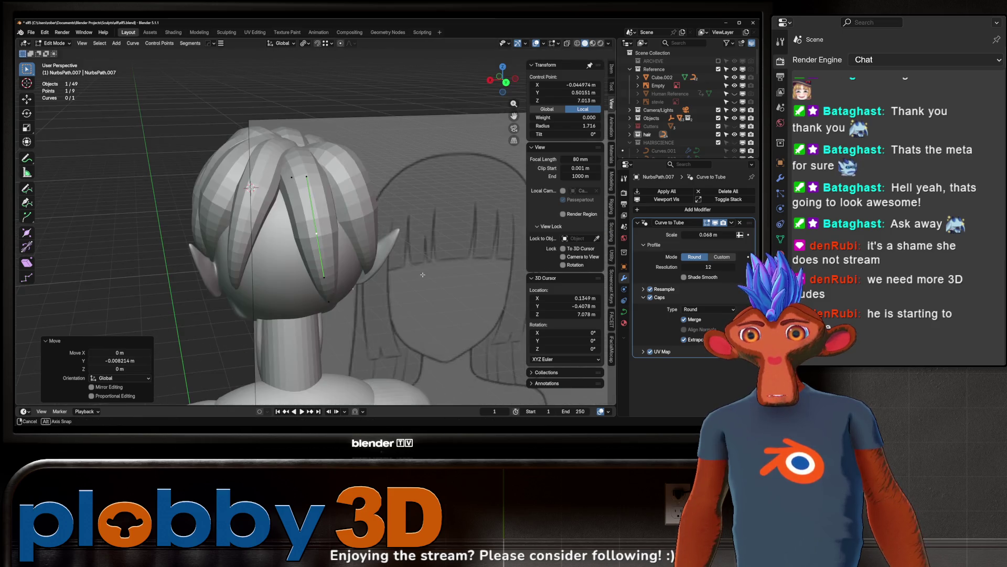
{"action": "key", "text": "Tab"}
{"action": "scroll", "coordinate": [355, 251], "scroll_direction": "down", "scroll_amount": 5}
{"action": "scroll", "coordinate": [328, 150], "scroll_direction": "up", "scroll_amount": 3}
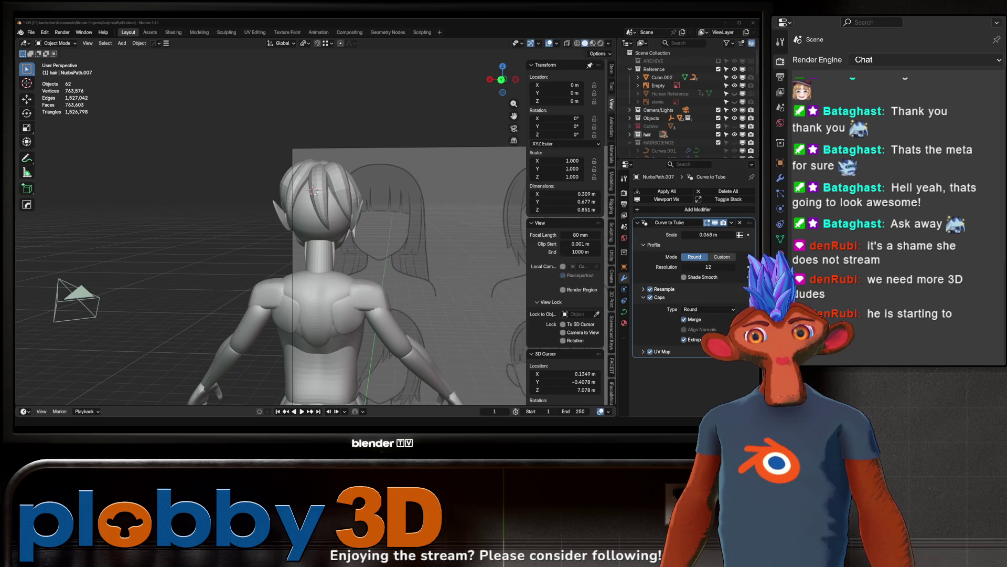
Step: In NurbsPath.009's edit mode, rotate a control point -40.9° about Z
{"action": "middle_click_drag", "start_coordinate": [300, 242], "coordinate": [387, 224]}
{"action": "scroll", "coordinate": [387, 224], "scroll_direction": "up", "scroll_amount": 4}
{"action": "mouse_move", "coordinate": [231, 200]}
{"action": "middle_mouse_down"}
{"action": "mouse_move", "coordinate": [223, 190]}
{"action": "mouse_move", "coordinate": [220, 241]}
{"action": "mouse_move", "coordinate": [225, 231]}
{"action": "middle_mouse_up"}
{"action": "scroll", "coordinate": [219, 210], "scroll_direction": "up", "scroll_amount": 3}
{"action": "scroll", "coordinate": [219, 220], "scroll_direction": "down", "scroll_amount": 4}
{"action": "left_click", "coordinate": [310, 212]}
{"action": "key", "text": "Tab"}
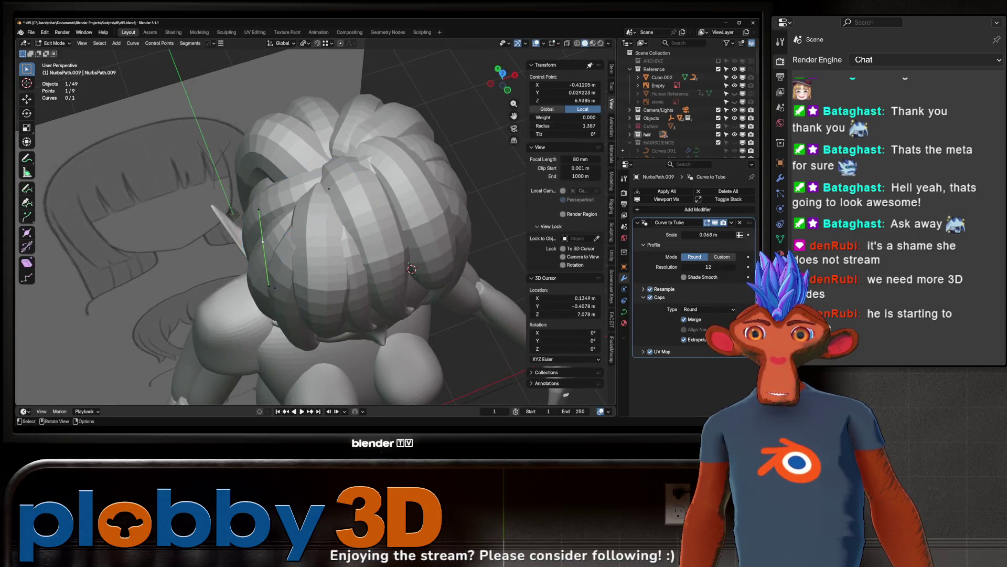
{"action": "middle_click_drag", "start_coordinate": [320, 224], "coordinate": [305, 189]}
{"action": "left_click", "coordinate": [302, 181]}
{"action": "key", "text": "r"}
{"action": "key", "text": "z"}
{"action": "left_click", "coordinate": [360, 276]}
Step: Shift that point, rotate it 28.2° about Z, and raise it slightly along Z
{"action": "mouse_move", "coordinate": [360, 276]}
{"action": "middle_mouse_down"}
{"action": "mouse_move", "coordinate": [355, 178]}
{"action": "mouse_move", "coordinate": [362, 195]}
{"action": "mouse_move", "coordinate": [340, 165]}
{"action": "mouse_move", "coordinate": [256, 191]}
{"action": "mouse_move", "coordinate": [287, 165]}
{"action": "mouse_move", "coordinate": [273, 195]}
{"action": "mouse_move", "coordinate": [252, 196]}
{"action": "mouse_move", "coordinate": [336, 207]}
{"action": "middle_mouse_up"}
{"action": "key", "text": "g"}
{"action": "left_click", "coordinate": [357, 182]}
{"action": "key", "text": "r"}
{"action": "key", "text": "z"}
{"action": "left_click", "coordinate": [364, 196]}
{"action": "key", "text": "g"}
{"action": "key", "text": "z"}
{"action": "left_click", "coordinate": [338, 158]}
Step: Lower a NurbsPath.008 control point along Z, abandoning a trial rotation
{"action": "left_click", "coordinate": [256, 191]}
{"action": "left_click", "coordinate": [292, 194]}
{"action": "key", "text": "g"}
{"action": "key", "text": "z"}
{"action": "left_click", "coordinate": [288, 221]}
{"action": "key", "text": "r"}
{"action": "key", "text": "z"}
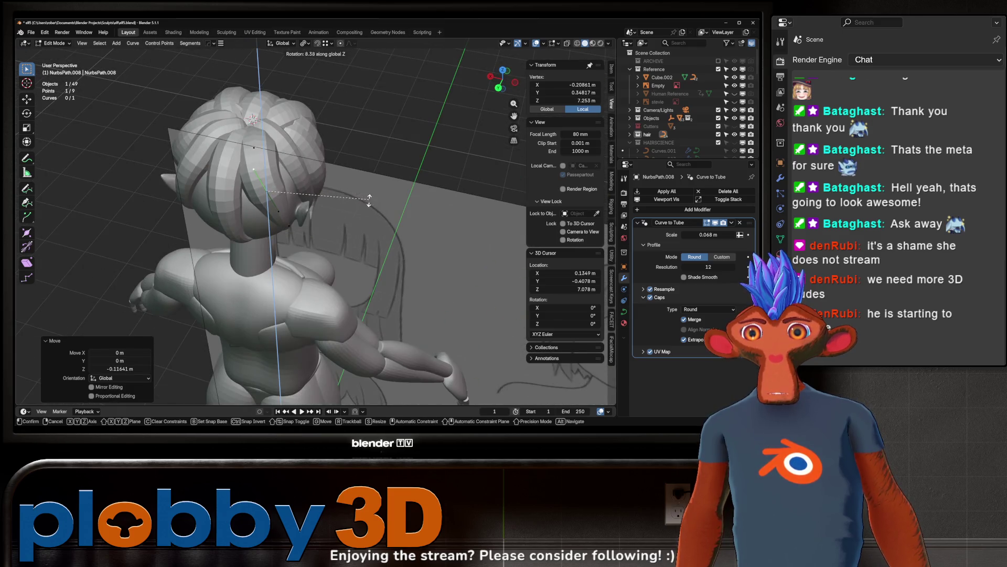
{"action": "key", "text": "y"}
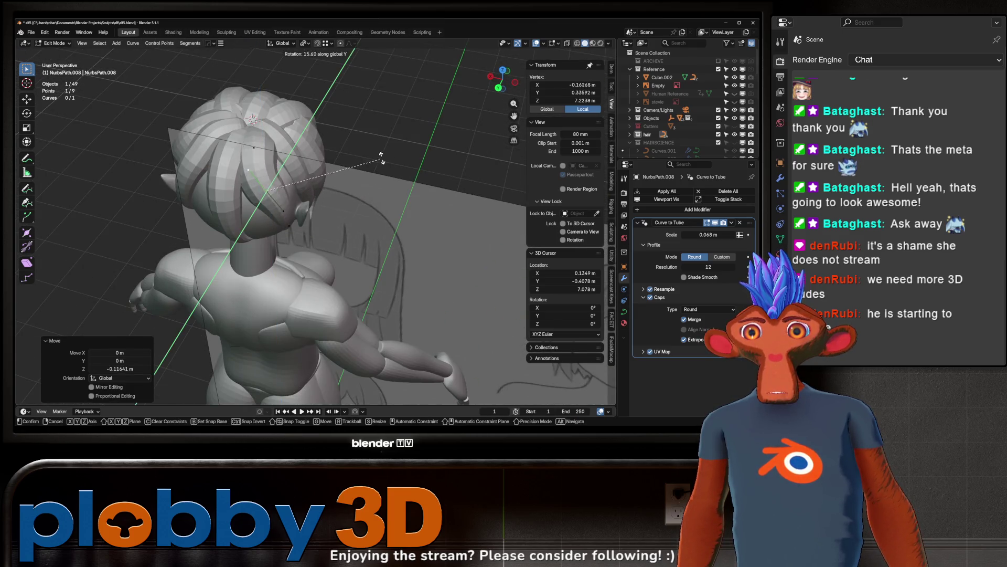
{"action": "right_click", "coordinate": [344, 223]}
Step: Reposition the NurbsPath.008 point three times to hug the back of the head
{"action": "middle_click_drag", "start_coordinate": [343, 223], "coordinate": [261, 183]}
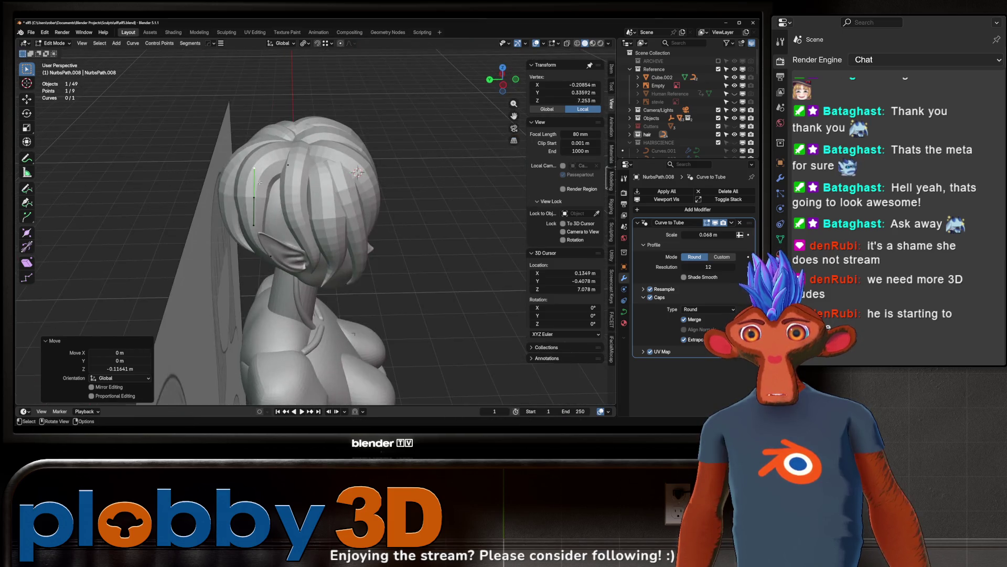
{"action": "key", "text": "g"}
{"action": "left_click", "coordinate": [242, 164]}
{"action": "key", "text": "g"}
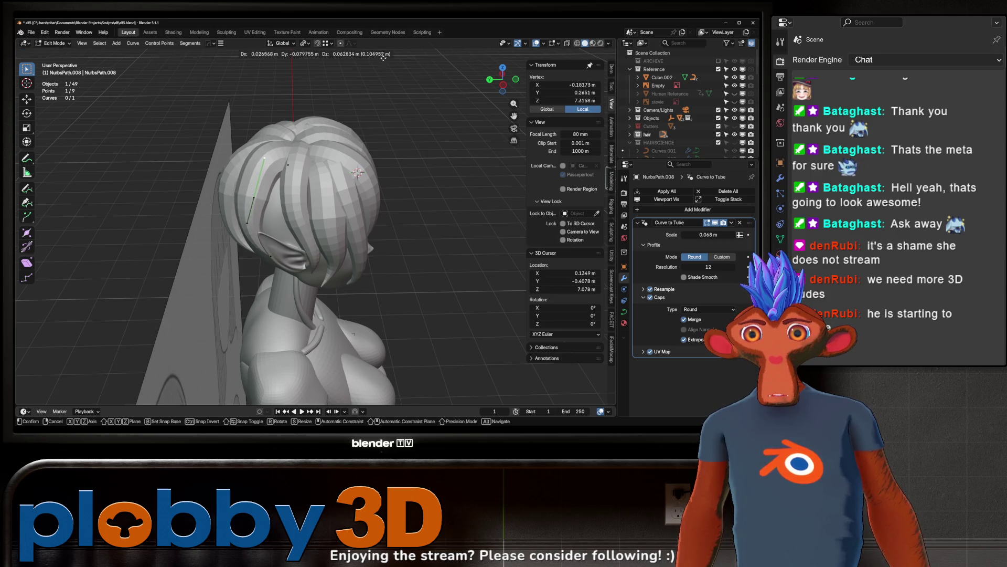
{"action": "left_click", "coordinate": [382, 60]}
{"action": "mouse_move", "coordinate": [383, 59]}
{"action": "middle_mouse_down"}
{"action": "mouse_move", "coordinate": [296, 234]}
{"action": "mouse_move", "coordinate": [230, 229]}
{"action": "mouse_move", "coordinate": [283, 246]}
{"action": "mouse_move", "coordinate": [257, 258]}
{"action": "mouse_move", "coordinate": [367, 268]}
{"action": "middle_mouse_up"}
{"action": "key", "text": "g"}
{"action": "left_click", "coordinate": [283, 233]}
Step: Return to object mode and select NurbsPath.007 for point editing
{"action": "left_click", "coordinate": [258, 255]}
{"action": "key", "text": "Tab"}
{"action": "left_click", "coordinate": [257, 258]}
{"action": "key", "text": "Tab"}
{"action": "key", "text": "Tab"}
Step: Duplicate the NurbsPath.007 hair strand in place as NurbsPath.014
{"action": "key", "text": "shift+d"}
{"action": "key", "text": "Escape"}
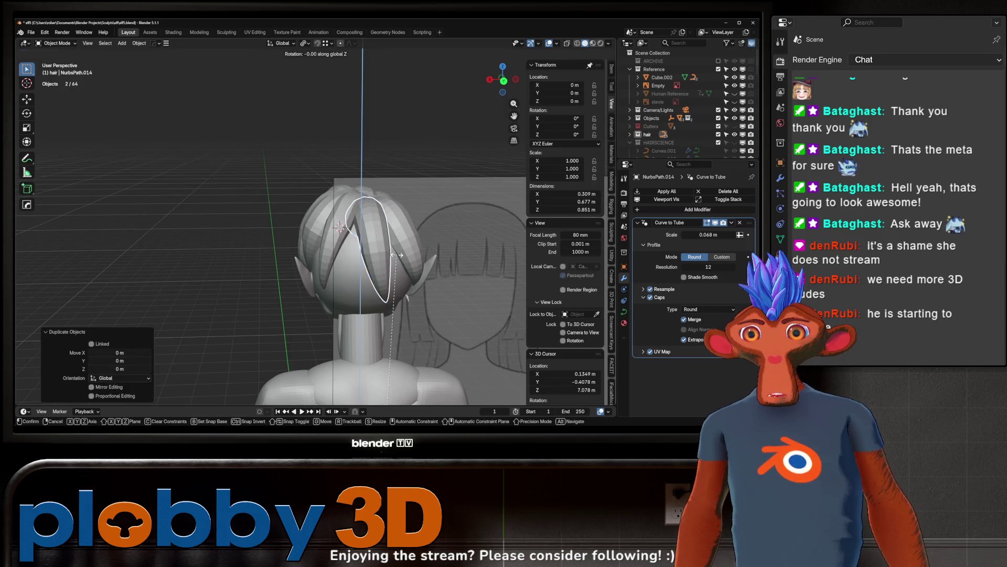
{"action": "key", "text": "g"}
{"action": "key", "text": "y"}
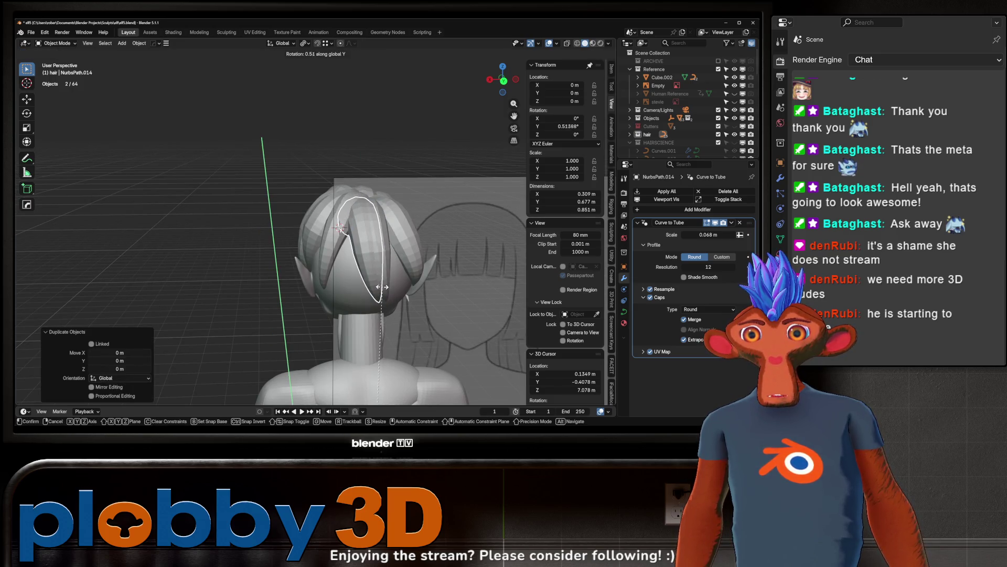
{"action": "key", "text": "Escape"}
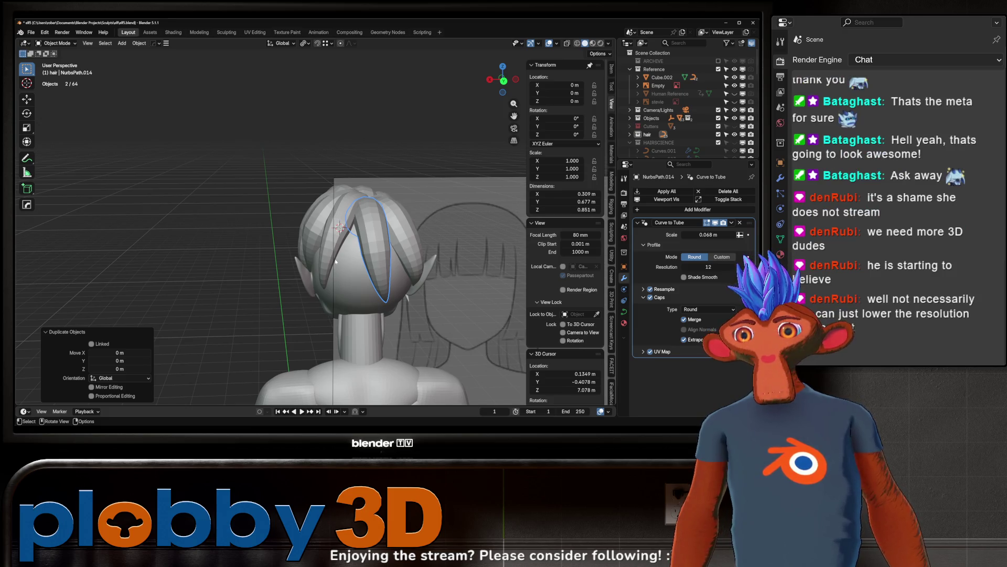
{"action": "middle_click_drag", "start_coordinate": [335, 257], "coordinate": [216, 208]}
Step: Isolate the duplicate in local view and move the 3D cursor to its selected point
{"action": "key", "text": "KP_Divide"}
{"action": "key", "text": "Tab"}
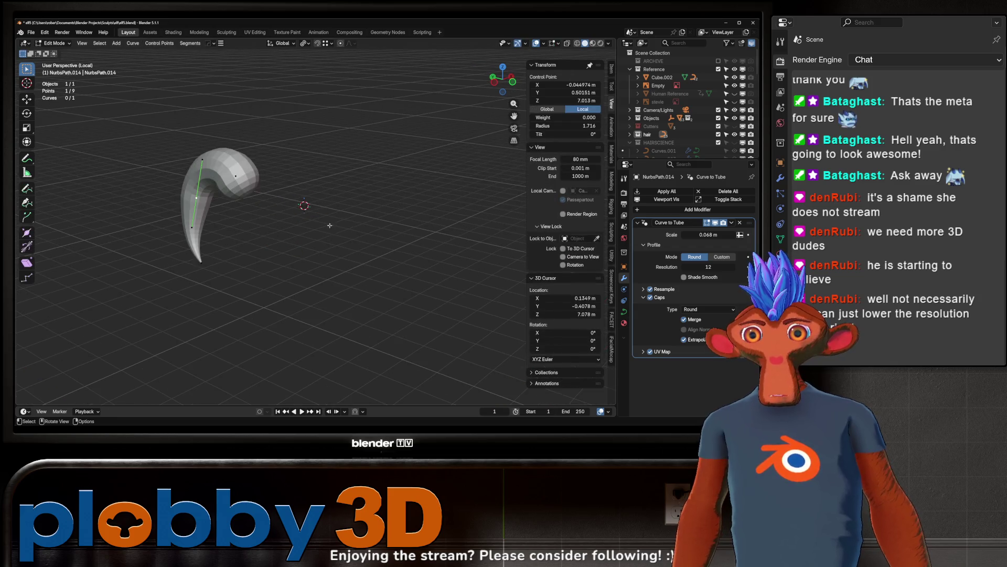
{"action": "key", "text": "q"}
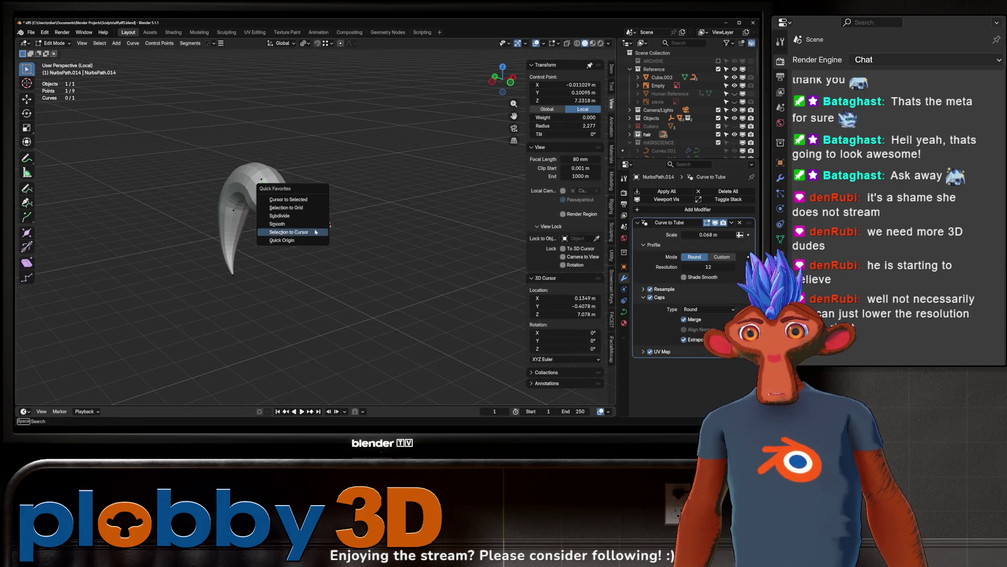
{"action": "left_click", "coordinate": [302, 227]}
{"action": "key", "text": "q"}
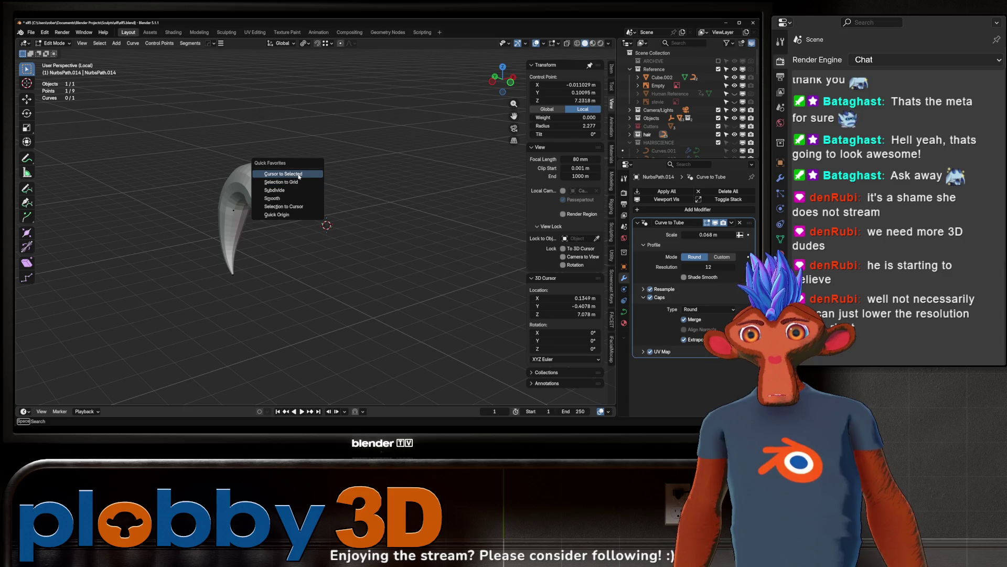
{"action": "left_click", "coordinate": [298, 173]}
Step: Set the strand's origin to the 3D cursor in object mode and exit local view
{"action": "key", "text": "Tab"}
{"action": "key", "text": "q"}
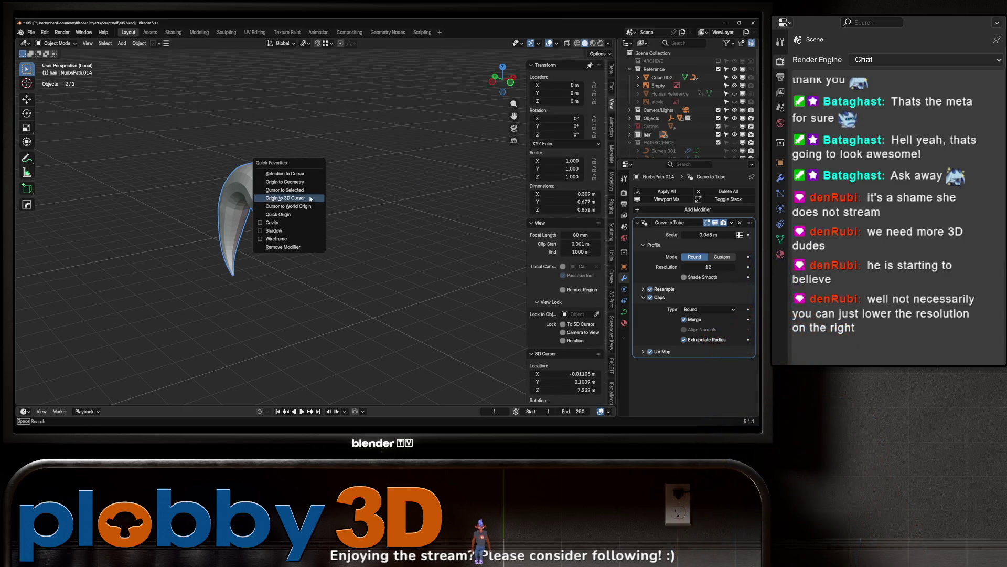
{"action": "left_click", "coordinate": [309, 205]}
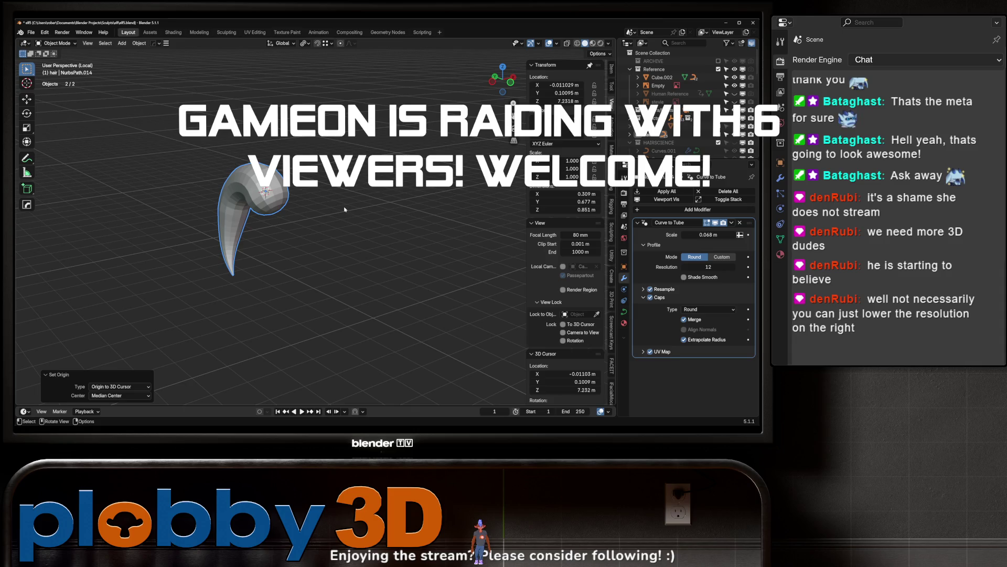
{"action": "key", "text": "KP_Divide"}
Step: Orbit to the character's front and centre the view on strand NurbsPath.014
{"action": "middle_click_drag", "start_coordinate": [294, 242], "coordinate": [482, 312]}
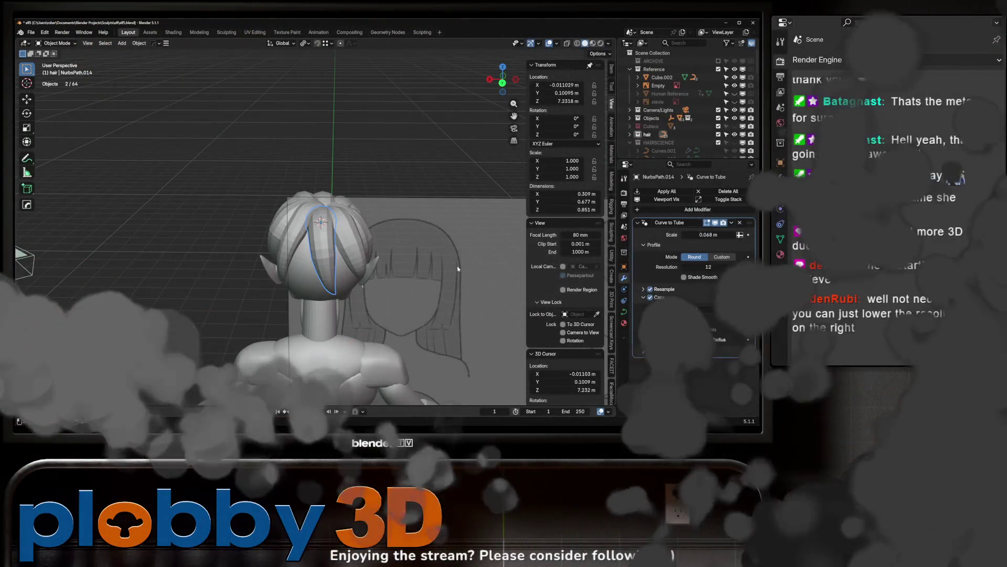
{"action": "middle_click_drag", "start_coordinate": [215, 323], "coordinate": [294, 308]}
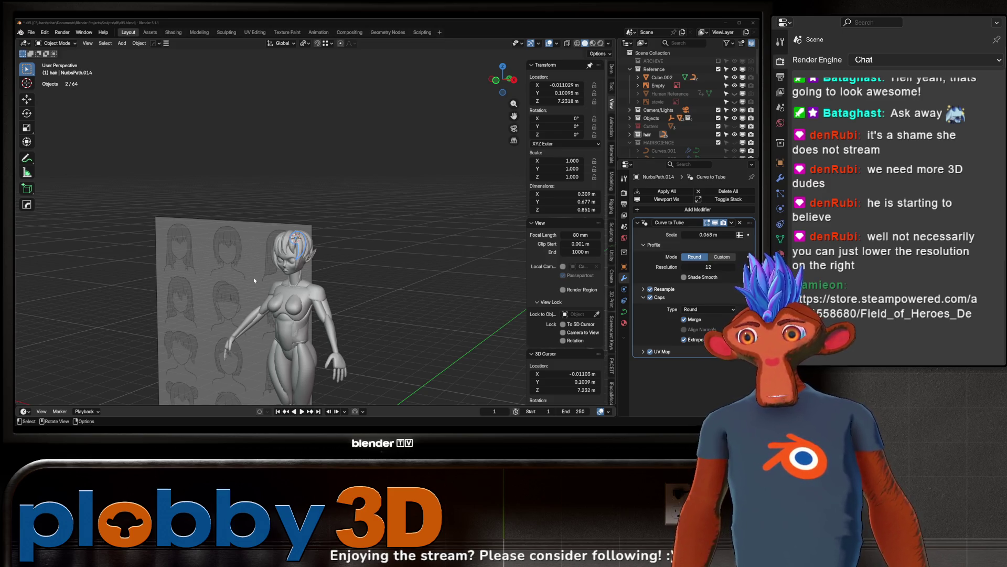
{"action": "key", "text": "KP_Decimal"}
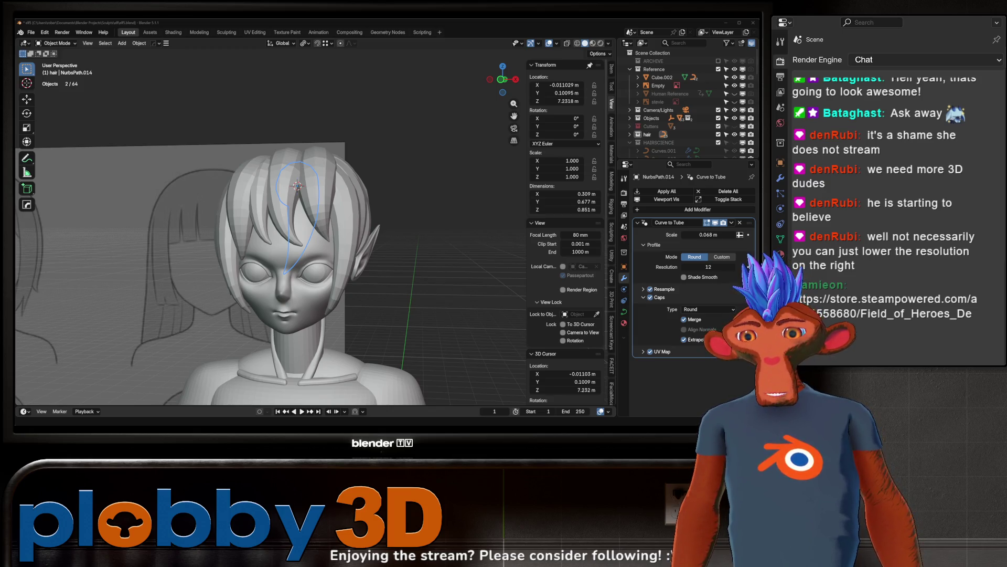
{"action": "scroll", "coordinate": [97, 297], "scroll_direction": "down", "scroll_amount": 3}
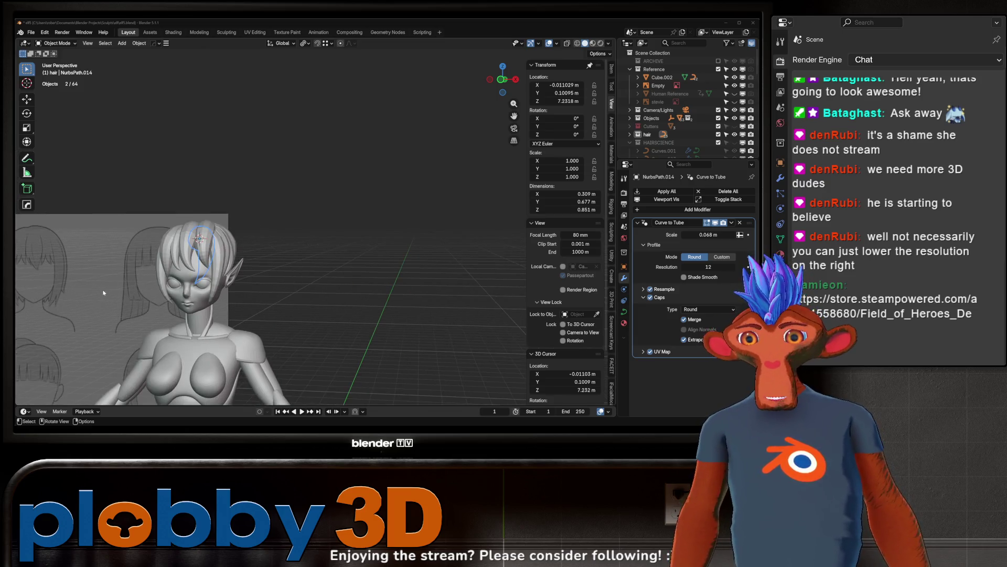
{"action": "scroll", "coordinate": [83, 283], "scroll_direction": "up", "scroll_amount": 3}
{"action": "middle_click_drag", "start_coordinate": [83, 282], "coordinate": [153, 278]}
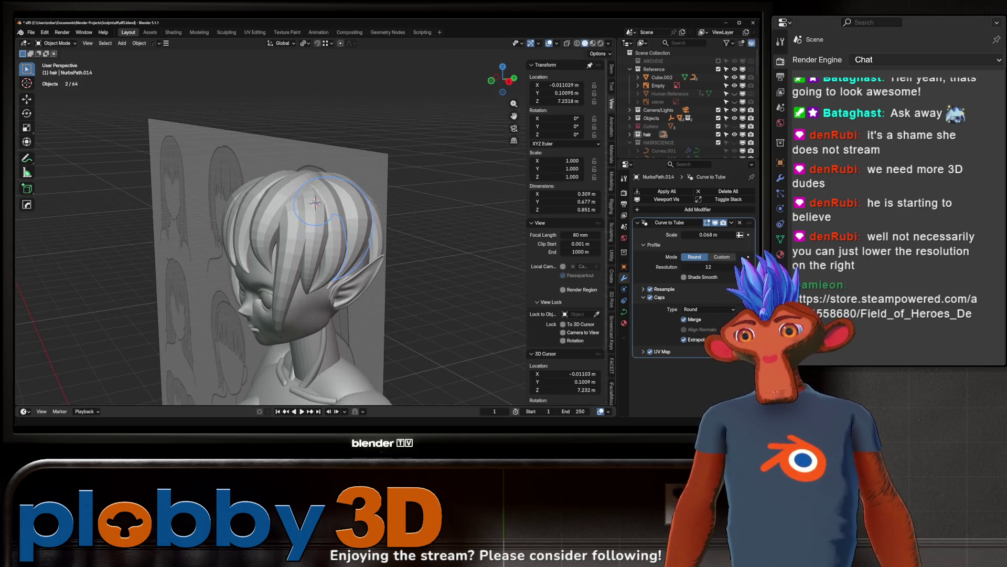
{"action": "mouse_move", "coordinate": [173, 189]}
{"action": "middle_mouse_down"}
{"action": "mouse_move", "coordinate": [205, 185]}
{"action": "mouse_move", "coordinate": [169, 199]}
{"action": "mouse_move", "coordinate": [202, 204]}
{"action": "mouse_move", "coordinate": [196, 217]}
{"action": "mouse_move", "coordinate": [253, 197]}
{"action": "mouse_move", "coordinate": [212, 210]}
{"action": "mouse_move", "coordinate": [235, 191]}
{"action": "mouse_move", "coordinate": [266, 186]}
{"action": "mouse_move", "coordinate": [190, 185]}
{"action": "mouse_move", "coordinate": [413, 247]}
{"action": "middle_mouse_up"}
{"action": "scroll", "coordinate": [205, 184], "scroll_direction": "down", "scroll_amount": 3}
{"action": "scroll", "coordinate": [205, 185], "scroll_direction": "up", "scroll_amount": 3}
{"action": "scroll", "coordinate": [187, 206], "scroll_direction": "up", "scroll_amount": 3}
{"action": "scroll", "coordinate": [189, 207], "scroll_direction": "down", "scroll_amount": 3}
{"action": "scroll", "coordinate": [191, 207], "scroll_direction": "up", "scroll_amount": 3}
{"action": "scroll", "coordinate": [204, 199], "scroll_direction": "up", "scroll_amount": 3}
{"action": "scroll", "coordinate": [213, 199], "scroll_direction": "down", "scroll_amount": 3}
{"action": "scroll", "coordinate": [205, 209], "scroll_direction": "down", "scroll_amount": 3}
{"action": "scroll", "coordinate": [196, 217], "scroll_direction": "up", "scroll_amount": 3}
{"action": "scroll", "coordinate": [220, 209], "scroll_direction": "down", "scroll_amount": 3}
{"action": "scroll", "coordinate": [209, 210], "scroll_direction": "up", "scroll_amount": 3}
{"action": "scroll", "coordinate": [211, 210], "scroll_direction": "up", "scroll_amount": 3}
{"action": "scroll", "coordinate": [211, 210], "scroll_direction": "down", "scroll_amount": 3}
{"action": "scroll", "coordinate": [236, 190], "scroll_direction": "down", "scroll_amount": 3}
{"action": "scroll", "coordinate": [225, 187], "scroll_direction": "up", "scroll_amount": 3}
{"action": "scroll", "coordinate": [266, 180], "scroll_direction": "down", "scroll_amount": 3}
{"action": "scroll", "coordinate": [348, 233], "scroll_direction": "up", "scroll_amount": 5}
{"action": "scroll", "coordinate": [349, 233], "scroll_direction": "down", "scroll_amount": 6}
{"action": "scroll", "coordinate": [379, 232], "scroll_direction": "up", "scroll_amount": 3}
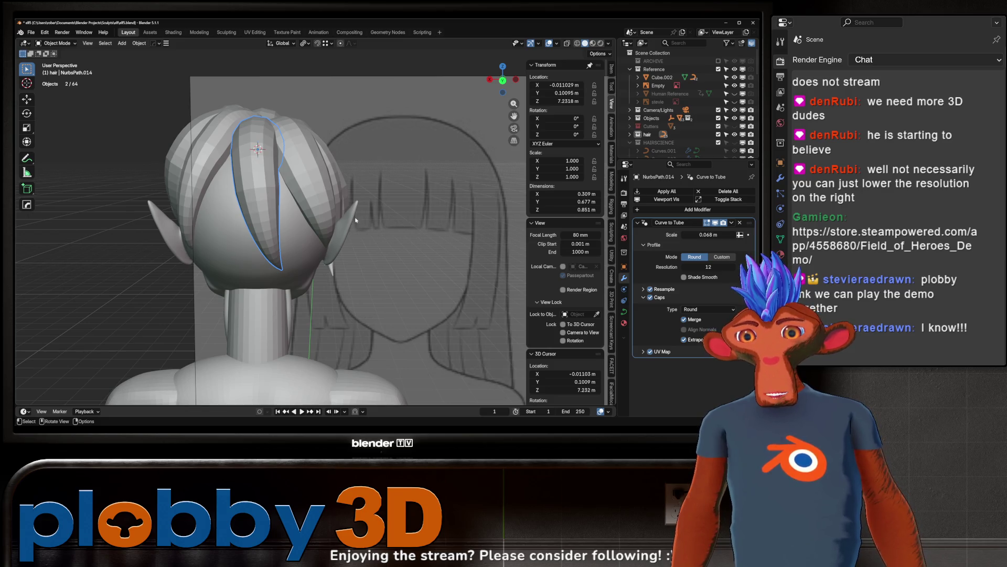
{"action": "middle_click_drag", "start_coordinate": [326, 209], "coordinate": [220, 217]}
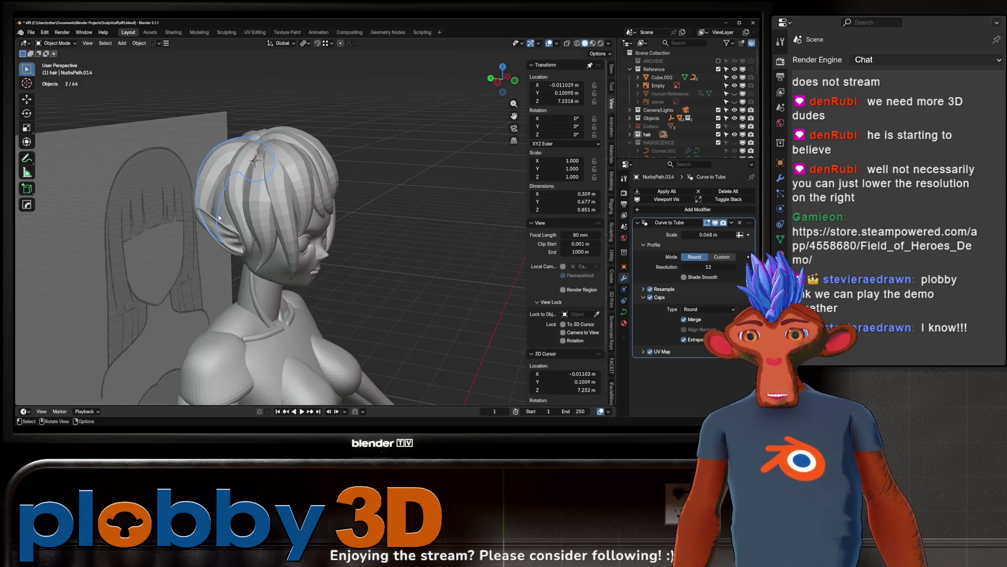
{"action": "middle_click_drag", "start_coordinate": [260, 280], "coordinate": [267, 246]}
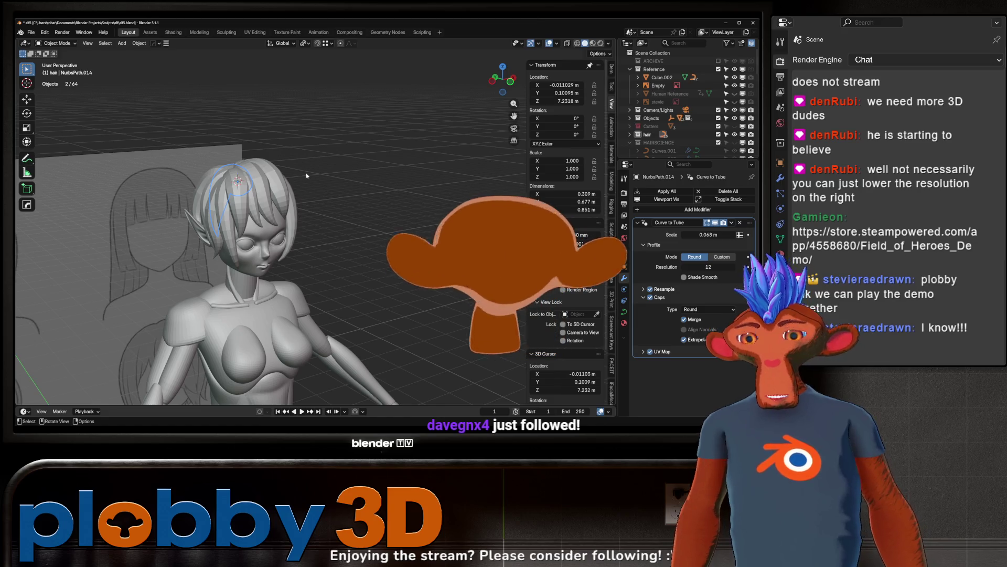
{"action": "mouse_move", "coordinate": [307, 176]}
{"action": "middle_mouse_down"}
{"action": "mouse_move", "coordinate": [255, 204]}
{"action": "mouse_move", "coordinate": [236, 201]}
{"action": "mouse_move", "coordinate": [337, 173]}
{"action": "middle_mouse_up"}
{"action": "scroll", "coordinate": [283, 189], "scroll_direction": "down", "scroll_amount": 3}
{"action": "scroll", "coordinate": [260, 206], "scroll_direction": "up", "scroll_amount": 6}
{"action": "scroll", "coordinate": [325, 173], "scroll_direction": "down", "scroll_amount": 6}
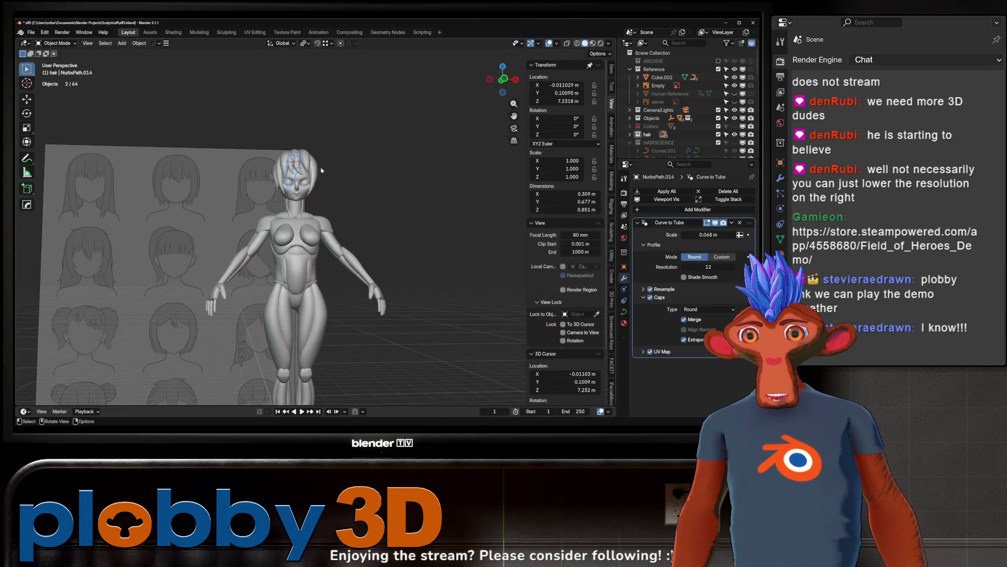
{"action": "scroll", "coordinate": [315, 184], "scroll_direction": "up", "scroll_amount": 5}
{"action": "scroll", "coordinate": [310, 194], "scroll_direction": "down", "scroll_amount": 5}
{"action": "middle_click_drag", "start_coordinate": [309, 194], "coordinate": [296, 212]}
{"action": "scroll", "coordinate": [296, 212], "scroll_direction": "up", "scroll_amount": 4}
{"action": "mouse_move", "coordinate": [298, 160]}
{"action": "middle_mouse_down"}
{"action": "mouse_move", "coordinate": [386, 163]}
{"action": "mouse_move", "coordinate": [304, 156]}
{"action": "middle_mouse_up"}
{"action": "key", "text": "KP_1"}
{"action": "scroll", "coordinate": [283, 155], "scroll_direction": "down", "scroll_amount": 5}
{"action": "scroll", "coordinate": [277, 152], "scroll_direction": "up", "scroll_amount": 8}
{"action": "scroll", "coordinate": [277, 152], "scroll_direction": "down", "scroll_amount": 5}
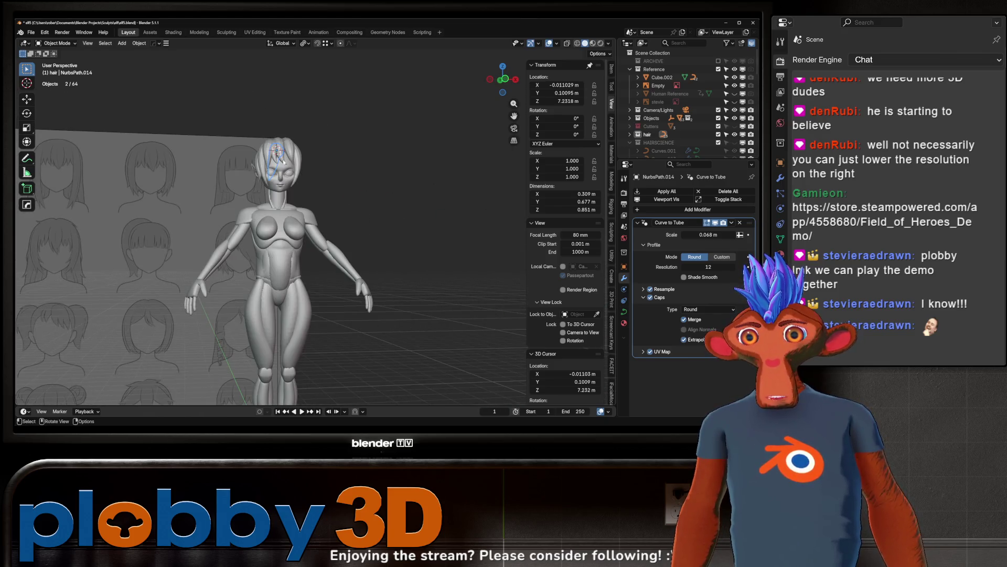
{"action": "scroll", "coordinate": [315, 200], "scroll_direction": "up", "scroll_amount": 3}
{"action": "scroll", "coordinate": [294, 194], "scroll_direction": "down", "scroll_amount": 8}
{"action": "mouse_move", "coordinate": [257, 187]}
{"action": "middle_mouse_down"}
{"action": "mouse_move", "coordinate": [231, 176]}
{"action": "mouse_move", "coordinate": [284, 178]}
{"action": "mouse_move", "coordinate": [229, 170]}
{"action": "middle_mouse_up"}
{"action": "scroll", "coordinate": [229, 170], "scroll_direction": "up", "scroll_amount": 6}
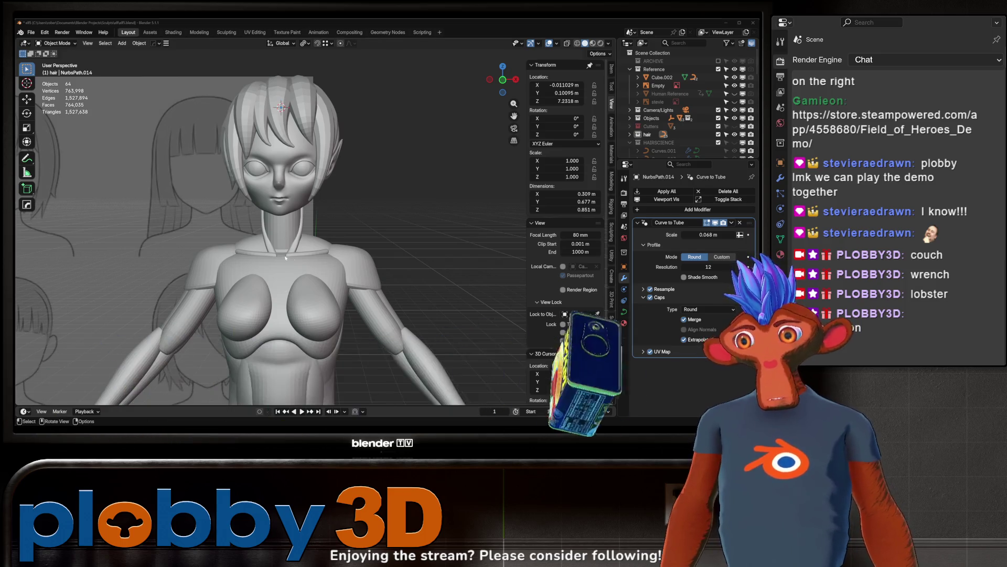
{"action": "scroll", "coordinate": [176, 249], "scroll_direction": "up", "scroll_amount": 4}
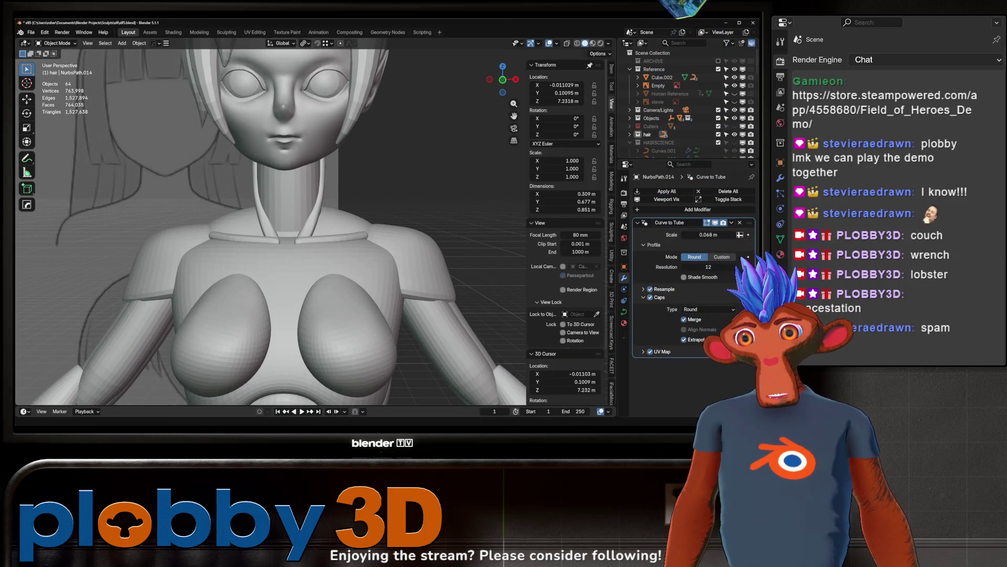
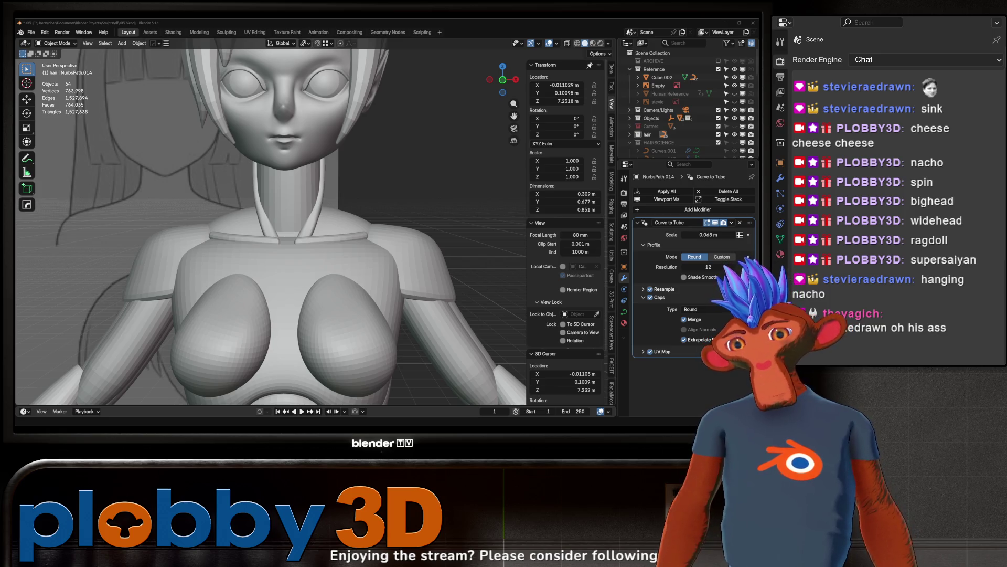
Step: Duplicate a back hair strand and slide the copy along X beside the original
{"action": "scroll", "coordinate": [262, 210], "scroll_direction": "down", "scroll_amount": 5}
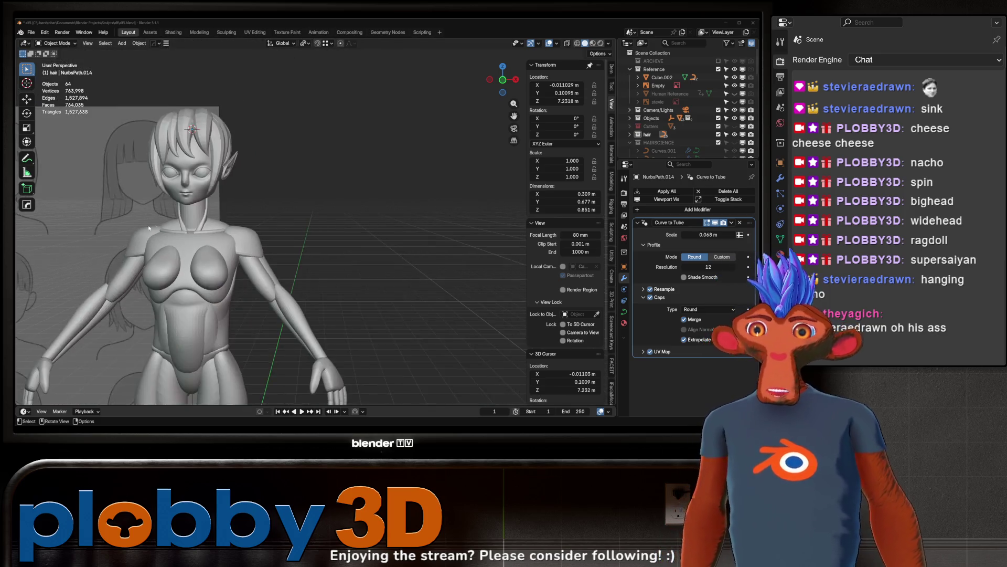
{"action": "scroll", "coordinate": [220, 210], "scroll_direction": "up", "scroll_amount": 5}
{"action": "mouse_move", "coordinate": [221, 207]}
{"action": "middle_mouse_down"}
{"action": "mouse_move", "coordinate": [181, 215]}
{"action": "mouse_move", "coordinate": [297, 234]}
{"action": "mouse_move", "coordinate": [158, 226]}
{"action": "mouse_move", "coordinate": [209, 225]}
{"action": "mouse_move", "coordinate": [213, 263]}
{"action": "mouse_move", "coordinate": [310, 258]}
{"action": "middle_mouse_up"}
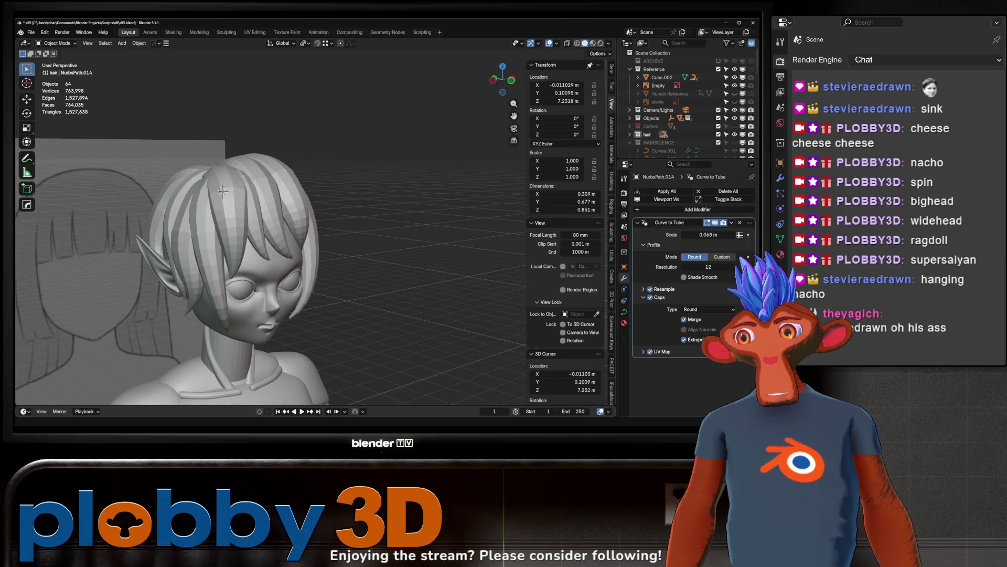
{"action": "middle_click_drag", "start_coordinate": [220, 303], "coordinate": [243, 303]}
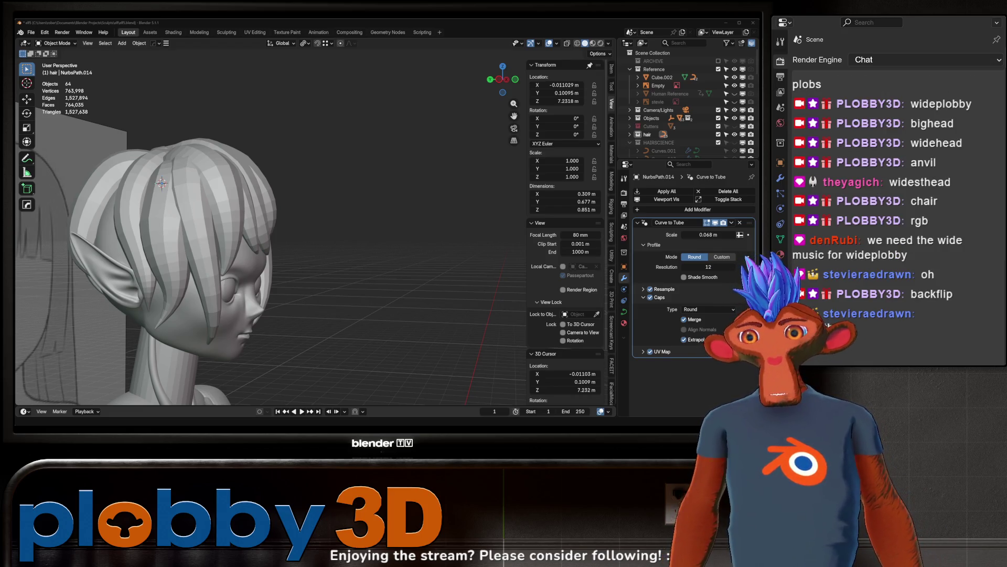
{"action": "middle_click_drag", "start_coordinate": [283, 205], "coordinate": [330, 204]}
{"action": "scroll", "coordinate": [329, 205], "scroll_direction": "up", "scroll_amount": 4}
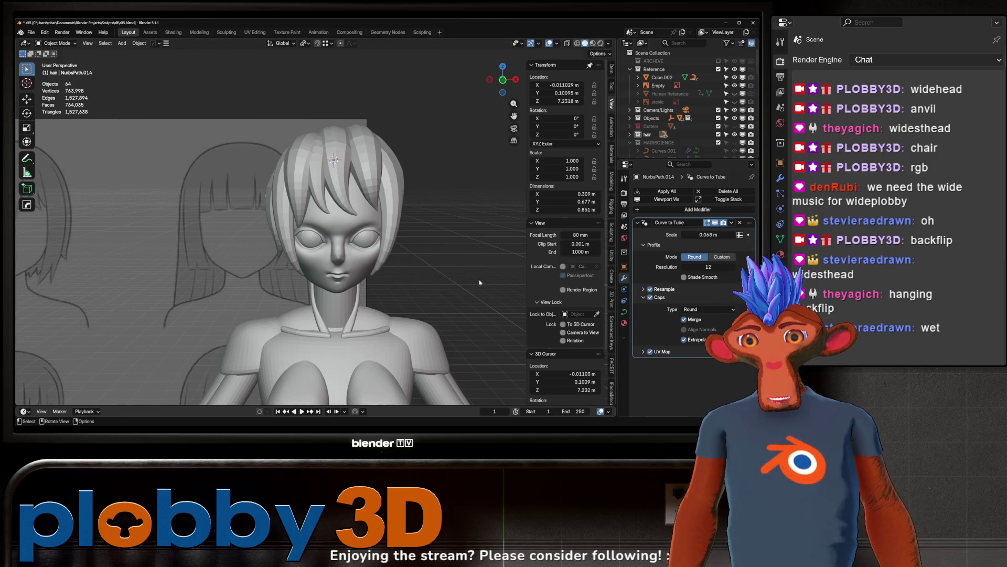
{"action": "scroll", "coordinate": [219, 147], "scroll_direction": "down", "scroll_amount": 10}
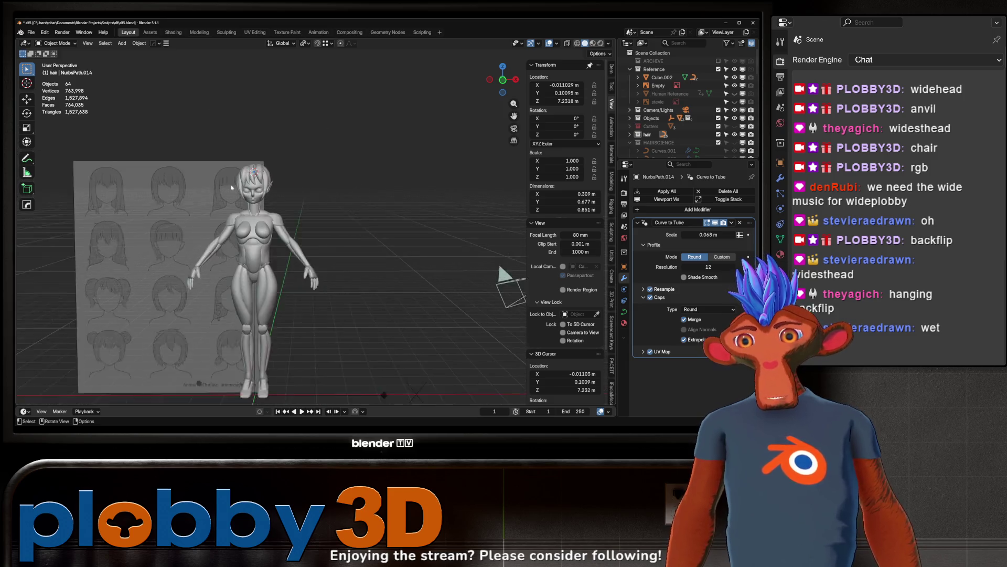
{"action": "scroll", "coordinate": [254, 135], "scroll_direction": "up", "scroll_amount": 10}
{"action": "mouse_move", "coordinate": [315, 210]}
{"action": "middle_mouse_down"}
{"action": "mouse_move", "coordinate": [364, 221]}
{"action": "mouse_move", "coordinate": [178, 201]}
{"action": "mouse_move", "coordinate": [196, 203]}
{"action": "mouse_move", "coordinate": [148, 177]}
{"action": "mouse_move", "coordinate": [176, 162]}
{"action": "mouse_move", "coordinate": [227, 165]}
{"action": "mouse_move", "coordinate": [143, 168]}
{"action": "mouse_move", "coordinate": [150, 191]}
{"action": "mouse_move", "coordinate": [225, 193]}
{"action": "middle_mouse_up"}
{"action": "left_click", "coordinate": [259, 185]}
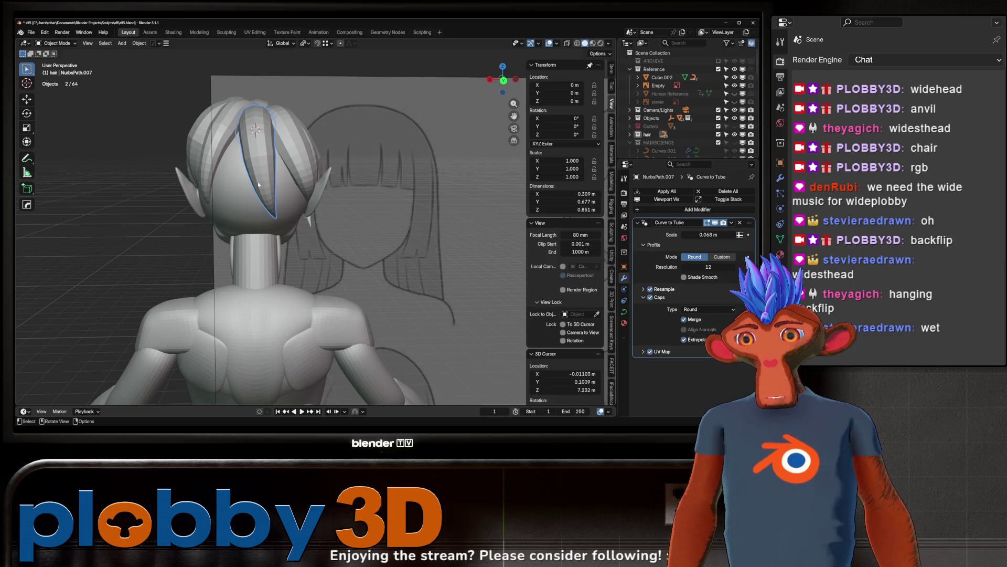
{"action": "key", "text": "shift+d"}
{"action": "key", "text": "Escape"}
{"action": "key", "text": "r"}
{"action": "key", "text": "z"}
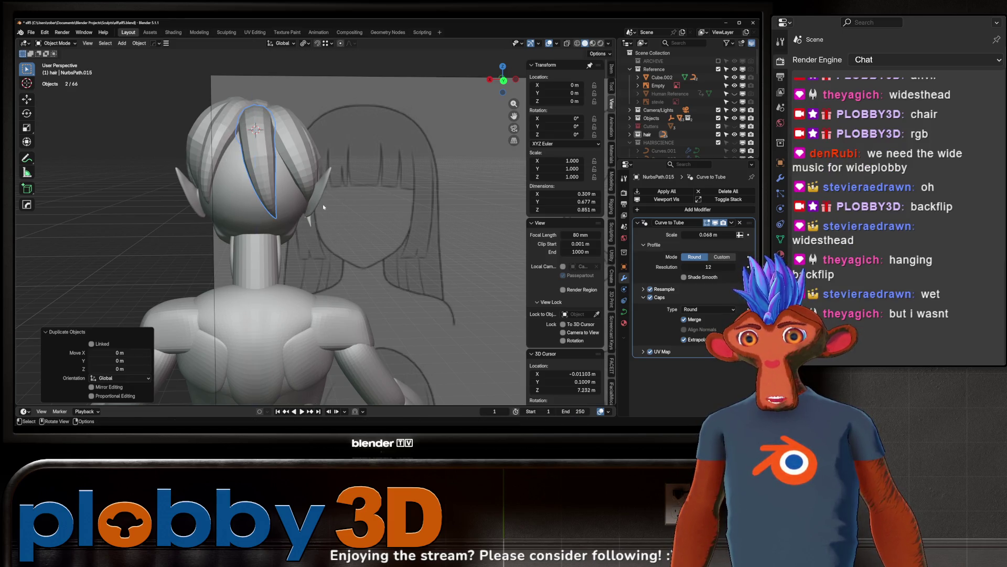
{"action": "key", "text": "Escape"}
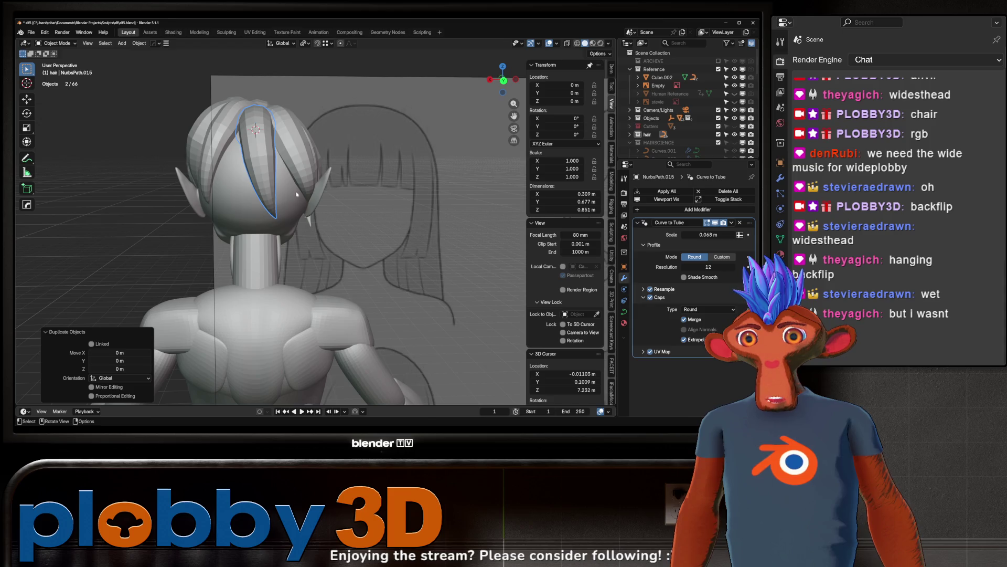
{"action": "key", "text": "g"}
{"action": "key", "text": "x"}
{"action": "left_click", "coordinate": [305, 214]}
{"action": "key", "text": "r"}
{"action": "key", "text": "z"}
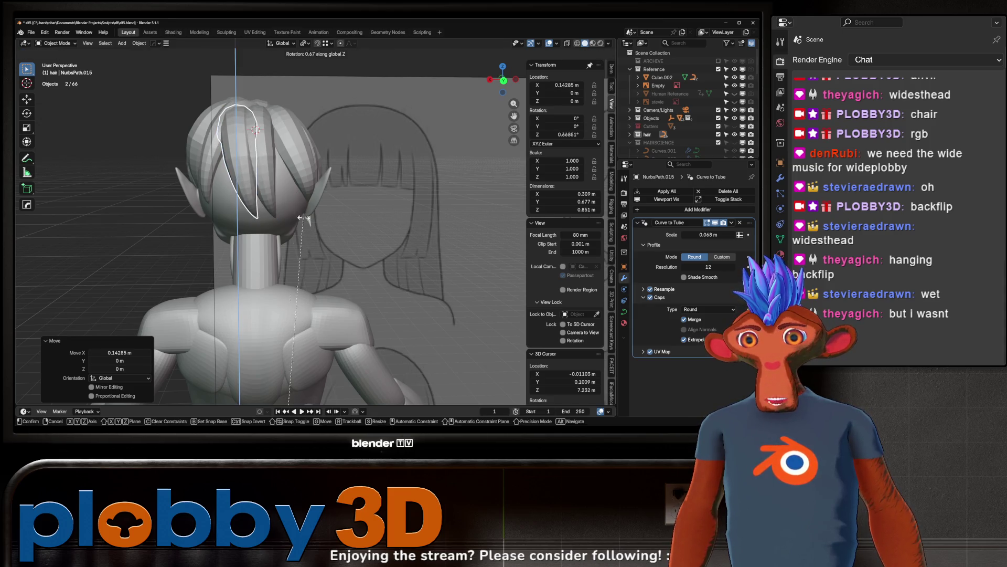
{"action": "key", "text": "Escape"}
Step: In Edit Mode, move, scale and rotate the copy's upper control point over the head
{"action": "key", "text": "Tab"}
{"action": "key", "text": "r"}
{"action": "key", "text": "Escape"}
{"action": "key", "text": "Tab"}
{"action": "left_click", "coordinate": [256, 230]}
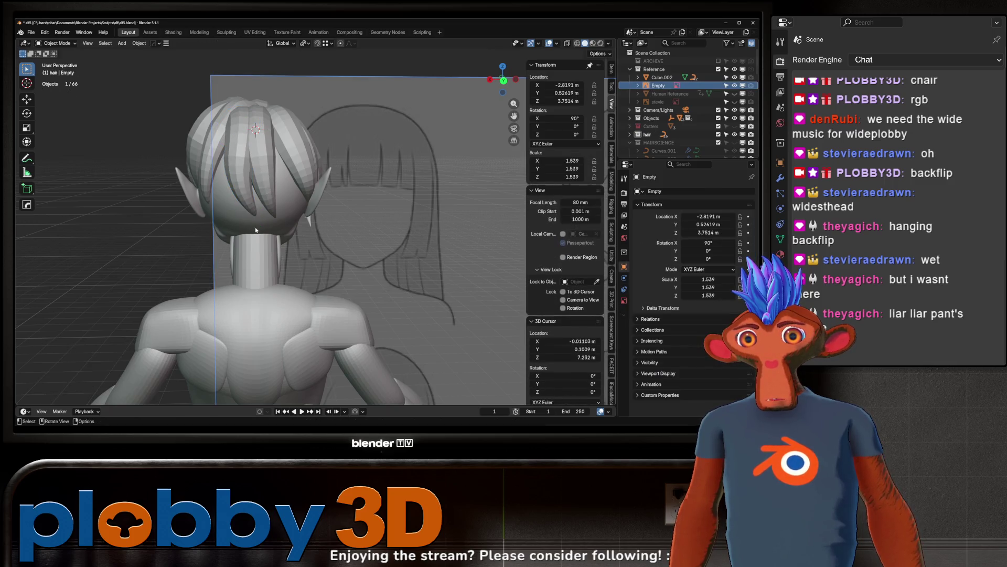
{"action": "left_click", "coordinate": [250, 198]}
{"action": "key", "text": "Tab"}
{"action": "middle_click_drag", "start_coordinate": [249, 197], "coordinate": [240, 138]}
{"action": "left_click", "coordinate": [265, 132]}
{"action": "key", "text": "g"}
{"action": "left_click", "coordinate": [438, 92]}
{"action": "key", "text": "s"}
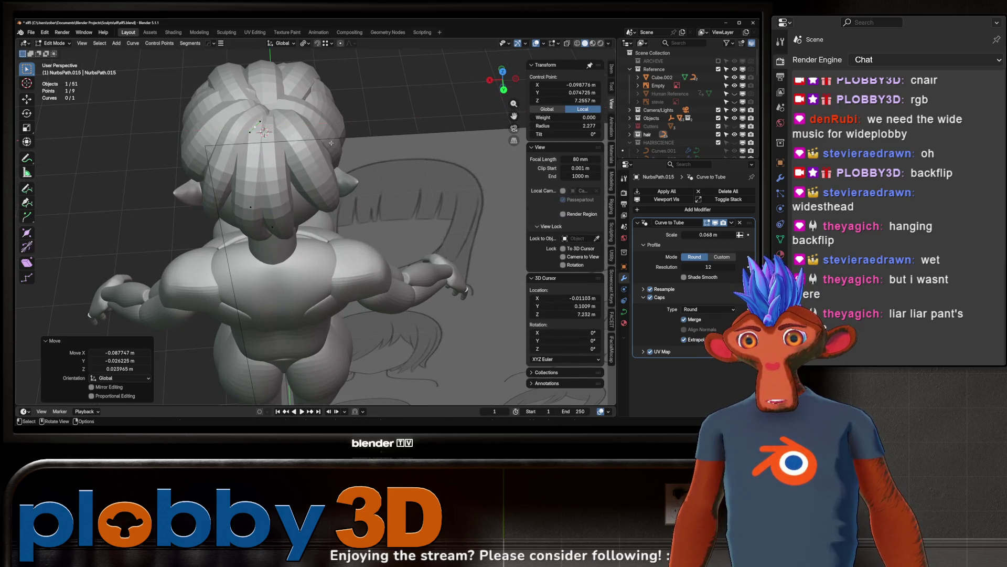
{"action": "left_click", "coordinate": [405, 126]}
{"action": "key", "text": "g"}
{"action": "left_click", "coordinate": [414, 105]}
{"action": "key", "text": "r"}
{"action": "key", "text": "z"}
{"action": "left_click", "coordinate": [429, 72]}
Step: Rotate a strand point 40.8° around X and pull points down toward the neck
{"action": "mouse_move", "coordinate": [372, 122]}
{"action": "middle_mouse_down"}
{"action": "mouse_move", "coordinate": [308, 196]}
{"action": "mouse_move", "coordinate": [286, 205]}
{"action": "mouse_move", "coordinate": [341, 315]}
{"action": "middle_mouse_up"}
{"action": "left_click", "coordinate": [294, 210]}
{"action": "key", "text": "g"}
{"action": "left_click", "coordinate": [273, 216]}
{"action": "key", "text": "r"}
{"action": "key", "text": "x"}
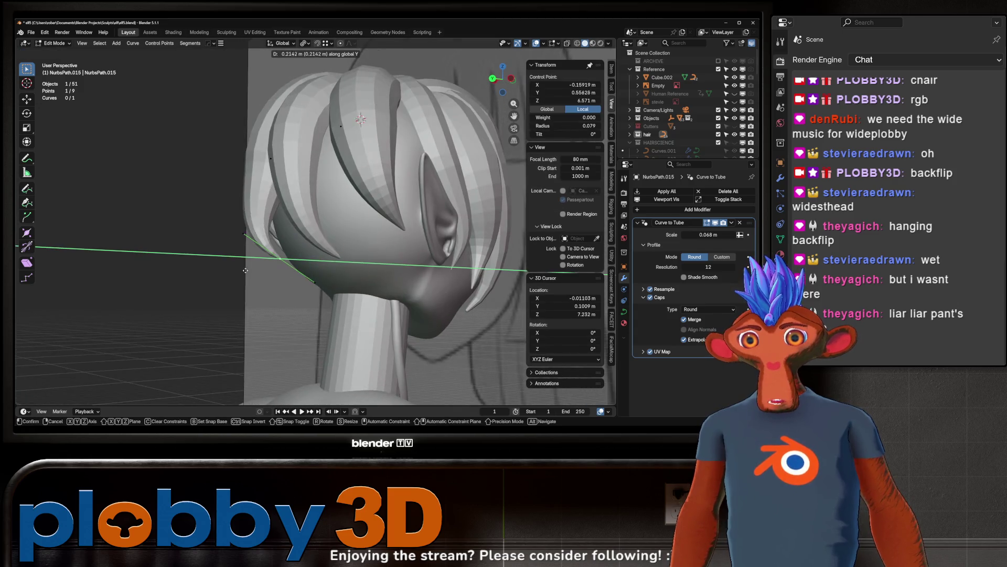
{"action": "left_click", "coordinate": [347, 353]}
{"action": "key", "text": "g"}
{"action": "left_click", "coordinate": [357, 325]}
{"action": "middle_click_drag", "start_coordinate": [357, 325], "coordinate": [376, 256]}
{"action": "key", "text": "g"}
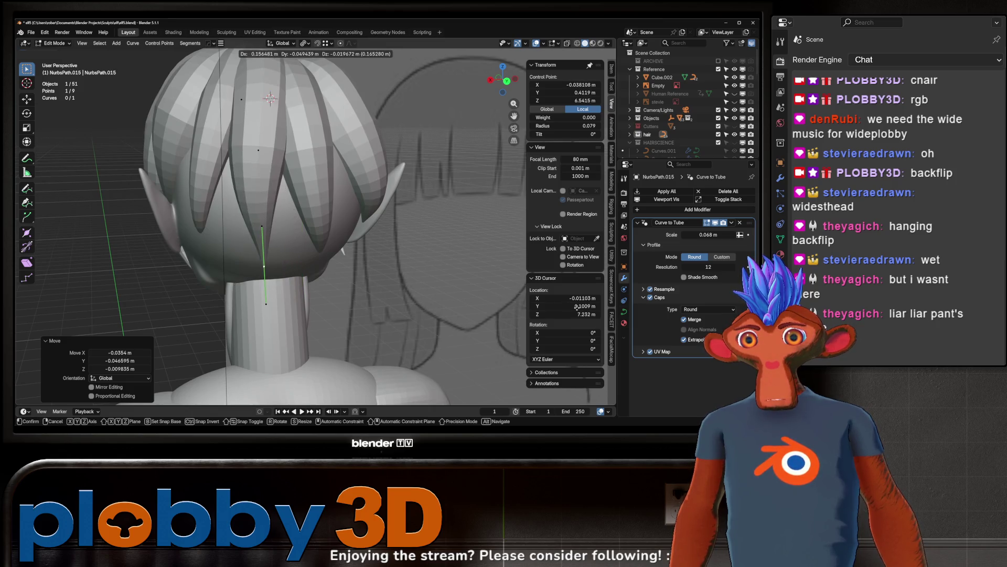
{"action": "left_click", "coordinate": [278, 226]}
Step: Scale and rotate the lower points, shift one along Y, and return to Object Mode
{"action": "mouse_move", "coordinate": [278, 225]}
{"action": "middle_mouse_down"}
{"action": "mouse_move", "coordinate": [277, 194]}
{"action": "mouse_move", "coordinate": [322, 194]}
{"action": "mouse_move", "coordinate": [336, 210]}
{"action": "mouse_move", "coordinate": [341, 252]}
{"action": "mouse_move", "coordinate": [331, 283]}
{"action": "mouse_move", "coordinate": [368, 314]}
{"action": "mouse_move", "coordinate": [243, 278]}
{"action": "mouse_move", "coordinate": [270, 276]}
{"action": "middle_mouse_up"}
{"action": "left_click", "coordinate": [277, 194]}
{"action": "left_click", "coordinate": [260, 203]}
{"action": "key", "text": "s"}
{"action": "left_click", "coordinate": [304, 197]}
{"action": "scroll", "coordinate": [349, 223], "scroll_direction": "down", "scroll_amount": 3}
{"action": "scroll", "coordinate": [349, 223], "scroll_direction": "up", "scroll_amount": 3}
{"action": "left_click", "coordinate": [330, 283]}
{"action": "key", "text": "r"}
{"action": "key", "text": "x"}
{"action": "left_click", "coordinate": [372, 323]}
{"action": "key", "text": "g"}
{"action": "key", "text": "y"}
{"action": "left_click", "coordinate": [375, 330]}
{"action": "key", "text": "Tab"}
{"action": "scroll", "coordinate": [242, 278], "scroll_direction": "up", "scroll_amount": 2}
{"action": "scroll", "coordinate": [270, 276], "scroll_direction": "up", "scroll_amount": 5}
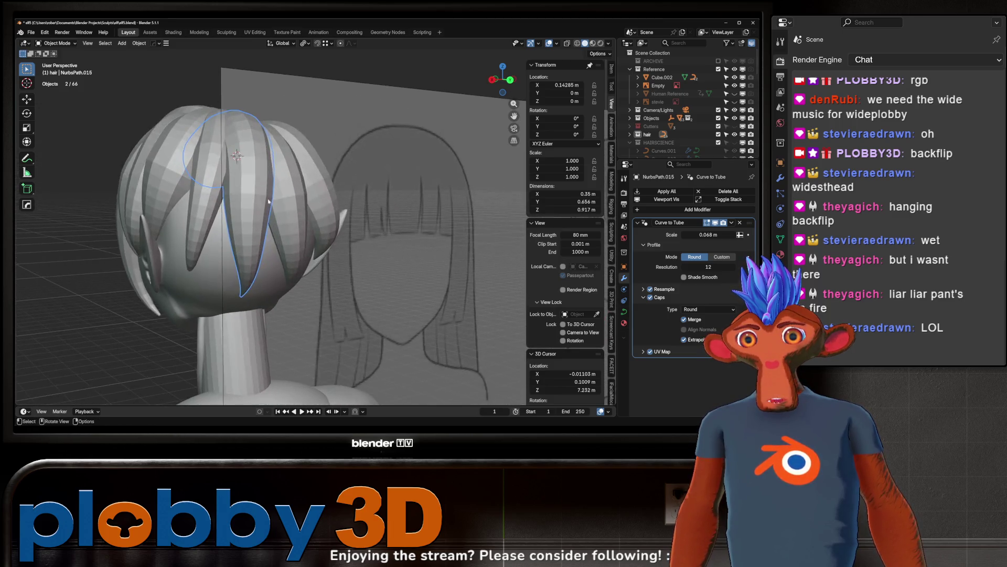
{"action": "left_click", "coordinate": [304, 209]}
{"action": "scroll", "coordinate": [284, 236], "scroll_direction": "up", "scroll_amount": 3}
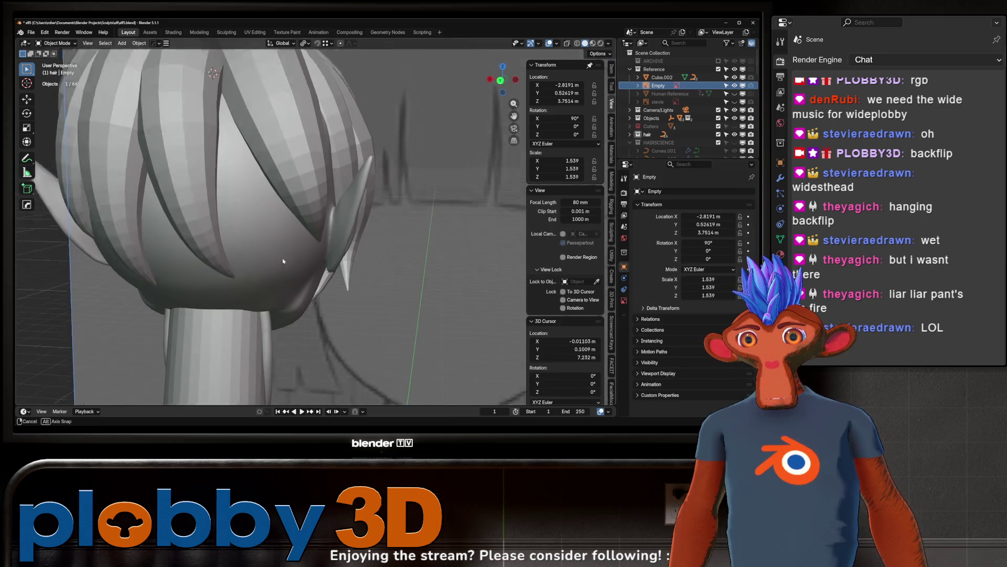
{"action": "scroll", "coordinate": [284, 175], "scroll_direction": "down", "scroll_amount": 6}
{"action": "middle_click_drag", "start_coordinate": [282, 166], "coordinate": [281, 240], "text": "shift"}
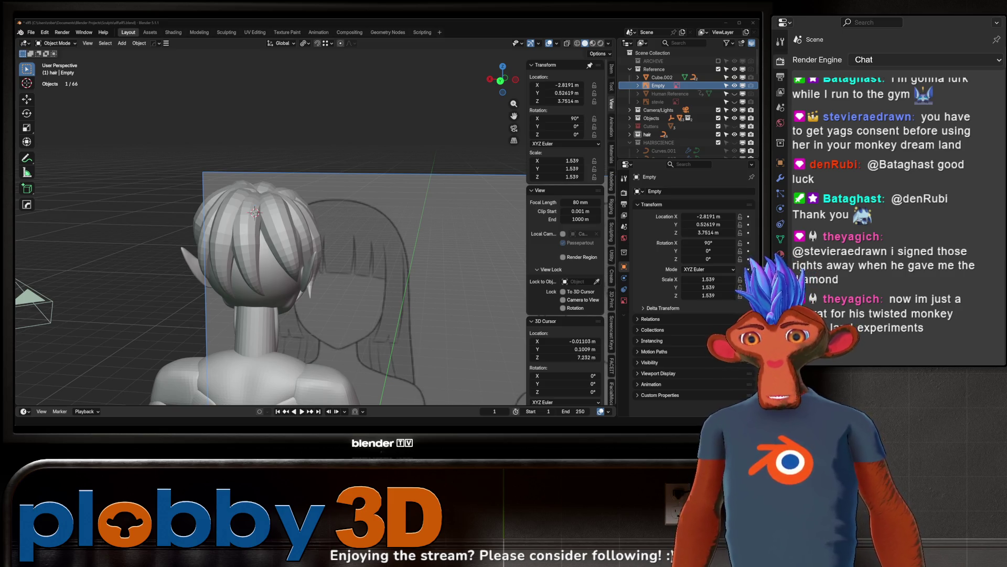
Step: Rotate the side strand by the ear around X, then pick one of its control points
{"action": "mouse_move", "coordinate": [231, 294]}
{"action": "middle_mouse_down"}
{"action": "mouse_move", "coordinate": [250, 298]}
{"action": "mouse_move", "coordinate": [283, 263]}
{"action": "mouse_move", "coordinate": [321, 249]}
{"action": "middle_mouse_up"}
{"action": "left_click", "coordinate": [294, 247]}
{"action": "key", "text": "r"}
{"action": "key", "text": "z"}
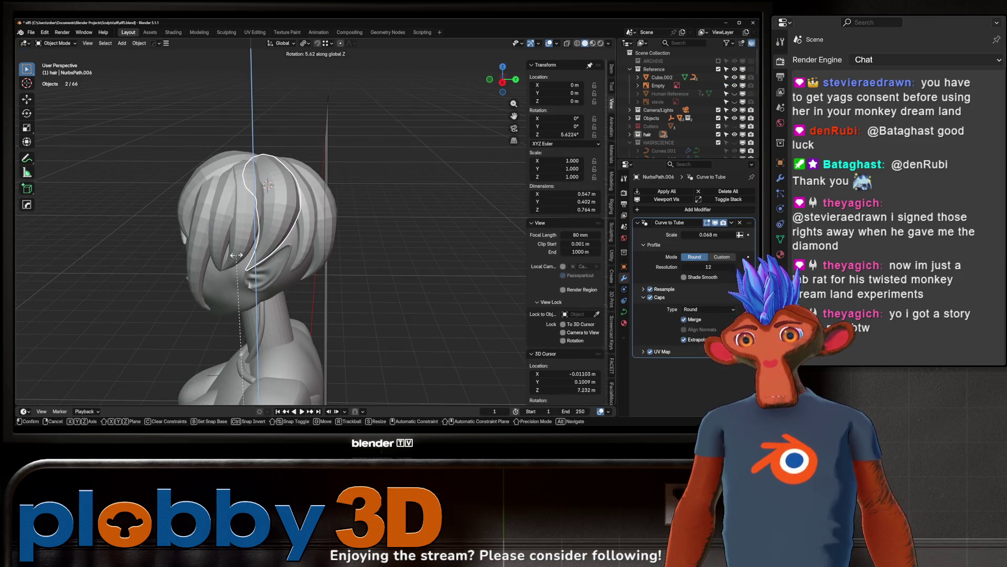
{"action": "key", "text": "x"}
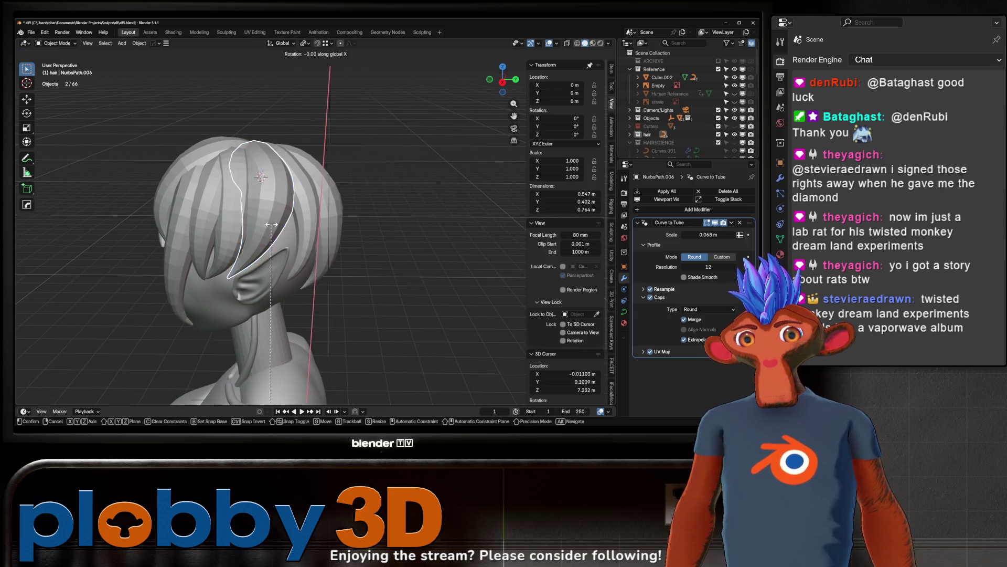
{"action": "left_click", "coordinate": [277, 208]}
{"action": "key", "text": "Tab"}
{"action": "mouse_move", "coordinate": [277, 208]}
{"action": "middle_mouse_down"}
{"action": "mouse_move", "coordinate": [236, 223]}
{"action": "mouse_move", "coordinate": [221, 301]}
{"action": "middle_mouse_up"}
{"action": "left_click", "coordinate": [221, 301]}
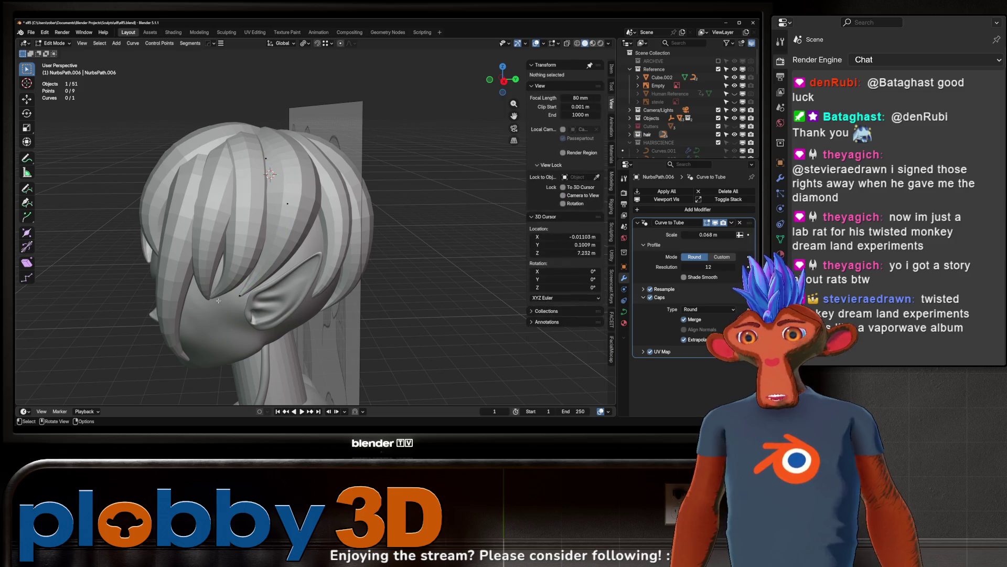
{"action": "left_click", "coordinate": [241, 296]}
{"action": "middle_click_drag", "start_coordinate": [302, 292], "coordinate": [201, 270]}
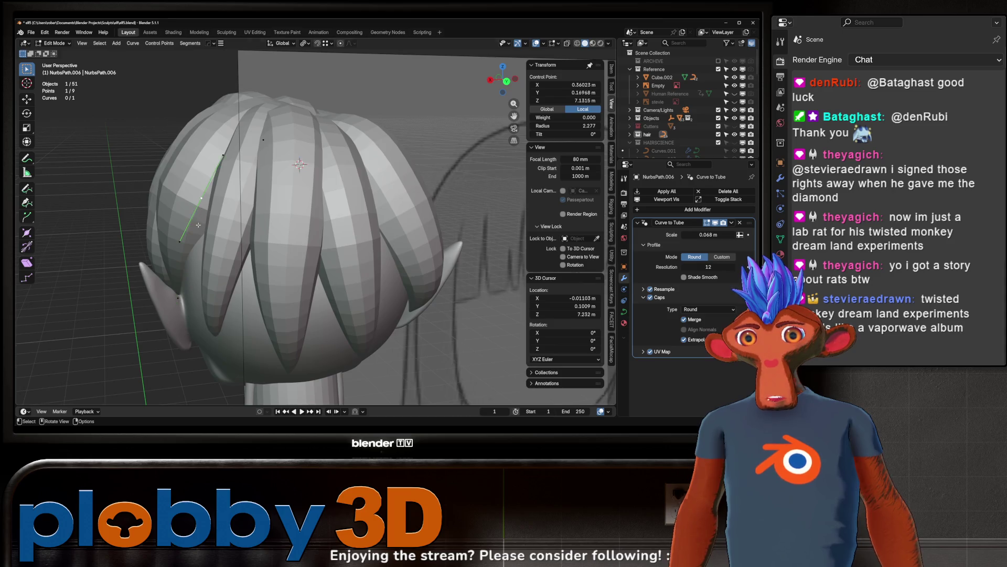
{"action": "middle_click_drag", "start_coordinate": [198, 225], "coordinate": [252, 236]}
Step: Stretch the strand longer along Z and rotate it slightly
{"action": "key", "text": "s"}
{"action": "key", "text": "z"}
{"action": "left_click", "coordinate": [292, 281]}
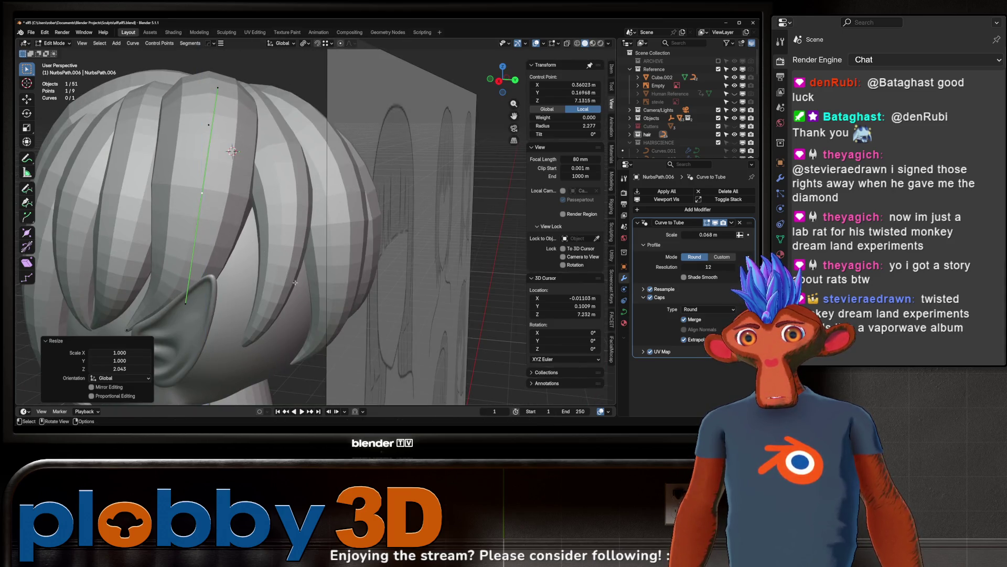
{"action": "key", "text": "r"}
{"action": "left_click", "coordinate": [291, 281]}
{"action": "mouse_move", "coordinate": [292, 281]}
{"action": "middle_mouse_down"}
{"action": "mouse_move", "coordinate": [228, 264]}
{"action": "mouse_move", "coordinate": [193, 270]}
{"action": "middle_mouse_up"}
Step: Scale another control point to 0.514 and raise it along Z
{"action": "left_click", "coordinate": [239, 182]}
{"action": "middle_click_drag", "start_coordinate": [239, 182], "coordinate": [257, 193]}
{"action": "key", "text": "s"}
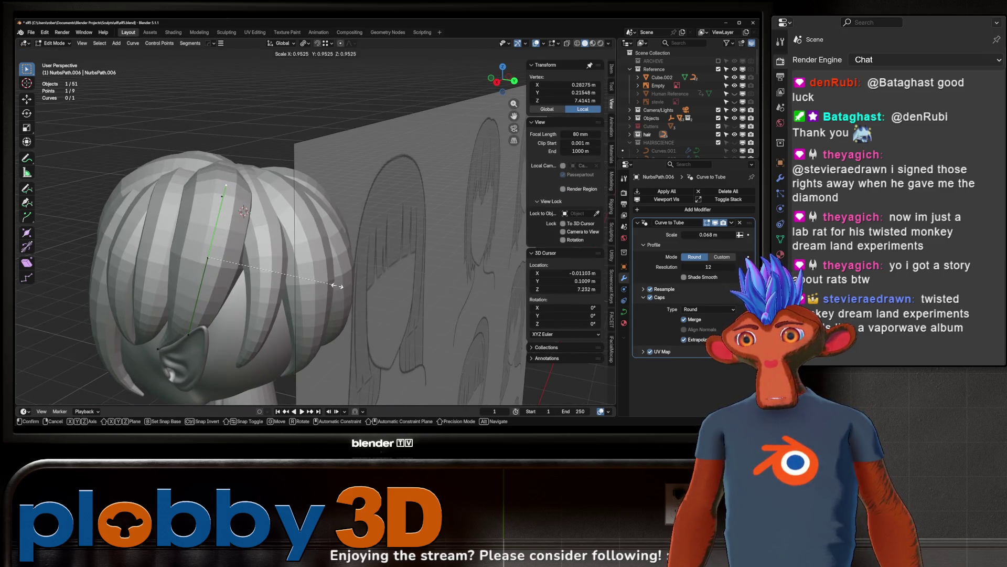
{"action": "left_click", "coordinate": [244, 318]}
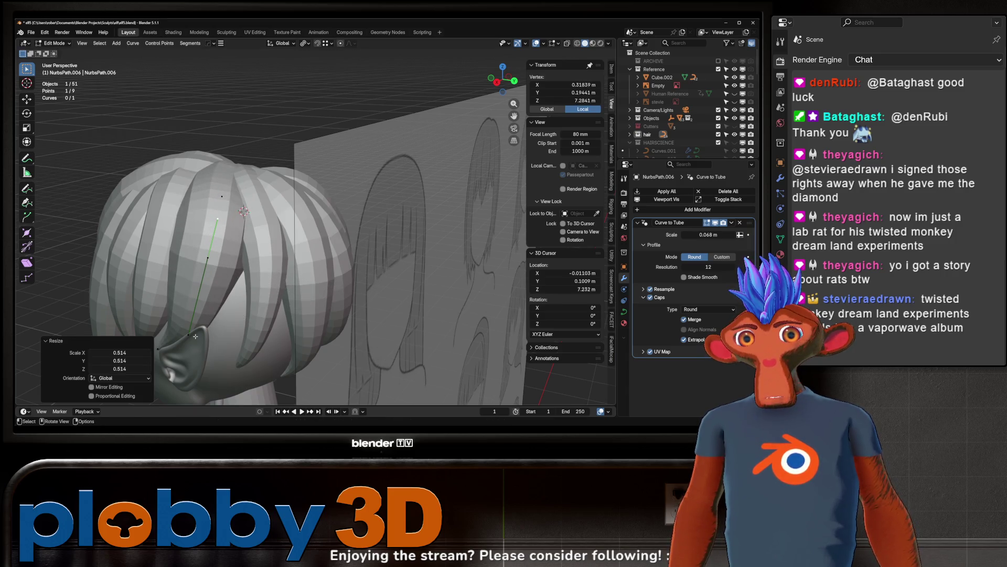
{"action": "middle_click_drag", "start_coordinate": [195, 336], "coordinate": [252, 310]}
{"action": "key", "text": "r"}
{"action": "key", "text": "g"}
{"action": "key", "text": "z"}
{"action": "left_click", "coordinate": [302, 285]}
{"action": "middle_click_drag", "start_coordinate": [302, 284], "coordinate": [245, 309]}
Step: Scale the control point near the ear to 0.878 and another point to 1.017
{"action": "key", "text": "alt+a"}
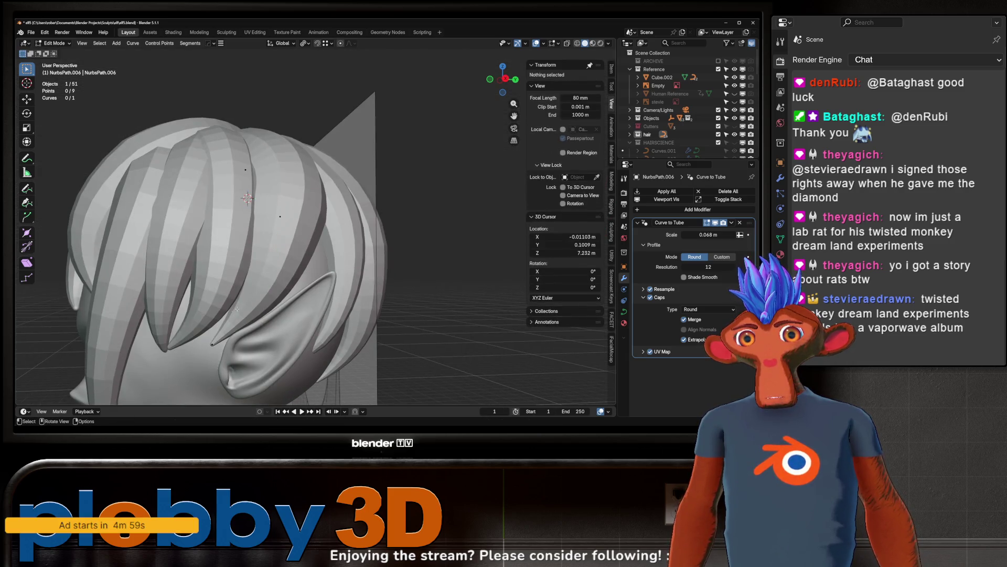
{"action": "left_click", "coordinate": [210, 339]}
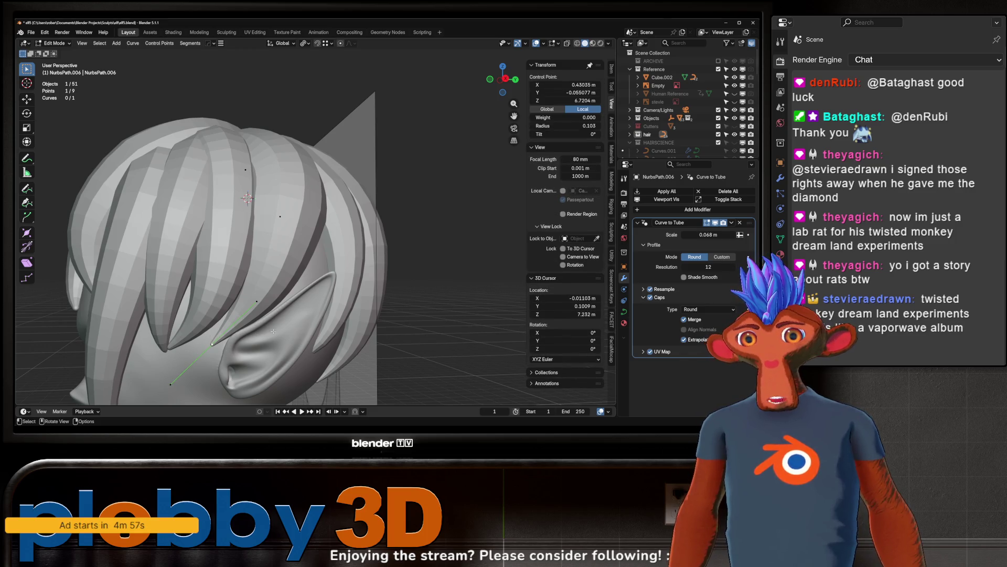
{"action": "key", "text": "s"}
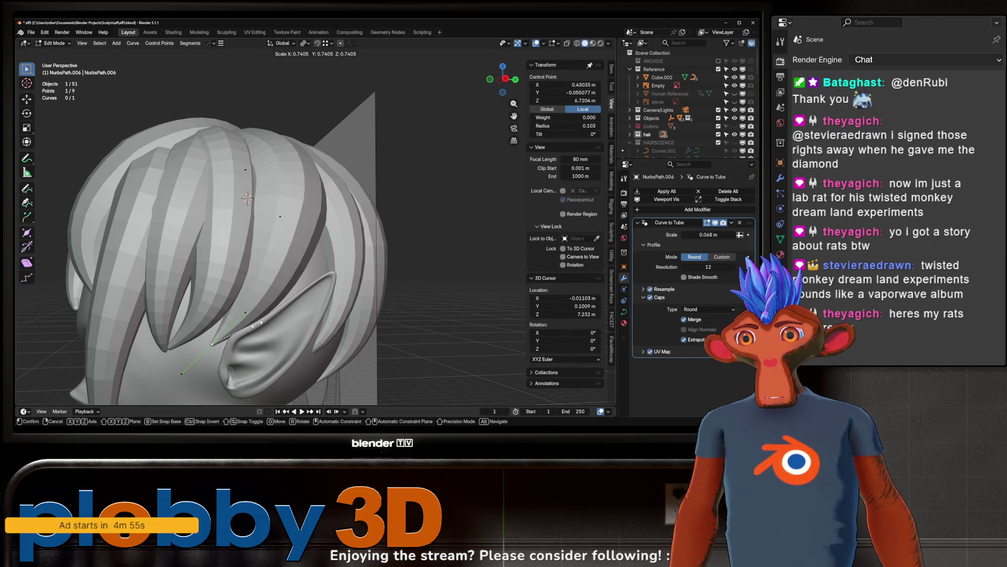
{"action": "left_click", "coordinate": [266, 321]}
{"action": "middle_click_drag", "start_coordinate": [266, 321], "coordinate": [236, 283]}
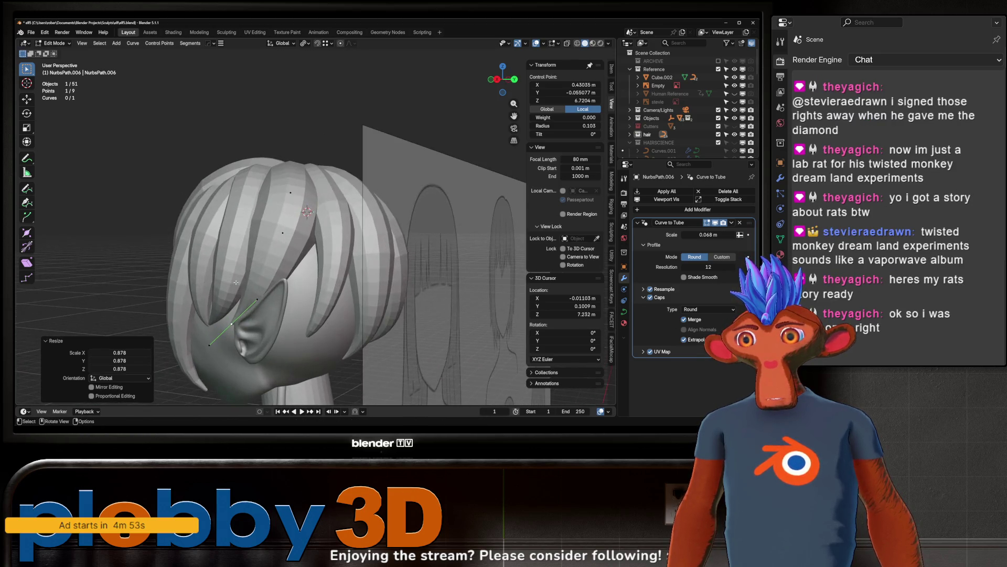
{"action": "left_click", "coordinate": [283, 233]}
{"action": "key", "text": "s"}
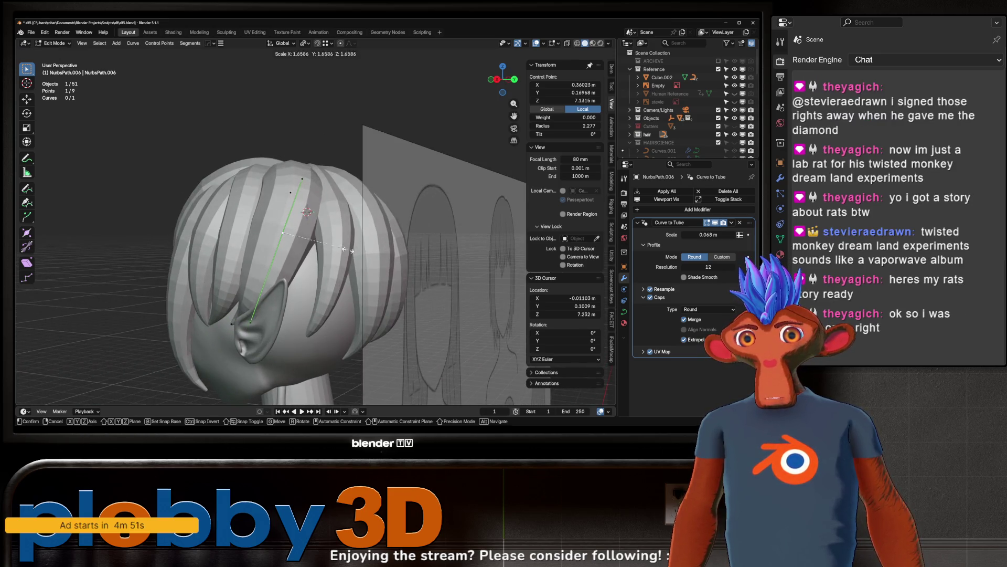
{"action": "left_click", "coordinate": [303, 271]}
{"action": "mouse_move", "coordinate": [303, 272]}
{"action": "middle_mouse_down"}
{"action": "mouse_move", "coordinate": [255, 288]}
{"action": "mouse_move", "coordinate": [219, 344]}
{"action": "middle_mouse_up"}
{"action": "left_click", "coordinate": [224, 299]}
Step: Thin the ear-side hair strand at its tip control point
{"action": "left_click", "coordinate": [238, 348]}
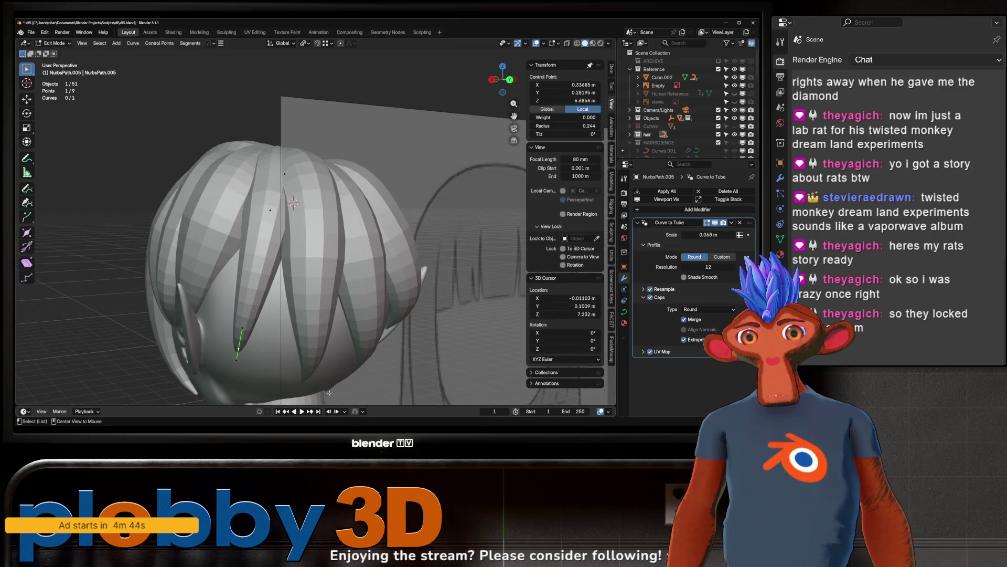
{"action": "key", "text": "alt+s"}
{"action": "left_click", "coordinate": [287, 368]}
{"action": "mouse_move", "coordinate": [288, 368]}
{"action": "middle_mouse_down"}
{"action": "mouse_move", "coordinate": [222, 280]}
{"action": "mouse_move", "coordinate": [247, 292]}
{"action": "middle_mouse_up"}
{"action": "key", "text": "s"}
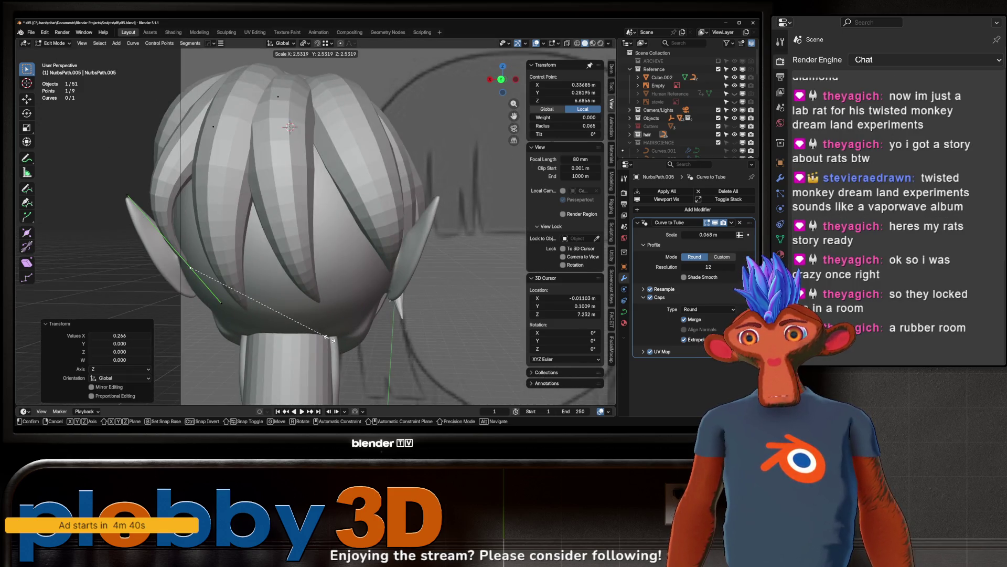
{"action": "right_click", "coordinate": [330, 339]}
{"action": "mouse_move", "coordinate": [331, 338]}
{"action": "middle_mouse_down"}
{"action": "mouse_move", "coordinate": [250, 277]}
{"action": "mouse_move", "coordinate": [236, 284]}
{"action": "middle_mouse_up"}
{"action": "scroll", "coordinate": [264, 283], "scroll_direction": "down", "scroll_amount": 3}
{"action": "key", "text": "alt+s"}
{"action": "right_click", "coordinate": [219, 270]}
Step: Move a strand control point and tilt it -10° about X
{"action": "middle_click_drag", "start_coordinate": [249, 274], "coordinate": [257, 271]}
{"action": "key", "text": "a"}
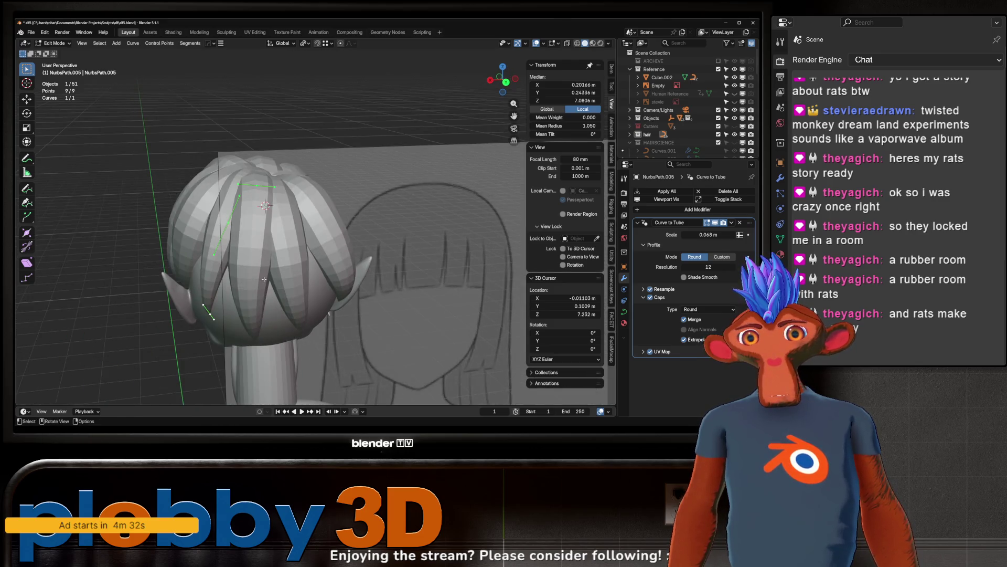
{"action": "key", "text": "alt+s"}
{"action": "left_click", "coordinate": [306, 257]}
{"action": "left_click_drag", "start_coordinate": [220, 230], "coordinate": [216, 236]}
{"action": "middle_click_drag", "start_coordinate": [173, 294], "coordinate": [251, 270]}
{"action": "key", "text": "g"}
{"action": "key", "text": "x"}
{"action": "key", "text": "Escape"}
{"action": "type", "text": "rx-10"}
{"action": "key", "text": "Return"}
Step: Reposition the strand's upper point freely and shift a lower point along X
{"action": "middle_click_drag", "start_coordinate": [305, 286], "coordinate": [247, 287]}
{"action": "key", "text": "g"}
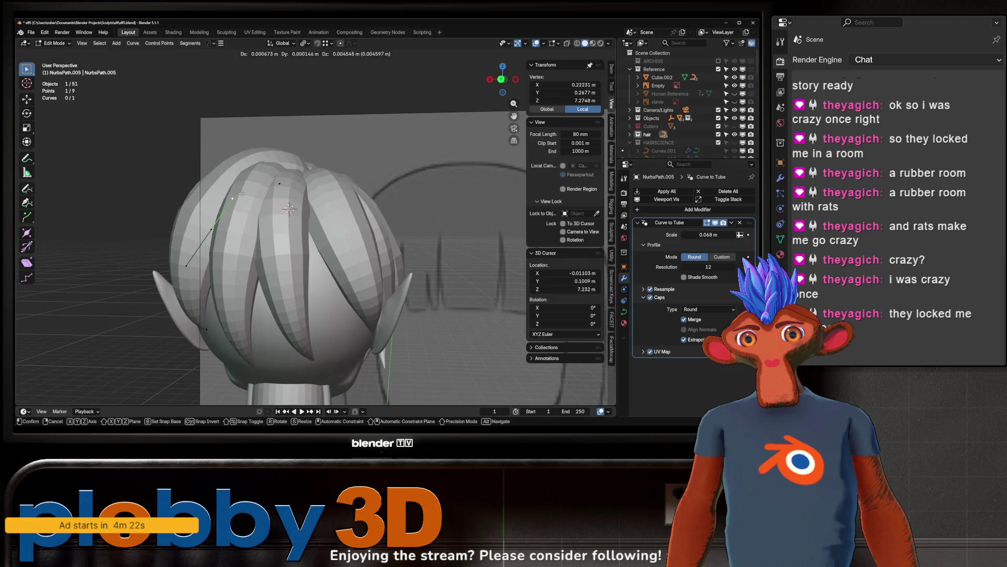
{"action": "left_click", "coordinate": [367, 353]}
{"action": "left_click", "coordinate": [213, 341]}
{"action": "mouse_move", "coordinate": [213, 340]}
{"action": "middle_mouse_down"}
{"action": "mouse_move", "coordinate": [247, 336]}
{"action": "mouse_move", "coordinate": [273, 315]}
{"action": "mouse_move", "coordinate": [218, 326]}
{"action": "mouse_move", "coordinate": [239, 298]}
{"action": "mouse_move", "coordinate": [284, 315]}
{"action": "middle_mouse_up"}
{"action": "key", "text": "r"}
{"action": "key", "text": "z"}
{"action": "key", "text": "g"}
{"action": "key", "text": "x"}
{"action": "left_click", "coordinate": [216, 332]}
Step: Rotate another control point and thicken the strand there
{"action": "left_click", "coordinate": [240, 297]}
{"action": "key", "text": "r"}
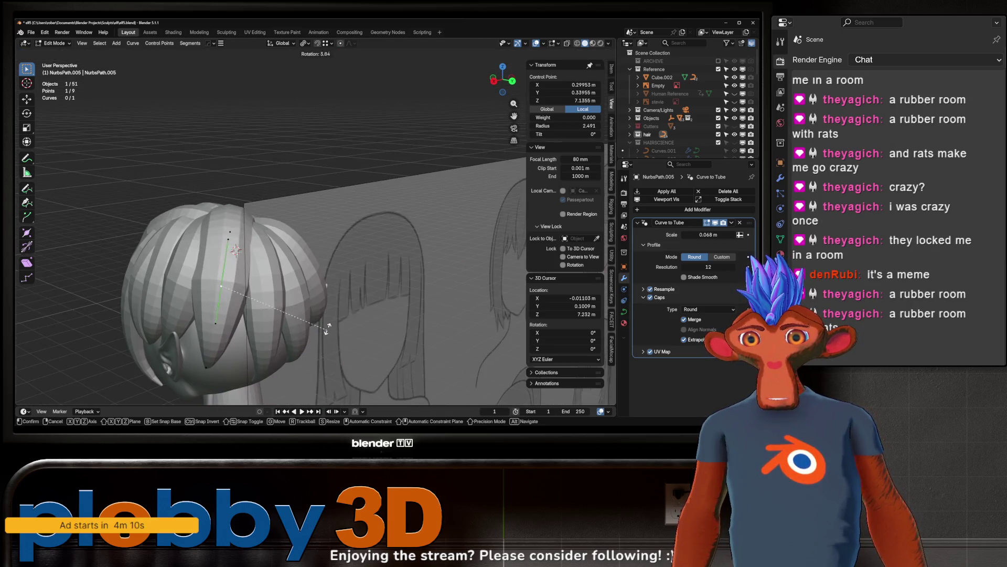
{"action": "left_click", "coordinate": [327, 331]}
{"action": "key", "text": "alt+s"}
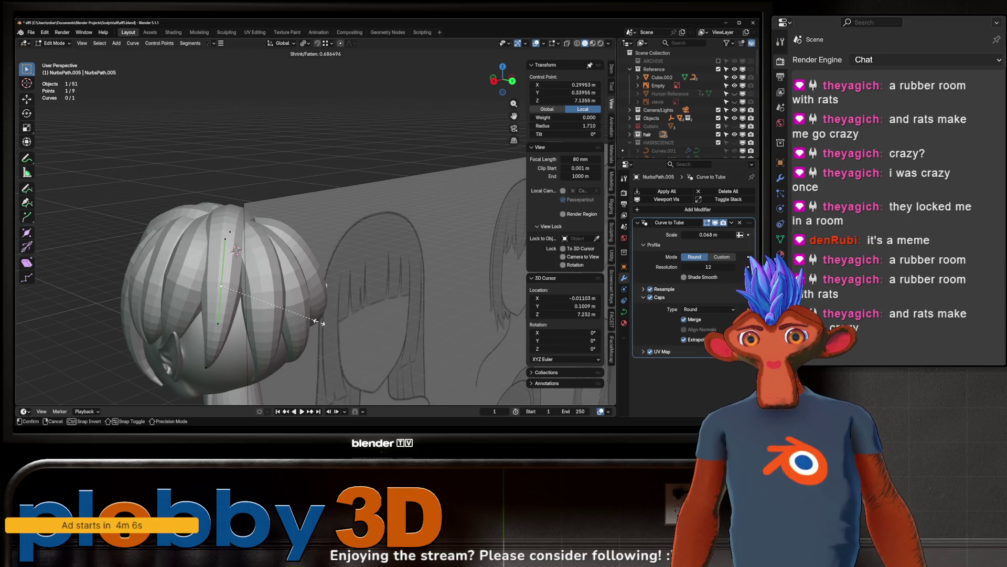
{"action": "left_click", "coordinate": [336, 328]}
{"action": "middle_click_drag", "start_coordinate": [336, 328], "coordinate": [229, 283]}
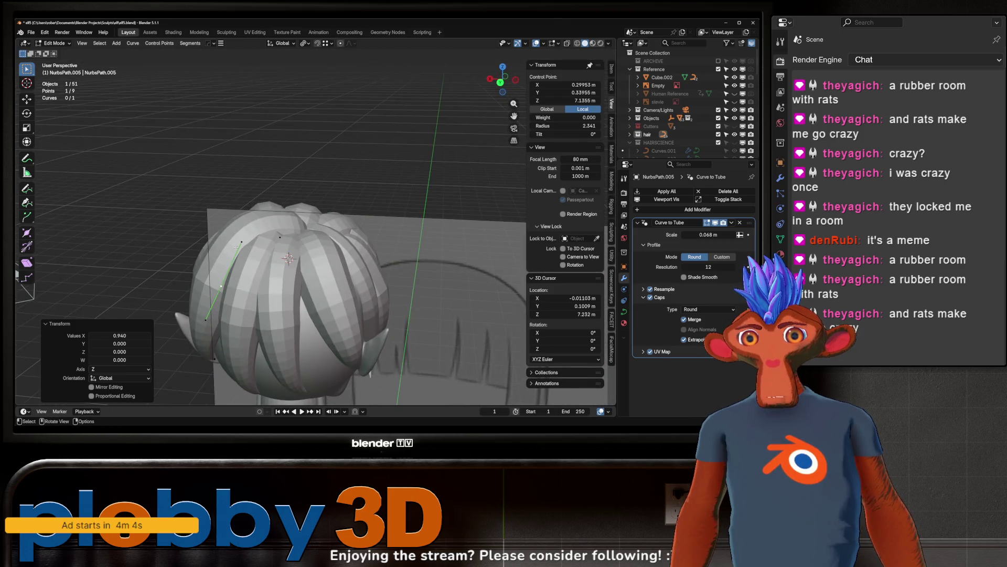
Step: In Object Mode, lower the whole hair group about 0.0336 m along Z
{"action": "key", "text": "Tab"}
{"action": "mouse_move", "coordinate": [336, 174]}
{"action": "middle_mouse_down"}
{"action": "mouse_move", "coordinate": [262, 256]}
{"action": "mouse_move", "coordinate": [250, 235]}
{"action": "mouse_move", "coordinate": [287, 231]}
{"action": "mouse_move", "coordinate": [298, 272]}
{"action": "mouse_move", "coordinate": [247, 233]}
{"action": "mouse_move", "coordinate": [364, 239]}
{"action": "middle_mouse_up"}
{"action": "key", "text": "g"}
{"action": "key", "text": "z"}
{"action": "left_click", "coordinate": [270, 242]}
{"action": "left_click", "coordinate": [365, 239]}
{"action": "scroll", "coordinate": [296, 208], "scroll_direction": "down", "scroll_amount": 6}
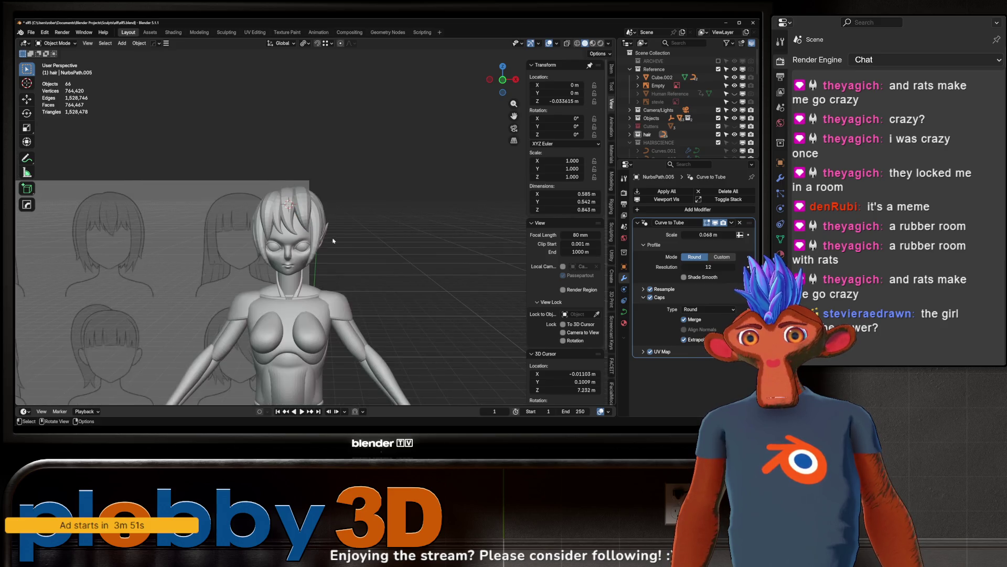
{"action": "scroll", "coordinate": [297, 208], "scroll_direction": "up", "scroll_amount": 8}
{"action": "middle_click_drag", "start_coordinate": [296, 209], "coordinate": [201, 233]}
{"action": "left_click", "coordinate": [201, 232]}
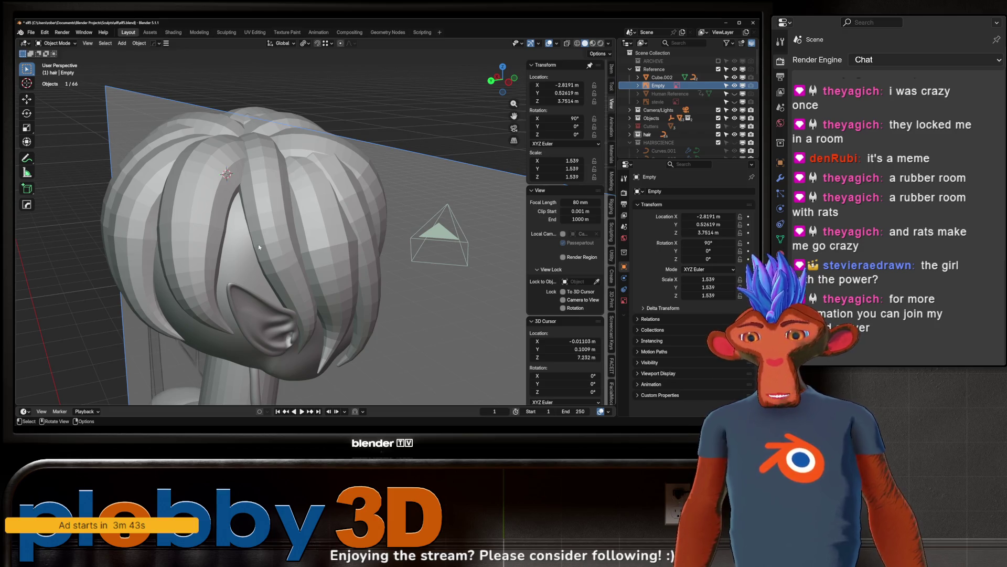
{"action": "scroll", "coordinate": [259, 247], "scroll_direction": "down", "scroll_amount": 5}
{"action": "middle_click_drag", "start_coordinate": [259, 248], "coordinate": [194, 278]}
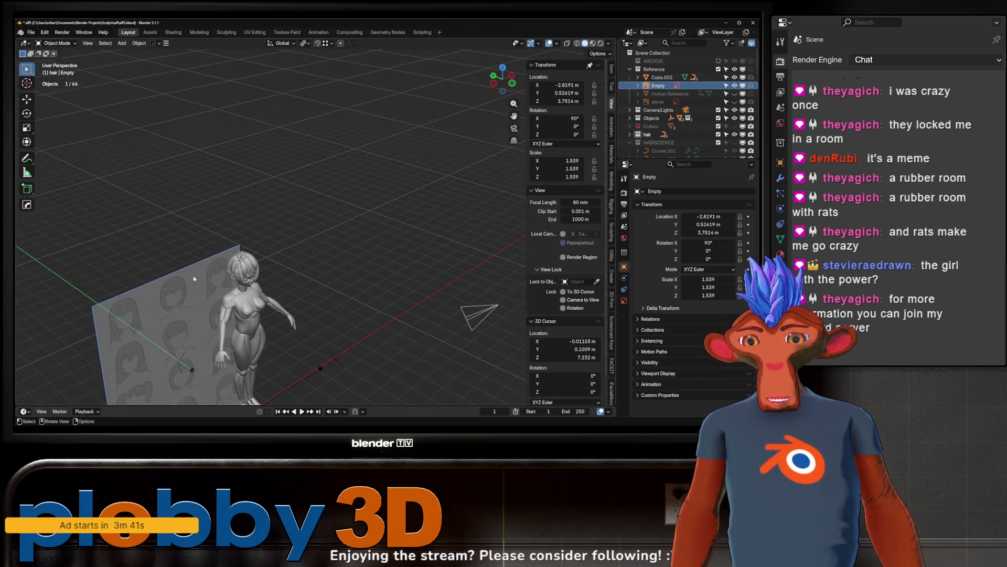
{"action": "scroll", "coordinate": [194, 279], "scroll_direction": "up", "scroll_amount": 5}
{"action": "left_click", "coordinate": [293, 246]}
{"action": "mouse_move", "coordinate": [294, 247]}
{"action": "middle_mouse_down"}
{"action": "mouse_move", "coordinate": [323, 233]}
{"action": "mouse_move", "coordinate": [278, 257]}
{"action": "mouse_move", "coordinate": [248, 251]}
{"action": "middle_mouse_up"}
{"action": "key", "text": "shift+d"}
Step: Turn the duplicated strand about 29.8° around the head's vertical axis
{"action": "right_click", "coordinate": [247, 255]}
{"action": "key", "text": "r"}
{"action": "key", "text": "z"}
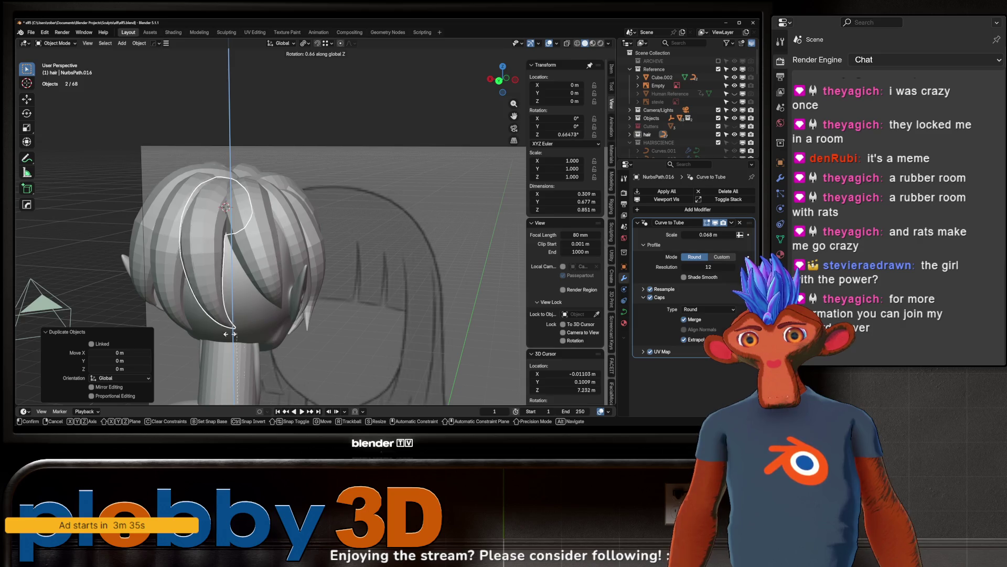
{"action": "left_click", "coordinate": [64, 194]}
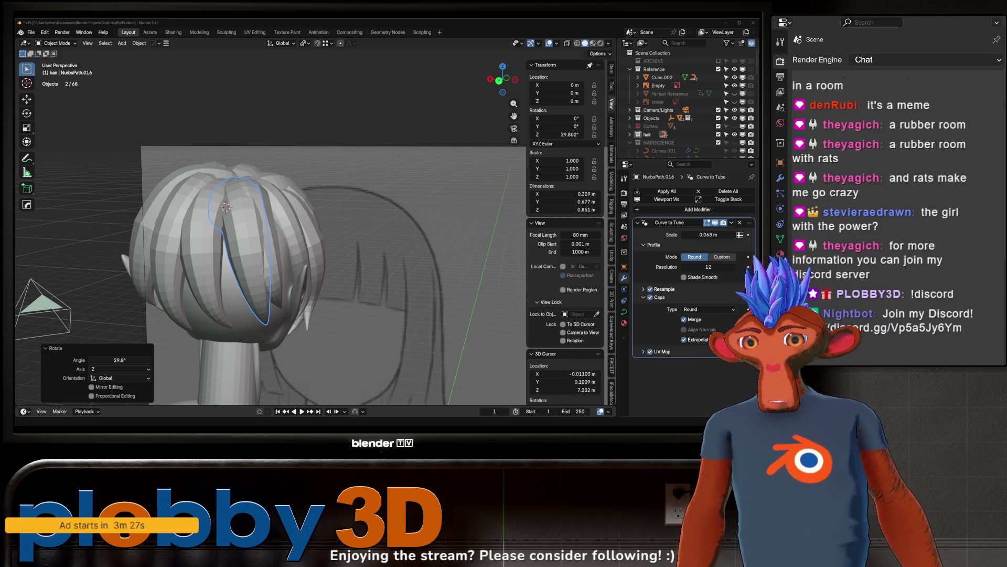
{"action": "mouse_move", "coordinate": [281, 272]}
{"action": "middle_mouse_down"}
{"action": "mouse_move", "coordinate": [225, 283]}
{"action": "mouse_move", "coordinate": [286, 295]}
{"action": "mouse_move", "coordinate": [320, 320]}
{"action": "middle_mouse_up"}
Step: In Edit Mode, shift the copy's control points along X and Y
{"action": "key", "text": "Tab"}
{"action": "key", "text": "g"}
{"action": "key", "text": "x"}
{"action": "left_click", "coordinate": [231, 286]}
{"action": "left_click", "coordinate": [278, 300]}
{"action": "key", "text": "g"}
{"action": "key", "text": "x"}
{"action": "left_click", "coordinate": [298, 308]}
{"action": "key", "text": "g"}
{"action": "key", "text": "y"}
{"action": "left_click", "coordinate": [336, 326]}
Step: Move a control point along Y and rotate it slightly to follow the back
{"action": "key", "text": "r"}
{"action": "key", "text": "x"}
{"action": "key", "text": "Escape"}
{"action": "key", "text": "g"}
{"action": "key", "text": "y"}
{"action": "left_click", "coordinate": [240, 209]}
{"action": "middle_click_drag", "start_coordinate": [240, 209], "coordinate": [298, 234]}
{"action": "key", "text": "r"}
{"action": "left_click", "coordinate": [258, 225]}
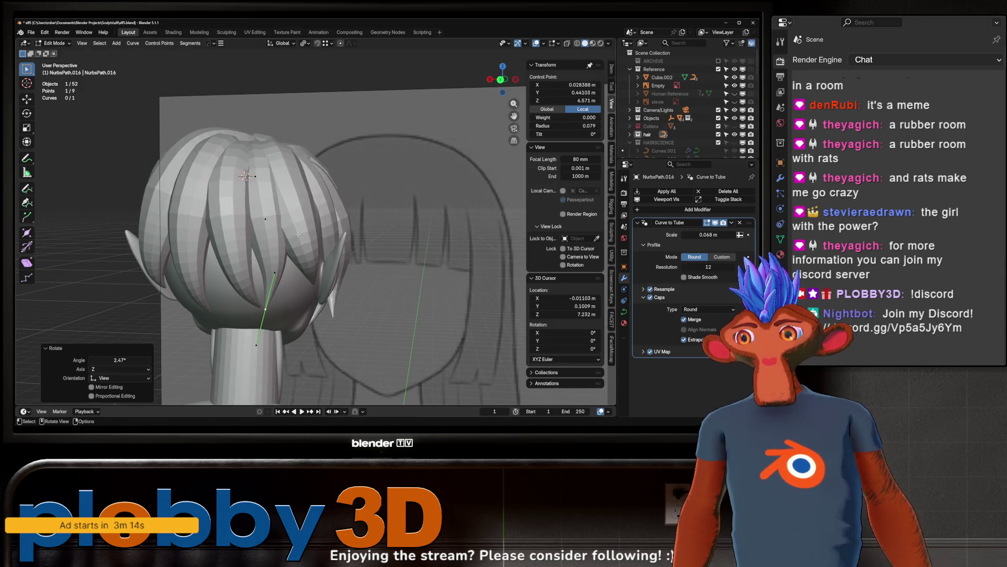
Step: Thicken the strand at another control point
{"action": "left_click", "coordinate": [265, 219]}
{"action": "key", "text": "alt+s"}
{"action": "left_click", "coordinate": [270, 188]}
{"action": "middle_click_drag", "start_coordinate": [269, 189], "coordinate": [274, 184]}
{"action": "left_click", "coordinate": [274, 184]}
{"action": "scroll", "coordinate": [277, 187], "scroll_direction": "down", "scroll_amount": 4}
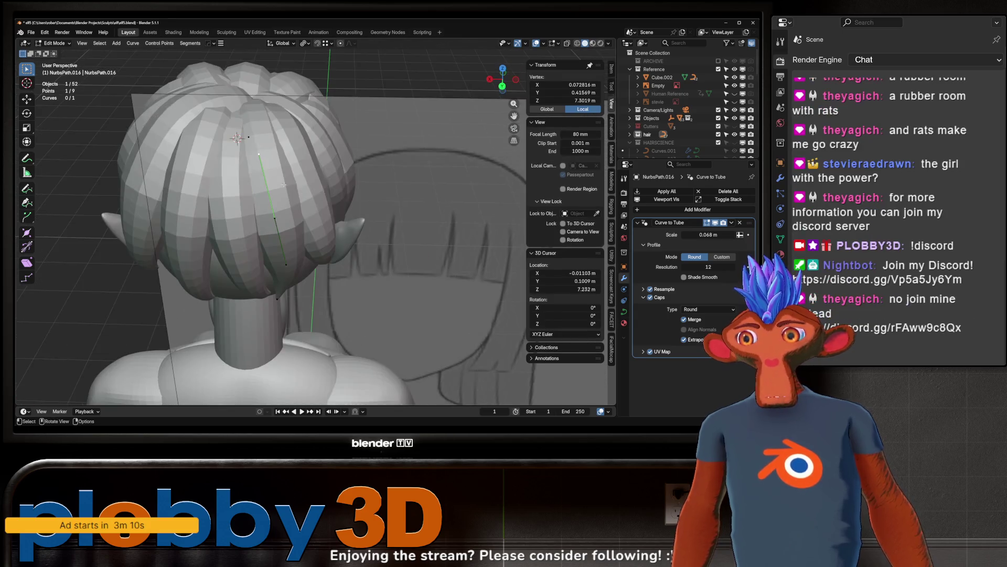
{"action": "scroll", "coordinate": [276, 186], "scroll_direction": "up", "scroll_amount": 3}
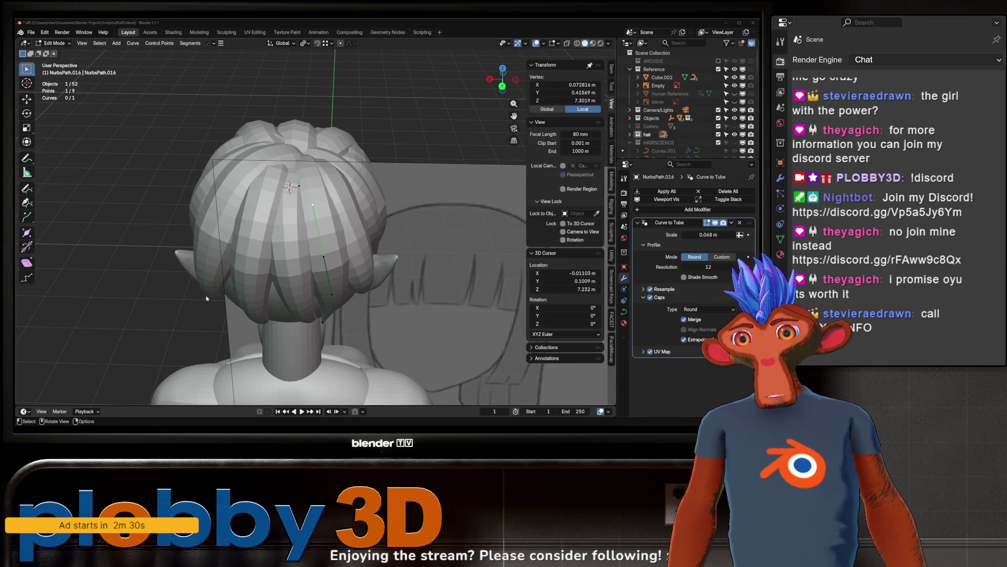
Step: Reposition a control point on the side-front of the head
{"action": "mouse_move", "coordinate": [309, 242]}
{"action": "middle_mouse_down"}
{"action": "mouse_move", "coordinate": [302, 208]}
{"action": "mouse_move", "coordinate": [310, 231]}
{"action": "mouse_move", "coordinate": [286, 274]}
{"action": "mouse_move", "coordinate": [527, 310]}
{"action": "middle_mouse_up"}
{"action": "left_click", "coordinate": [335, 187]}
{"action": "key", "text": "r"}
{"action": "key", "text": "z"}
{"action": "key", "text": "Escape"}
{"action": "key", "text": "g"}
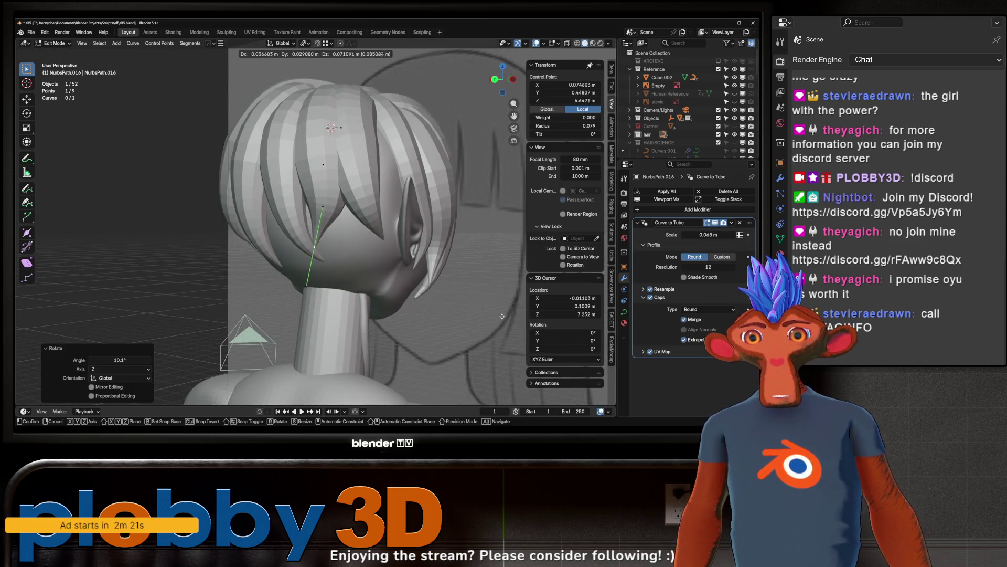
{"action": "left_click", "coordinate": [325, 309]}
Step: Rotate that point about X, then nudge it along Y to hug the hair
{"action": "mouse_move", "coordinate": [326, 308]}
{"action": "middle_mouse_down"}
{"action": "mouse_move", "coordinate": [398, 271]}
{"action": "mouse_move", "coordinate": [323, 204]}
{"action": "mouse_move", "coordinate": [360, 183]}
{"action": "middle_mouse_up"}
{"action": "key", "text": "r"}
{"action": "key", "text": "x"}
{"action": "left_click", "coordinate": [399, 271]}
{"action": "key", "text": "g"}
{"action": "left_click", "coordinate": [388, 278]}
{"action": "key", "text": "g"}
{"action": "key", "text": "y"}
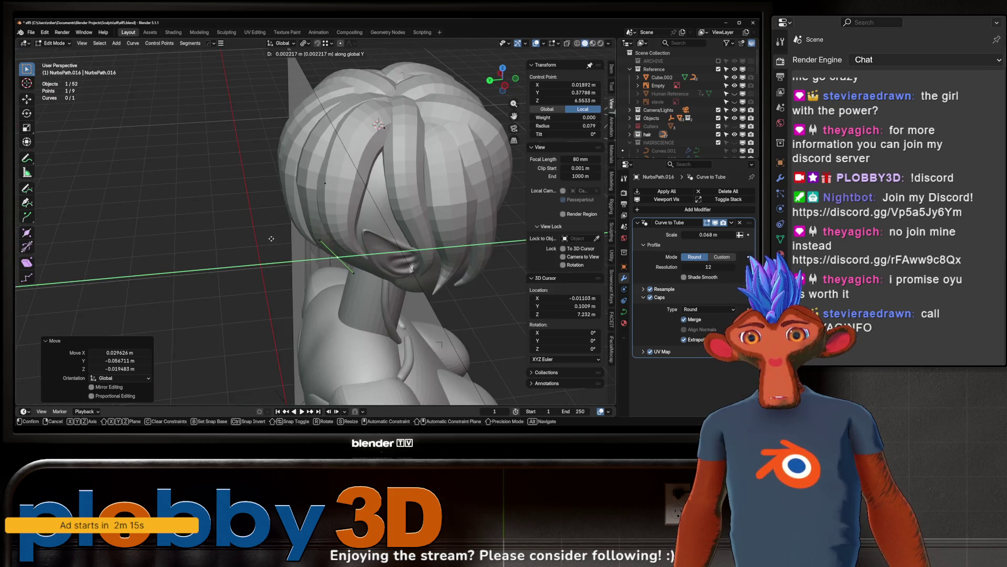
{"action": "left_click", "coordinate": [360, 183]}
Step: Move one more control point, return to Object Mode and select the reference image empty
{"action": "left_click", "coordinate": [318, 183]}
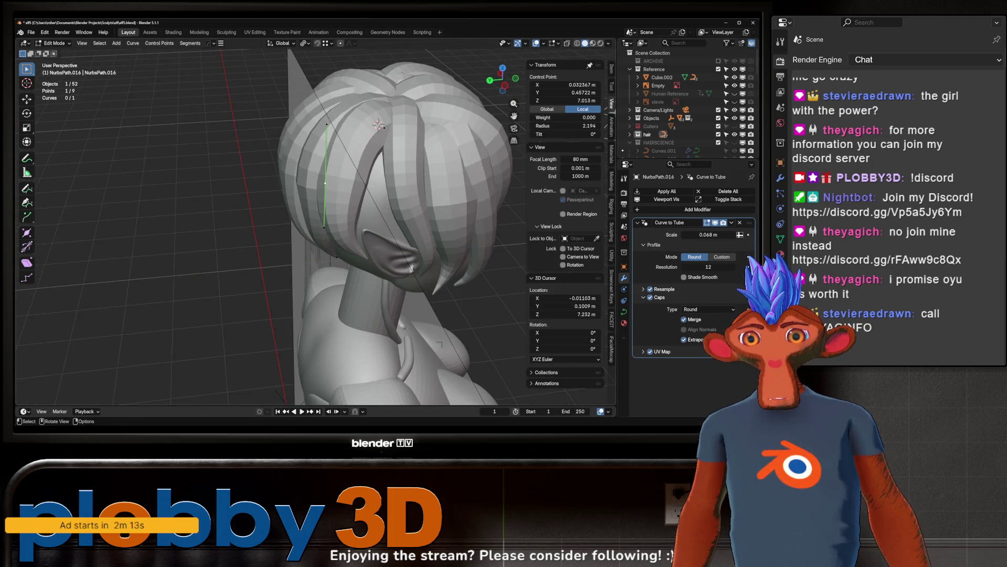
{"action": "key", "text": "g"}
{"action": "left_click", "coordinate": [286, 229]}
{"action": "middle_click_drag", "start_coordinate": [287, 229], "coordinate": [393, 229]}
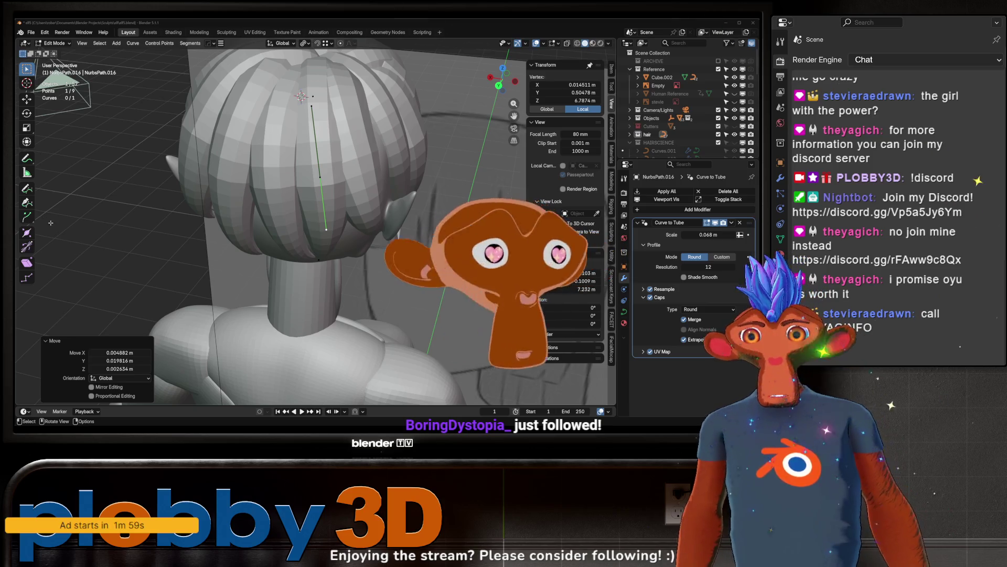
{"action": "scroll", "coordinate": [314, 231], "scroll_direction": "down", "scroll_amount": 4}
{"action": "key", "text": "Tab"}
{"action": "mouse_move", "coordinate": [281, 234]}
{"action": "middle_mouse_down"}
{"action": "mouse_move", "coordinate": [417, 236]}
{"action": "mouse_move", "coordinate": [308, 208]}
{"action": "mouse_move", "coordinate": [324, 235]}
{"action": "middle_mouse_up"}
{"action": "left_click", "coordinate": [419, 236]}
Step: Duplicate back strand NurbsPath.008 and rotate the copy 22.5° around the head
{"action": "left_click", "coordinate": [325, 236]}
{"action": "key", "text": "shift+d"}
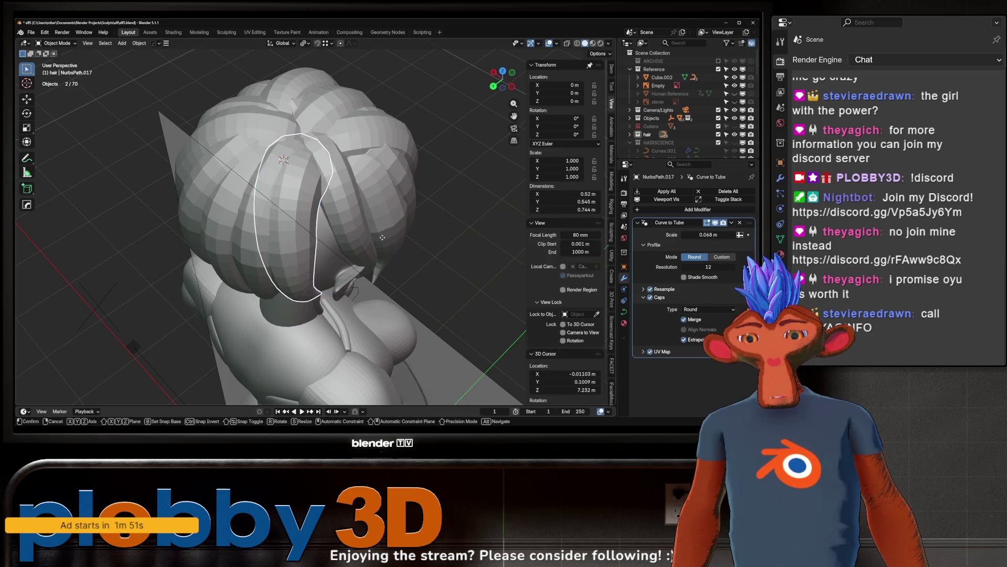
{"action": "key", "text": "Escape"}
{"action": "type", "text": "r22.5"}
{"action": "key", "text": "Return"}
{"action": "mouse_move", "coordinate": [262, 274]}
{"action": "middle_mouse_down"}
{"action": "mouse_move", "coordinate": [418, 195]}
{"action": "mouse_move", "coordinate": [299, 235]}
{"action": "mouse_move", "coordinate": [310, 214]}
{"action": "middle_mouse_up"}
Step: Slightly rotate the new strand's control points in Edit Mode
{"action": "key", "text": "Tab"}
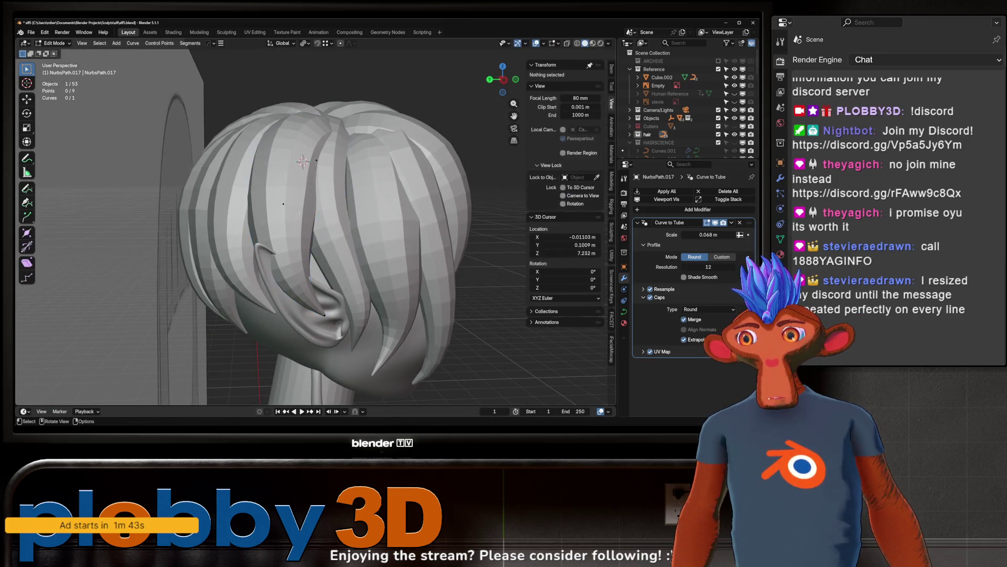
{"action": "key", "text": "r"}
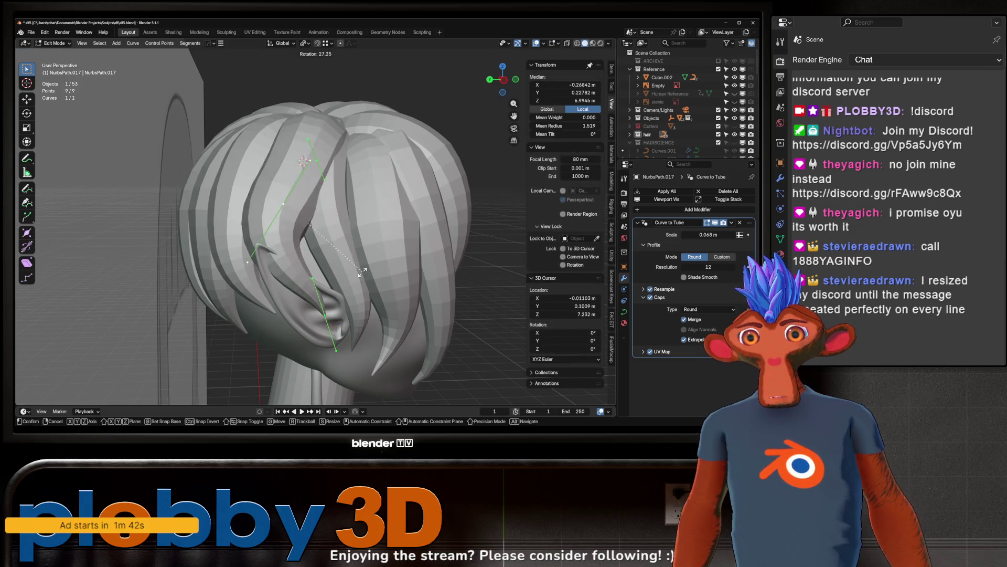
{"action": "left_click", "coordinate": [372, 247]}
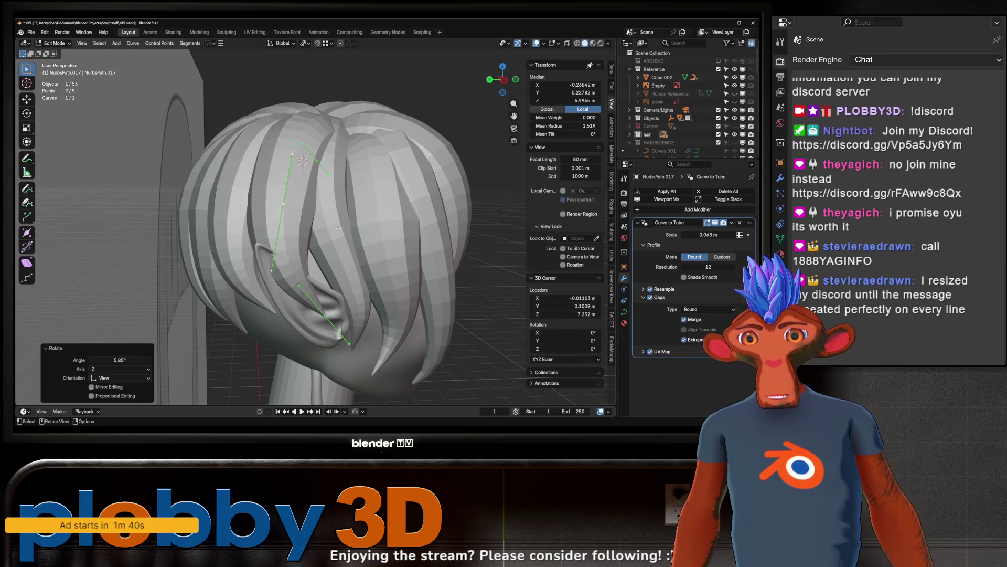
{"action": "left_click", "coordinate": [285, 210]}
{"action": "middle_click_drag", "start_coordinate": [285, 210], "coordinate": [382, 257]}
{"action": "scroll", "coordinate": [317, 226], "scroll_direction": "up", "scroll_amount": 2}
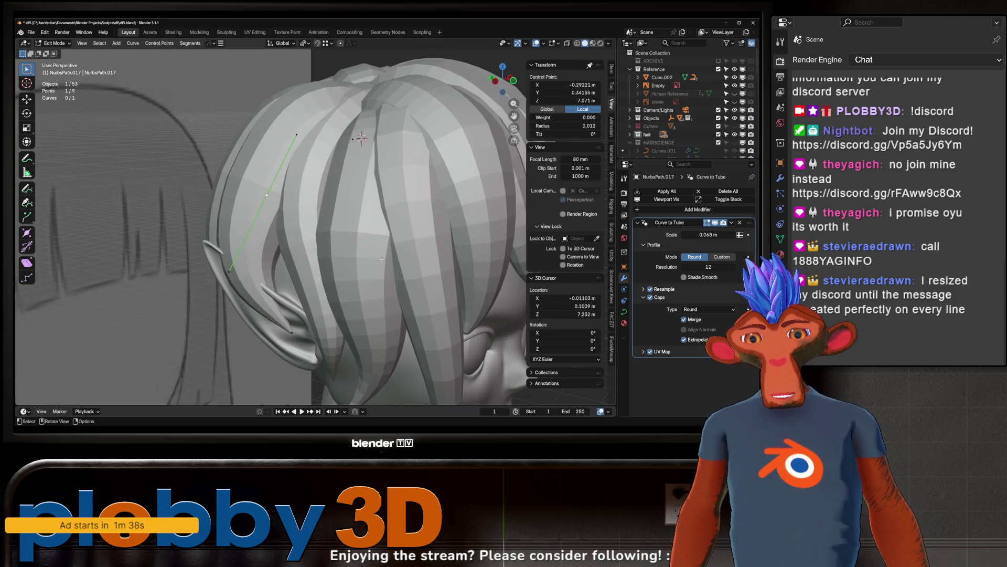
Step: Move two of the strand's control points into place, raising the upper one
{"action": "left_click", "coordinate": [291, 331]}
{"action": "key", "text": "g"}
{"action": "left_click", "coordinate": [319, 344]}
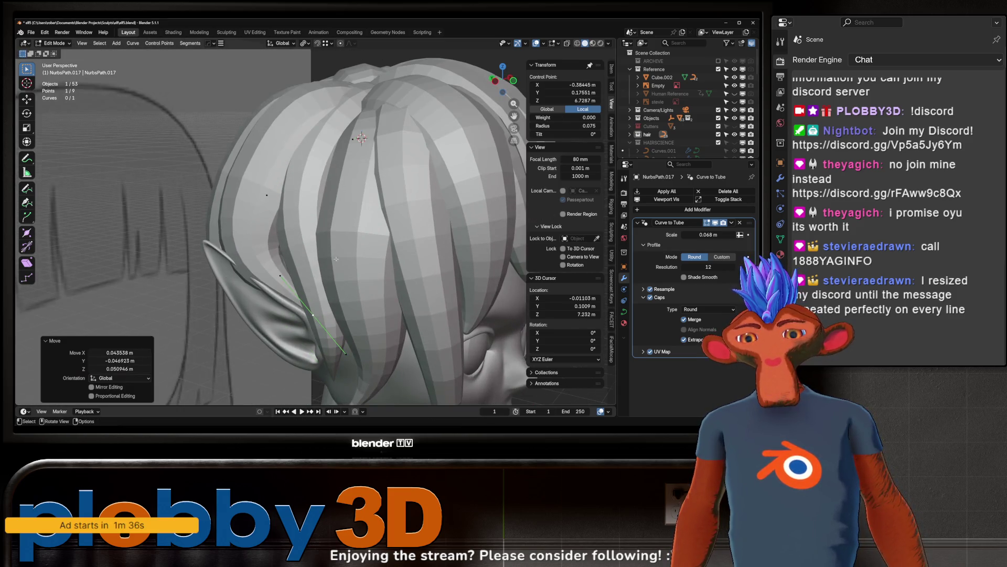
{"action": "middle_click_drag", "start_coordinate": [319, 344], "coordinate": [302, 277]}
{"action": "left_click", "coordinate": [303, 277]}
{"action": "key", "text": "g"}
{"action": "left_click", "coordinate": [286, 205]}
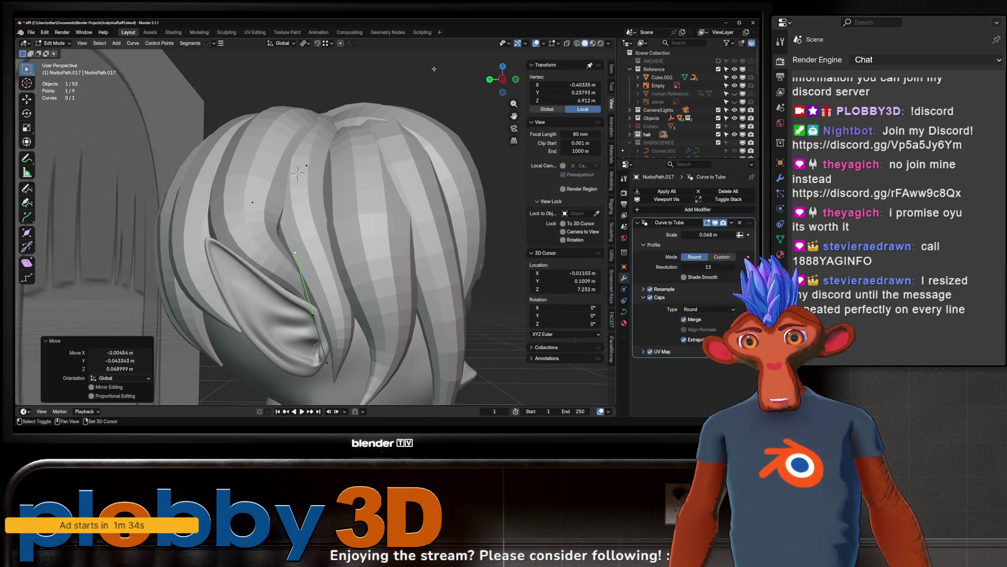
Step: Scale down, rotate and reposition the strand point near the ear
{"action": "left_click", "coordinate": [253, 202]}
{"action": "key", "text": "s"}
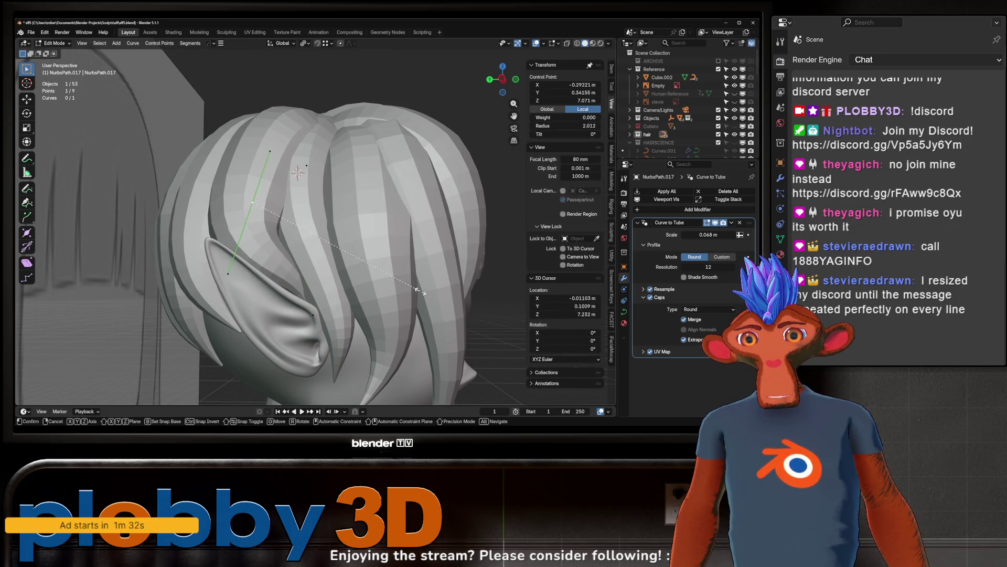
{"action": "left_click", "coordinate": [372, 249]}
{"action": "mouse_move", "coordinate": [372, 248]}
{"action": "middle_mouse_down"}
{"action": "mouse_move", "coordinate": [323, 291]}
{"action": "mouse_move", "coordinate": [318, 274]}
{"action": "middle_mouse_up"}
{"action": "key", "text": "r"}
{"action": "left_click", "coordinate": [319, 276]}
{"action": "key", "text": "g"}
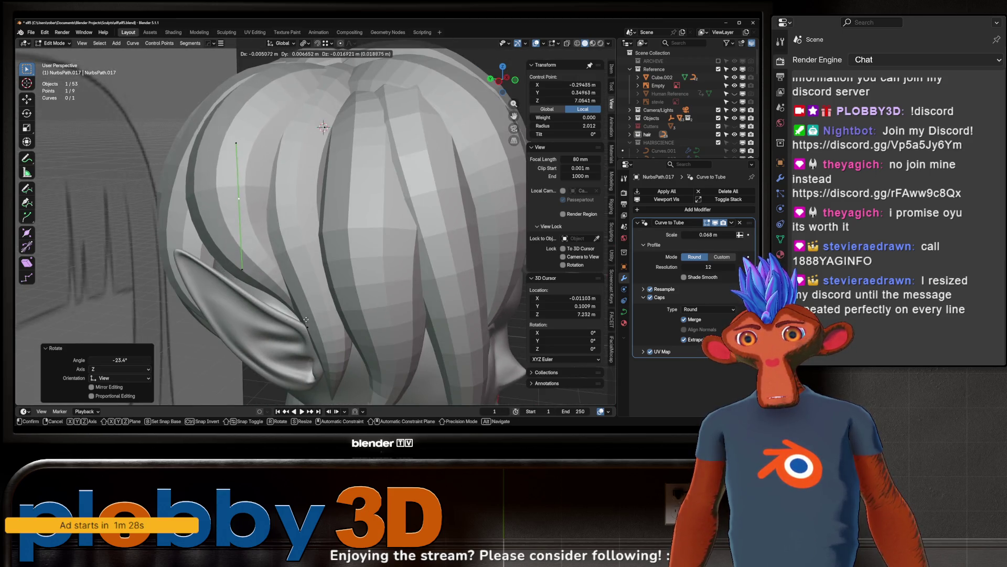
{"action": "left_click", "coordinate": [317, 273]}
Step: Rotate and move the strand's lower end point behind the ear
{"action": "left_click", "coordinate": [308, 327]}
{"action": "key", "text": "r"}
{"action": "left_click", "coordinate": [356, 323]}
{"action": "key", "text": "g"}
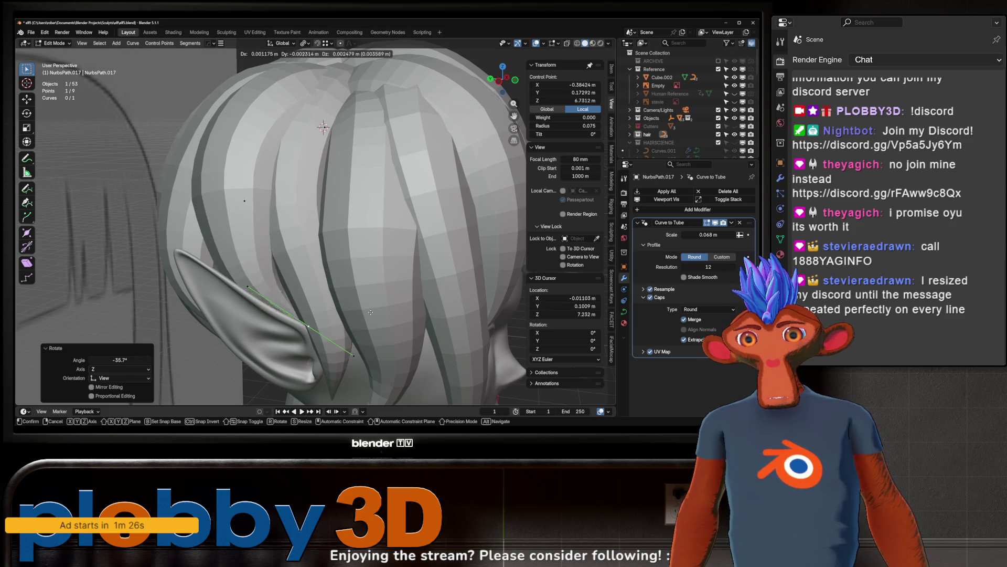
{"action": "left_click", "coordinate": [346, 315]}
{"action": "mouse_move", "coordinate": [347, 315]}
{"action": "middle_mouse_down"}
{"action": "mouse_move", "coordinate": [341, 246]}
{"action": "mouse_move", "coordinate": [359, 251]}
{"action": "mouse_move", "coordinate": [297, 251]}
{"action": "mouse_move", "coordinate": [315, 251]}
{"action": "middle_mouse_up"}
Step: Change the strand thickness at another control point with Alt+S and move it
{"action": "left_click", "coordinate": [324, 252]}
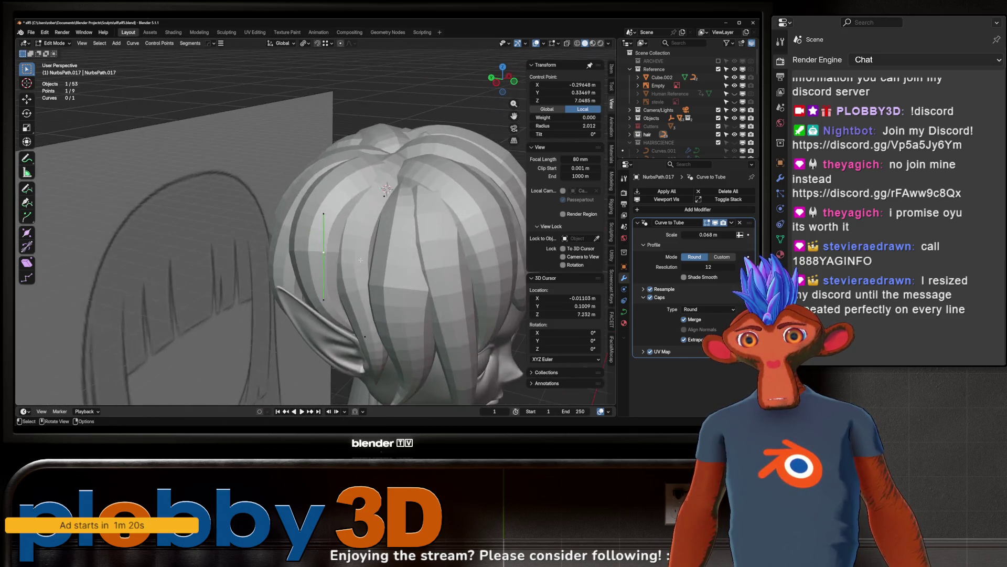
{"action": "scroll", "coordinate": [315, 251], "scroll_direction": "up", "scroll_amount": 3}
{"action": "key", "text": "alt+s"}
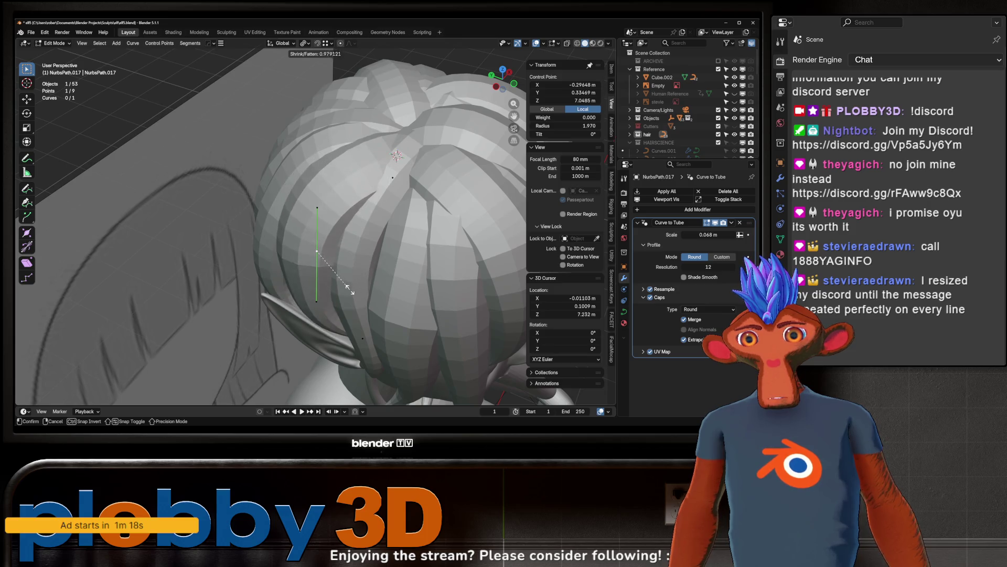
{"action": "left_click", "coordinate": [351, 290]}
{"action": "middle_click_drag", "start_coordinate": [320, 231], "coordinate": [303, 199]}
{"action": "key", "text": "g"}
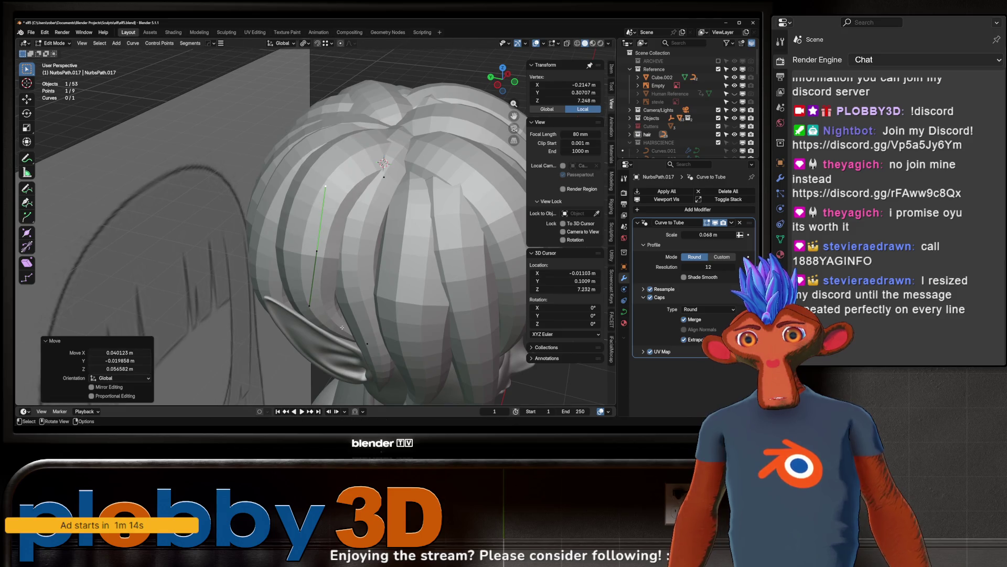
{"action": "left_click", "coordinate": [417, 391]}
Step: Refine that control point's position from top and front views
{"action": "middle_click_drag", "start_coordinate": [417, 391], "coordinate": [407, 428]}
{"action": "key", "text": "g"}
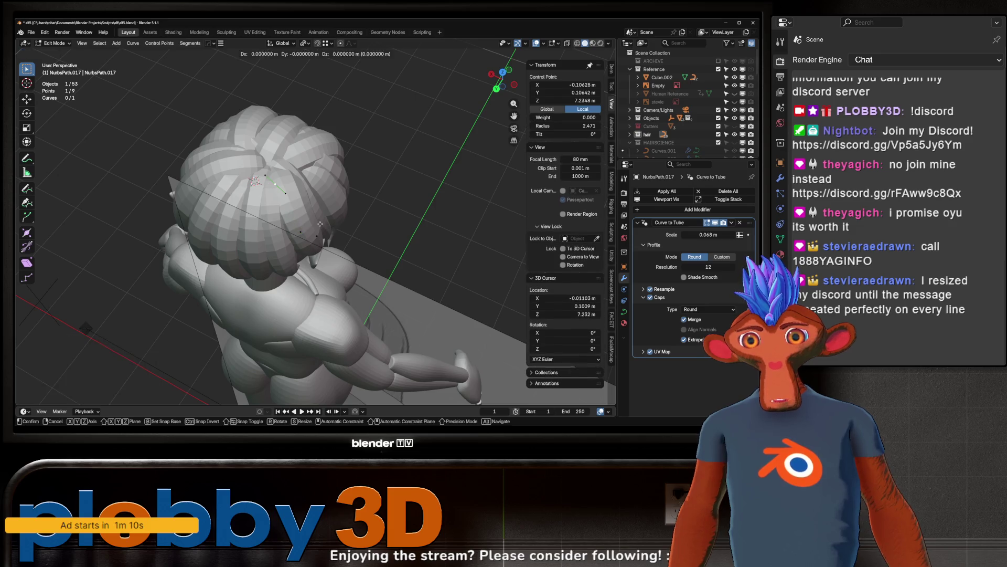
{"action": "left_click", "coordinate": [257, 173]}
{"action": "mouse_move", "coordinate": [257, 173]}
{"action": "middle_mouse_down"}
{"action": "mouse_move", "coordinate": [171, 208]}
{"action": "mouse_move", "coordinate": [287, 226]}
{"action": "mouse_move", "coordinate": [312, 284]}
{"action": "middle_mouse_up"}
{"action": "key", "text": "g"}
{"action": "left_click", "coordinate": [282, 171]}
{"action": "scroll", "coordinate": [313, 202], "scroll_direction": "up", "scroll_amount": 5}
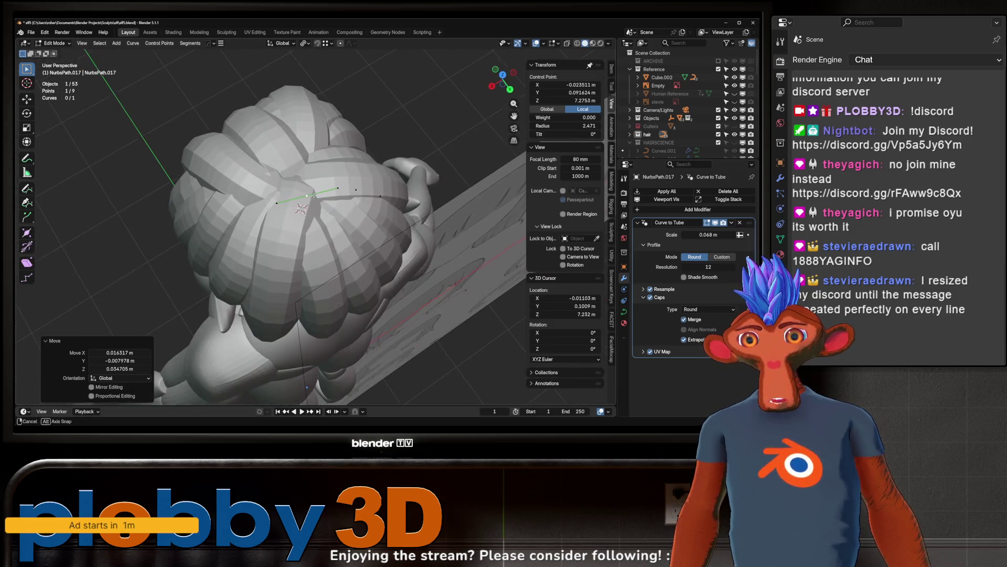
Step: Raise a point on another crown strand vertically along Z
{"action": "left_click", "coordinate": [294, 199]}
{"action": "left_click", "coordinate": [294, 199]}
{"action": "mouse_move", "coordinate": [294, 199]}
{"action": "middle_mouse_down"}
{"action": "mouse_move", "coordinate": [299, 244]}
{"action": "mouse_move", "coordinate": [381, 226]}
{"action": "mouse_move", "coordinate": [399, 210]}
{"action": "middle_mouse_up"}
{"action": "key", "text": "g"}
{"action": "key", "text": "z"}
{"action": "left_click", "coordinate": [300, 248]}
Step: Rotate the selected strand point and lower it along Z
{"action": "key", "text": "r"}
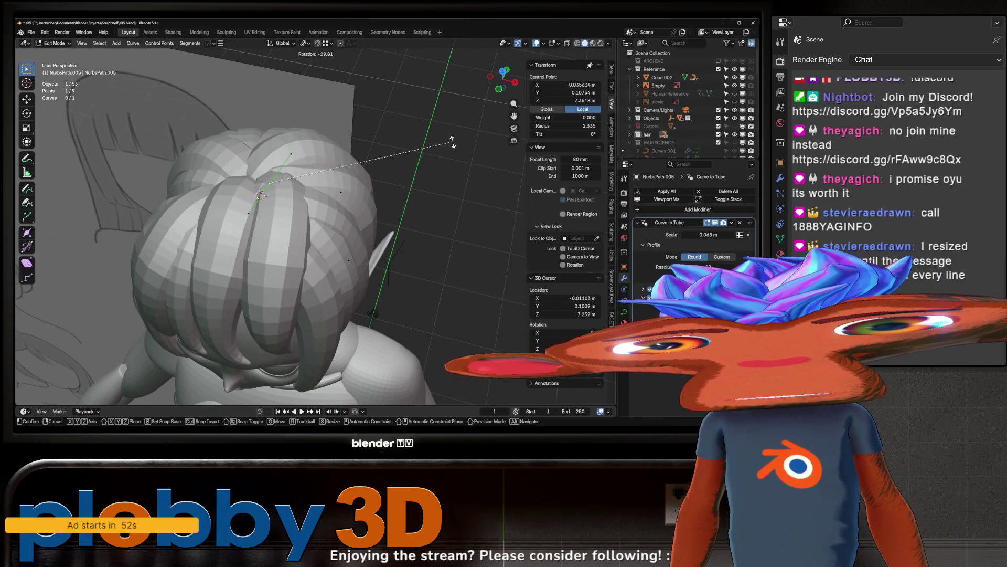
{"action": "left_click", "coordinate": [439, 177]}
{"action": "key", "text": "g"}
{"action": "key", "text": "z"}
{"action": "right_click", "coordinate": [439, 178]}
{"action": "mouse_move", "coordinate": [439, 178]}
{"action": "middle_mouse_down"}
{"action": "mouse_move", "coordinate": [280, 210]}
{"action": "mouse_move", "coordinate": [168, 154]}
{"action": "mouse_move", "coordinate": [305, 138]}
{"action": "mouse_move", "coordinate": [325, 173]}
{"action": "middle_mouse_up"}
{"action": "key", "text": "g"}
{"action": "key", "text": "z"}
{"action": "left_click", "coordinate": [248, 177]}
{"action": "scroll", "coordinate": [341, 210], "scroll_direction": "up", "scroll_amount": 3}
Step: Return to Object Mode and select strand NurbsPath.002 for point editing
{"action": "key", "text": "Tab"}
{"action": "left_click", "coordinate": [370, 245]}
{"action": "left_click", "coordinate": [370, 244]}
{"action": "key", "text": "Tab"}
Step: Twist NurbsPath.002's end point and scale it about 1.54×, then leave Edit Mode
{"action": "key", "text": "r"}
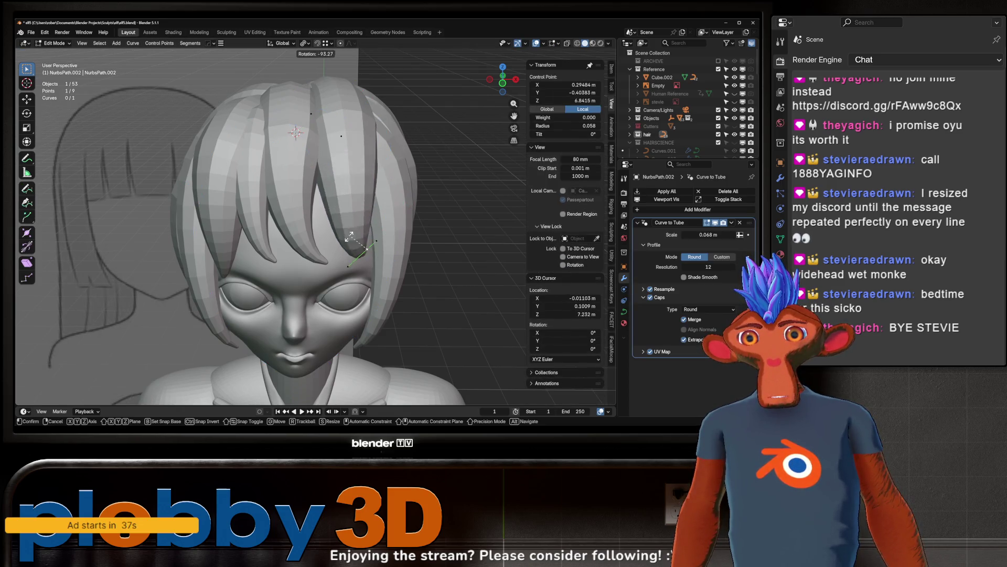
{"action": "key", "text": "s"}
{"action": "scroll", "coordinate": [351, 233], "scroll_direction": "down", "scroll_amount": 3, "text": "alt"}
{"action": "mouse_move", "coordinate": [351, 233]}
{"action": "middle_mouse_down", "text": "alt"}
{"action": "mouse_move", "coordinate": [386, 224]}
{"action": "mouse_move", "coordinate": [283, 207]}
{"action": "mouse_move", "coordinate": [366, 176]}
{"action": "middle_mouse_up", "text": "alt"}
{"action": "left_click", "coordinate": [387, 225]}
{"action": "scroll", "coordinate": [378, 226], "scroll_direction": "down", "scroll_amount": 4}
{"action": "key", "text": "Tab"}
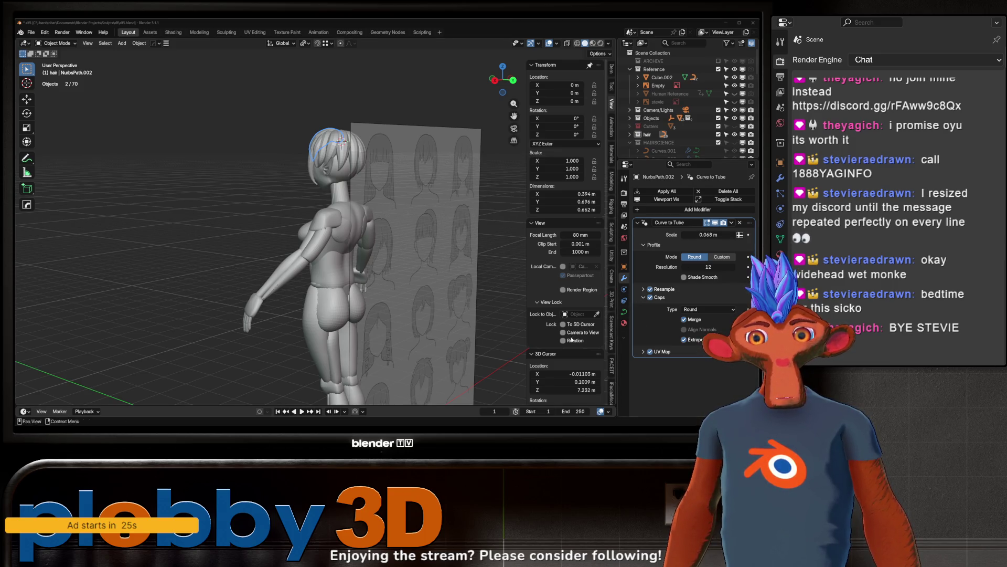
{"action": "mouse_move", "coordinate": [275, 238]}
{"action": "middle_mouse_down"}
{"action": "mouse_move", "coordinate": [394, 209]}
{"action": "mouse_move", "coordinate": [368, 178]}
{"action": "middle_mouse_up"}
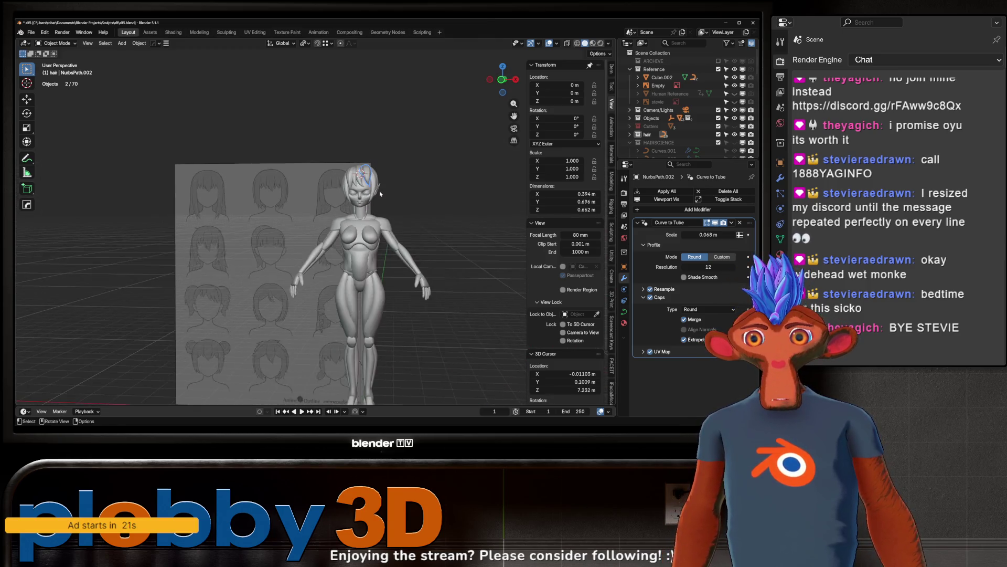
{"action": "scroll", "coordinate": [344, 156], "scroll_direction": "up", "scroll_amount": 3}
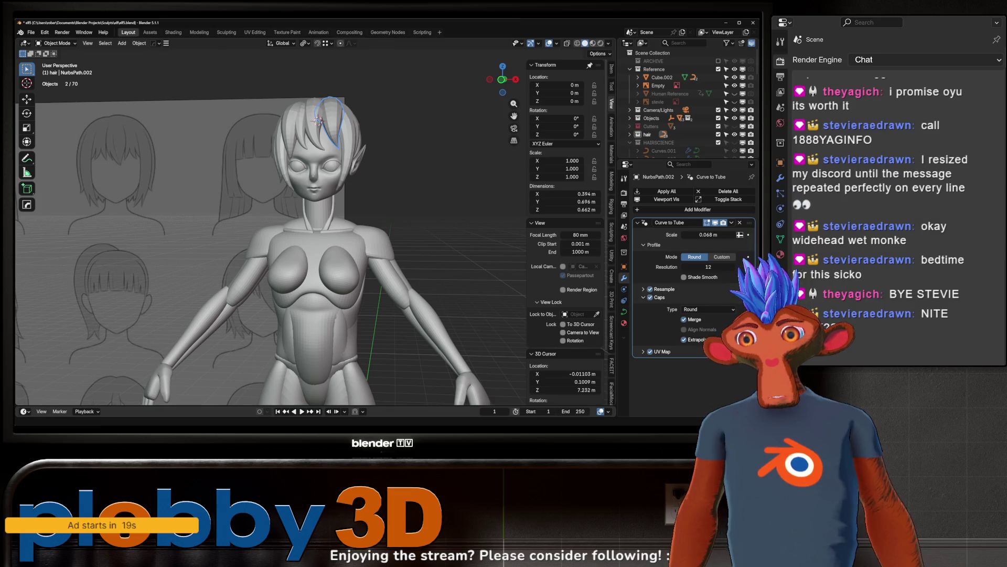
{"action": "scroll", "coordinate": [325, 159], "scroll_direction": "down", "scroll_amount": 4}
{"action": "mouse_move", "coordinate": [315, 158]}
{"action": "middle_mouse_down"}
{"action": "mouse_move", "coordinate": [220, 173]}
{"action": "mouse_move", "coordinate": [252, 178]}
{"action": "middle_mouse_up"}
{"action": "scroll", "coordinate": [288, 158], "scroll_direction": "down", "scroll_amount": 4}
{"action": "scroll", "coordinate": [252, 178], "scroll_direction": "up", "scroll_amount": 4}
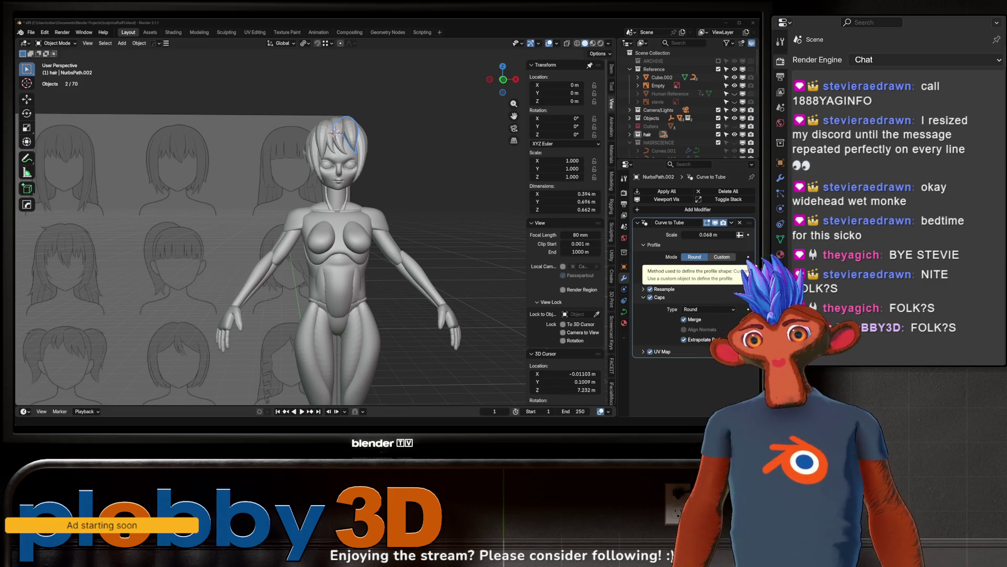
{"action": "middle_click_drag", "start_coordinate": [294, 273], "coordinate": [311, 180], "text": "ctrl"}
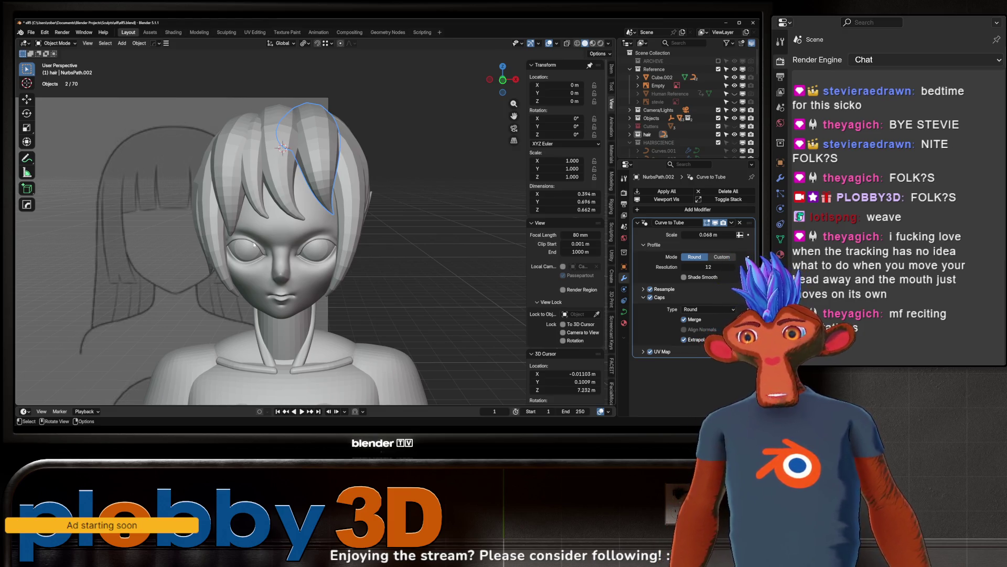
{"action": "mouse_move", "coordinate": [228, 223]}
{"action": "middle_mouse_down"}
{"action": "mouse_move", "coordinate": [307, 224]}
{"action": "mouse_move", "coordinate": [269, 271]}
{"action": "middle_mouse_up"}
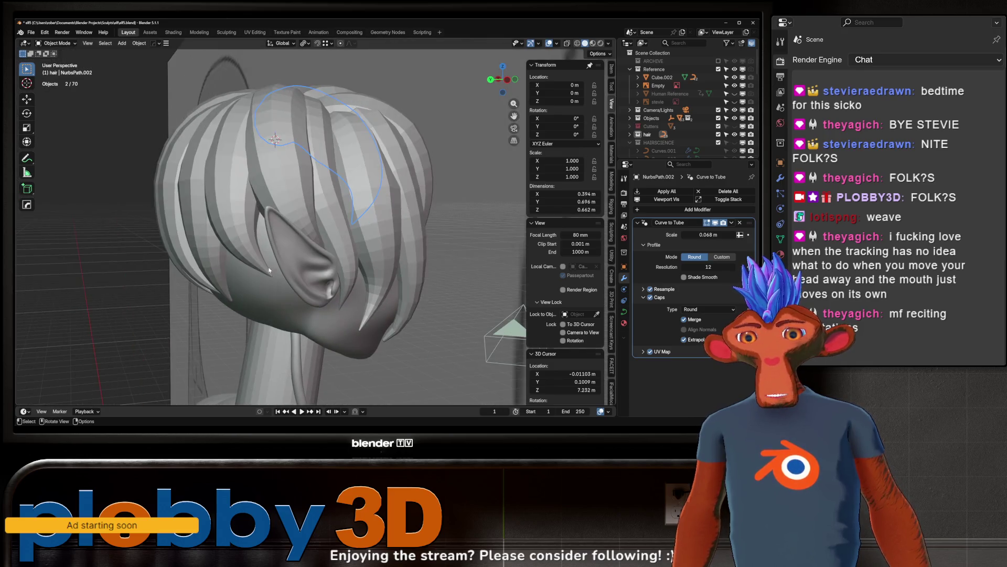
{"action": "left_click", "coordinate": [305, 229]}
{"action": "mouse_move", "coordinate": [306, 229]}
{"action": "middle_mouse_down", "text": "shift"}
{"action": "mouse_move", "coordinate": [315, 255]}
{"action": "mouse_move", "coordinate": [288, 288]}
{"action": "mouse_move", "coordinate": [131, 279]}
{"action": "mouse_move", "coordinate": [130, 289]}
{"action": "mouse_move", "coordinate": [177, 214]}
{"action": "middle_mouse_up", "text": "shift"}
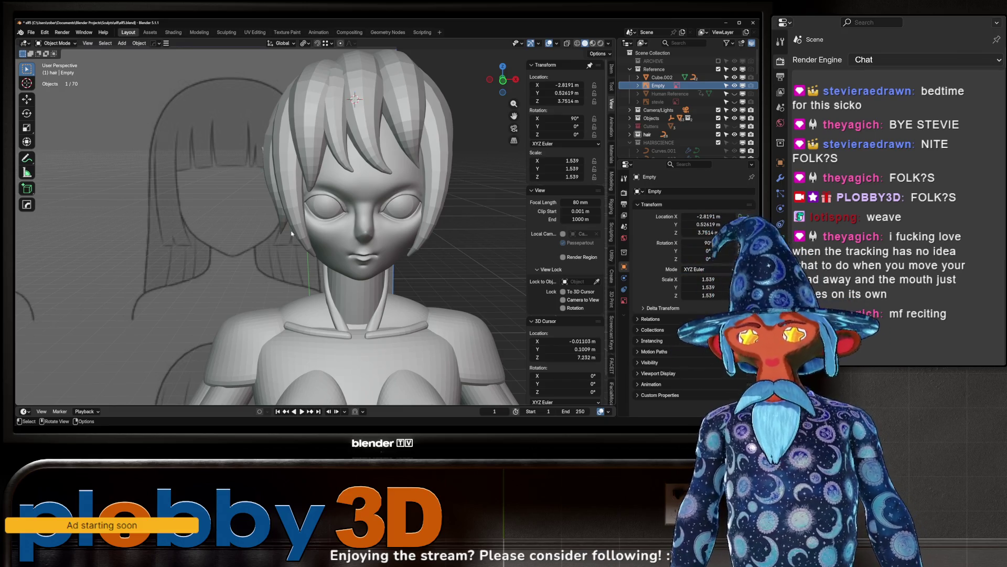
{"action": "mouse_move", "coordinate": [284, 247]}
{"action": "middle_mouse_down"}
{"action": "mouse_move", "coordinate": [225, 234]}
{"action": "mouse_move", "coordinate": [293, 233]}
{"action": "mouse_move", "coordinate": [387, 204]}
{"action": "mouse_move", "coordinate": [325, 214]}
{"action": "middle_mouse_up"}
{"action": "scroll", "coordinate": [325, 214], "scroll_direction": "up", "scroll_amount": 1}
{"action": "scroll", "coordinate": [325, 214], "scroll_direction": "down", "scroll_amount": 4}
{"action": "scroll", "coordinate": [298, 212], "scroll_direction": "up", "scroll_amount": 5}
{"action": "scroll", "coordinate": [298, 211], "scroll_direction": "down", "scroll_amount": 4}
{"action": "scroll", "coordinate": [298, 212], "scroll_direction": "up", "scroll_amount": 4}
{"action": "middle_click_drag", "start_coordinate": [298, 211], "coordinate": [302, 212]}
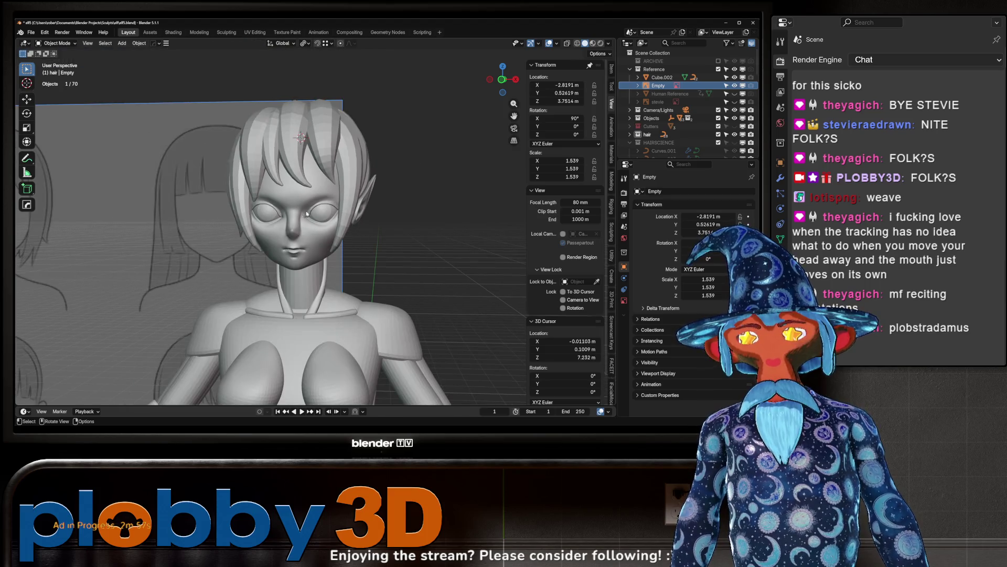
{"action": "scroll", "coordinate": [303, 214], "scroll_direction": "up", "scroll_amount": 3}
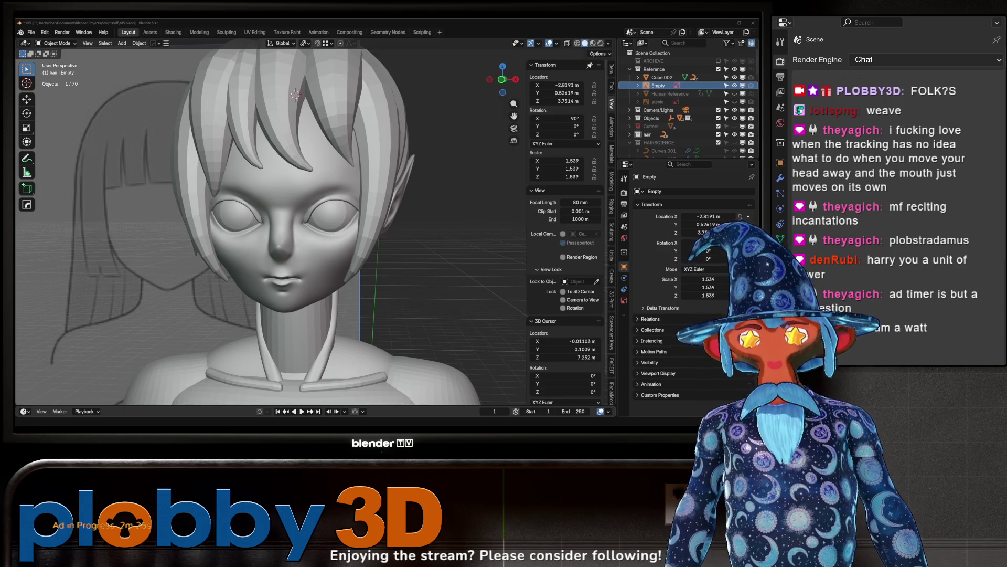
{"action": "scroll", "coordinate": [334, 214], "scroll_direction": "down", "scroll_amount": 5}
{"action": "middle_click_drag", "start_coordinate": [283, 213], "coordinate": [334, 214]}
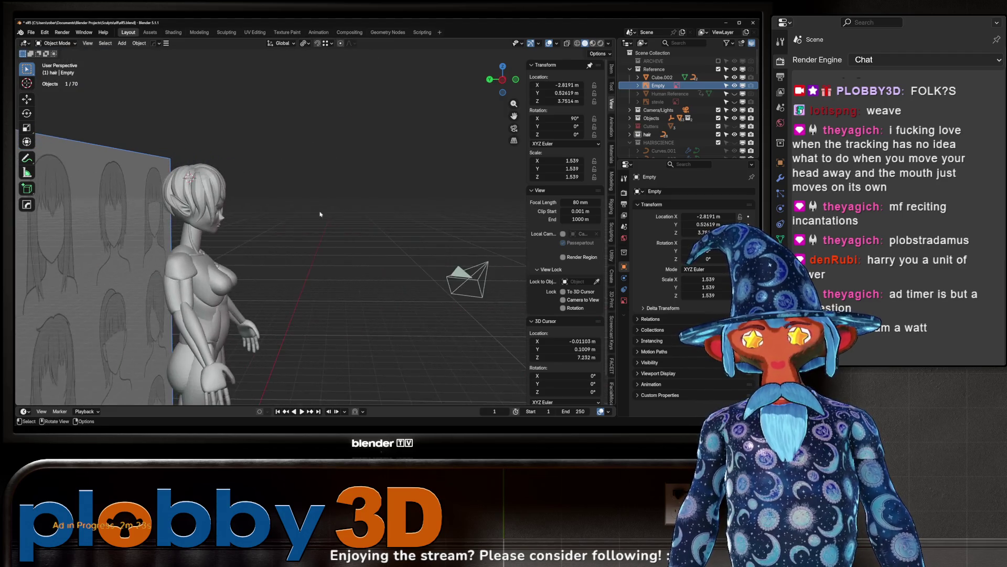
{"action": "scroll", "coordinate": [334, 214], "scroll_direction": "up", "scroll_amount": 5}
{"action": "scroll", "coordinate": [209, 198], "scroll_direction": "down", "scroll_amount": 5}
{"action": "mouse_move", "coordinate": [238, 198]}
{"action": "middle_mouse_down"}
{"action": "mouse_move", "coordinate": [177, 185]}
{"action": "mouse_move", "coordinate": [248, 108]}
{"action": "middle_mouse_up"}
{"action": "scroll", "coordinate": [177, 185], "scroll_direction": "down", "scroll_amount": 3}
{"action": "scroll", "coordinate": [249, 108], "scroll_direction": "up", "scroll_amount": 6}
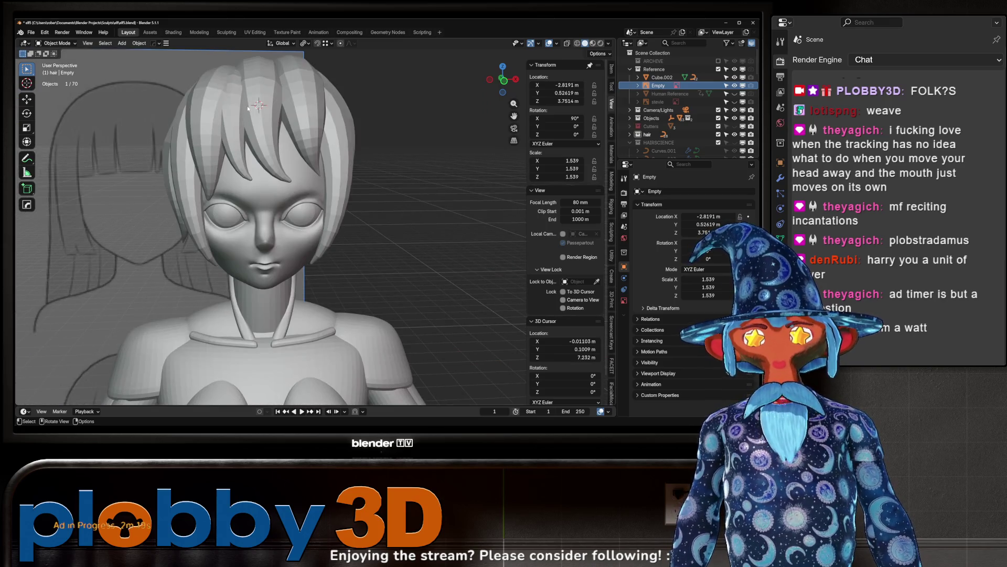
{"action": "scroll", "coordinate": [248, 108], "scroll_direction": "down", "scroll_amount": 6}
{"action": "scroll", "coordinate": [259, 391], "scroll_direction": "up", "scroll_amount": 2}
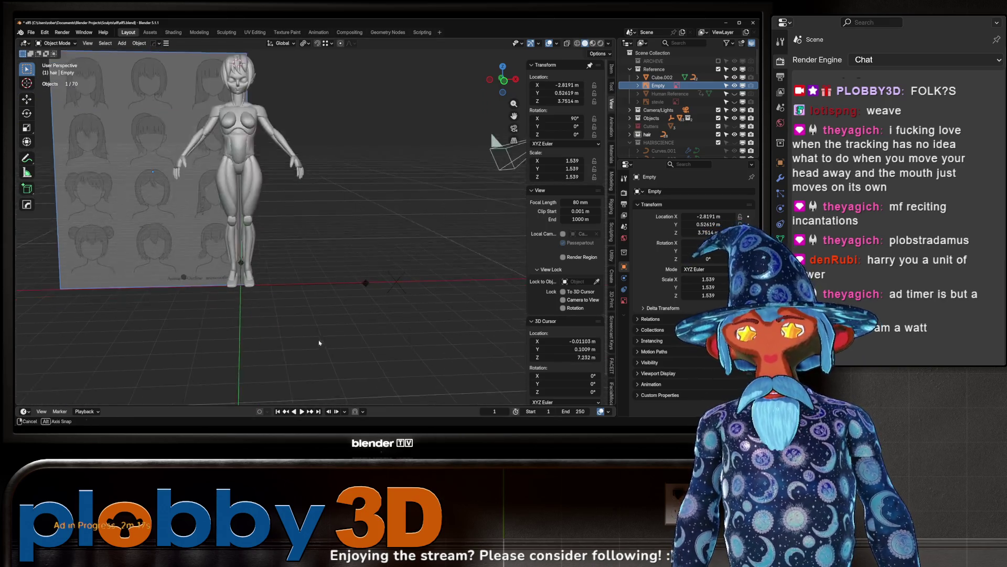
{"action": "middle_click_drag", "start_coordinate": [260, 391], "coordinate": [294, 242]}
{"action": "key", "text": "shift+a"}
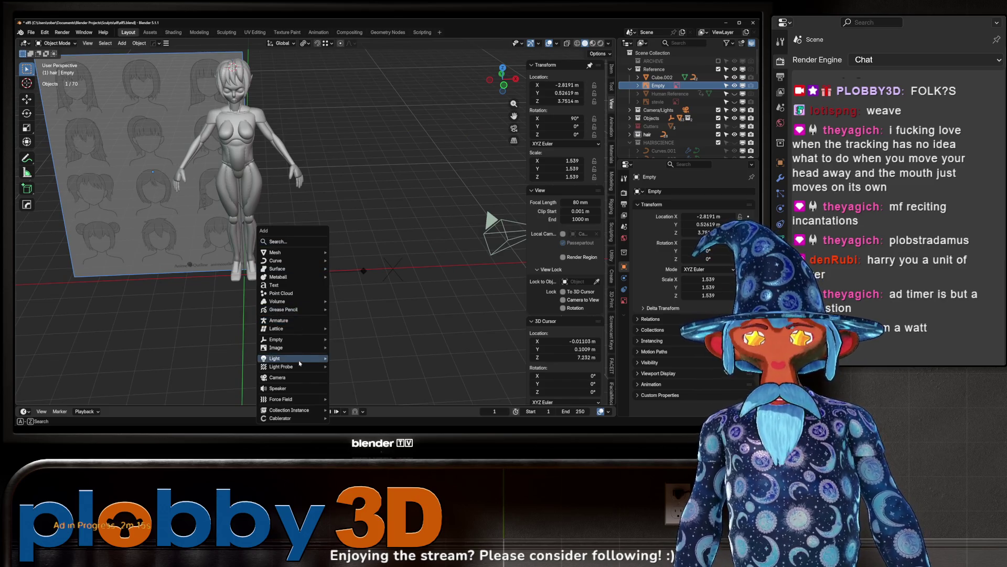
Step: Add a Bézier circle and clear its location to the world origin
{"action": "mouse_move", "coordinate": [310, 252]}
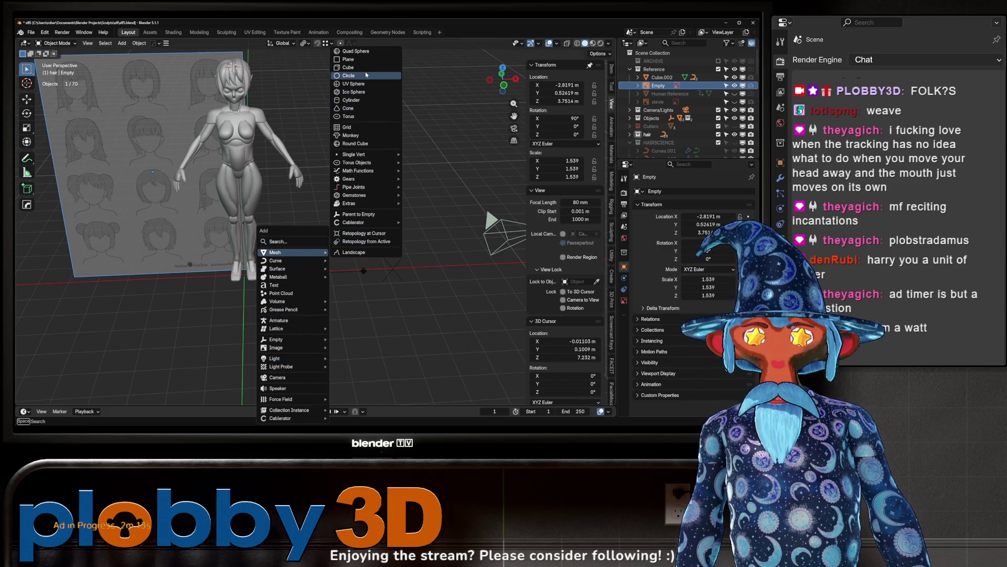
{"action": "mouse_move", "coordinate": [367, 154]}
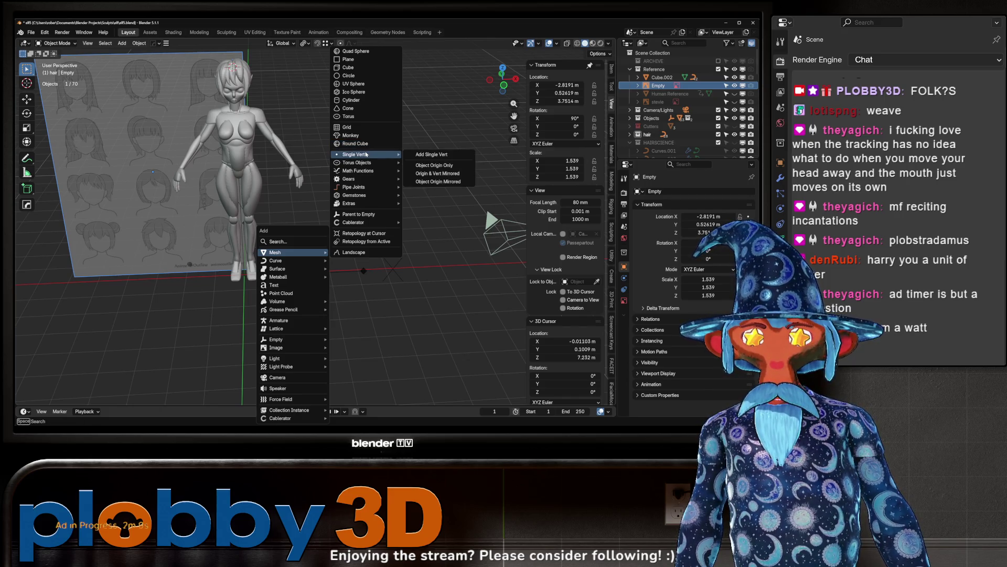
{"action": "mouse_move", "coordinate": [278, 261]}
{"action": "left_click", "coordinate": [359, 270]}
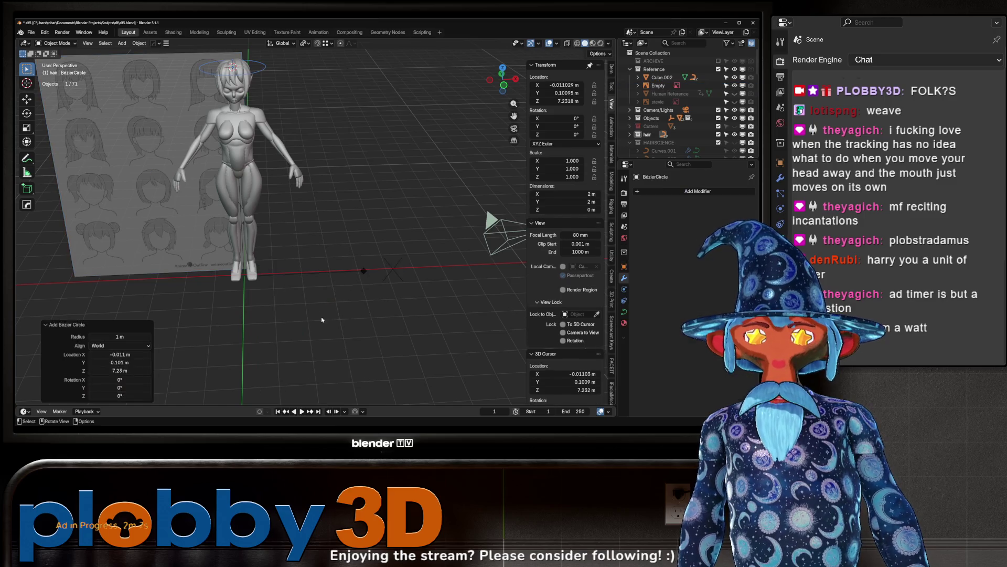
{"action": "key", "text": "alt+g"}
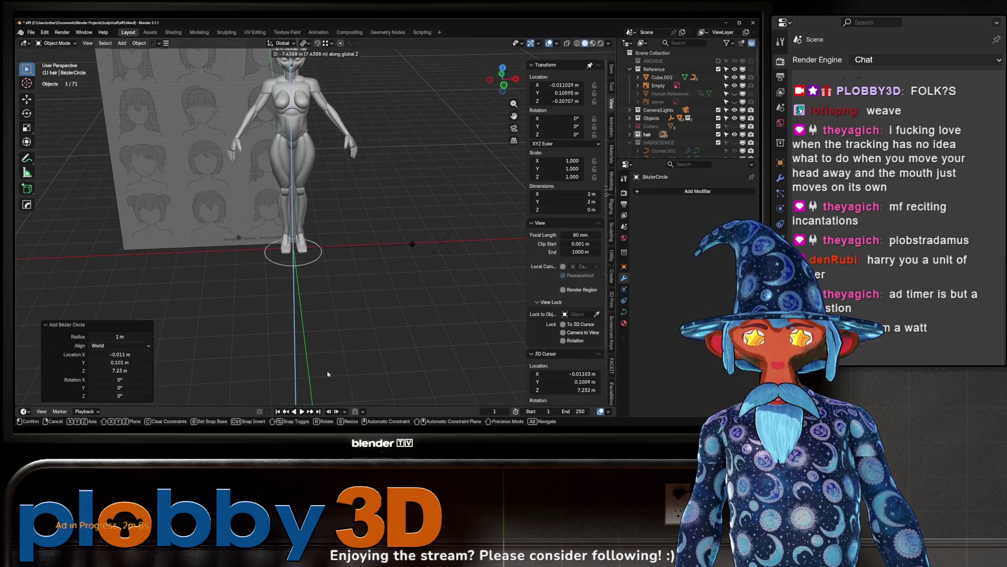
Step: Push one of the circle's control points 0.53 m along Y
{"action": "key", "text": "Tab"}
{"action": "scroll", "coordinate": [299, 276], "scroll_direction": "up", "scroll_amount": 2}
{"action": "key", "text": "g"}
{"action": "key", "text": "z"}
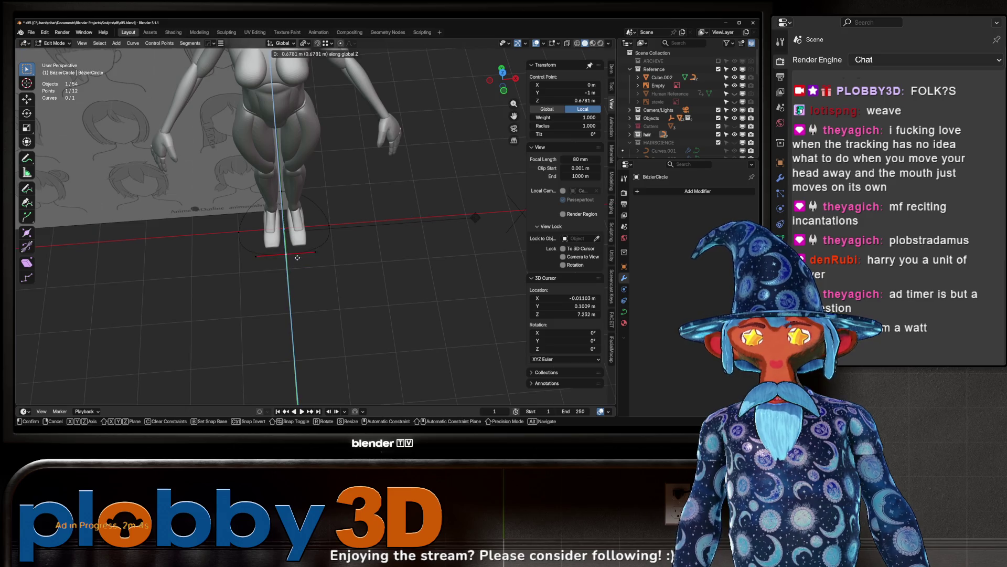
{"action": "middle_click_drag", "start_coordinate": [297, 253], "coordinate": [300, 298], "text": "alt"}
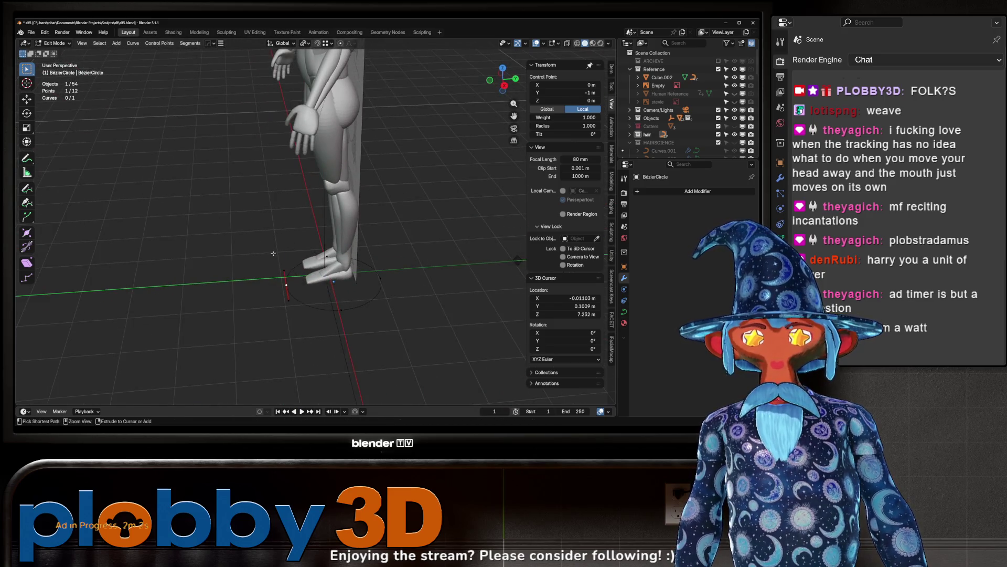
{"action": "key", "text": "y"}
{"action": "left_click", "coordinate": [357, 286]}
Step: Shift that point slightly further along Y, scale it, and return to Object Mode
{"action": "mouse_move", "coordinate": [357, 286]}
{"action": "middle_mouse_down"}
{"action": "mouse_move", "coordinate": [416, 309]}
{"action": "mouse_move", "coordinate": [350, 269]}
{"action": "mouse_move", "coordinate": [377, 243]}
{"action": "mouse_move", "coordinate": [389, 205]}
{"action": "middle_mouse_up"}
{"action": "key", "text": "g"}
{"action": "key", "text": "y"}
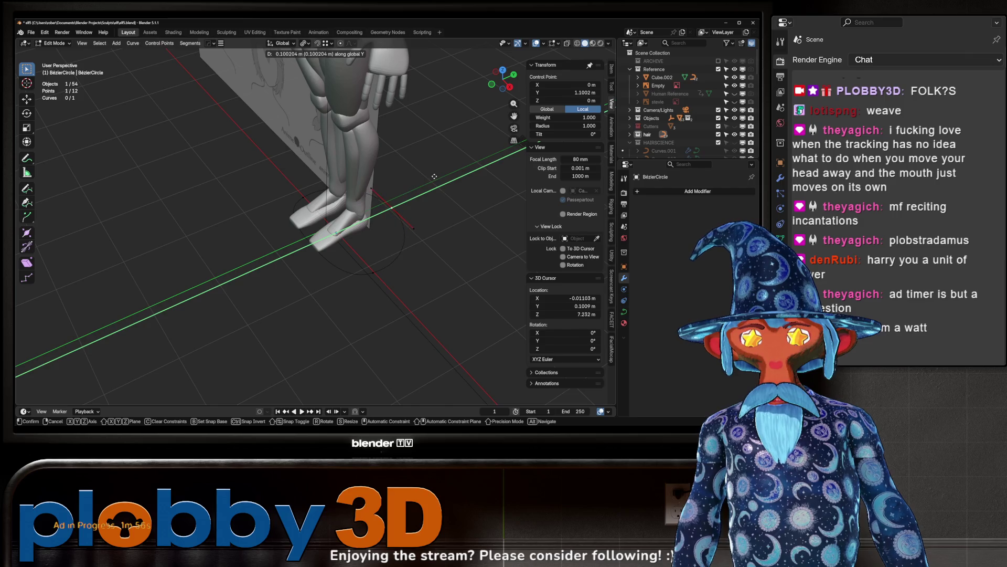
{"action": "left_click", "coordinate": [404, 178]}
{"action": "key", "text": "s"}
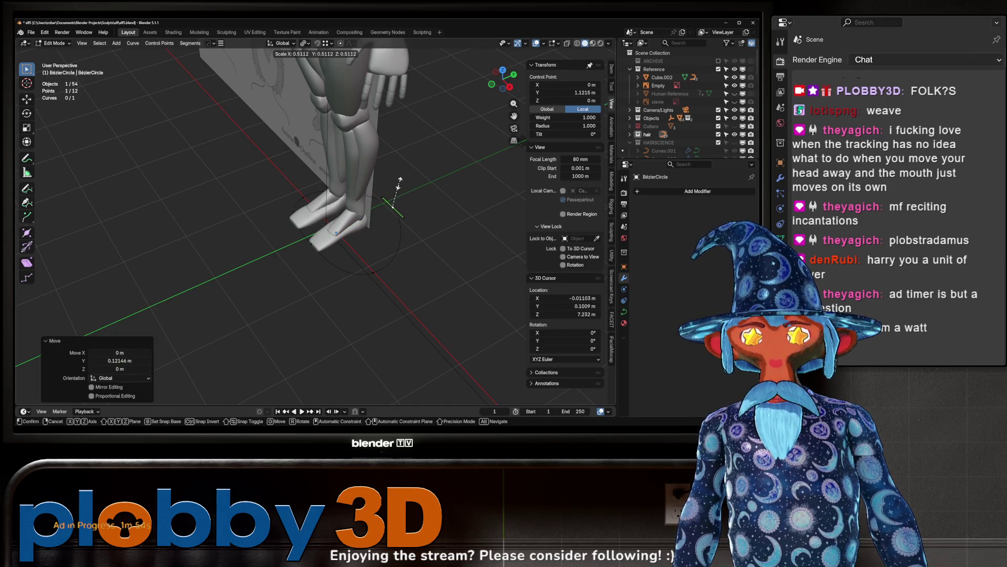
{"action": "left_click", "coordinate": [399, 181]}
{"action": "key", "text": "Tab"}
{"action": "middle_click_drag", "start_coordinate": [399, 181], "coordinate": [327, 133]}
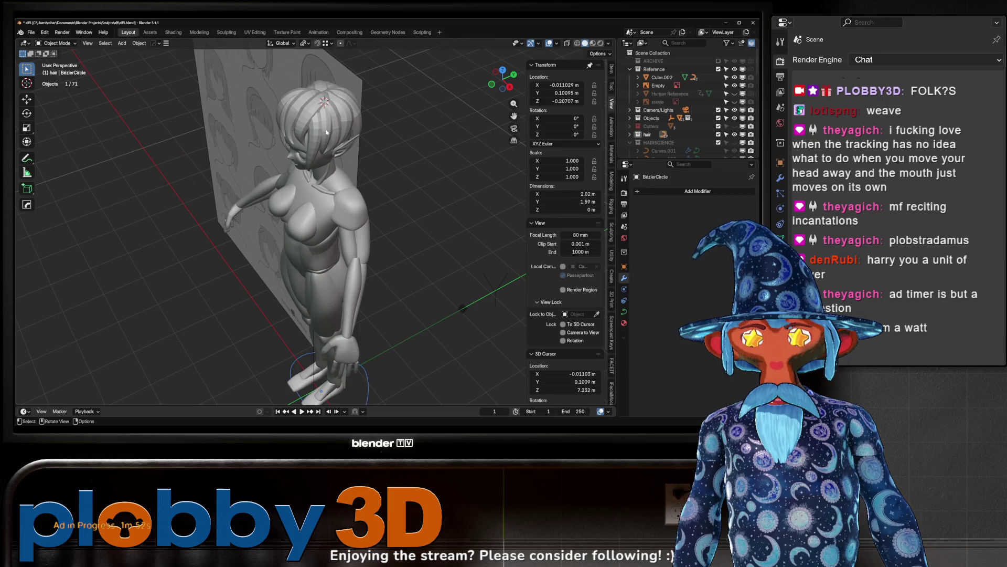
Step: Set NurbsPath.003's Curve to Tube profile object to the BezierCircle
{"action": "left_click", "coordinate": [327, 133], "text": "shift"}
{"action": "key", "text": "KP_Decimal"}
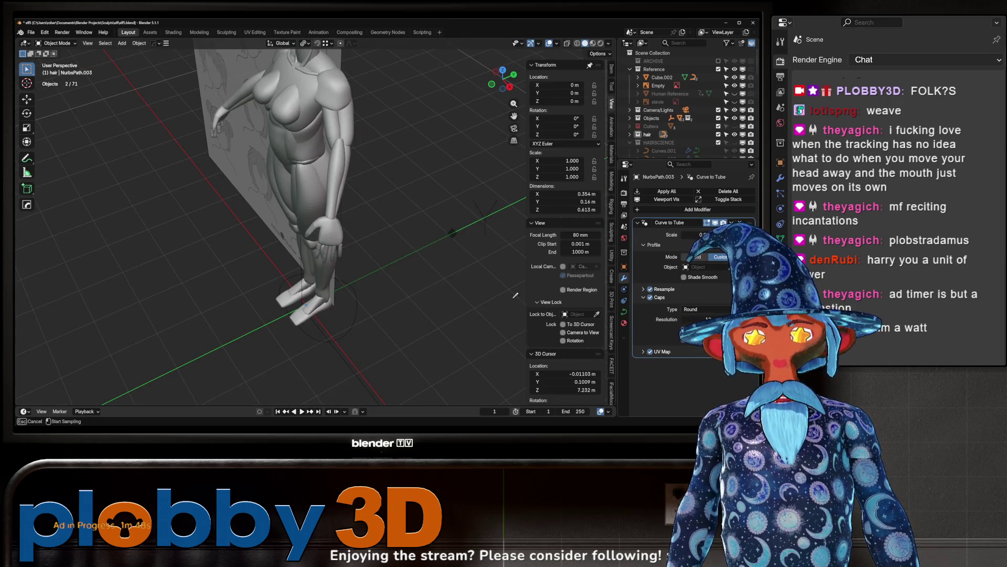
{"action": "left_click", "coordinate": [356, 324]}
{"action": "middle_click_drag", "start_coordinate": [356, 323], "coordinate": [363, 196]}
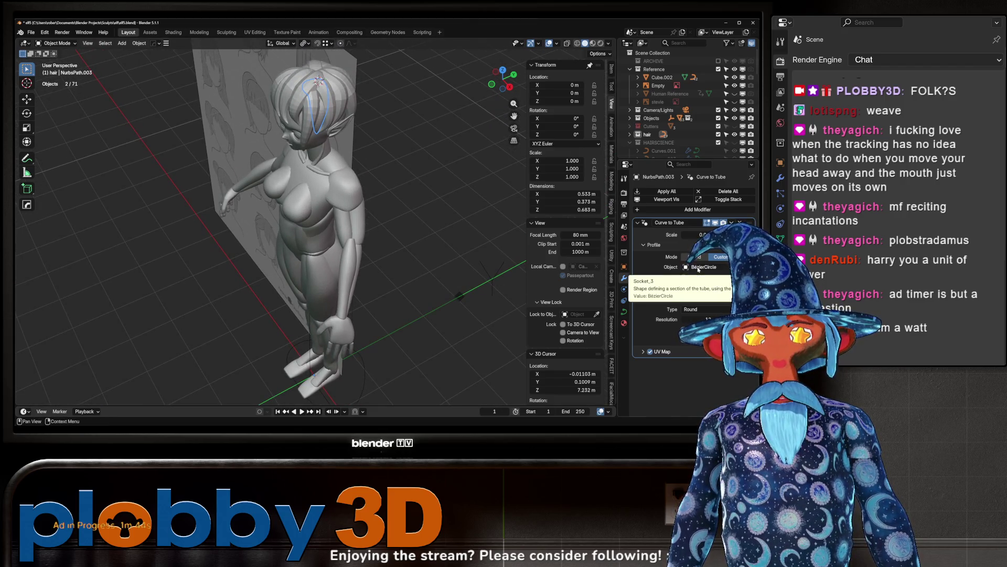
Step: Select the hair collection and Copy to Selected so every strand uses that profile
{"action": "right_click", "coordinate": [716, 256]}
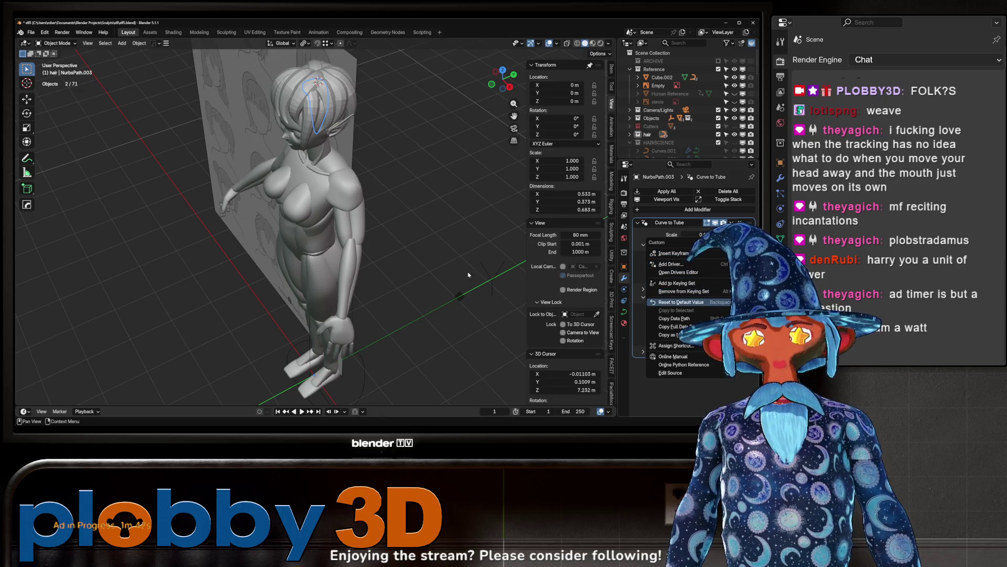
{"action": "scroll", "coordinate": [653, 103], "scroll_direction": "down", "scroll_amount": 4}
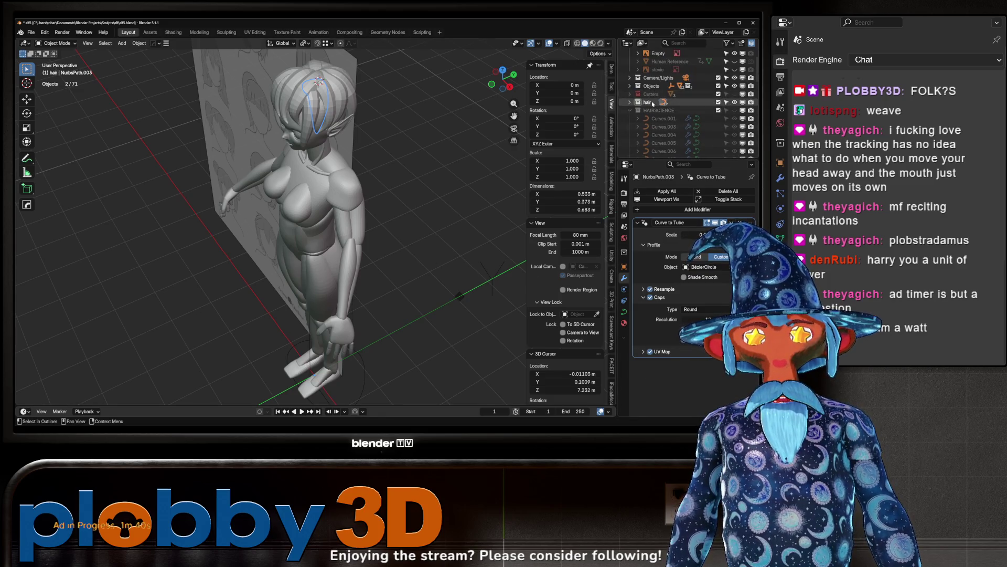
{"action": "right_click", "coordinate": [653, 104]}
{"action": "left_click", "coordinate": [604, 119]}
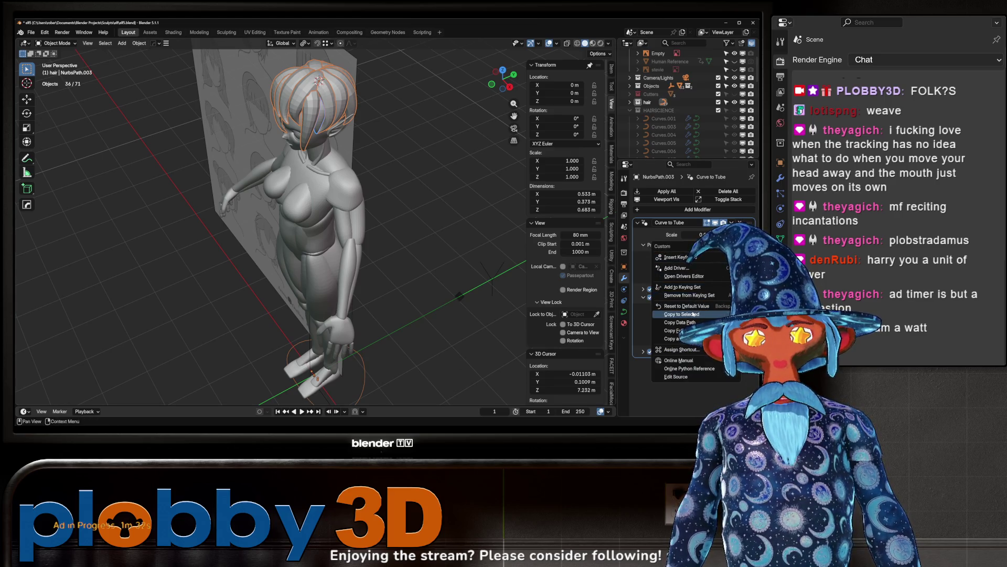
{"action": "left_click", "coordinate": [693, 314]}
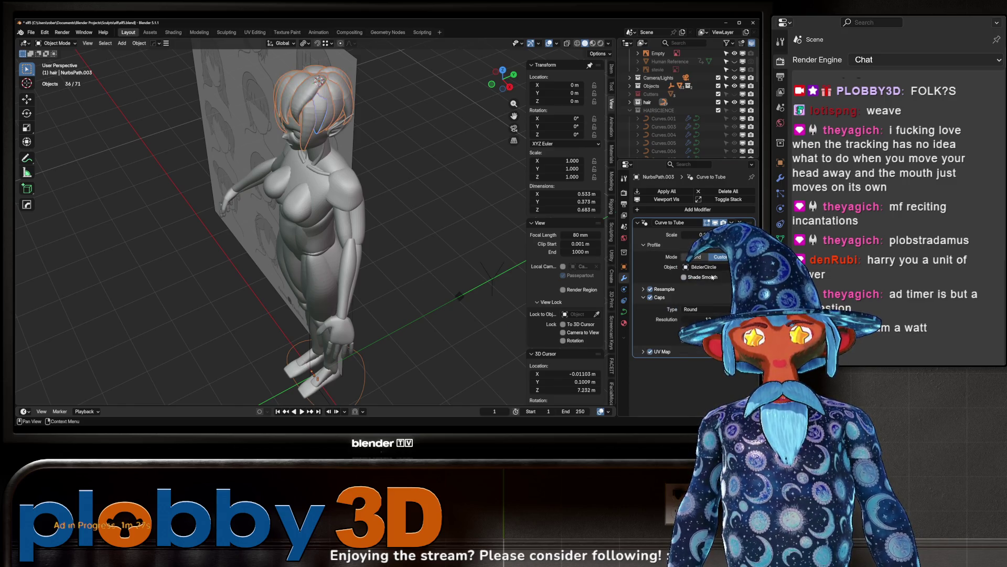
{"action": "key", "text": "KP_1"}
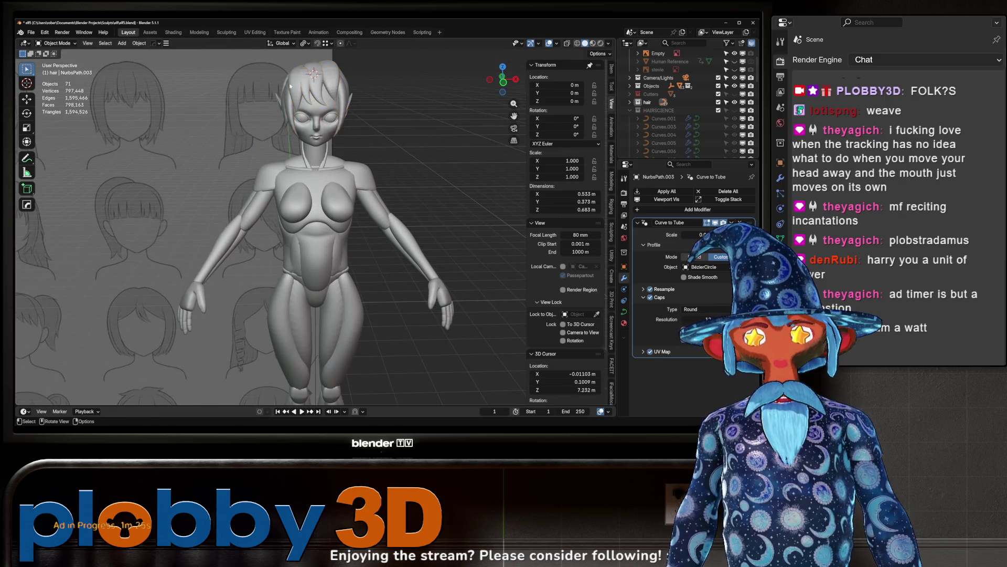
Step: In the BezierCircle, move one control point 0.16 m back along Y and shrink it to 0.22
{"action": "scroll", "coordinate": [325, 95], "scroll_direction": "up", "scroll_amount": 5}
{"action": "mouse_move", "coordinate": [325, 95]}
{"action": "middle_mouse_down"}
{"action": "mouse_move", "coordinate": [305, 126]}
{"action": "mouse_move", "coordinate": [387, 189]}
{"action": "mouse_move", "coordinate": [288, 358]}
{"action": "mouse_move", "coordinate": [315, 348]}
{"action": "middle_mouse_up"}
{"action": "scroll", "coordinate": [336, 158], "scroll_direction": "down", "scroll_amount": 6}
{"action": "left_click", "coordinate": [292, 364]}
{"action": "key", "text": "Tab"}
{"action": "left_click", "coordinate": [294, 365]}
{"action": "key", "text": "g"}
{"action": "key", "text": "y"}
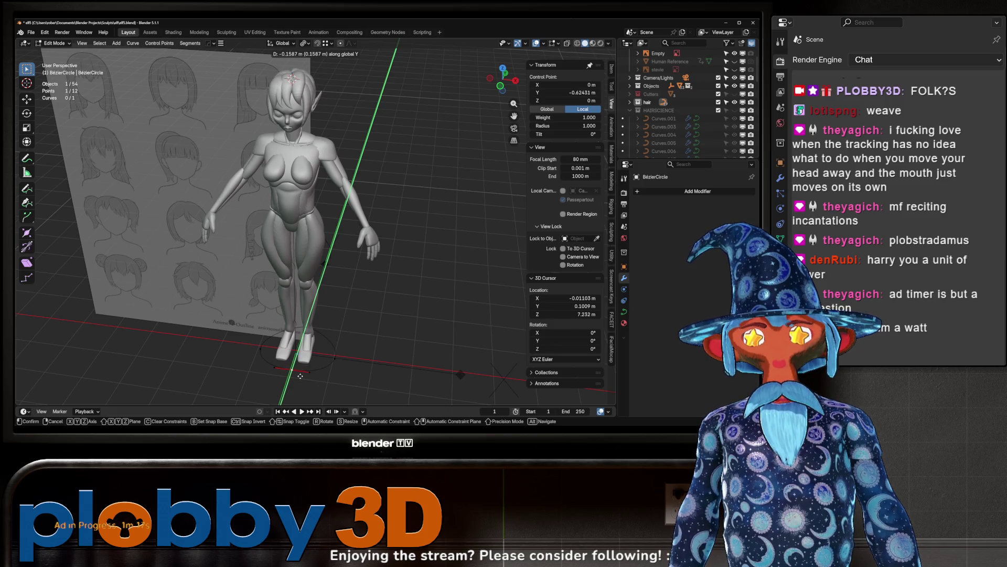
{"action": "left_click", "coordinate": [300, 376]}
{"action": "key", "text": "s"}
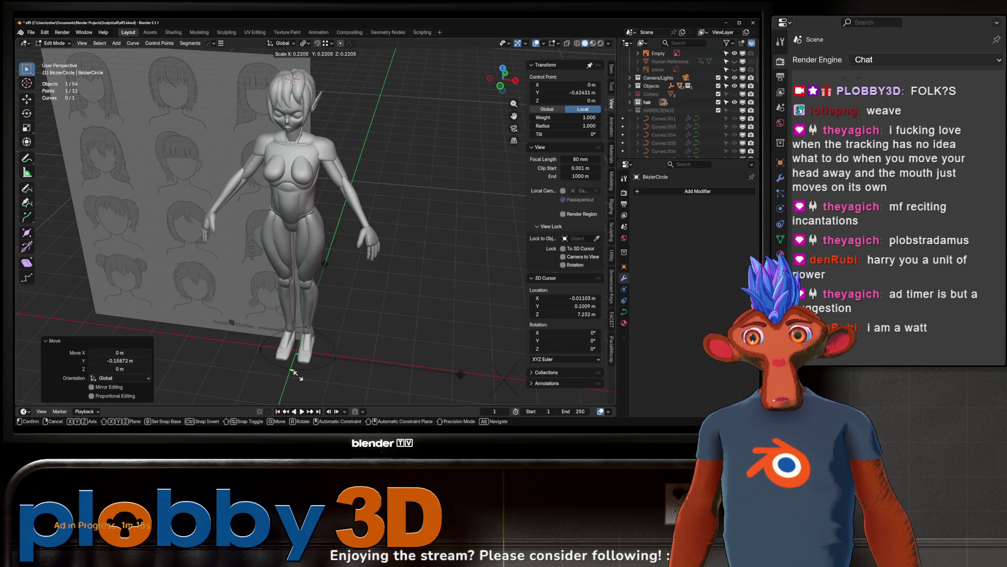
{"action": "left_click", "coordinate": [297, 374]}
Step: Enlarge that profile point, then cancel a second resize
{"action": "key", "text": "s"}
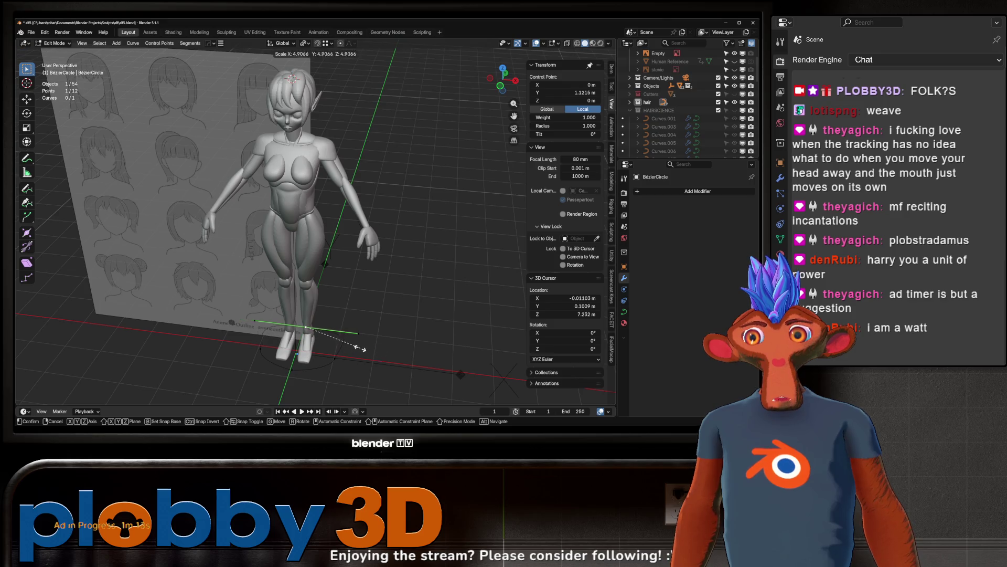
{"action": "left_click", "coordinate": [387, 360]}
{"action": "mouse_move", "coordinate": [386, 359]}
{"action": "middle_mouse_down"}
{"action": "mouse_move", "coordinate": [306, 315]}
{"action": "mouse_move", "coordinate": [323, 146]}
{"action": "mouse_move", "coordinate": [391, 288]}
{"action": "middle_mouse_up"}
{"action": "key", "text": "s"}
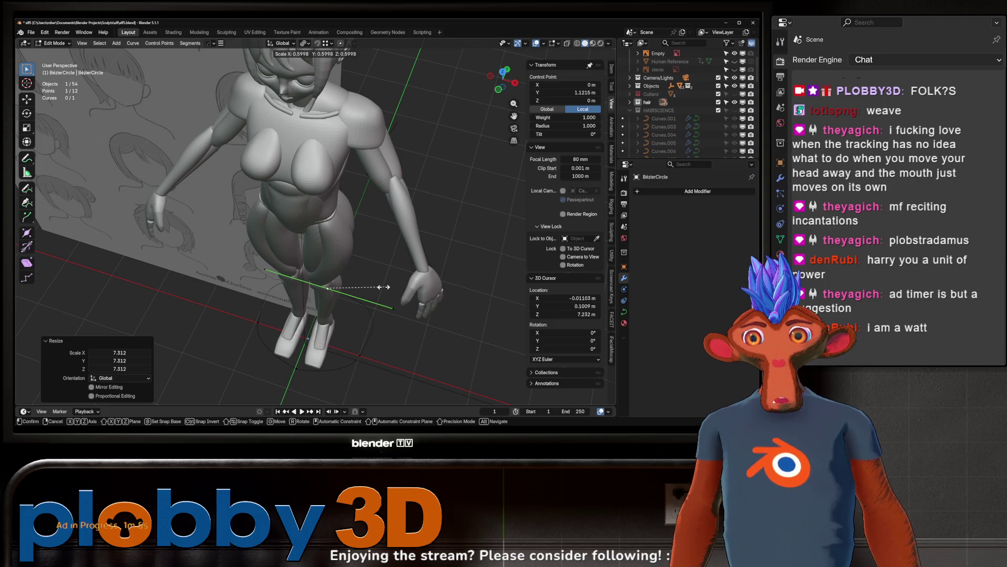
{"action": "right_click", "coordinate": [383, 287]}
Step: Select two other profile points and shrink them to 0.547
{"action": "left_click", "coordinate": [353, 352]}
{"action": "left_click", "coordinate": [252, 322], "text": "shift"}
{"action": "key", "text": "s"}
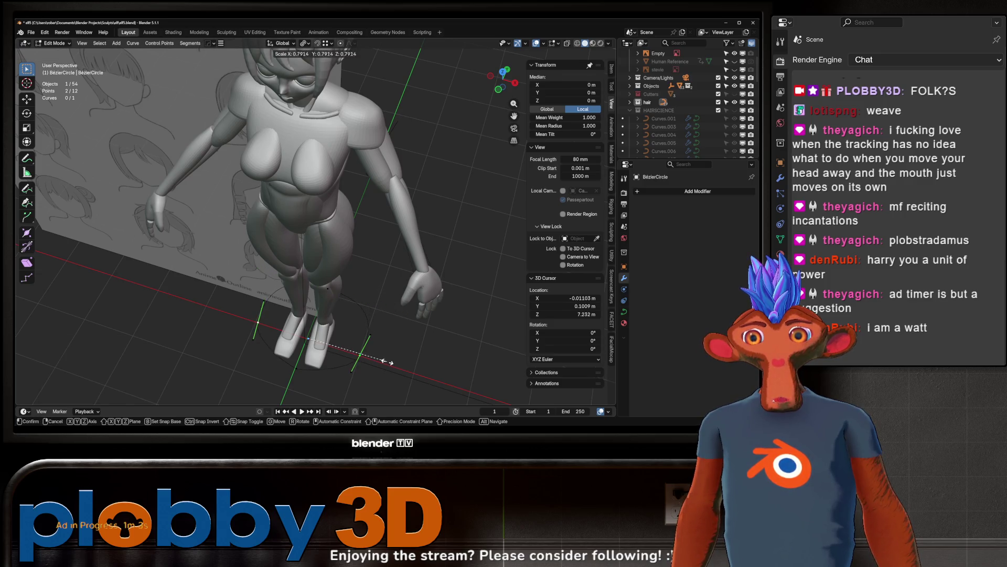
{"action": "scroll", "coordinate": [414, 361], "scroll_direction": "down", "scroll_amount": 3, "text": "alt"}
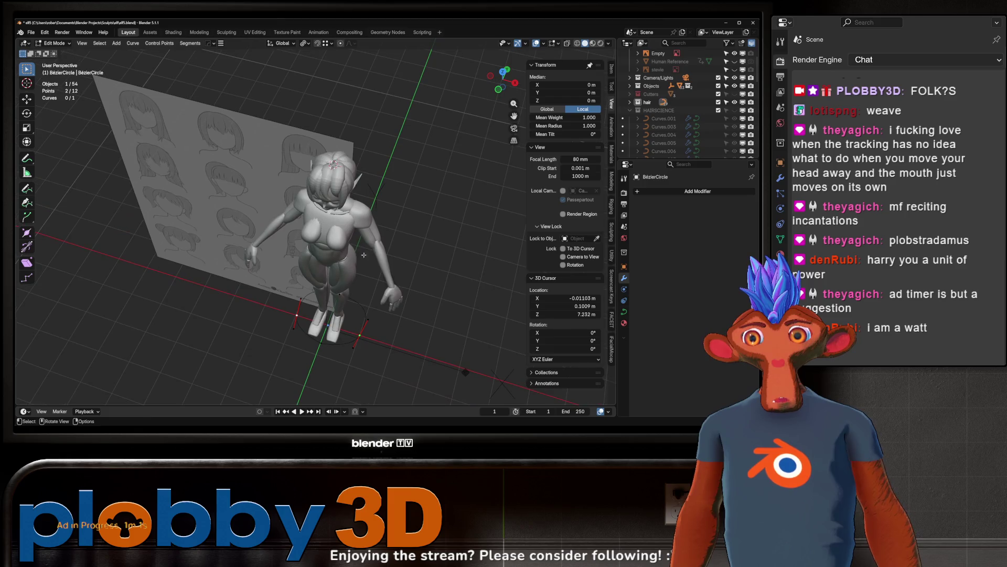
{"action": "left_click", "coordinate": [377, 314]}
Step: Scale the two selected points by 1.463, cancelling a further resize
{"action": "middle_click_drag", "start_coordinate": [378, 314], "coordinate": [397, 153]}
{"action": "scroll", "coordinate": [348, 99], "scroll_direction": "up", "scroll_amount": 4}
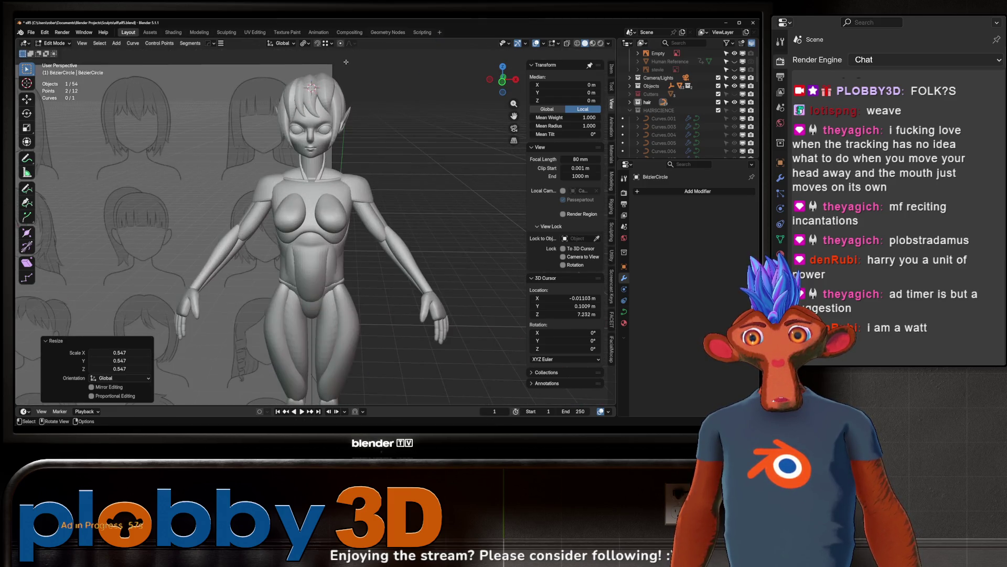
{"action": "key", "text": "s"}
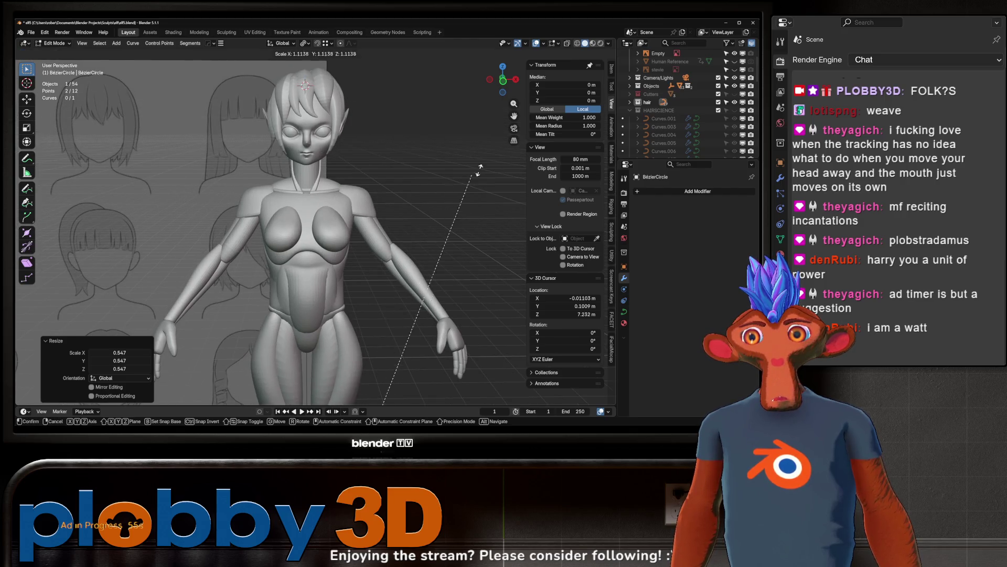
{"action": "left_click", "coordinate": [105, 150]}
{"action": "scroll", "coordinate": [104, 150], "scroll_direction": "down", "scroll_amount": 3}
{"action": "mouse_move", "coordinate": [105, 151]}
{"action": "middle_mouse_down"}
{"action": "mouse_move", "coordinate": [307, 400]}
{"action": "mouse_move", "coordinate": [349, 55]}
{"action": "middle_mouse_up"}
{"action": "key", "text": "s"}
{"action": "key", "text": "Escape"}
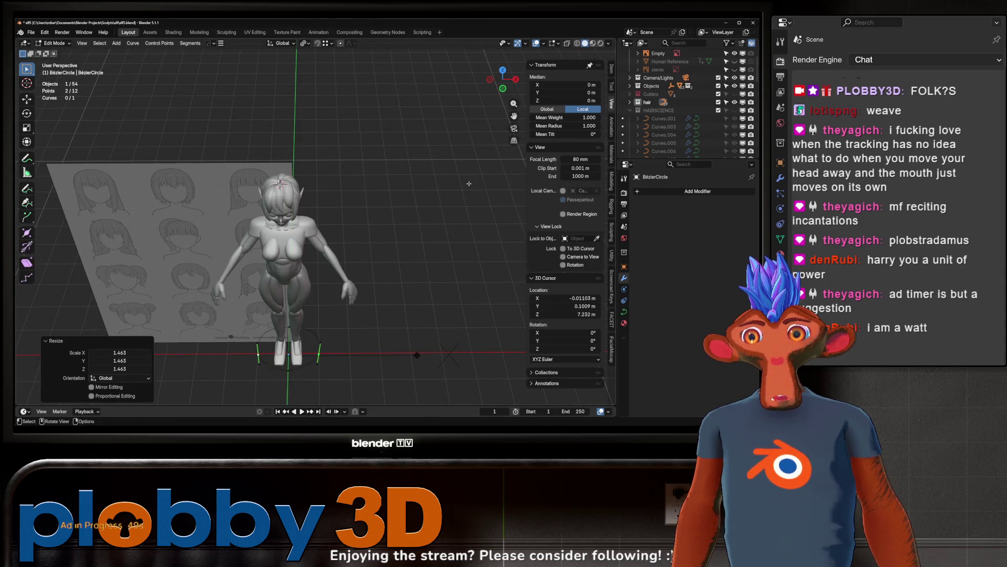
Step: Set the viewport focal length to 50 mm
{"action": "middle_click_drag", "start_coordinate": [416, 214], "coordinate": [354, 176]}
{"action": "key", "text": "s"}
{"action": "key", "text": "Escape"}
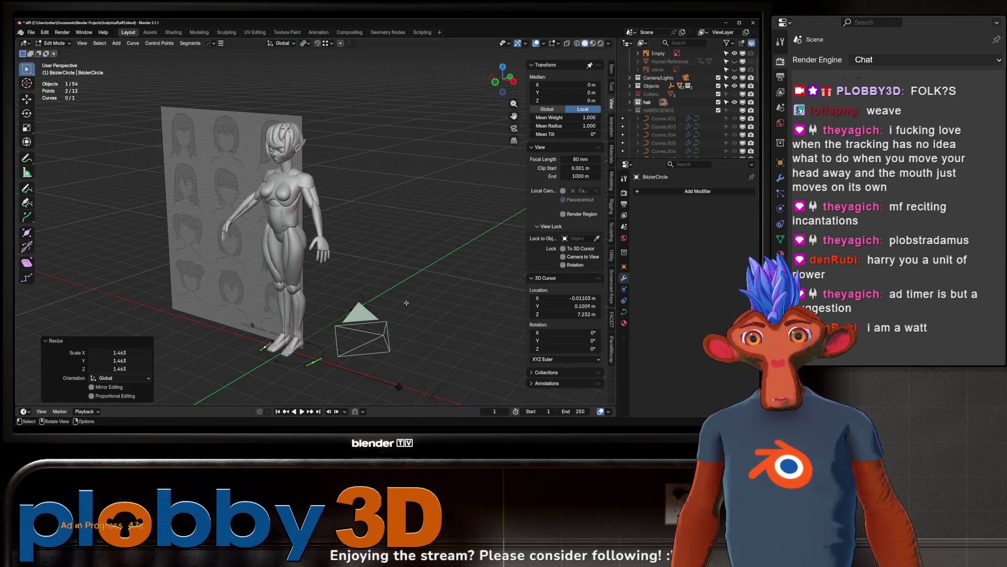
{"action": "left_click", "coordinate": [573, 159]}
{"action": "type", "text": "0"}
{"action": "key", "text": "Return"}
Step: Stretch the BezierCircle profile points along Y, first to 2.740 and then to 3.314
{"action": "middle_click_drag", "start_coordinate": [336, 236], "coordinate": [384, 273]}
{"action": "key", "text": "s"}
{"action": "key", "text": "y"}
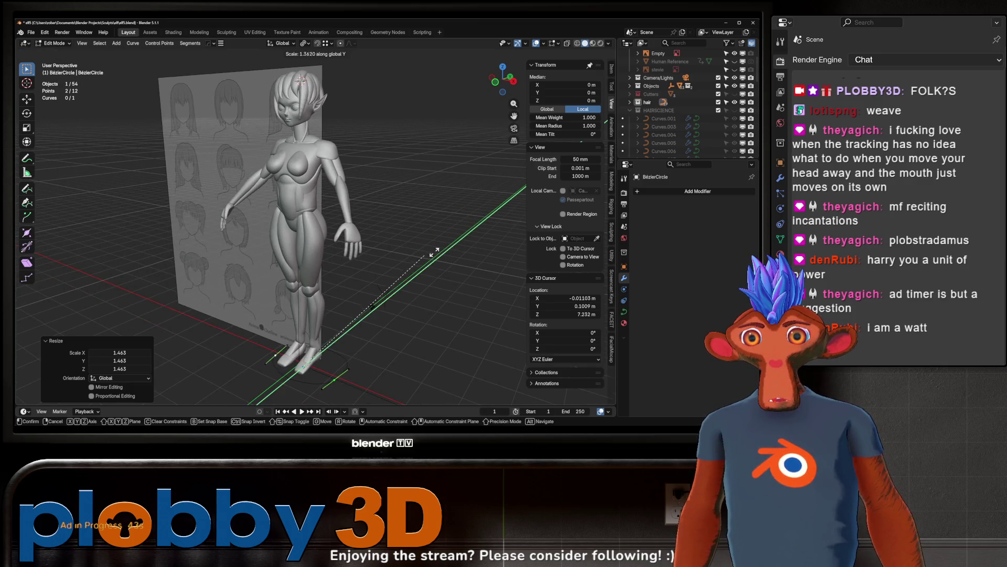
{"action": "left_click", "coordinate": [517, 191]}
{"action": "middle_click_drag", "start_coordinate": [517, 192], "coordinate": [472, 200]}
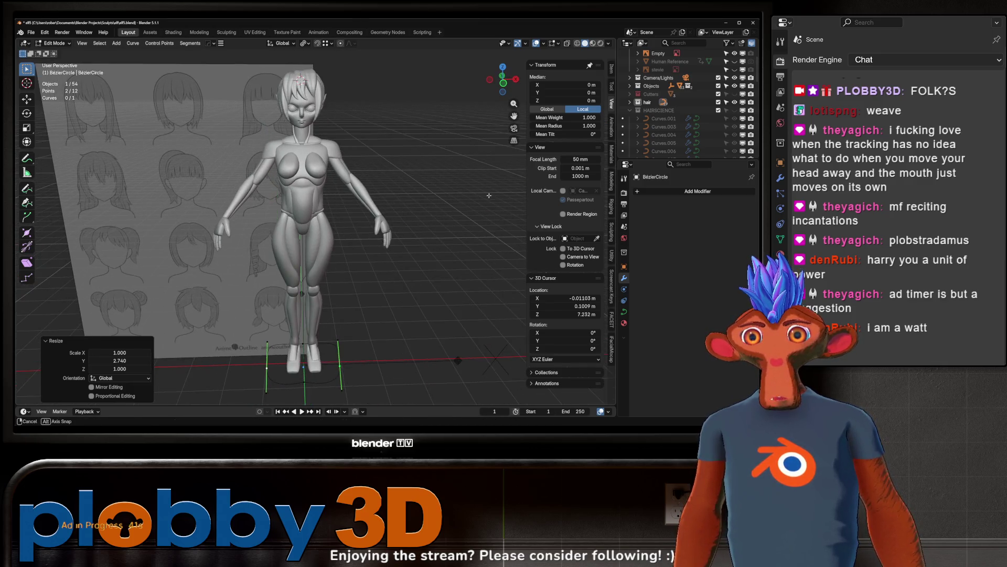
{"action": "key", "text": "s"}
{"action": "key", "text": "y"}
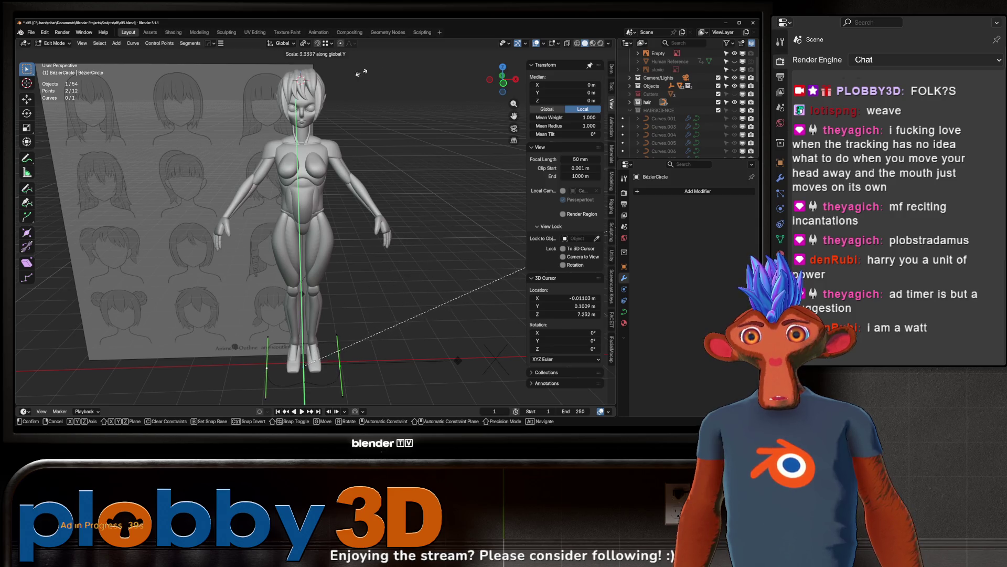
{"action": "left_click", "coordinate": [519, 262]}
Step: Scale the profile points to 0.898 and rotate them -10.8° around Z
{"action": "mouse_move", "coordinate": [519, 262]}
{"action": "middle_mouse_down"}
{"action": "mouse_move", "coordinate": [361, 103]}
{"action": "mouse_move", "coordinate": [276, 110]}
{"action": "mouse_move", "coordinate": [287, 141]}
{"action": "mouse_move", "coordinate": [322, 117]}
{"action": "middle_mouse_up"}
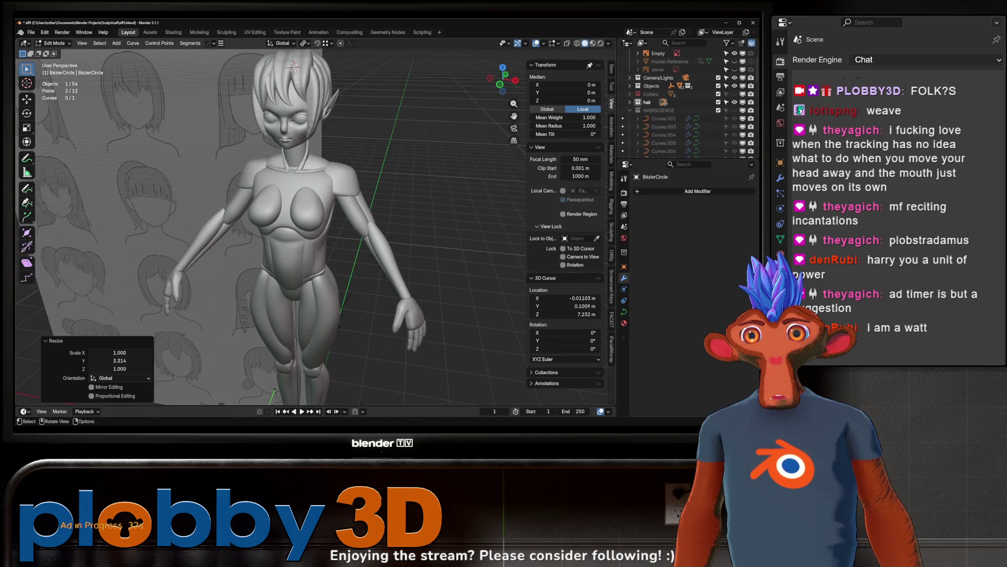
{"action": "key", "text": "s"}
{"action": "left_click", "coordinate": [413, 205]}
{"action": "scroll", "coordinate": [410, 199], "scroll_direction": "down", "scroll_amount": 3}
{"action": "key", "text": "r"}
{"action": "key", "text": "z"}
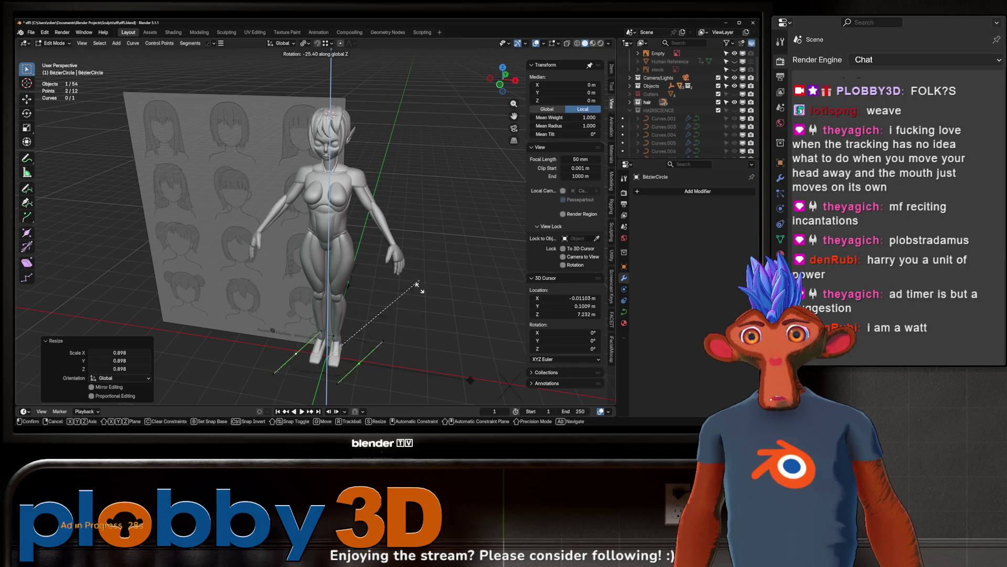
{"action": "middle_click_drag", "start_coordinate": [419, 335], "coordinate": [385, 324]}
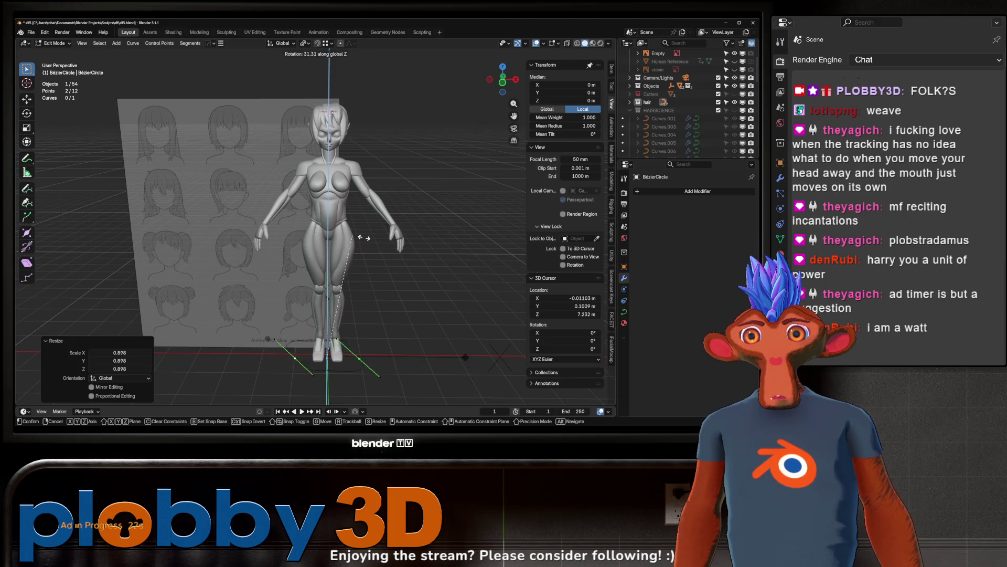
{"action": "left_click", "coordinate": [423, 287]}
{"action": "mouse_move", "coordinate": [369, 254]}
{"action": "middle_mouse_down"}
{"action": "mouse_move", "coordinate": [517, 261]}
{"action": "mouse_move", "coordinate": [391, 232]}
{"action": "mouse_move", "coordinate": [374, 202]}
{"action": "mouse_move", "coordinate": [382, 206]}
{"action": "mouse_move", "coordinate": [264, 268]}
{"action": "middle_mouse_up"}
{"action": "key", "text": "s"}
{"action": "right_click", "coordinate": [381, 206]}
Step: Resize the BezierCircle profile points twice, seen from side and front views
{"action": "key", "text": "s"}
{"action": "key", "text": "x"}
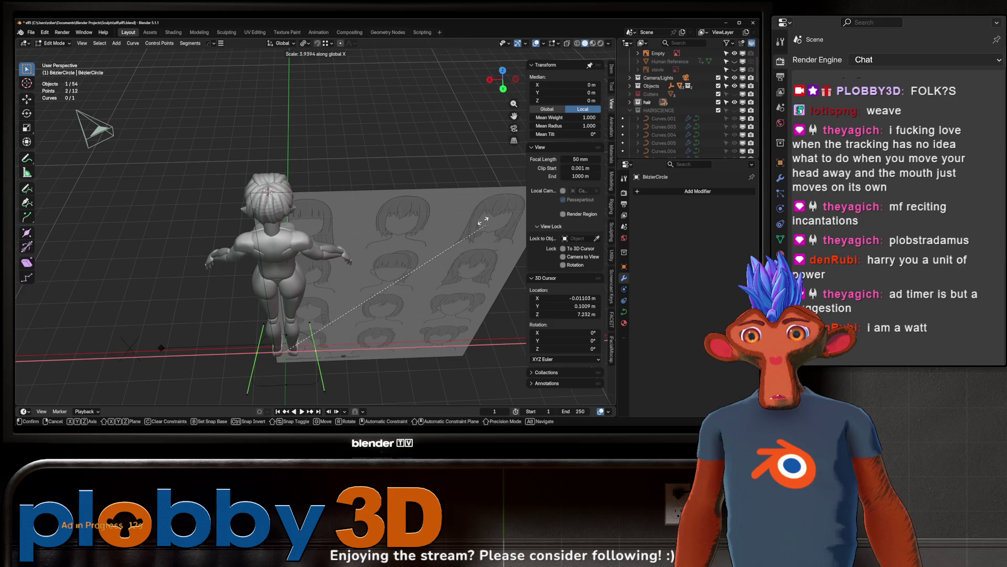
{"action": "right_click", "coordinate": [486, 225]}
{"action": "middle_click_drag", "start_coordinate": [486, 225], "coordinate": [329, 258]}
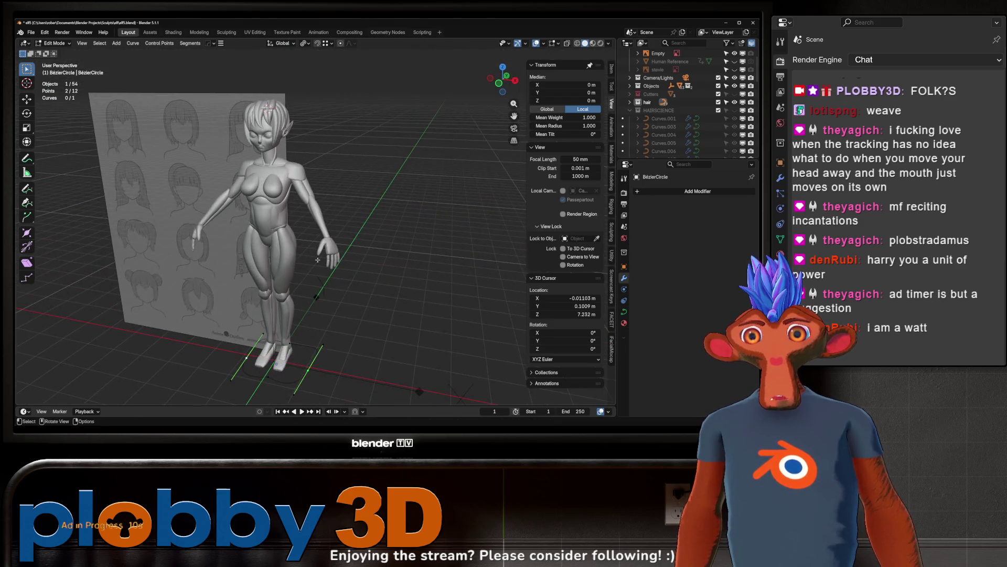
{"action": "key", "text": "s"}
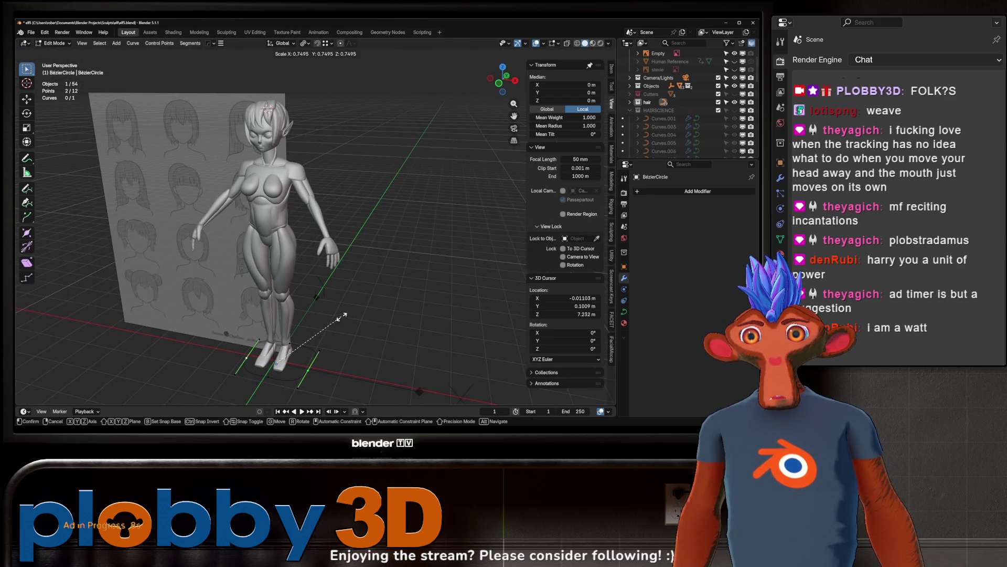
{"action": "left_click", "coordinate": [345, 318]}
{"action": "mouse_move", "coordinate": [344, 318]}
{"action": "middle_mouse_down"}
{"action": "mouse_move", "coordinate": [368, 320]}
{"action": "mouse_move", "coordinate": [346, 323]}
{"action": "middle_mouse_up"}
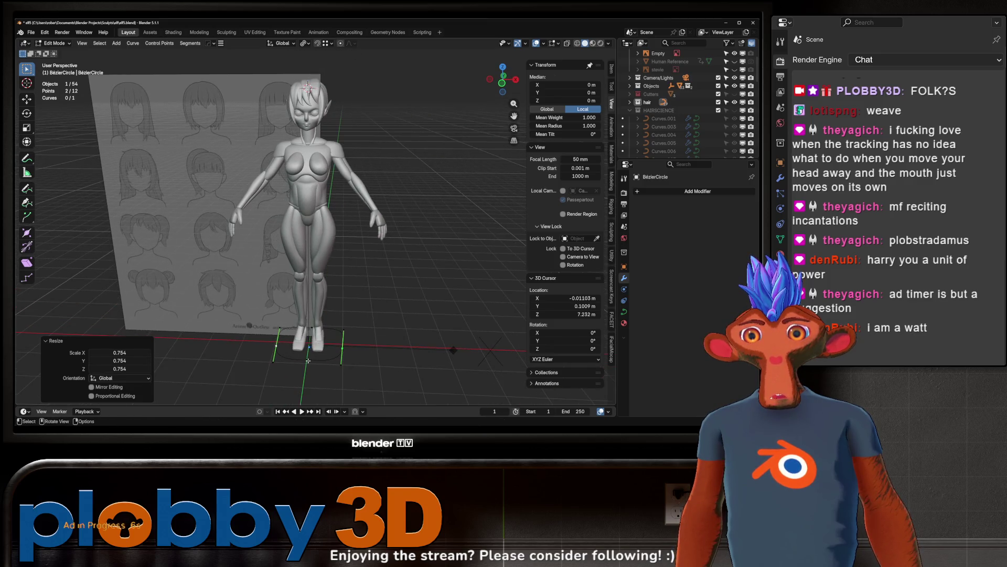
{"action": "key", "text": "s"}
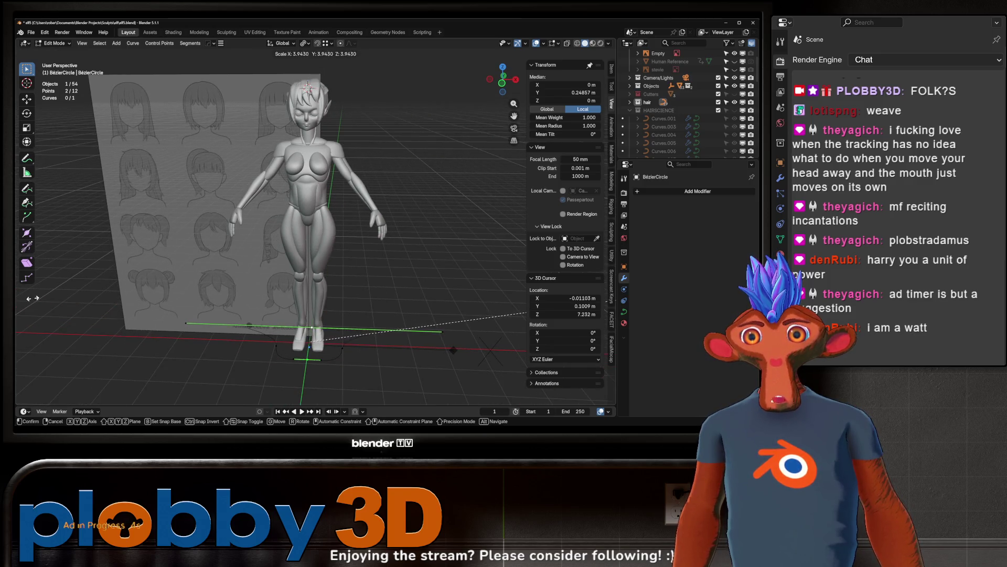
{"action": "left_click", "coordinate": [287, 356]}
Step: Scale a single profile point to 1.137, then undo a trial move along Y
{"action": "left_click", "coordinate": [316, 365]}
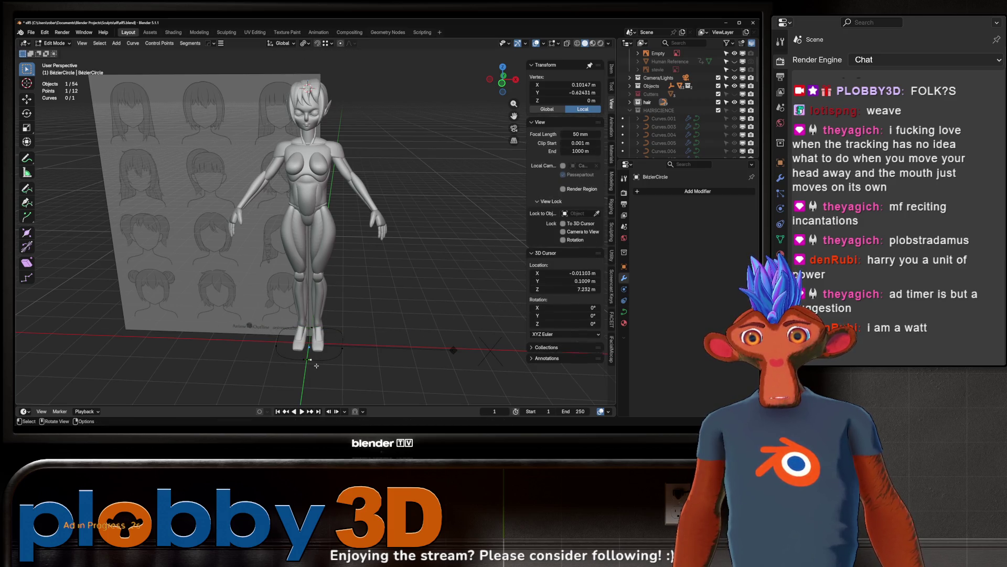
{"action": "key", "text": "s"}
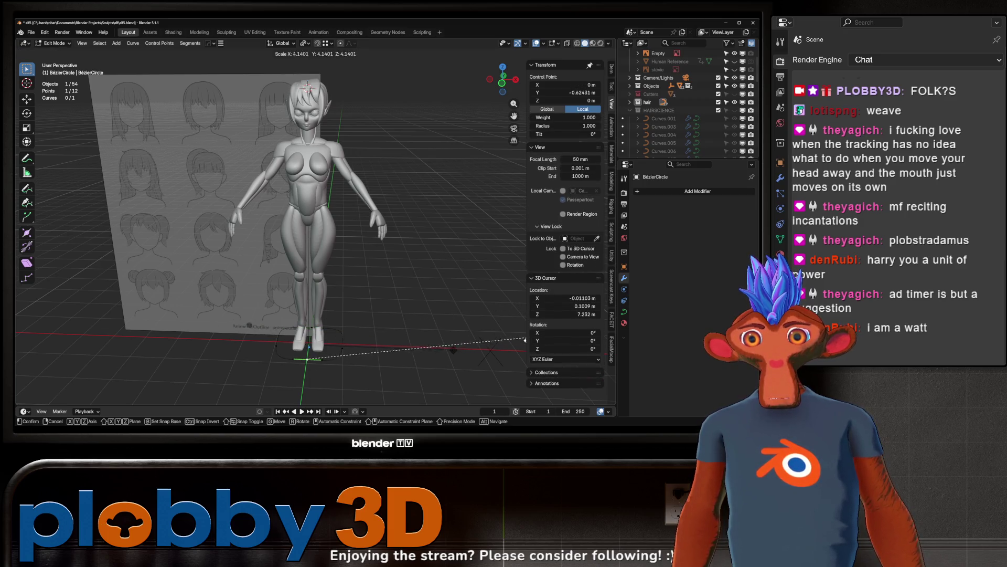
{"action": "left_click", "coordinate": [377, 352]}
{"action": "middle_click_drag", "start_coordinate": [377, 353], "coordinate": [337, 348]}
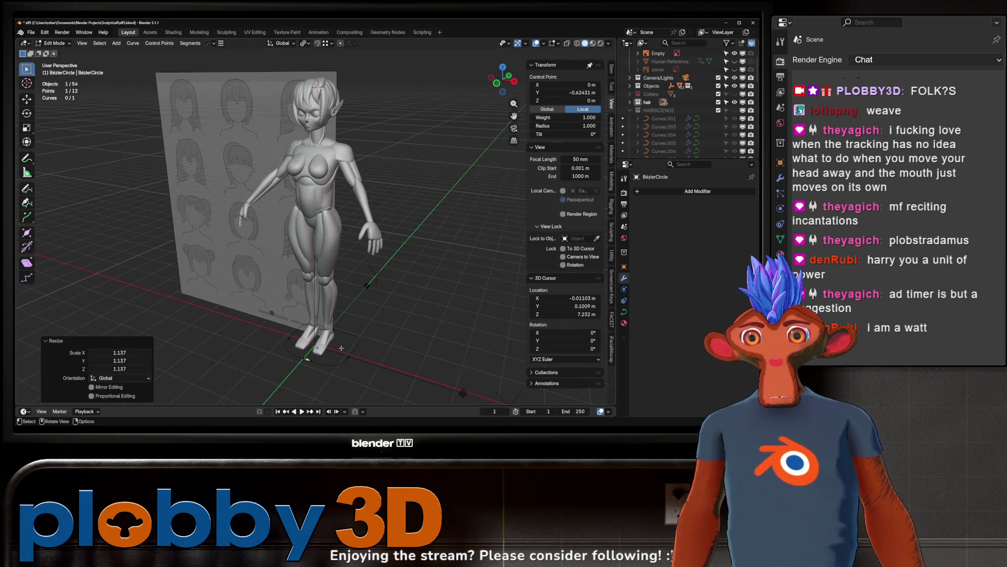
{"action": "key", "text": "g"}
{"action": "key", "text": "y"}
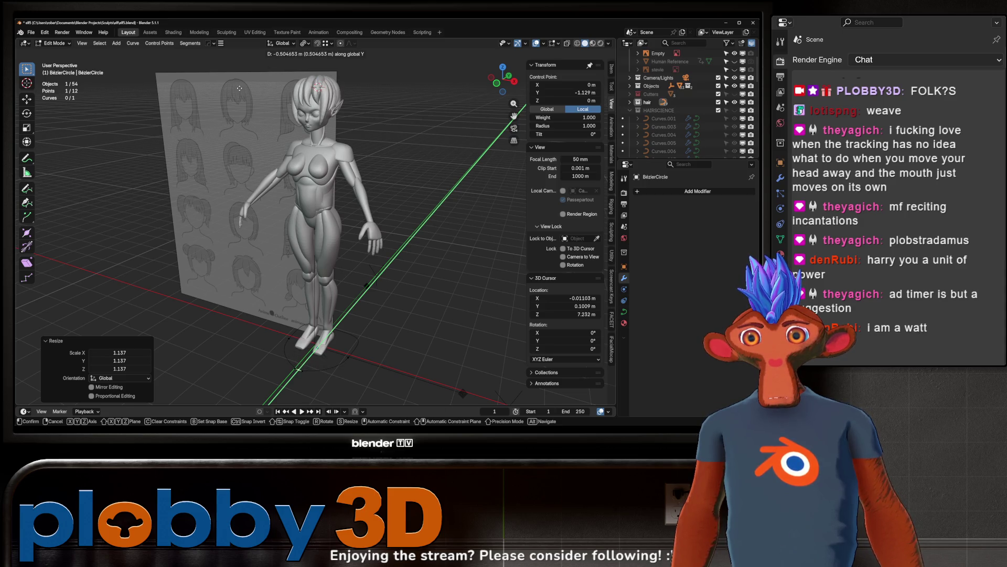
{"action": "left_click", "coordinate": [285, 105]}
{"action": "middle_click_drag", "start_coordinate": [286, 105], "coordinate": [315, 102]}
{"action": "key", "text": "ctrl+z"}
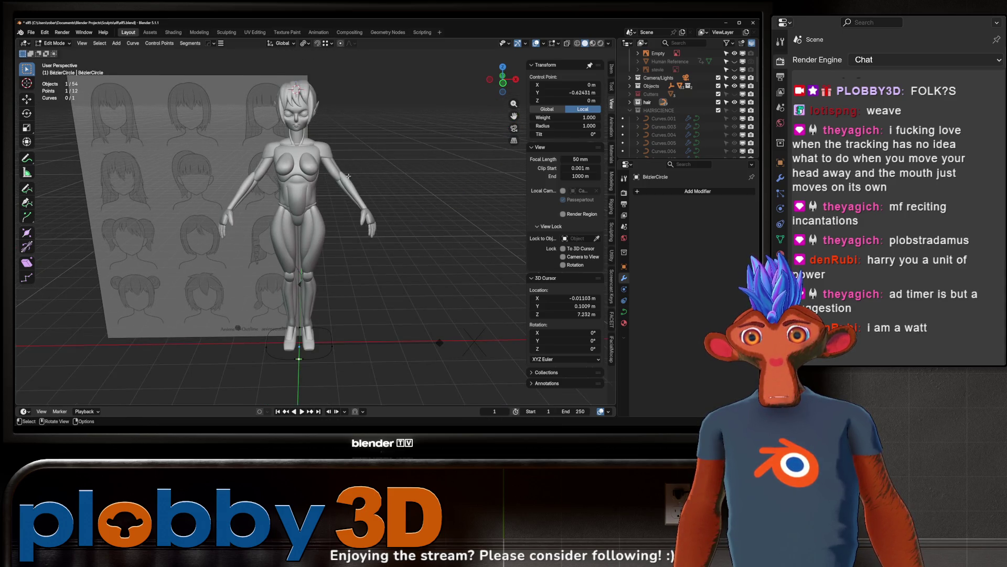
Step: Scale the selected point to 3.246 and rotate it 47.6° around Z
{"action": "key", "text": "s"}
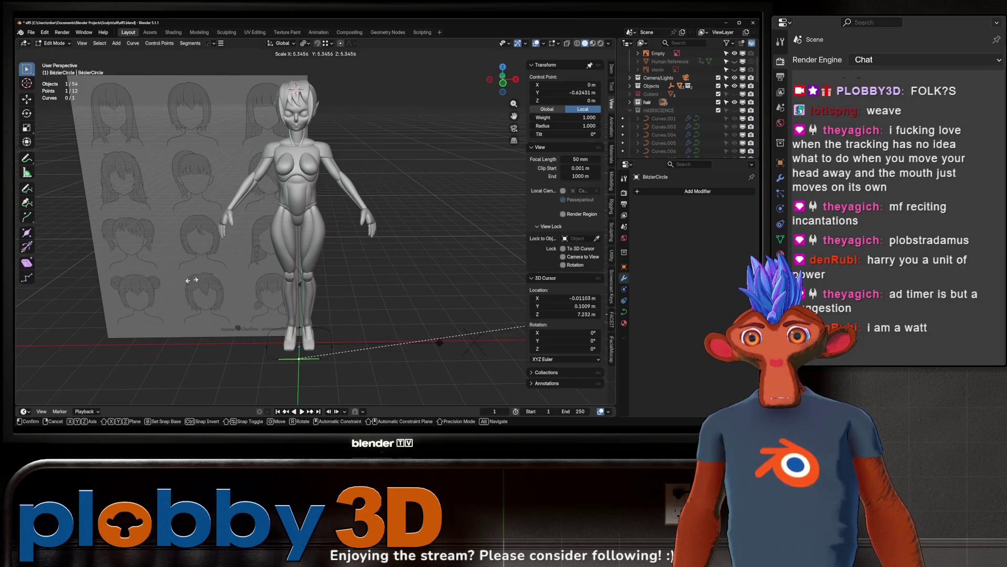
{"action": "left_click", "coordinate": [519, 259]}
{"action": "key", "text": "r"}
{"action": "key", "text": "z"}
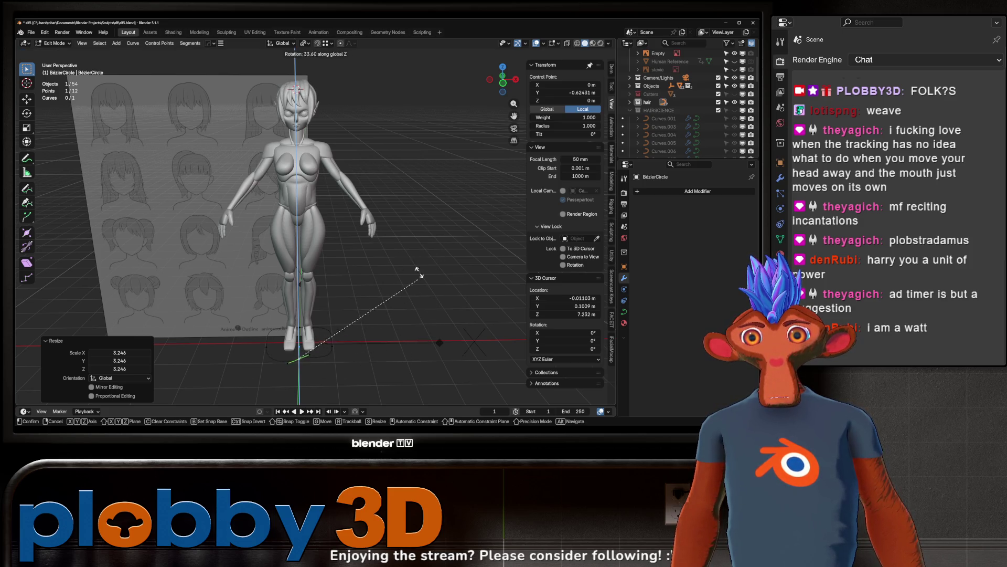
{"action": "left_click", "coordinate": [428, 225]}
Step: Select all profile points, return to Object Mode and select the NurbsPath.011 strand
{"action": "mouse_move", "coordinate": [427, 225]}
{"action": "middle_mouse_down"}
{"action": "mouse_move", "coordinate": [361, 157]}
{"action": "mouse_move", "coordinate": [600, 156]}
{"action": "middle_mouse_up"}
{"action": "scroll", "coordinate": [383, 186], "scroll_direction": "up", "scroll_amount": 5}
{"action": "mouse_move", "coordinate": [383, 186]}
{"action": "middle_mouse_down"}
{"action": "mouse_move", "coordinate": [357, 228]}
{"action": "mouse_move", "coordinate": [390, 294]}
{"action": "mouse_move", "coordinate": [402, 180]}
{"action": "middle_mouse_up"}
{"action": "right_click", "coordinate": [390, 293]}
{"action": "key", "text": "a"}
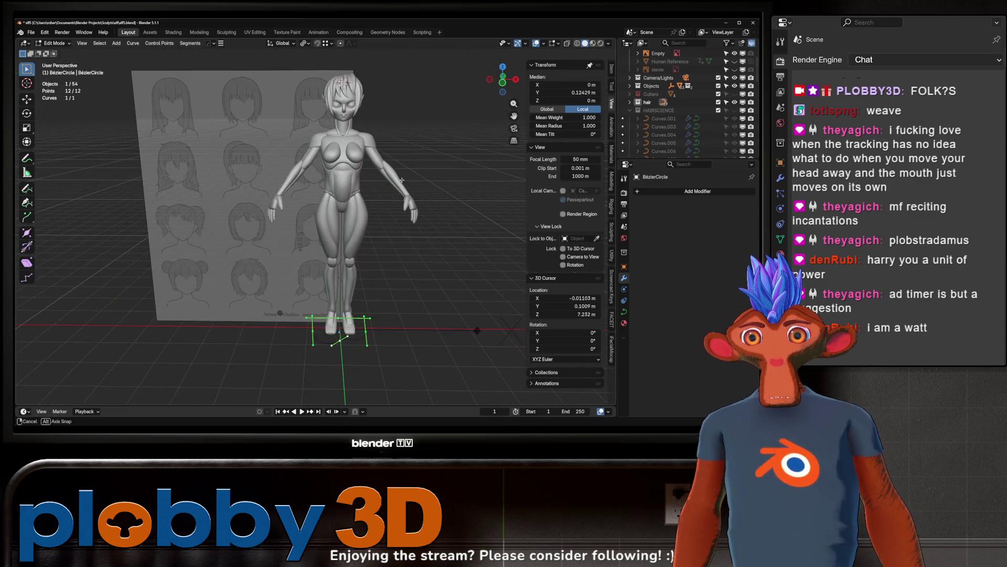
{"action": "key", "text": "Tab"}
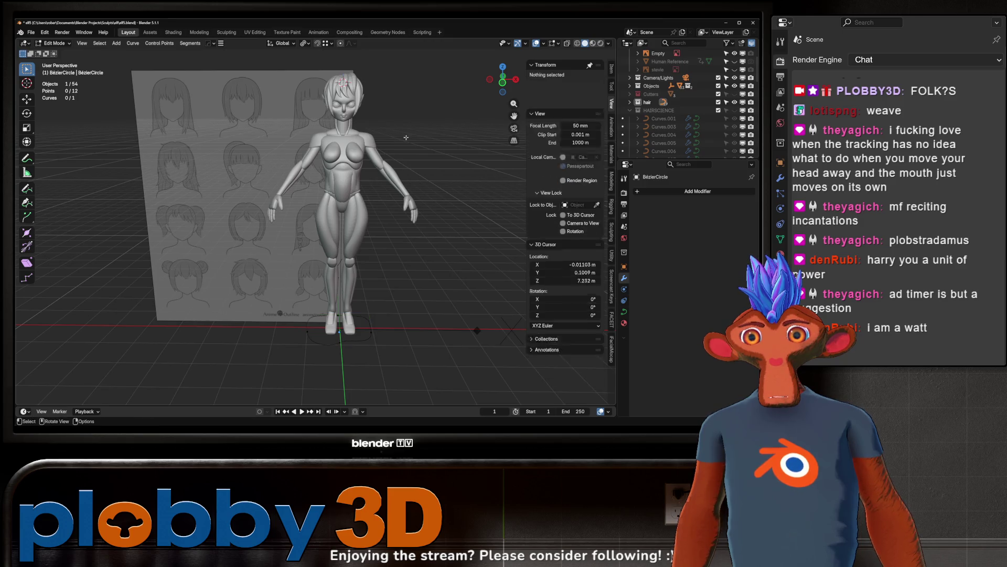
{"action": "mouse_move", "coordinate": [402, 179]}
{"action": "middle_mouse_down"}
{"action": "mouse_move", "coordinate": [392, 228]}
{"action": "mouse_move", "coordinate": [462, 236]}
{"action": "mouse_move", "coordinate": [345, 199]}
{"action": "mouse_move", "coordinate": [315, 170]}
{"action": "middle_mouse_up"}
{"action": "scroll", "coordinate": [473, 240], "scroll_direction": "up", "scroll_amount": 6}
{"action": "scroll", "coordinate": [358, 145], "scroll_direction": "down", "scroll_amount": 4}
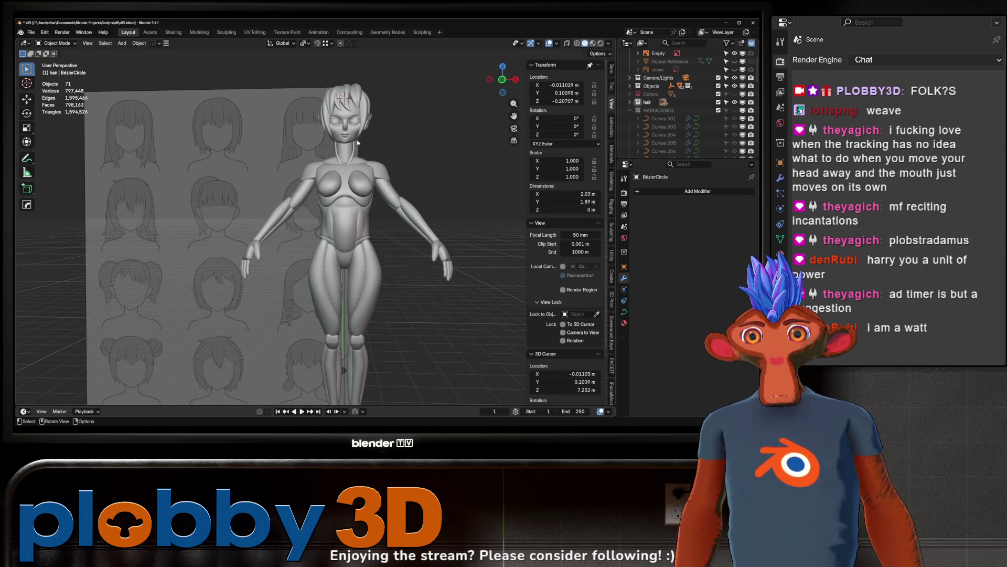
{"action": "left_click", "coordinate": [363, 97], "text": "shift"}
{"action": "scroll", "coordinate": [362, 97], "scroll_direction": "up", "scroll_amount": 4}
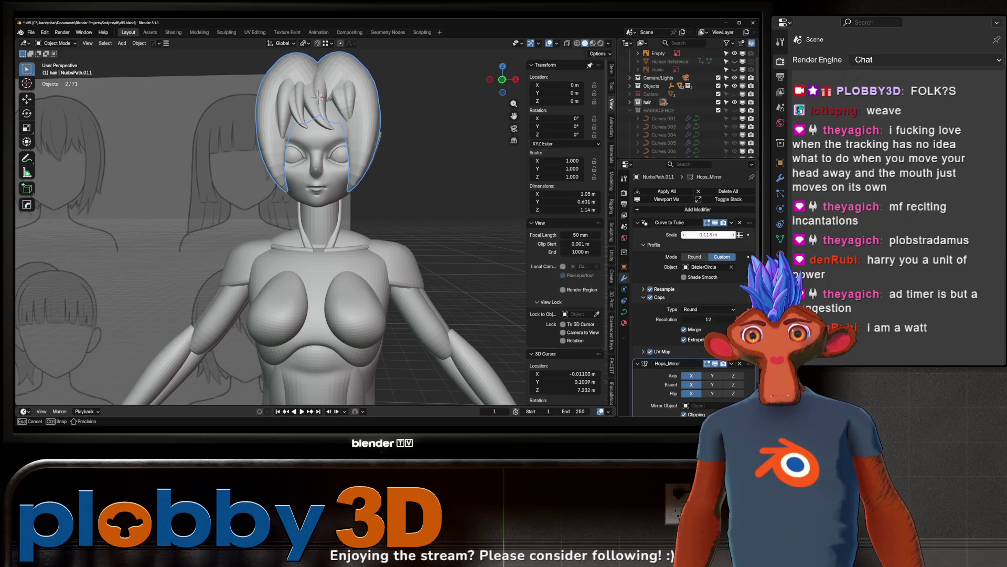
Step: Edit the NurbsPath.012 fringe strand and raise one control point along Z
{"action": "scroll", "coordinate": [367, 210], "scroll_direction": "down", "scroll_amount": 3}
{"action": "mouse_move", "coordinate": [399, 173]}
{"action": "middle_mouse_down"}
{"action": "mouse_move", "coordinate": [396, 213]}
{"action": "mouse_move", "coordinate": [321, 155]}
{"action": "mouse_move", "coordinate": [339, 148]}
{"action": "middle_mouse_up"}
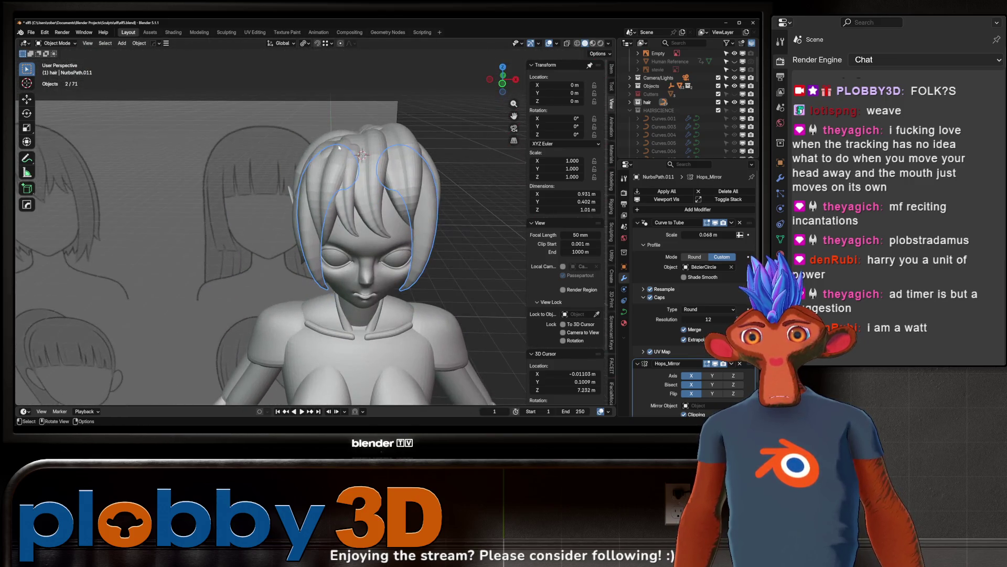
{"action": "key", "text": "Tab"}
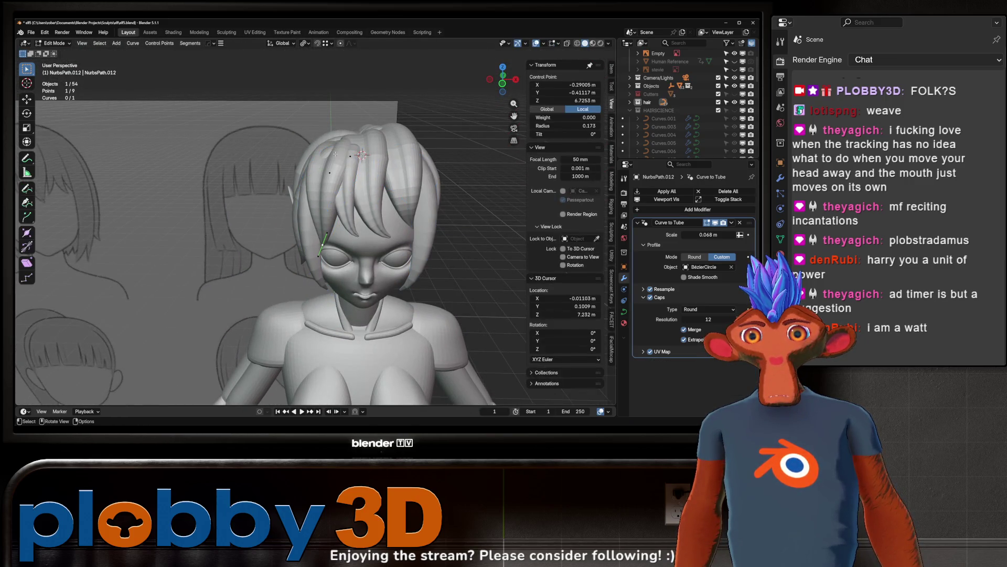
{"action": "left_click", "coordinate": [345, 154]}
{"action": "key", "text": "g"}
{"action": "key", "text": "z"}
{"action": "left_click", "coordinate": [345, 121]}
{"action": "key", "text": "alt+s"}
{"action": "left_click", "coordinate": [350, 156]}
{"action": "key", "text": "alt+s"}
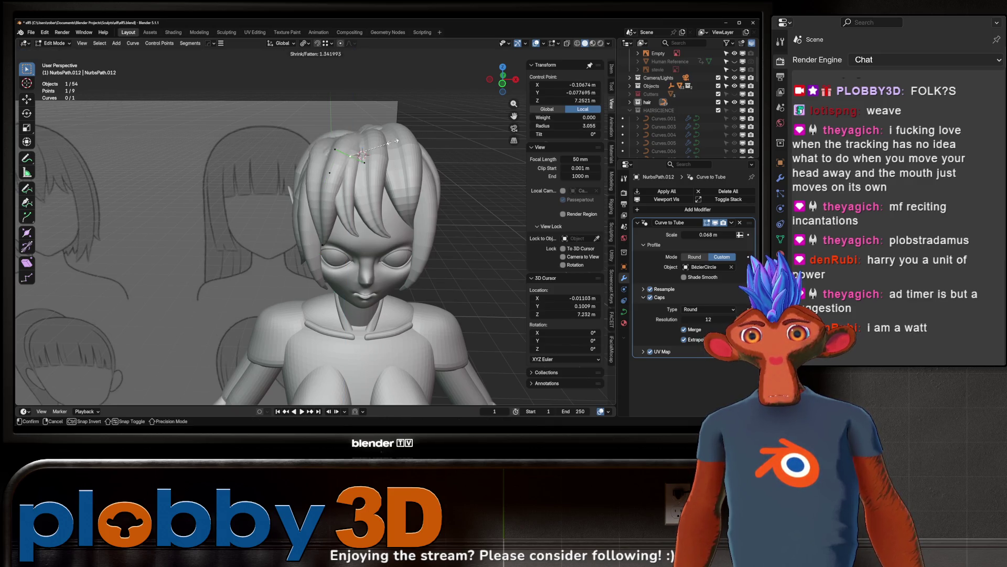
{"action": "key", "text": "Escape"}
Step: Tilt the fringe strand points around the X axis
{"action": "middle_click_drag", "start_coordinate": [378, 152], "coordinate": [524, 158]}
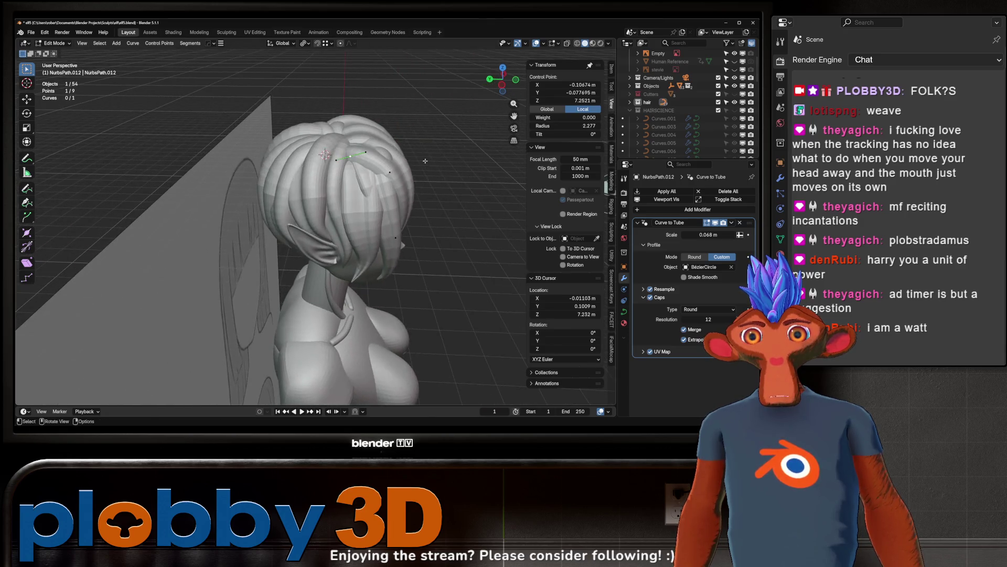
{"action": "key", "text": "g"}
{"action": "key", "text": "y"}
{"action": "key", "text": "Escape"}
{"action": "middle_click_drag", "start_coordinate": [442, 160], "coordinate": [394, 204]}
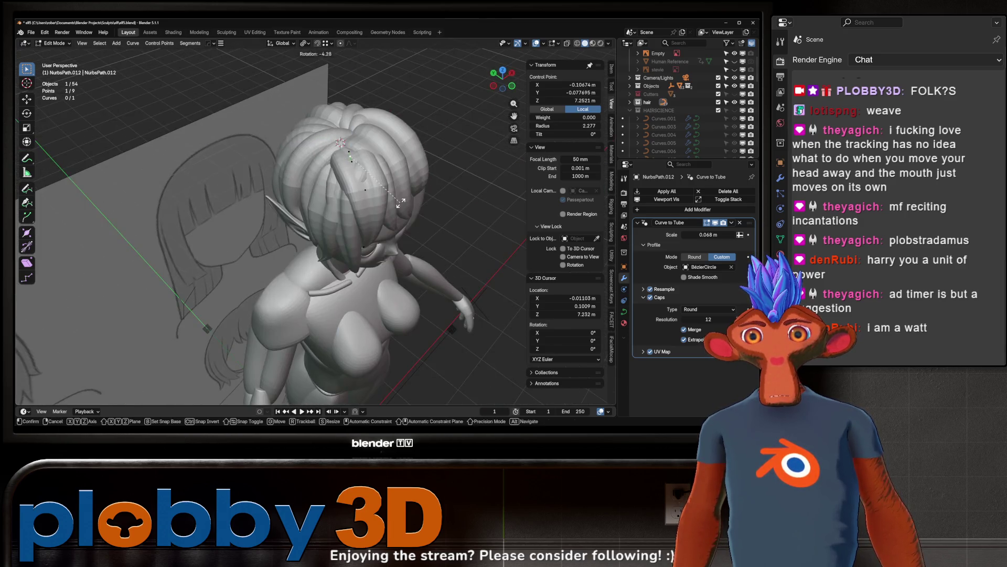
{"action": "key", "text": "r"}
{"action": "key", "text": "x"}
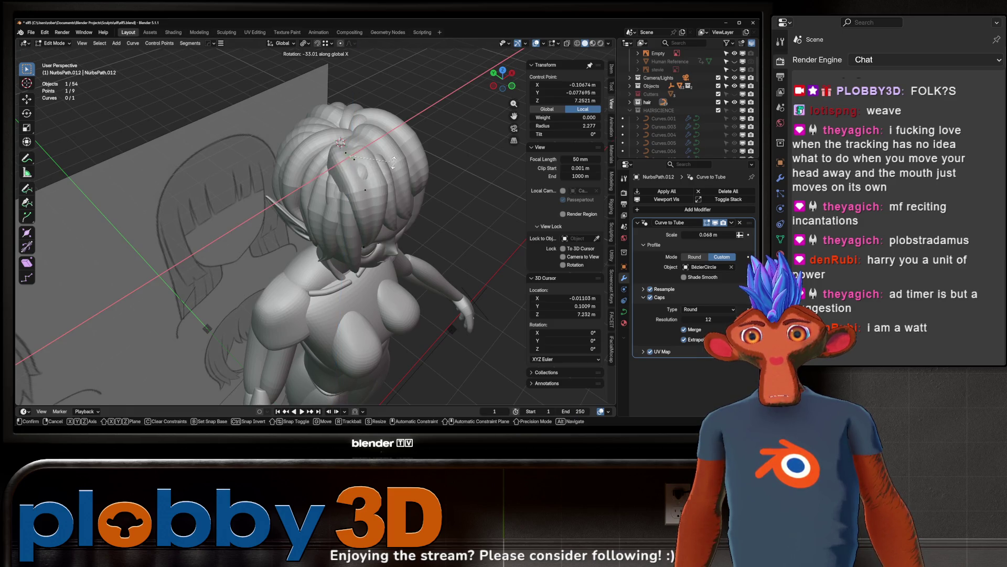
{"action": "left_click", "coordinate": [367, 199]}
Step: Raise the strand points along Z and turn them slightly around Z
{"action": "middle_click_drag", "start_coordinate": [367, 200], "coordinate": [344, 176]}
{"action": "key", "text": "g"}
{"action": "key", "text": "z"}
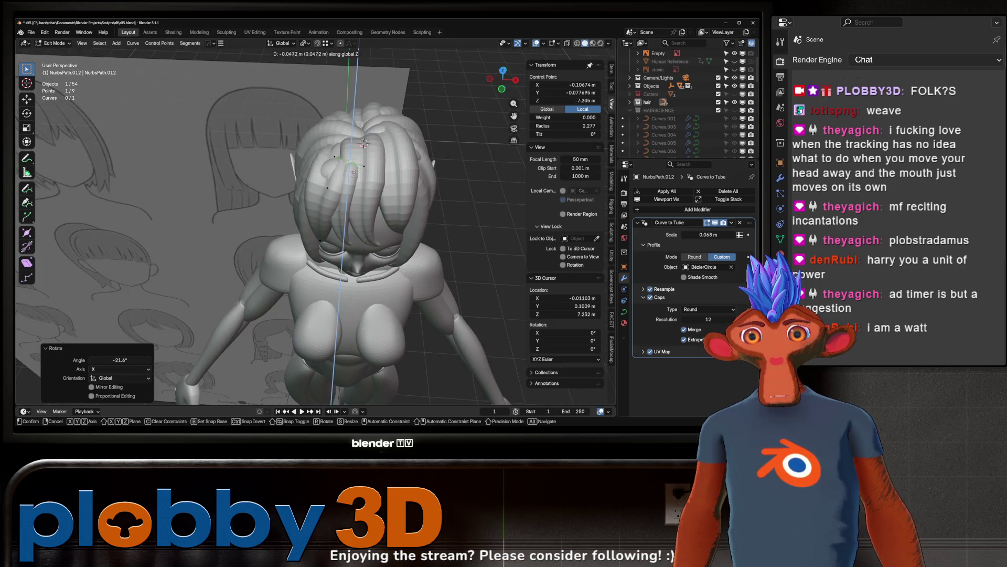
{"action": "left_click", "coordinate": [361, 164]}
{"action": "key", "text": "r"}
{"action": "key", "text": "z"}
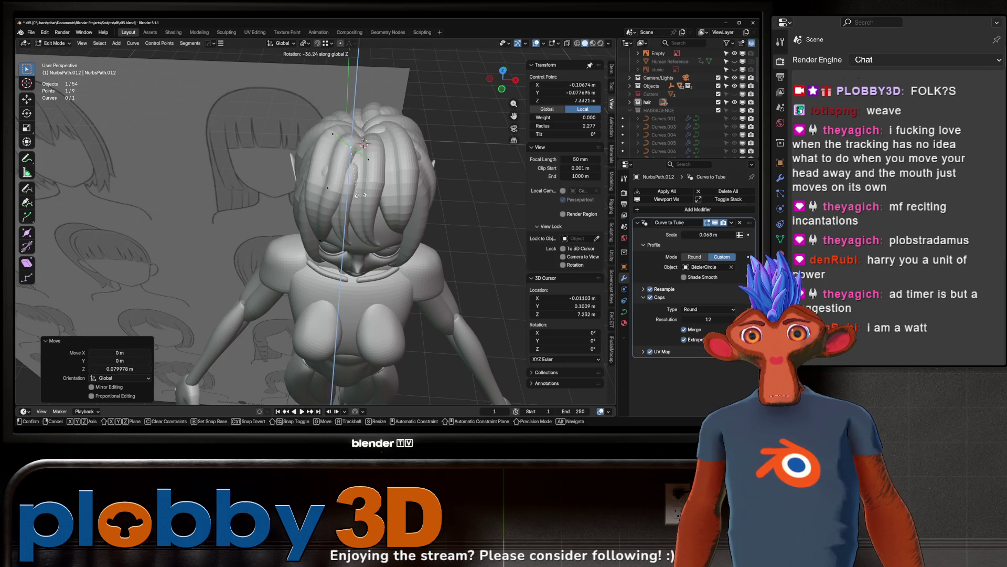
{"action": "left_click", "coordinate": [367, 164]}
Step: Turn the strand points 14.9° around Z, tilt them around X, then reposition and shrink them
{"action": "mouse_move", "coordinate": [366, 163]}
{"action": "middle_mouse_down"}
{"action": "mouse_move", "coordinate": [365, 206]}
{"action": "mouse_move", "coordinate": [301, 179]}
{"action": "middle_mouse_up"}
{"action": "key", "text": "r"}
{"action": "key", "text": "z"}
{"action": "left_click", "coordinate": [365, 199]}
{"action": "key", "text": "r"}
{"action": "key", "text": "x"}
{"action": "left_click", "coordinate": [364, 193]}
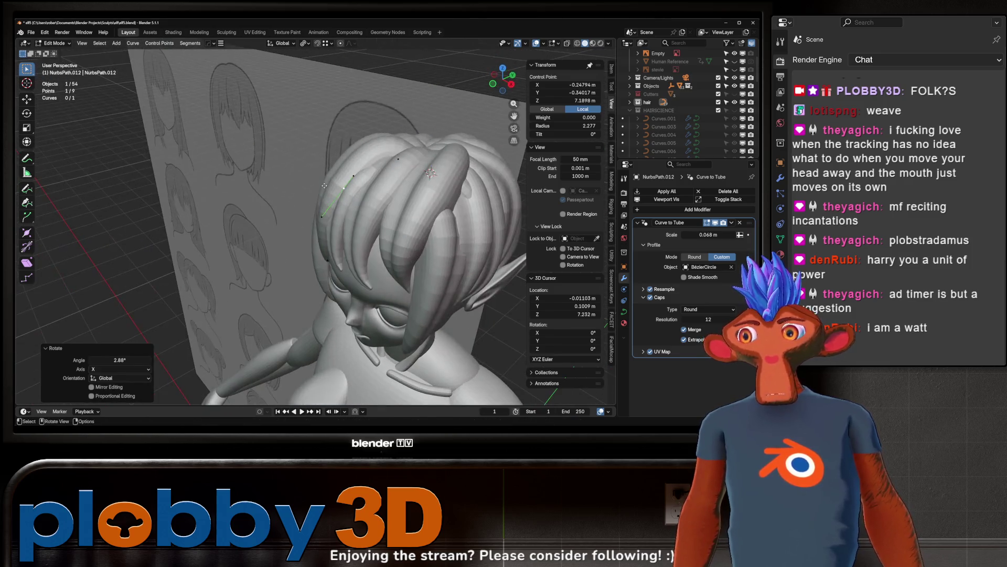
{"action": "key", "text": "g"}
{"action": "left_click", "coordinate": [357, 152]}
{"action": "key", "text": "s"}
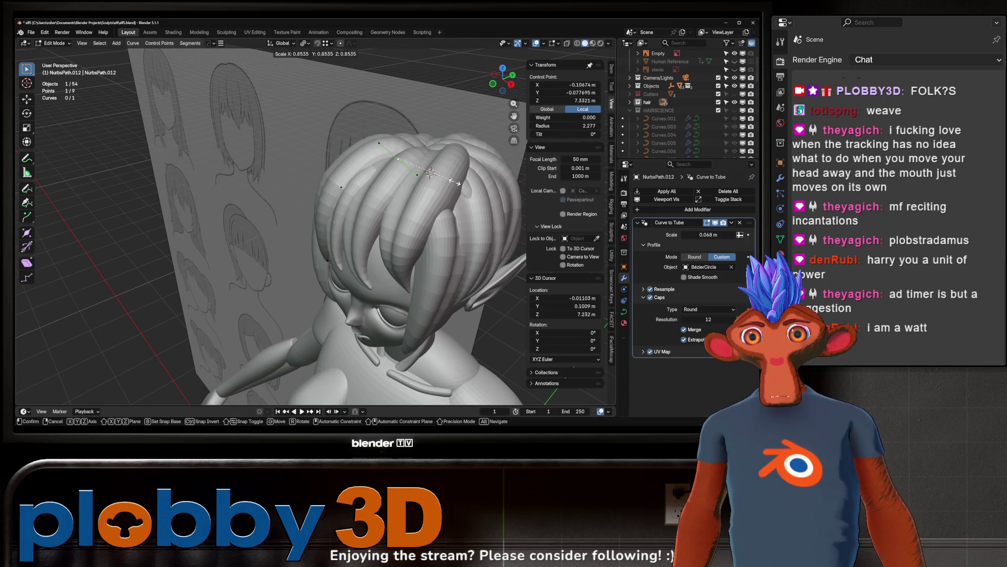
{"action": "left_click", "coordinate": [450, 173]}
Step: Rotate the strand further around Z, rotate another control point and scale to 1.230
{"action": "key", "text": "r"}
{"action": "key", "text": "z"}
{"action": "left_click", "coordinate": [462, 178]}
{"action": "middle_click_drag", "start_coordinate": [462, 179], "coordinate": [480, 185]}
{"action": "key", "text": "r"}
{"action": "left_click", "coordinate": [480, 185]}
{"action": "left_click", "coordinate": [375, 216]}
{"action": "key", "text": "r"}
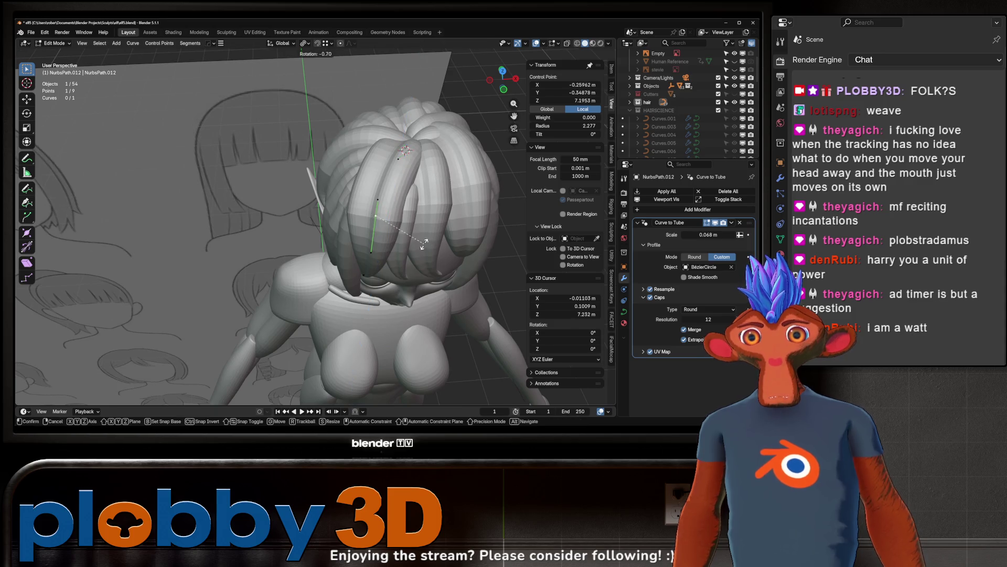
{"action": "left_click", "coordinate": [406, 234]}
{"action": "middle_click_drag", "start_coordinate": [407, 234], "coordinate": [413, 258]}
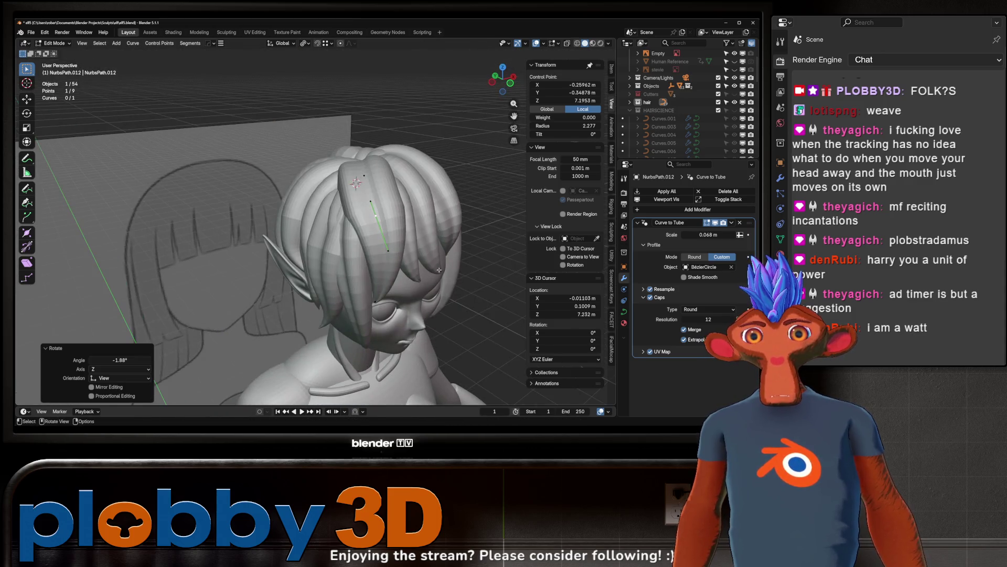
{"action": "key", "text": "s"}
{"action": "left_click", "coordinate": [422, 294]}
{"action": "middle_click_drag", "start_coordinate": [422, 294], "coordinate": [370, 258]}
Step: Swing the NurbsPath.011 strand down beside the neck in Edit Mode
{"action": "key", "text": "Tab"}
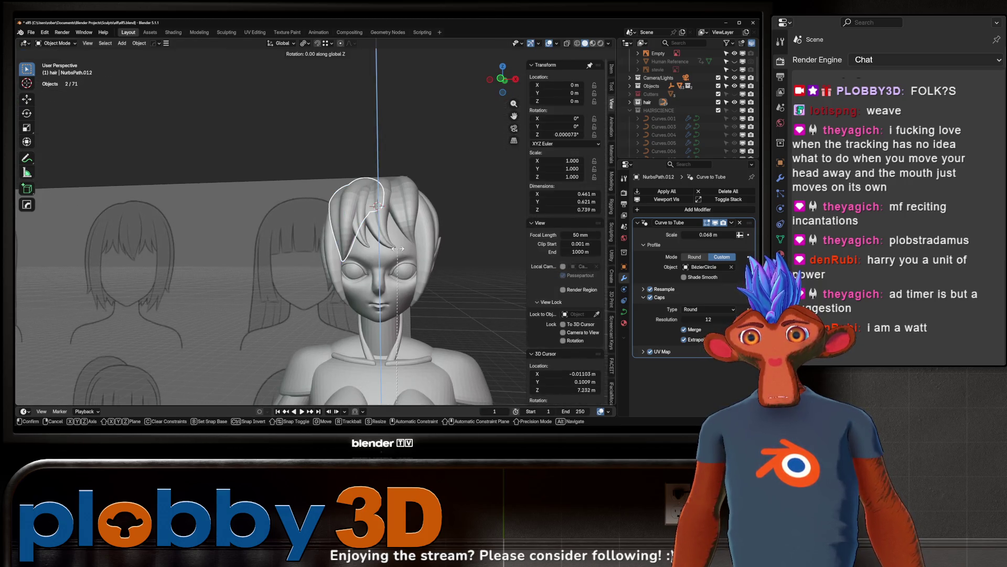
{"action": "scroll", "coordinate": [398, 232], "scroll_direction": "down", "scroll_amount": 8}
{"action": "middle_click_drag", "start_coordinate": [398, 231], "coordinate": [386, 247]}
{"action": "scroll", "coordinate": [386, 244], "scroll_direction": "up", "scroll_amount": 5}
{"action": "left_click", "coordinate": [383, 241]}
{"action": "key", "text": "Tab"}
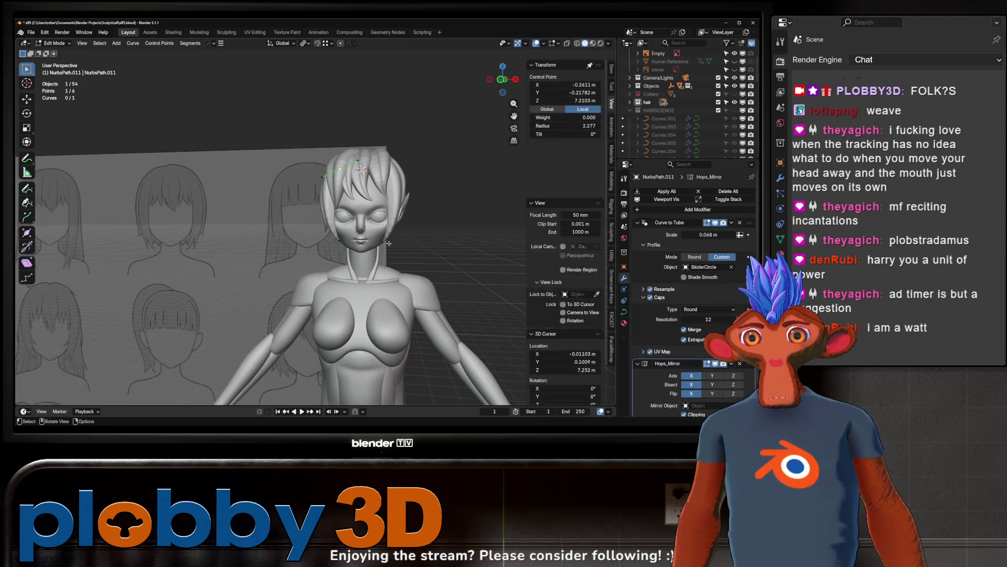
{"action": "key", "text": "g"}
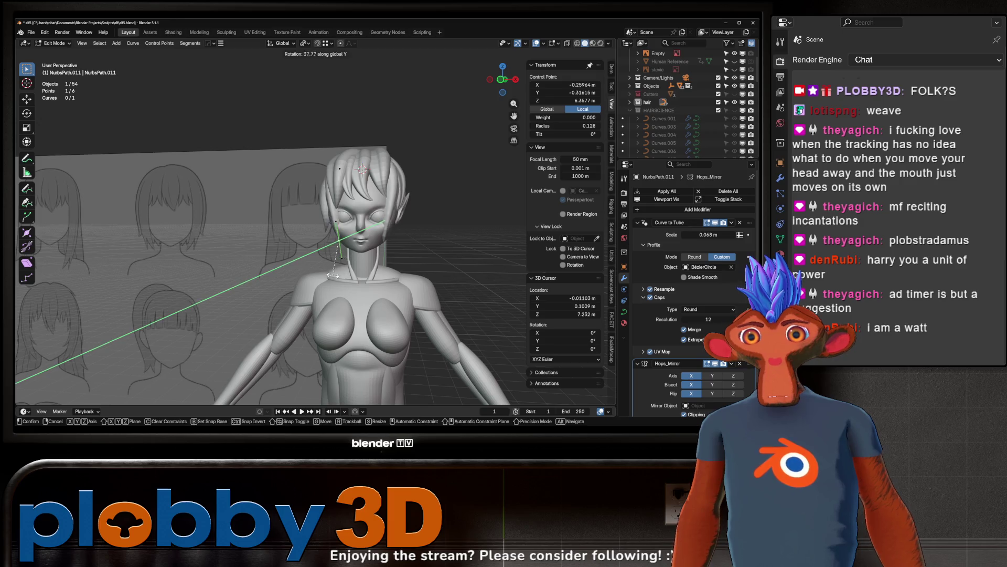
{"action": "left_click", "coordinate": [341, 242]}
Step: Reposition the NurbsPath.011 strand tip, thin it with Alt+S, and return to Object Mode
{"action": "scroll", "coordinate": [365, 254], "scroll_direction": "up", "scroll_amount": 4}
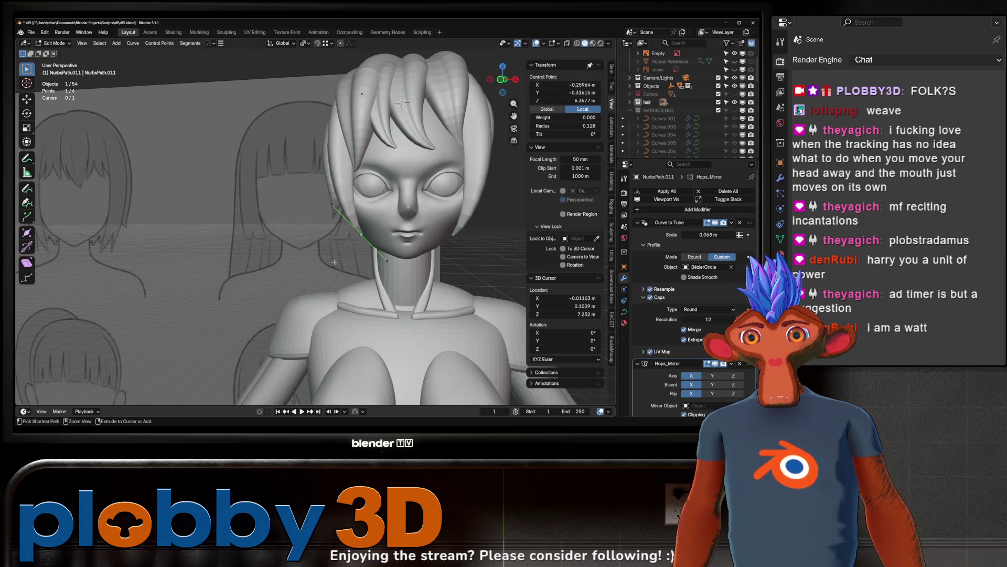
{"action": "key", "text": "g"}
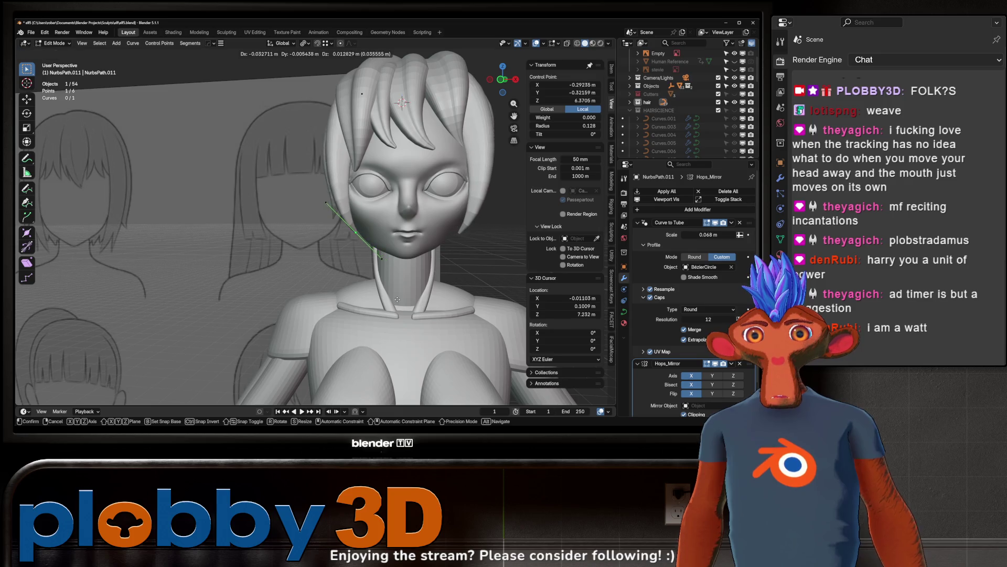
{"action": "left_click", "coordinate": [382, 273]}
{"action": "key", "text": "alt+s"}
{"action": "left_click", "coordinate": [404, 272]}
{"action": "key", "text": "Tab"}
Step: View the figure from behind and select the BézierCircle profile curve
{"action": "scroll", "coordinate": [398, 241], "scroll_direction": "down", "scroll_amount": 6}
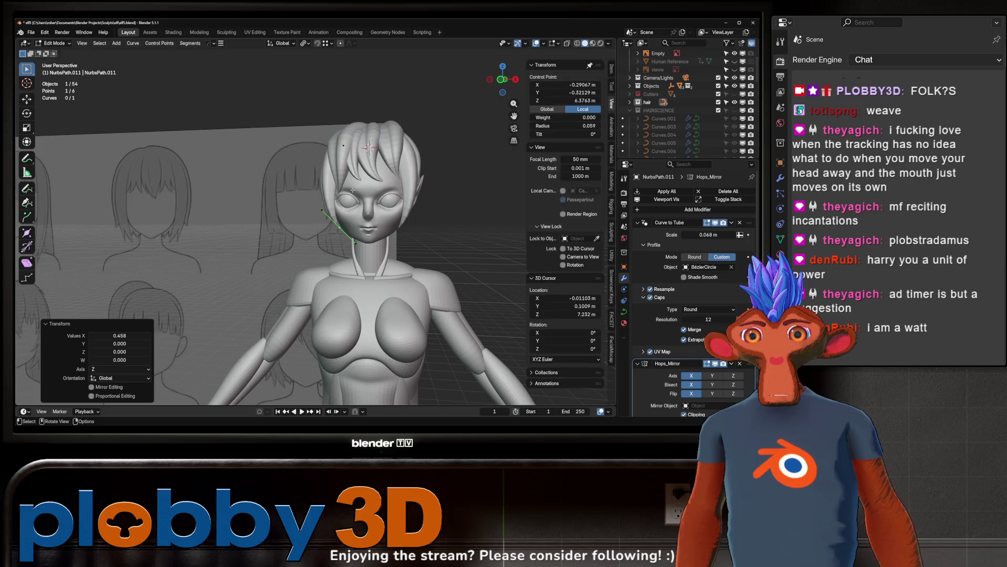
{"action": "mouse_move", "coordinate": [393, 213]}
{"action": "middle_mouse_down"}
{"action": "mouse_move", "coordinate": [583, 220]}
{"action": "mouse_move", "coordinate": [394, 208]}
{"action": "mouse_move", "coordinate": [368, 160]}
{"action": "middle_mouse_up"}
{"action": "scroll", "coordinate": [368, 160], "scroll_direction": "down", "scroll_amount": 4}
{"action": "scroll", "coordinate": [373, 227], "scroll_direction": "down", "scroll_amount": 3}
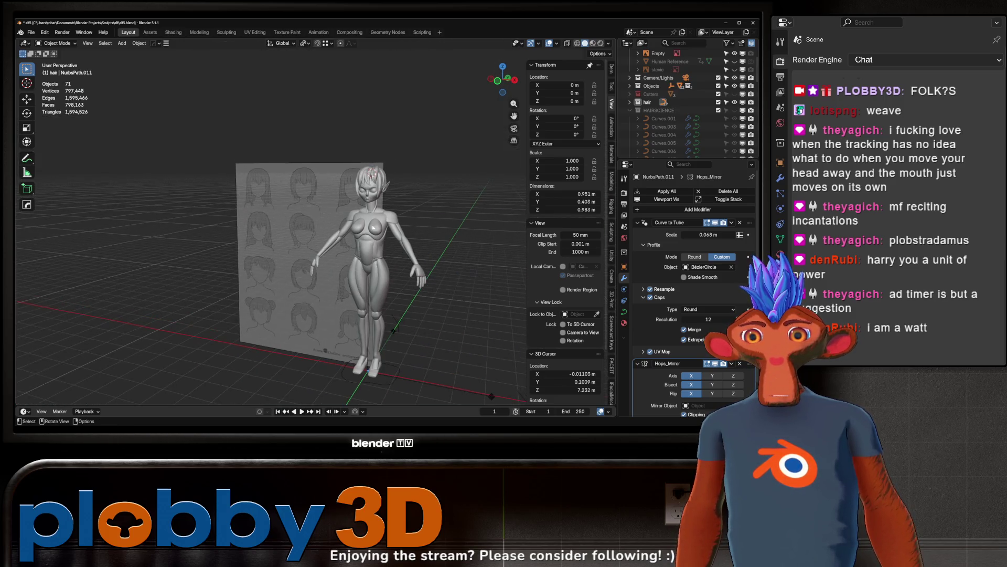
{"action": "left_click", "coordinate": [387, 387]}
Step: Shrink the BézierCircle profile to 0.538 of its size in Edit Mode
{"action": "key", "text": "Tab"}
{"action": "middle_click_drag", "start_coordinate": [387, 386], "coordinate": [478, 294]}
{"action": "key", "text": "alt+s"}
{"action": "key", "text": "Escape"}
{"action": "key", "text": "s"}
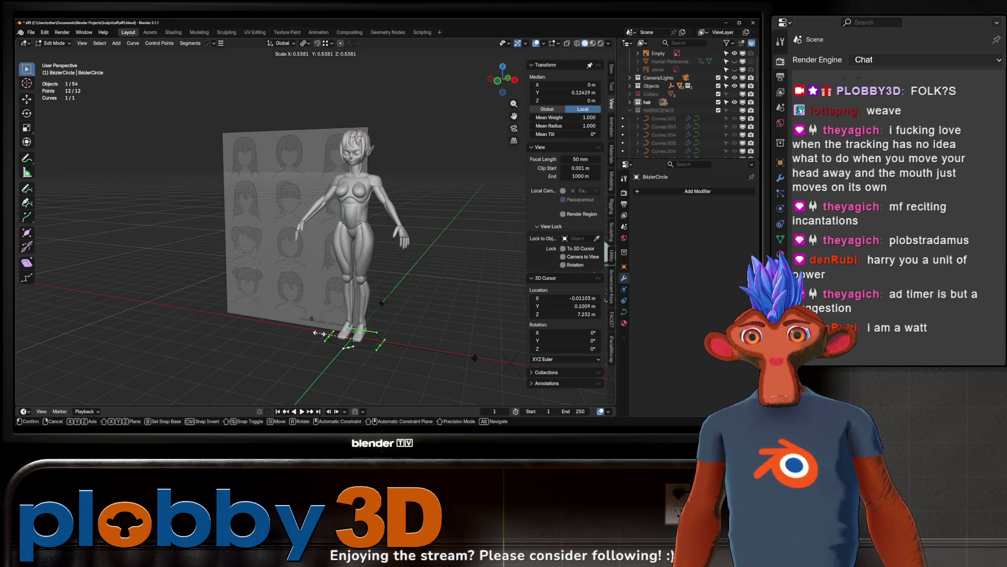
{"action": "left_click", "coordinate": [317, 332]}
{"action": "mouse_move", "coordinate": [317, 333]}
{"action": "middle_mouse_down"}
{"action": "mouse_move", "coordinate": [379, 229]}
{"action": "mouse_move", "coordinate": [357, 271]}
{"action": "middle_mouse_up"}
Step: Rotate two profile points by 31.5° and 11°, then rescale the second point
{"action": "left_click", "coordinate": [344, 362]}
{"action": "key", "text": "r"}
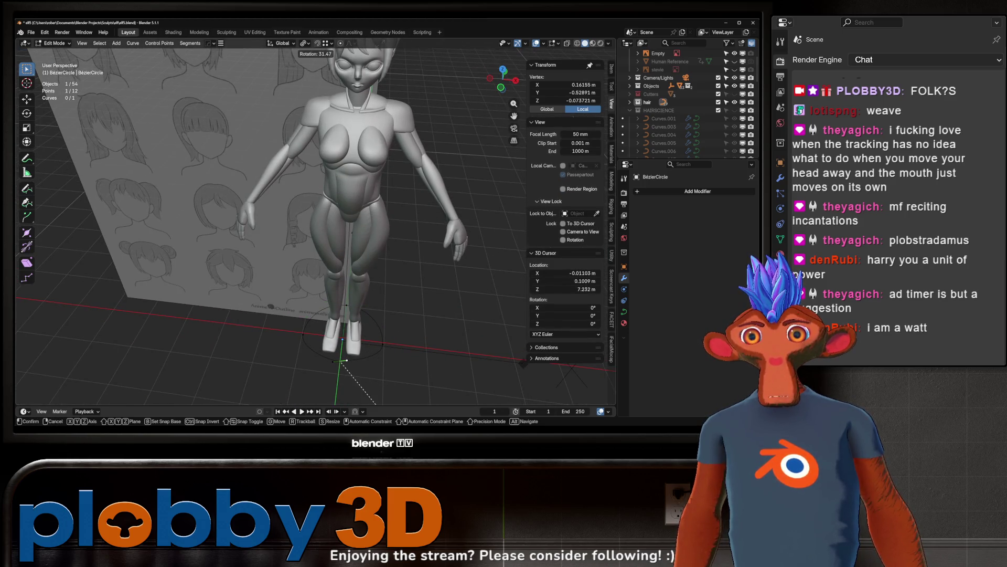
{"action": "left_click", "coordinate": [376, 404]}
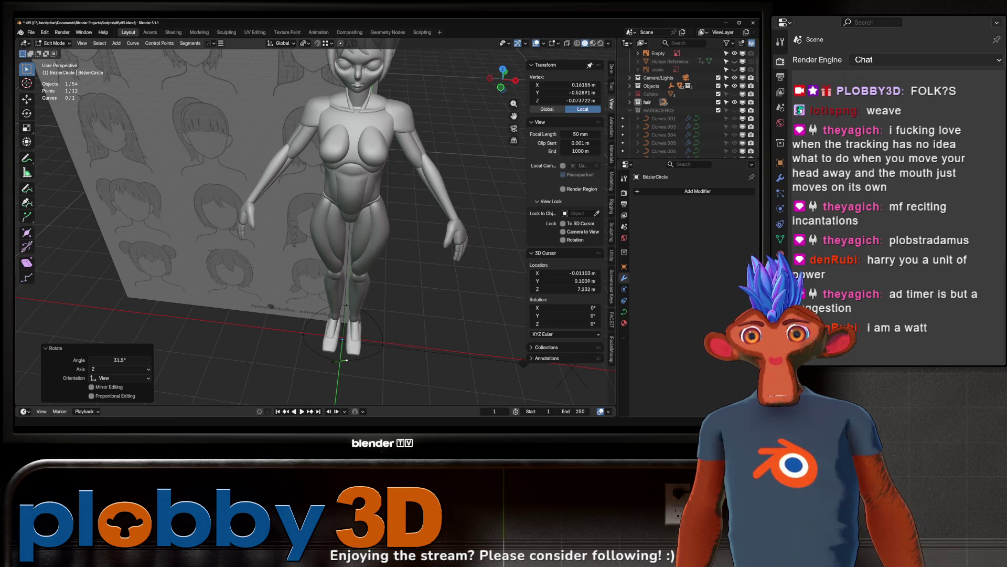
{"action": "left_click", "coordinate": [340, 367]}
{"action": "mouse_move", "coordinate": [340, 367]}
{"action": "middle_mouse_down"}
{"action": "mouse_move", "coordinate": [362, 380]}
{"action": "mouse_move", "coordinate": [399, 294]}
{"action": "middle_mouse_up"}
{"action": "key", "text": "r"}
{"action": "left_click", "coordinate": [355, 361]}
{"action": "key", "text": "s"}
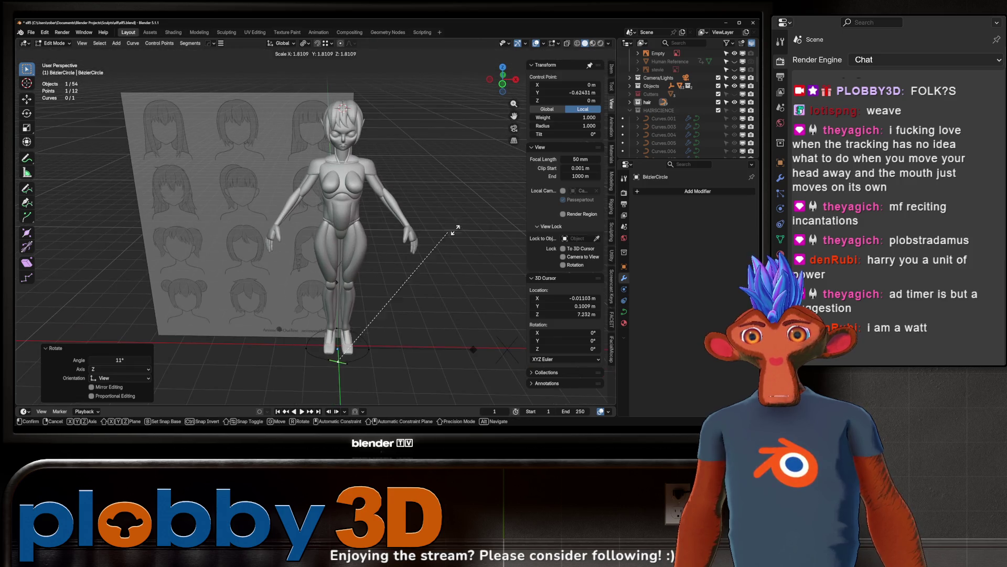
{"action": "left_click", "coordinate": [414, 246]}
Step: Return to object mode and select the NurbsPath.002 hair strand
{"action": "key", "text": "Tab"}
{"action": "mouse_move", "coordinate": [414, 246]}
{"action": "middle_mouse_down"}
{"action": "mouse_move", "coordinate": [368, 199]}
{"action": "mouse_move", "coordinate": [335, 143]}
{"action": "mouse_move", "coordinate": [324, 211]}
{"action": "mouse_move", "coordinate": [346, 238]}
{"action": "mouse_move", "coordinate": [371, 230]}
{"action": "middle_mouse_up"}
{"action": "scroll", "coordinate": [336, 157], "scroll_direction": "up", "scroll_amount": 5}
{"action": "scroll", "coordinate": [323, 211], "scroll_direction": "down", "scroll_amount": 5}
{"action": "left_click", "coordinate": [346, 237]}
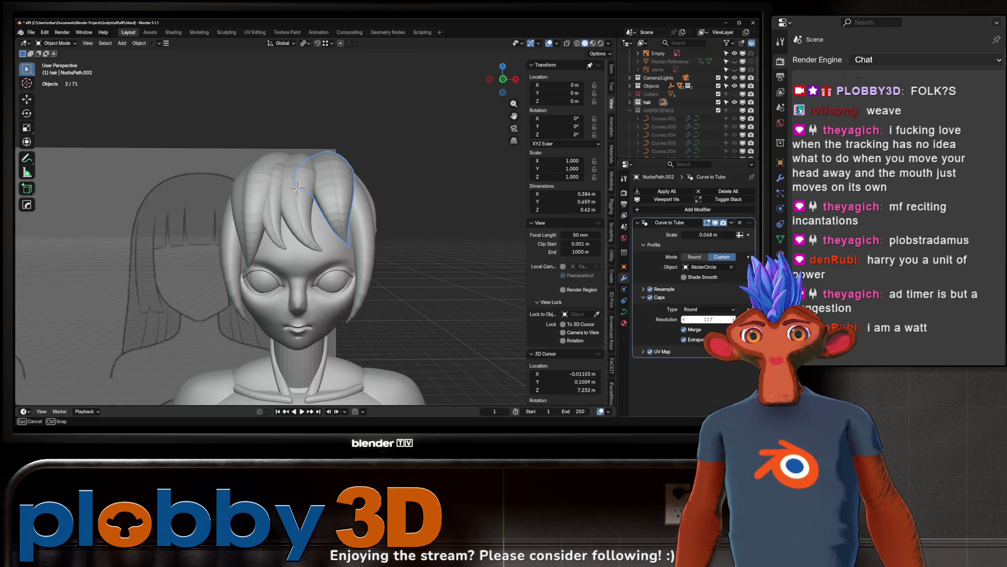
Step: Try a higher tube resolution on NurbsPath.002 but keep it at 12
{"action": "middle_click_drag", "start_coordinate": [479, 256], "coordinate": [389, 239]}
{"action": "scroll", "coordinate": [451, 249], "scroll_direction": "up", "scroll_amount": 5}
{"action": "scroll", "coordinate": [389, 239], "scroll_direction": "down", "scroll_amount": 5}
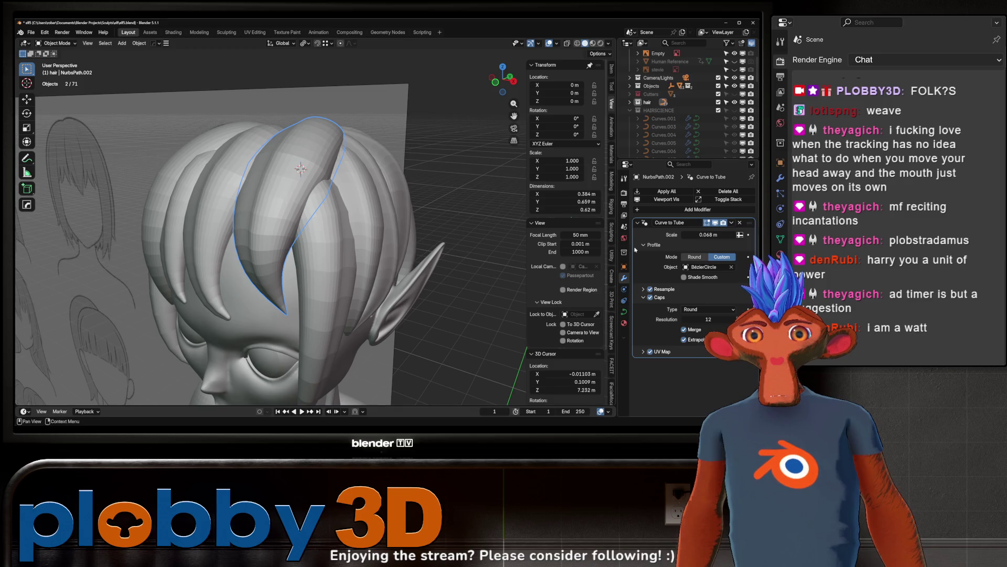
{"action": "left_click_drag", "start_coordinate": [709, 319], "coordinate": [732, 319]}
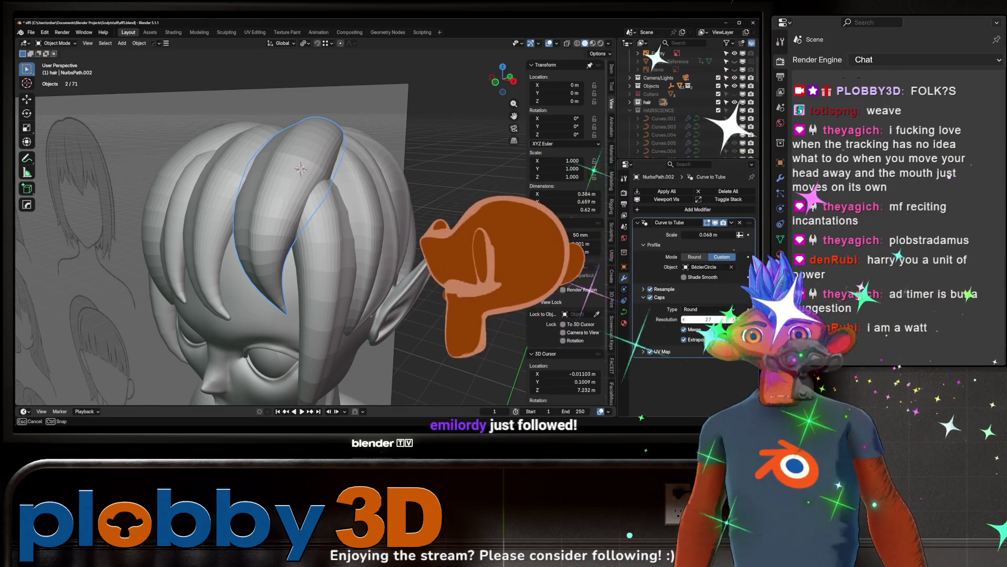
{"action": "key", "text": "Escape"}
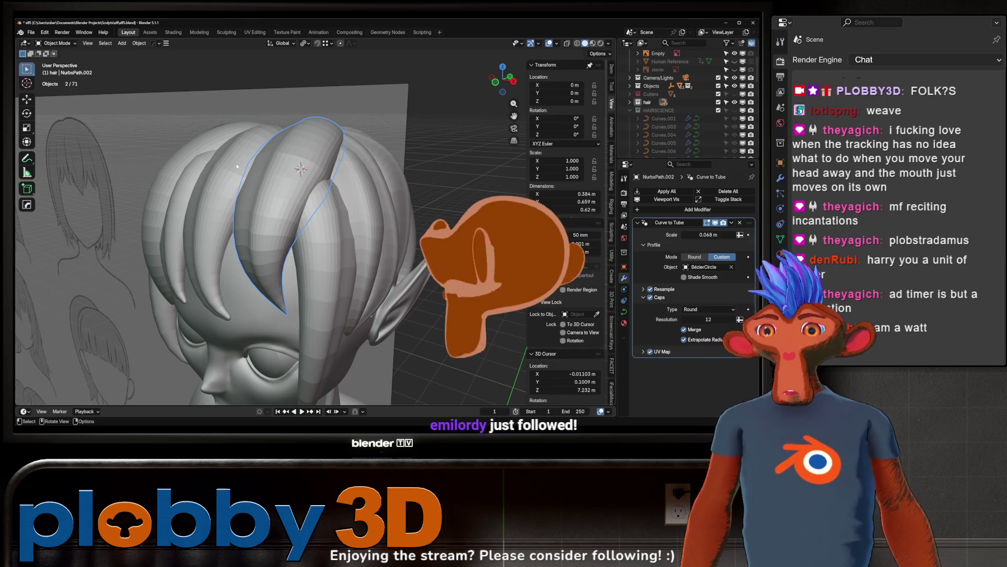
{"action": "scroll", "coordinate": [307, 224], "scroll_direction": "down", "scroll_amount": 2}
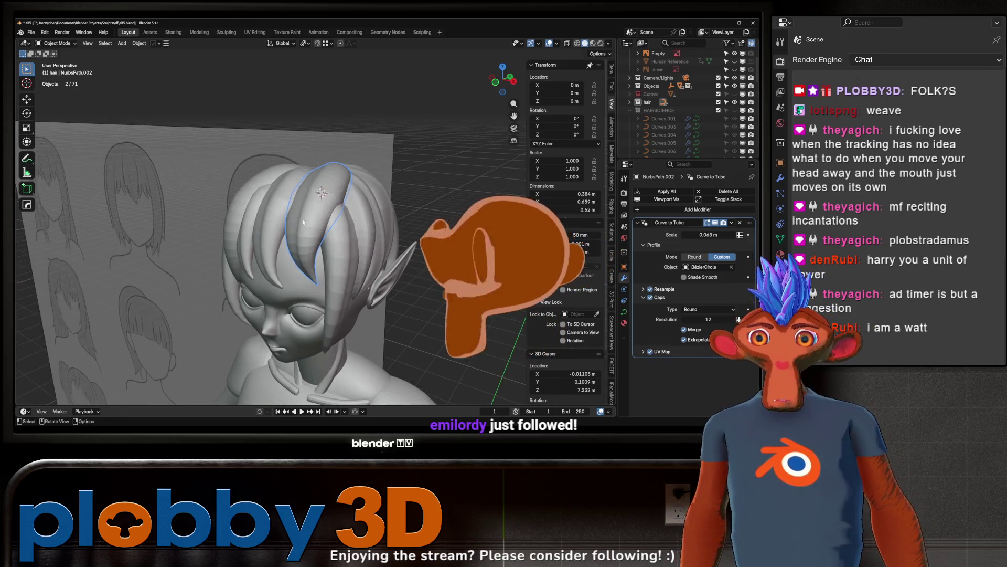
{"action": "middle_click_drag", "start_coordinate": [307, 224], "coordinate": [273, 231]}
Step: Thin the radius of a control point on the NurbsPath.012 fringe strand
{"action": "left_click", "coordinate": [242, 236]}
{"action": "key", "text": "Tab"}
{"action": "left_click", "coordinate": [241, 227]}
{"action": "key", "text": "g"}
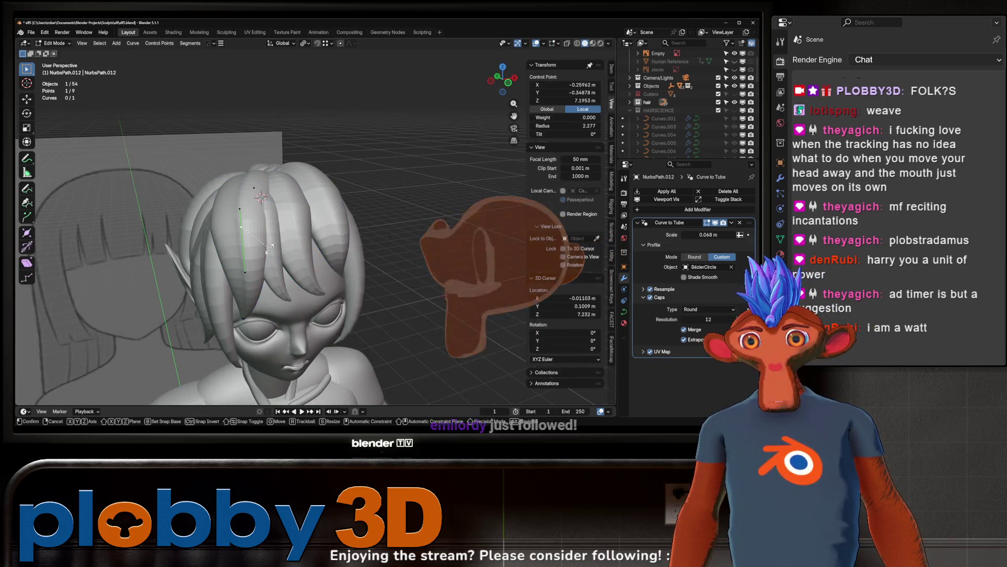
{"action": "key", "text": "alt+s"}
{"action": "left_click", "coordinate": [262, 247]}
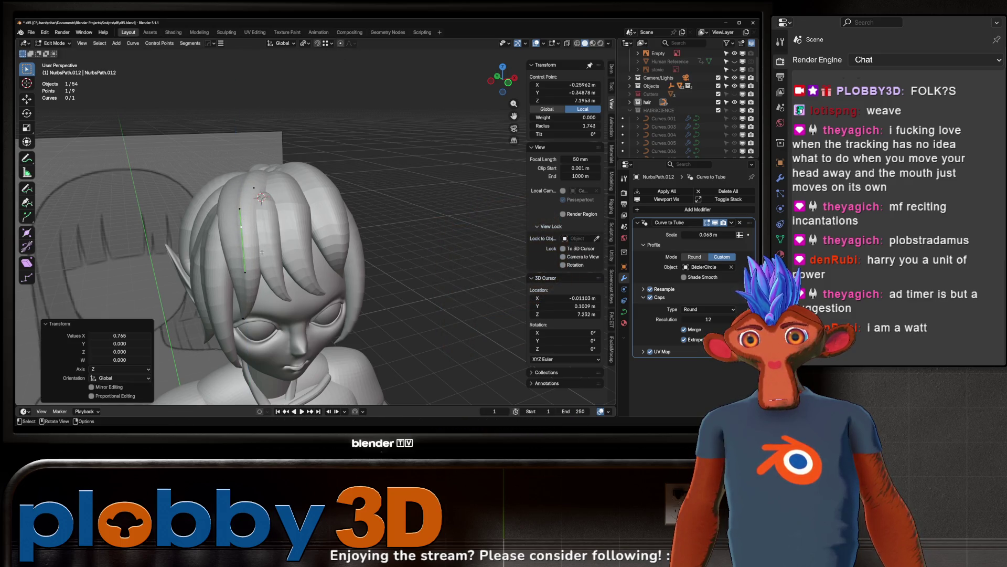
Step: Nudge that point slightly along Y and then freely, and leave Edit Mode
{"action": "middle_click_drag", "start_coordinate": [261, 247], "coordinate": [362, 251]}
{"action": "key", "text": "g"}
{"action": "key", "text": "y"}
{"action": "left_click", "coordinate": [365, 251]}
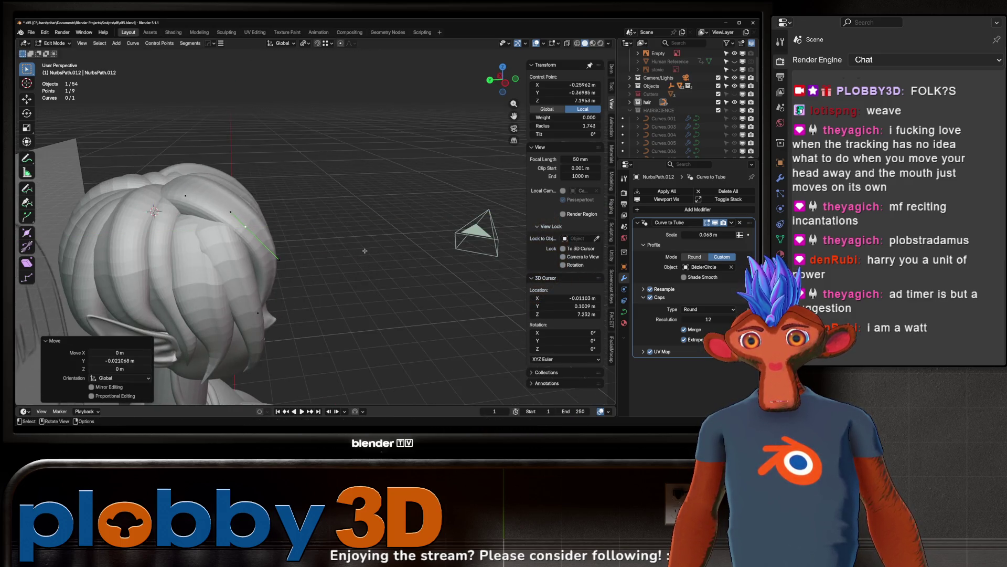
{"action": "key", "text": "g"}
{"action": "left_click", "coordinate": [336, 180]}
{"action": "mouse_move", "coordinate": [335, 180]}
{"action": "middle_mouse_down"}
{"action": "mouse_move", "coordinate": [315, 181]}
{"action": "mouse_move", "coordinate": [344, 186]}
{"action": "mouse_move", "coordinate": [234, 214]}
{"action": "mouse_move", "coordinate": [308, 189]}
{"action": "mouse_move", "coordinate": [317, 49]}
{"action": "middle_mouse_up"}
{"action": "left_click", "coordinate": [234, 214]}
{"action": "key", "text": "Tab"}
Step: Slide the reference image plane 3.05 m along X, then select NurbsPath.011
{"action": "left_click", "coordinate": [225, 211]}
{"action": "key", "text": "g"}
{"action": "key", "text": "x"}
{"action": "left_click", "coordinate": [293, 197]}
{"action": "scroll", "coordinate": [310, 188], "scroll_direction": "up", "scroll_amount": 5}
{"action": "scroll", "coordinate": [311, 188], "scroll_direction": "up", "scroll_amount": 3}
{"action": "mouse_move", "coordinate": [356, 188]}
{"action": "middle_mouse_down"}
{"action": "mouse_move", "coordinate": [370, 197]}
{"action": "mouse_move", "coordinate": [270, 192]}
{"action": "middle_mouse_up"}
{"action": "scroll", "coordinate": [370, 197], "scroll_direction": "up", "scroll_amount": 3}
{"action": "left_click", "coordinate": [371, 199]}
{"action": "scroll", "coordinate": [371, 199], "scroll_direction": "down", "scroll_amount": 3}
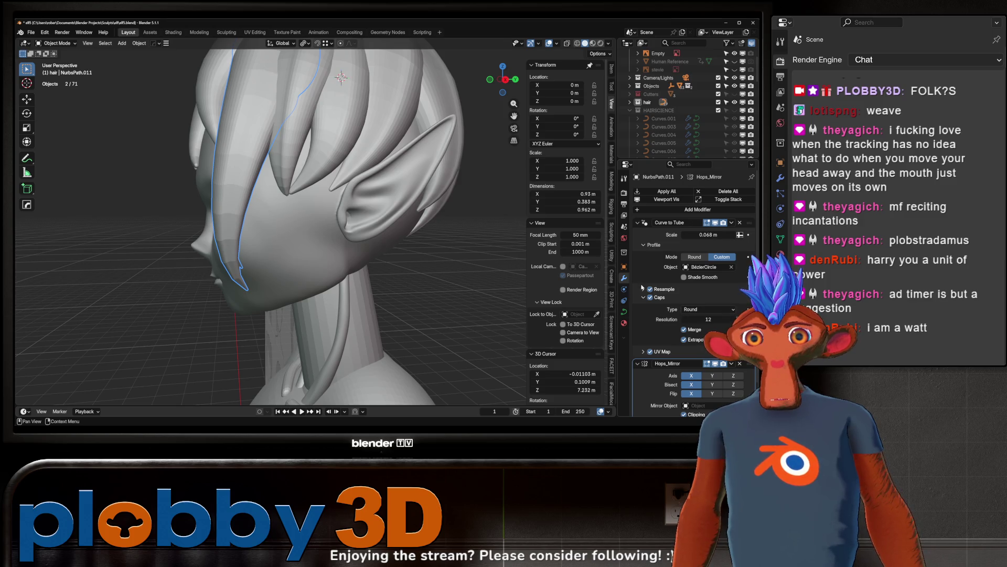
Step: Set Resample mode to Auto and copy it to all HAIRSCIENCE hair strands
{"action": "left_click", "coordinate": [691, 320]}
{"action": "mouse_move", "coordinate": [398, 210]}
{"action": "middle_mouse_down"}
{"action": "mouse_move", "coordinate": [369, 203]}
{"action": "mouse_move", "coordinate": [483, 205]}
{"action": "mouse_move", "coordinate": [386, 197]}
{"action": "mouse_move", "coordinate": [424, 239]}
{"action": "middle_mouse_up"}
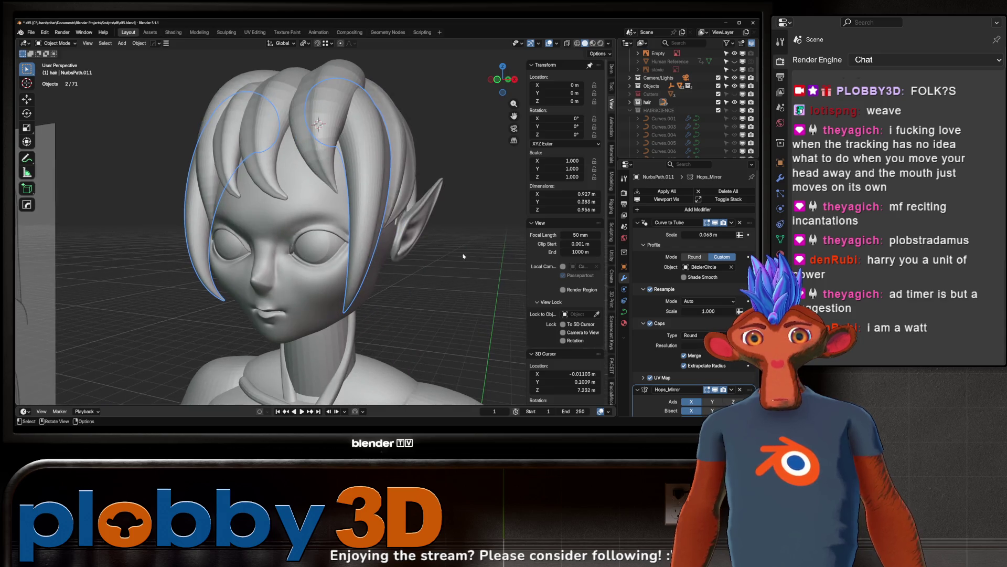
{"action": "right_click", "coordinate": [684, 305]}
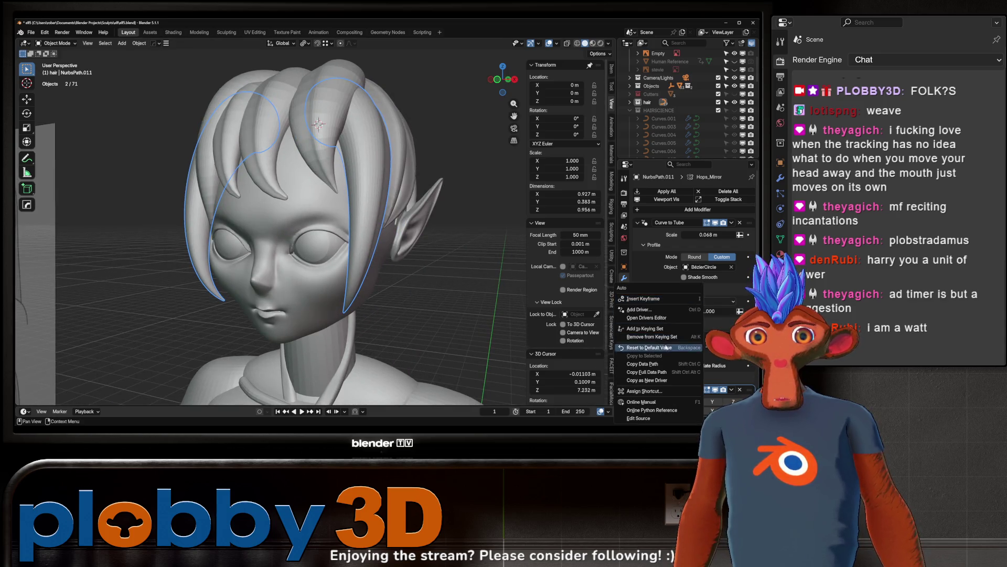
{"action": "double_click", "coordinate": [641, 110]}
{"action": "key", "text": "Escape"}
{"action": "right_click", "coordinate": [699, 304]}
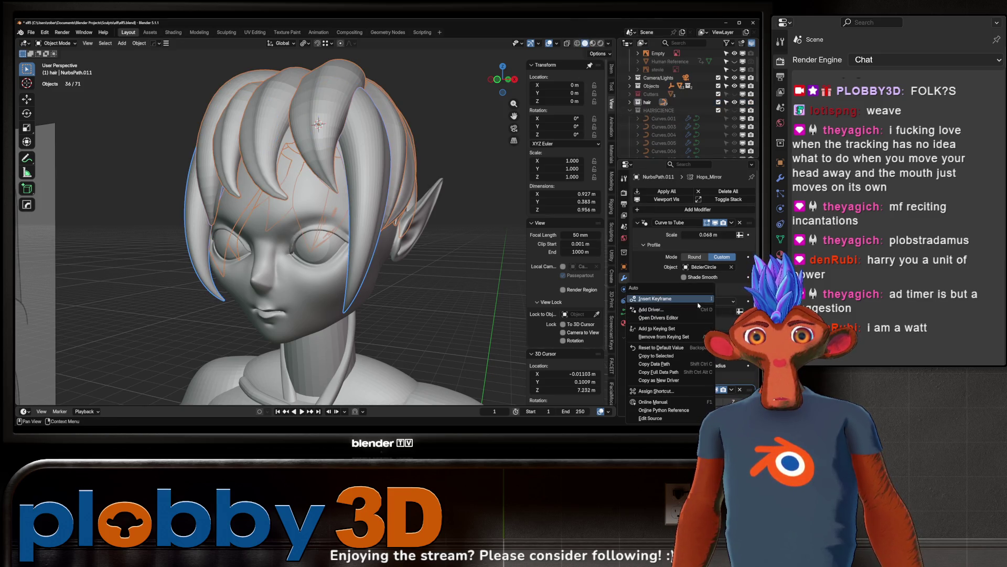
{"action": "left_click", "coordinate": [661, 356]}
{"action": "mouse_move", "coordinate": [325, 221]}
{"action": "middle_mouse_down"}
{"action": "mouse_move", "coordinate": [339, 153]}
{"action": "mouse_move", "coordinate": [518, 161]}
{"action": "mouse_move", "coordinate": [357, 113]}
{"action": "mouse_move", "coordinate": [356, 133]}
{"action": "mouse_move", "coordinate": [320, 126]}
{"action": "middle_mouse_up"}
Step: Move a control point on NurbsPath.002 higher against the head
{"action": "left_click", "coordinate": [349, 110]}
{"action": "key", "text": "Tab"}
{"action": "left_click", "coordinate": [350, 109]}
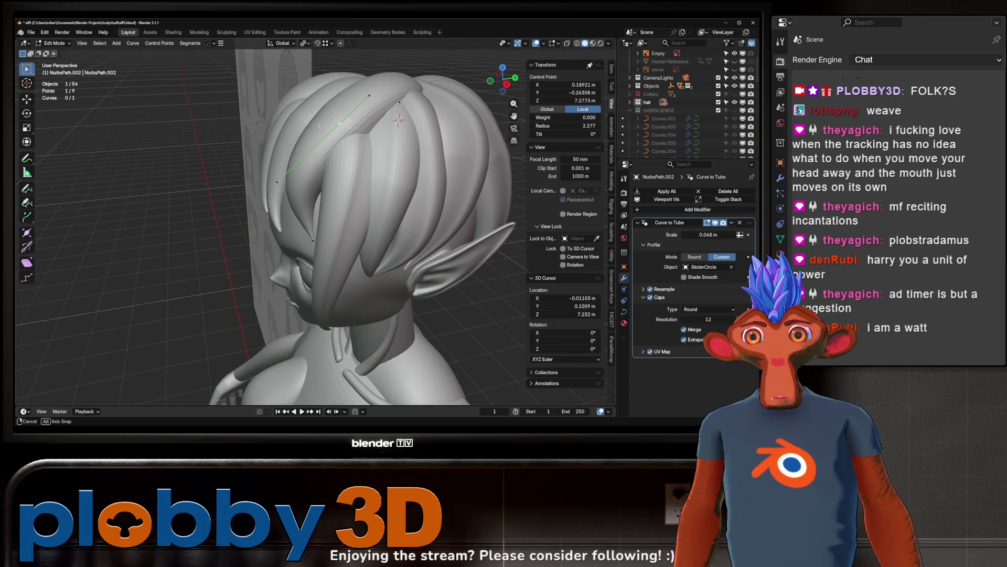
{"action": "key", "text": "g"}
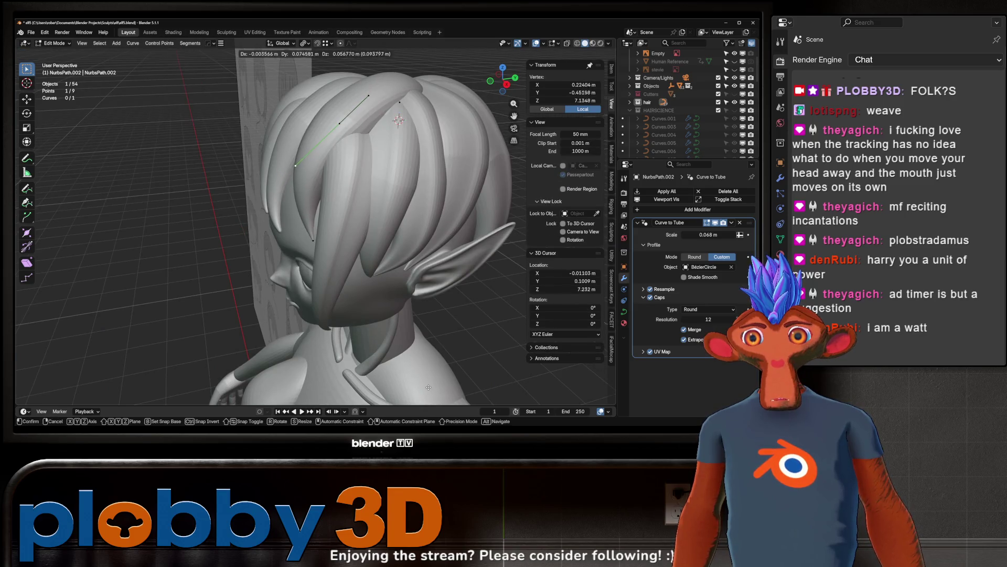
{"action": "left_click", "coordinate": [296, 129]}
{"action": "mouse_move", "coordinate": [297, 129]}
{"action": "middle_mouse_down"}
{"action": "mouse_move", "coordinate": [350, 228]}
{"action": "mouse_move", "coordinate": [368, 218]}
{"action": "middle_mouse_up"}
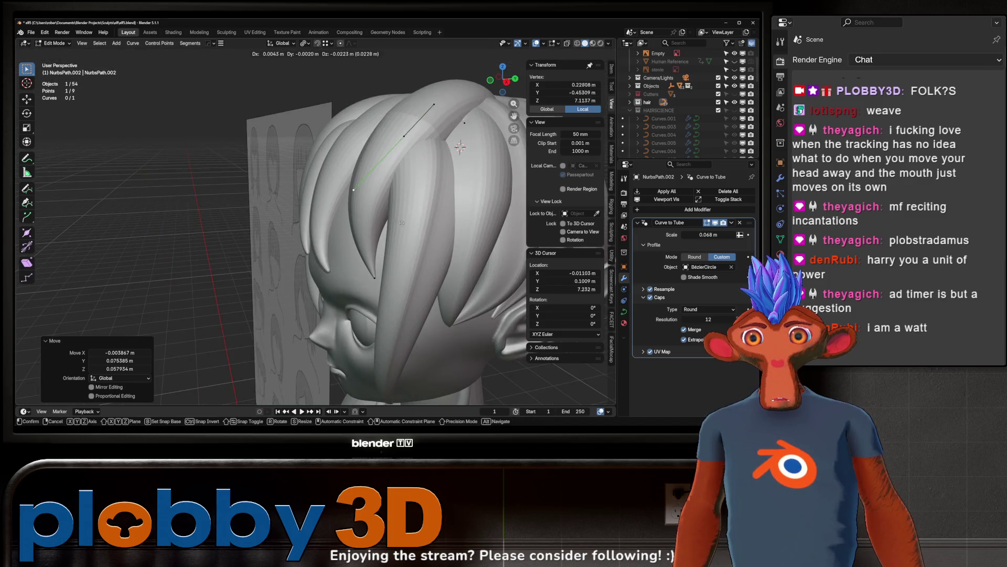
{"action": "key", "text": "g"}
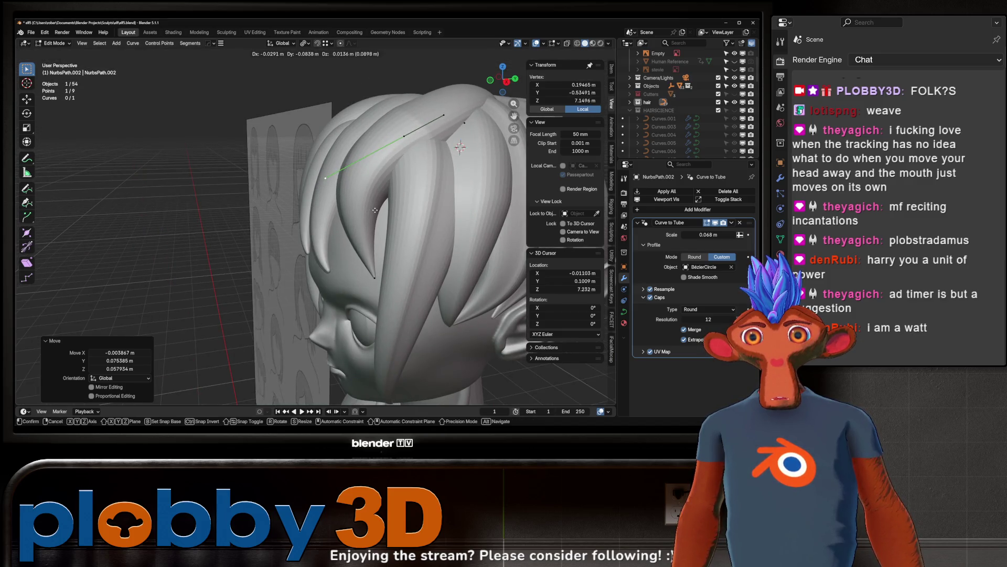
{"action": "left_click", "coordinate": [375, 210]}
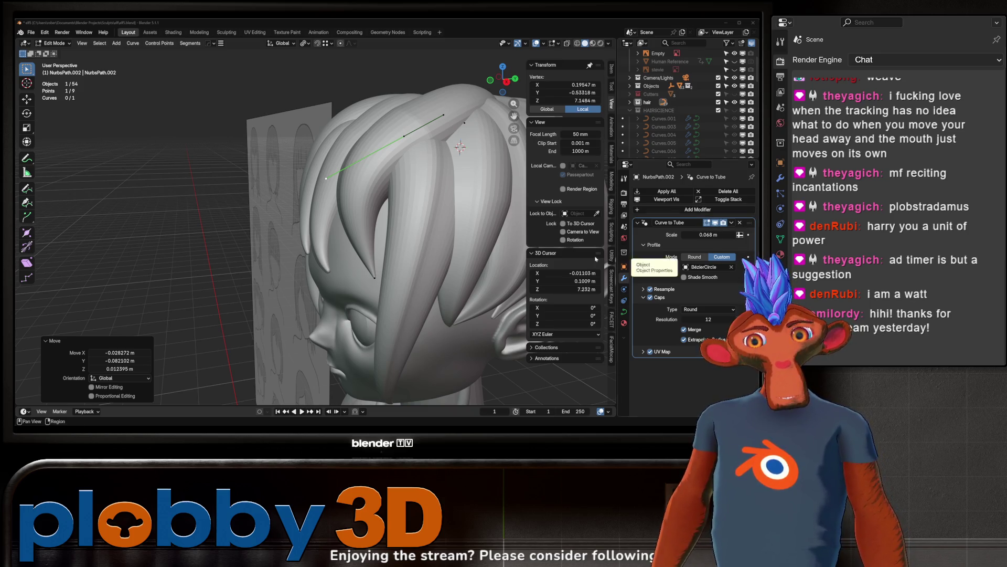
{"action": "scroll", "coordinate": [315, 236], "scroll_direction": "down", "scroll_amount": 5}
{"action": "middle_click_drag", "start_coordinate": [315, 236], "coordinate": [399, 231]}
{"action": "scroll", "coordinate": [327, 194], "scroll_direction": "up", "scroll_amount": 2}
{"action": "scroll", "coordinate": [327, 194], "scroll_direction": "down", "scroll_amount": 7}
{"action": "mouse_move", "coordinate": [327, 195]}
{"action": "middle_mouse_down"}
{"action": "mouse_move", "coordinate": [373, 249]}
{"action": "mouse_move", "coordinate": [288, 178]}
{"action": "mouse_move", "coordinate": [336, 210]}
{"action": "middle_mouse_up"}
{"action": "scroll", "coordinate": [372, 250], "scroll_direction": "up", "scroll_amount": 6}
{"action": "scroll", "coordinate": [303, 182], "scroll_direction": "down", "scroll_amount": 2}
{"action": "scroll", "coordinate": [302, 182], "scroll_direction": "up", "scroll_amount": 4}
{"action": "scroll", "coordinate": [315, 194], "scroll_direction": "down", "scroll_amount": 3}
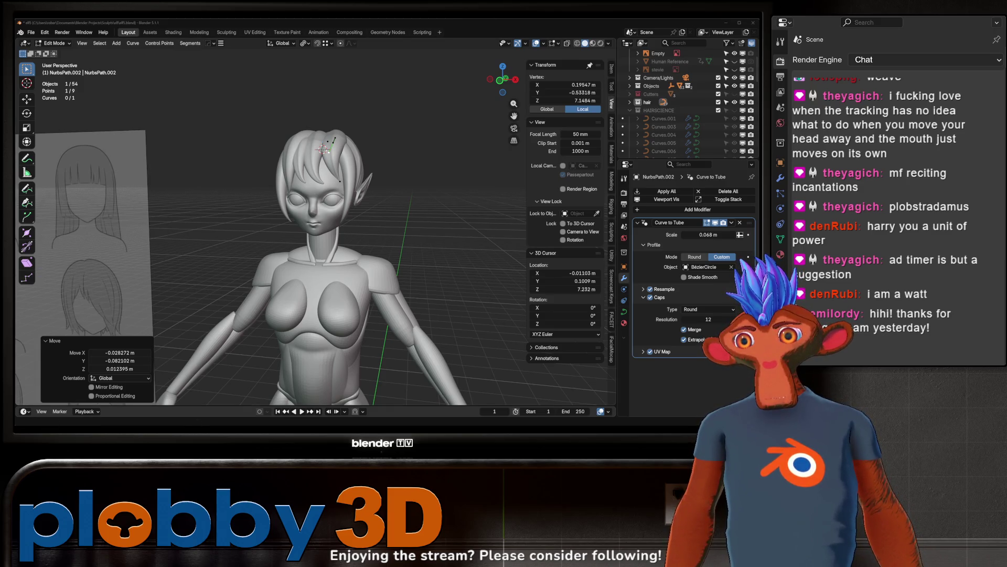
{"action": "scroll", "coordinate": [259, 197], "scroll_direction": "down", "scroll_amount": 2}
{"action": "scroll", "coordinate": [326, 166], "scroll_direction": "up", "scroll_amount": 6}
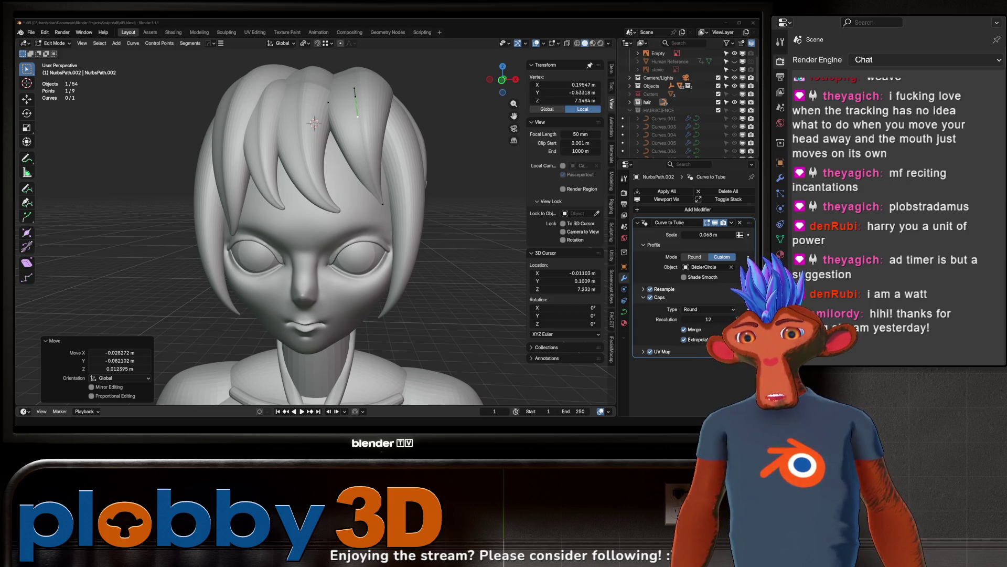
{"action": "middle_click_drag", "start_coordinate": [370, 322], "coordinate": [315, 149]}
{"action": "left_click", "coordinate": [315, 148]}
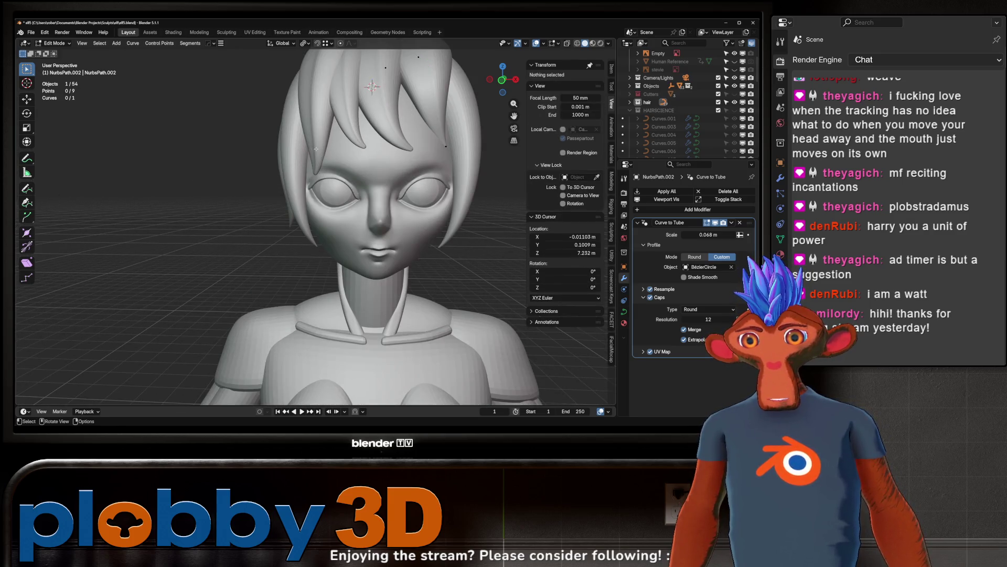
{"action": "scroll", "coordinate": [314, 149], "scroll_direction": "down", "scroll_amount": 5}
{"action": "middle_click_drag", "start_coordinate": [368, 236], "coordinate": [271, 237]}
{"action": "scroll", "coordinate": [368, 237], "scroll_direction": "up", "scroll_amount": 3}
{"action": "mouse_move", "coordinate": [334, 137]}
{"action": "middle_mouse_down"}
{"action": "mouse_move", "coordinate": [368, 176]}
{"action": "mouse_move", "coordinate": [321, 180]}
{"action": "mouse_move", "coordinate": [315, 194]}
{"action": "middle_mouse_up"}
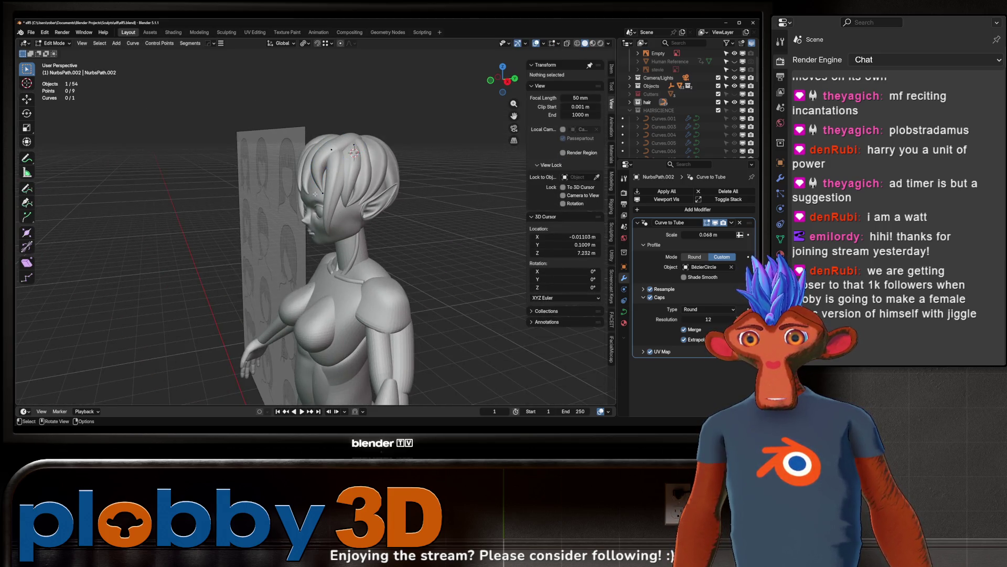
Step: Shift a fringe strand control point along Y and reposition it
{"action": "left_click", "coordinate": [314, 193]}
{"action": "key", "text": "g"}
{"action": "key", "text": "y"}
{"action": "left_click", "coordinate": [316, 196]}
{"action": "key", "text": "s"}
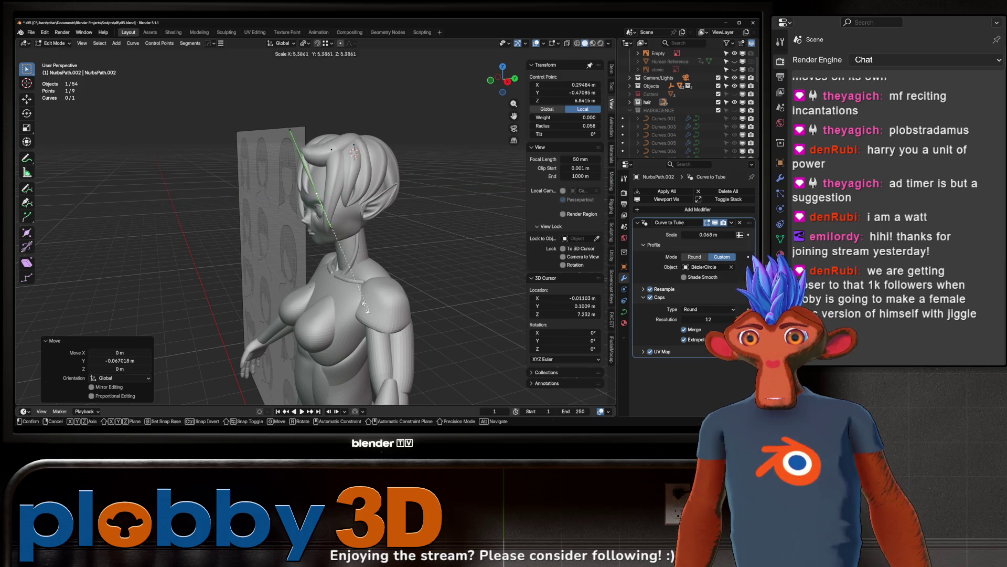
{"action": "key", "text": "Escape"}
{"action": "middle_click_drag", "start_coordinate": [122, 65], "coordinate": [278, 229]}
{"action": "key", "text": "g"}
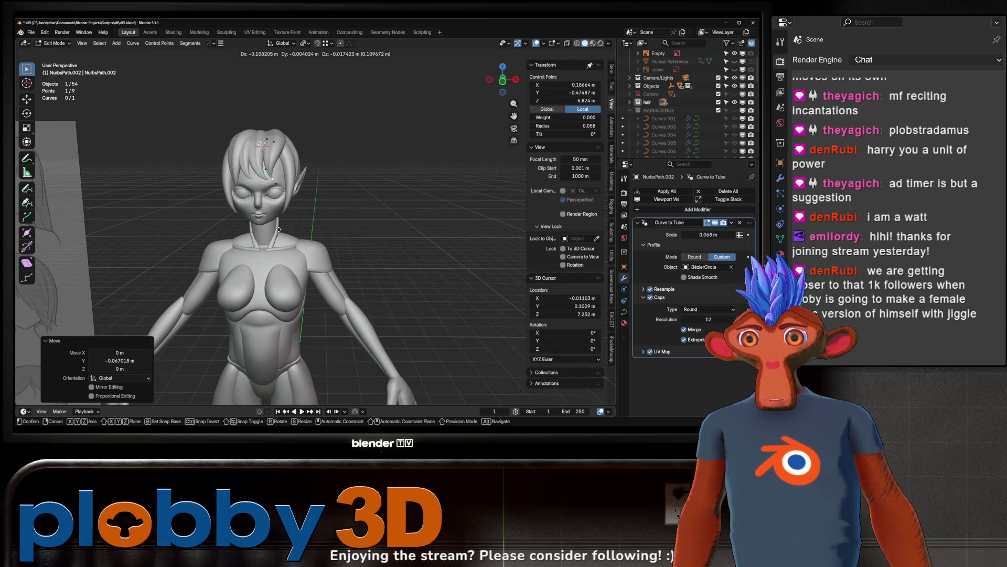
{"action": "left_click", "coordinate": [279, 229]}
{"action": "scroll", "coordinate": [249, 113], "scroll_direction": "up", "scroll_amount": 3}
{"action": "middle_click_drag", "start_coordinate": [340, 213], "coordinate": [352, 217]}
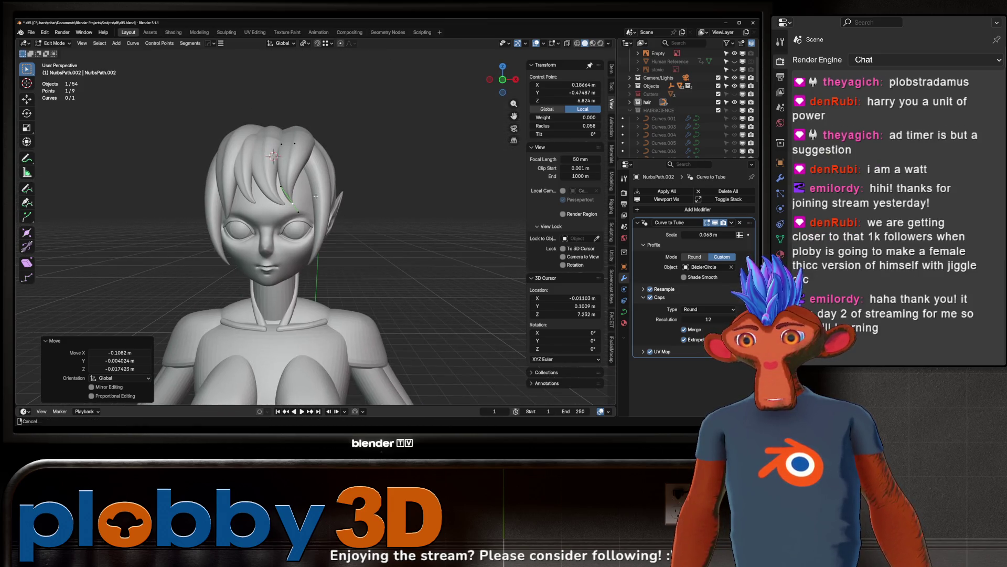
Step: Rotate the fringe point 105° and move it again
{"action": "key", "text": "r"}
{"action": "left_click", "coordinate": [251, 320]}
{"action": "key", "text": "g"}
{"action": "left_click", "coordinate": [176, 230]}
{"action": "middle_click_drag", "start_coordinate": [176, 229], "coordinate": [414, 214]}
Step: Make two small position tweaks to the fringe control point
{"action": "key", "text": "r"}
{"action": "key", "text": "z"}
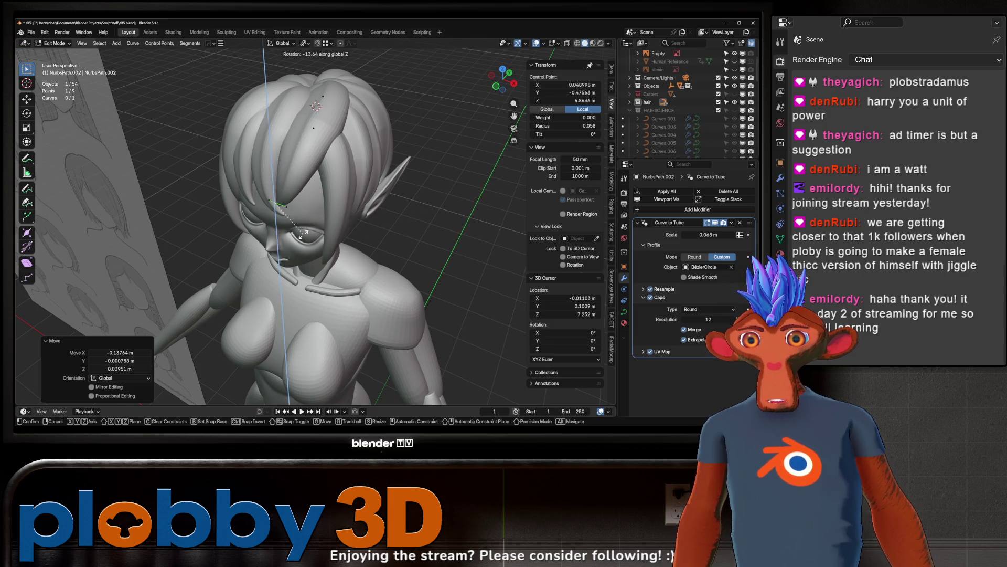
{"action": "key", "text": "Escape"}
{"action": "key", "text": "g"}
{"action": "left_click", "coordinate": [284, 185]}
{"action": "middle_click_drag", "start_coordinate": [284, 185], "coordinate": [294, 158]}
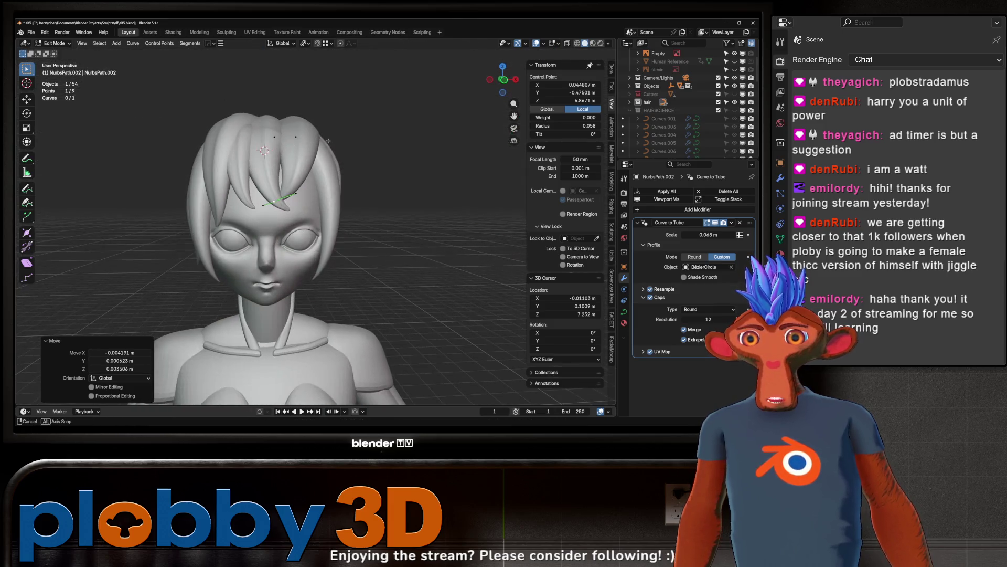
{"action": "key", "text": "g"}
{"action": "left_click", "coordinate": [278, 151]}
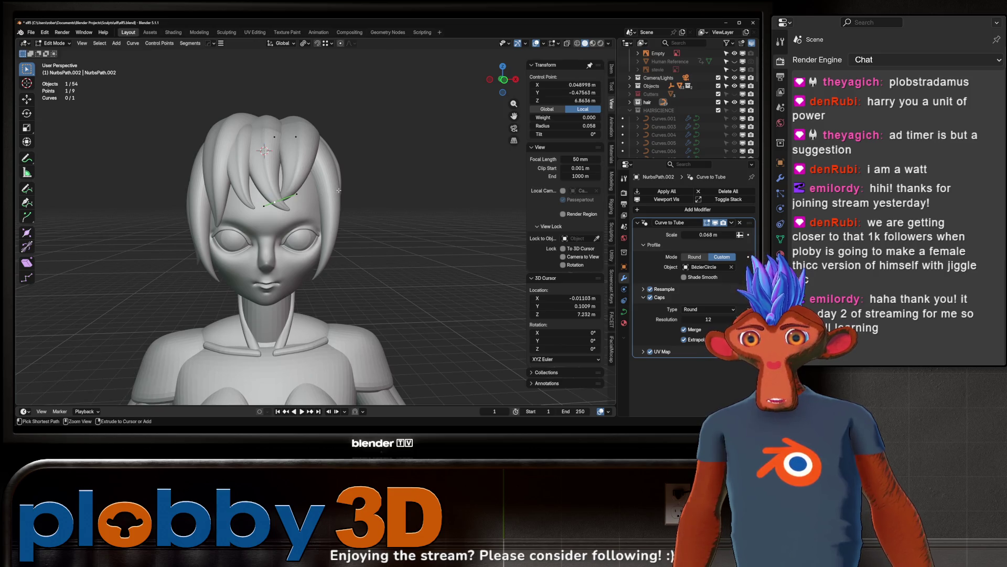
{"action": "scroll", "coordinate": [309, 212], "scroll_direction": "up", "scroll_amount": 2}
{"action": "key", "text": "s"}
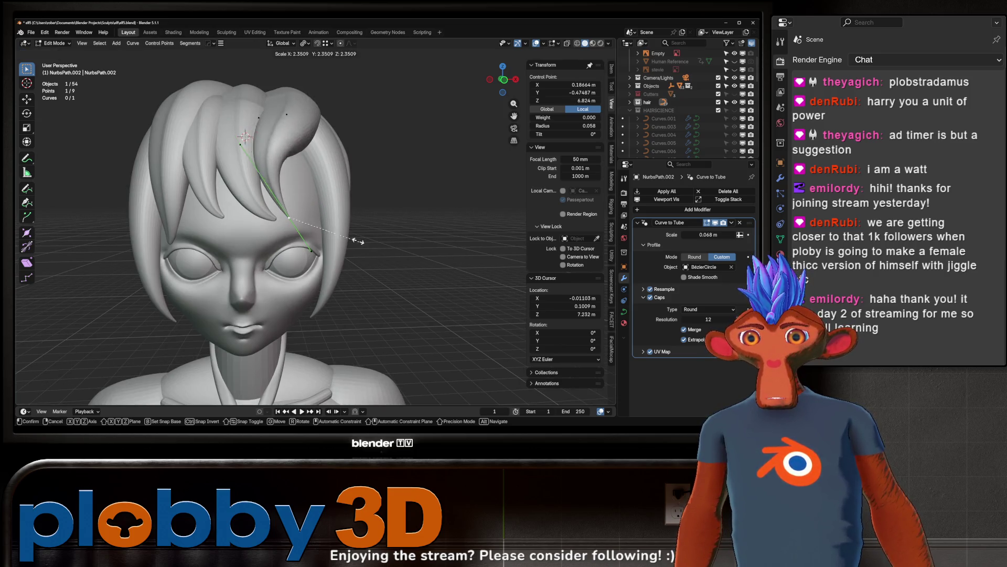
{"action": "right_click", "coordinate": [291, 196]}
Step: Move the point's lower handle to reshape the fringe curve
{"action": "middle_click_drag", "start_coordinate": [321, 142], "coordinate": [307, 127]}
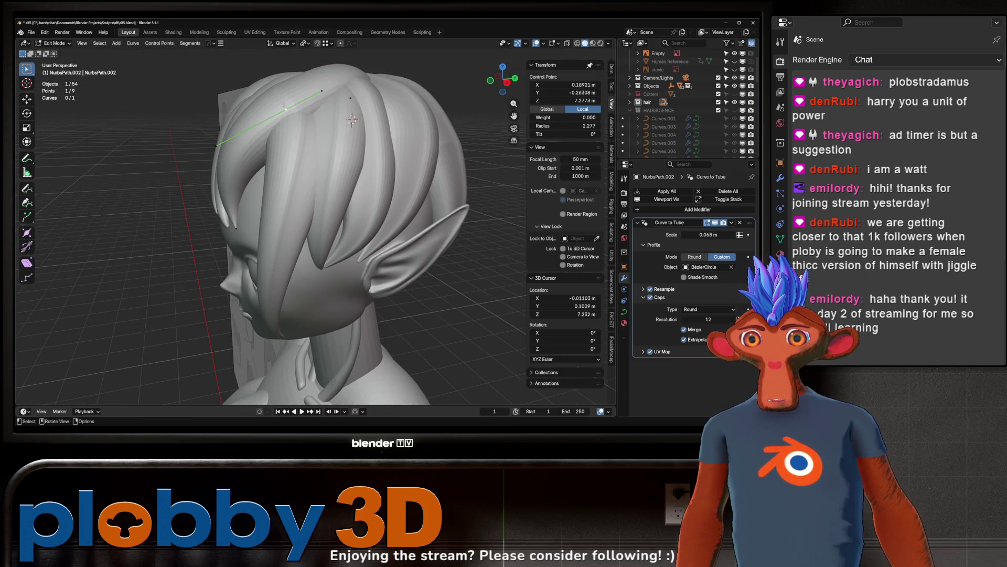
{"action": "left_click", "coordinate": [217, 145]}
{"action": "scroll", "coordinate": [220, 149], "scroll_direction": "up", "scroll_amount": 2}
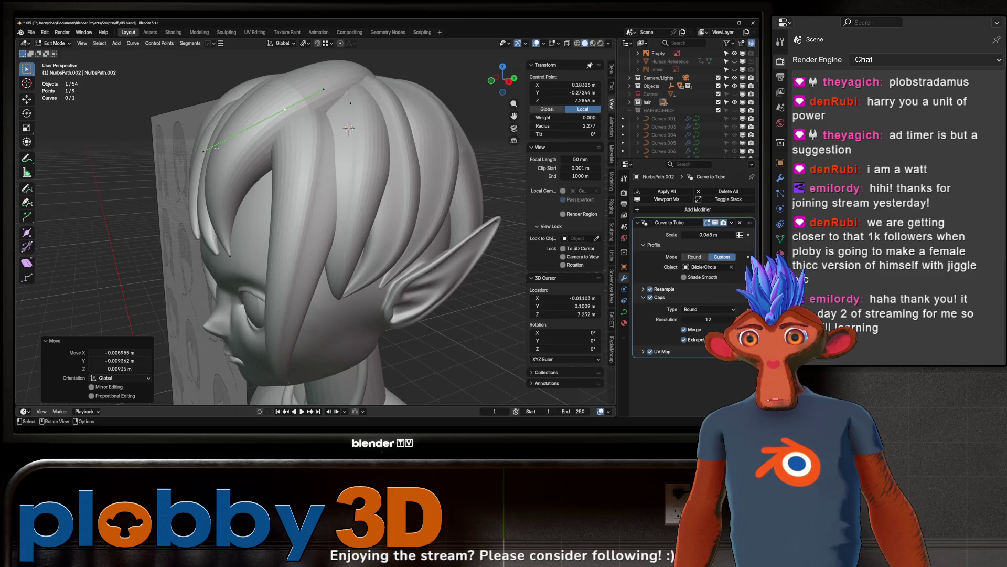
{"action": "key", "text": "g"}
{"action": "left_click", "coordinate": [238, 167]}
{"action": "middle_click_drag", "start_coordinate": [238, 167], "coordinate": [222, 224]}
Step: Move another control point on the strand along global X
{"action": "left_click", "coordinate": [291, 83]}
{"action": "mouse_move", "coordinate": [292, 89]}
{"action": "middle_mouse_down"}
{"action": "mouse_move", "coordinate": [295, 180]}
{"action": "mouse_move", "coordinate": [245, 190]}
{"action": "mouse_move", "coordinate": [258, 181]}
{"action": "mouse_move", "coordinate": [264, 130]}
{"action": "mouse_move", "coordinate": [246, 173]}
{"action": "mouse_move", "coordinate": [174, 215]}
{"action": "mouse_move", "coordinate": [336, 221]}
{"action": "mouse_move", "coordinate": [367, 240]}
{"action": "mouse_move", "coordinate": [305, 257]}
{"action": "middle_mouse_up"}
{"action": "key", "text": "g"}
{"action": "key", "text": "x"}
{"action": "left_click", "coordinate": [240, 194]}
Step: Lower a NurbsPath.012 control point about 0.027 m along Z and exit Edit Mode
{"action": "left_click", "coordinate": [258, 181]}
{"action": "scroll", "coordinate": [263, 129], "scroll_direction": "up", "scroll_amount": 3}
{"action": "left_click", "coordinate": [257, 156]}
{"action": "key", "text": "g"}
{"action": "key", "text": "z"}
{"action": "left_click", "coordinate": [247, 173]}
{"action": "scroll", "coordinate": [335, 221], "scroll_direction": "down", "scroll_amount": 2}
{"action": "key", "text": "Tab"}
Step: Rotate a NurbsPath.004 control point -23.2° and reposition it
{"action": "left_click", "coordinate": [346, 222]}
{"action": "key", "text": "Tab"}
{"action": "left_click", "coordinate": [291, 265]}
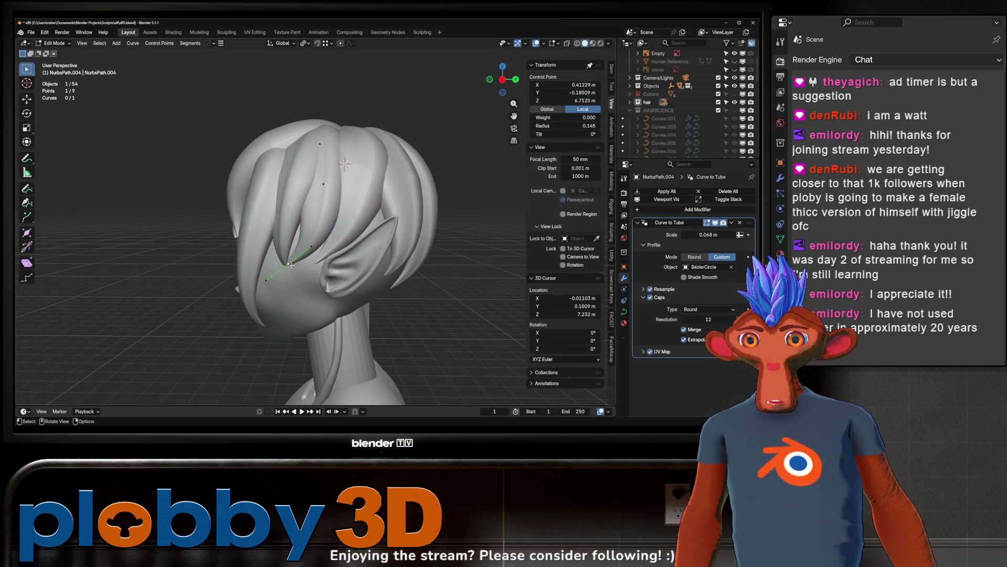
{"action": "key", "text": "r"}
{"action": "left_click", "coordinate": [414, 272]}
{"action": "key", "text": "g"}
{"action": "left_click", "coordinate": [281, 284]}
{"action": "middle_click_drag", "start_coordinate": [315, 283], "coordinate": [280, 283]}
{"action": "left_click", "coordinate": [280, 283]}
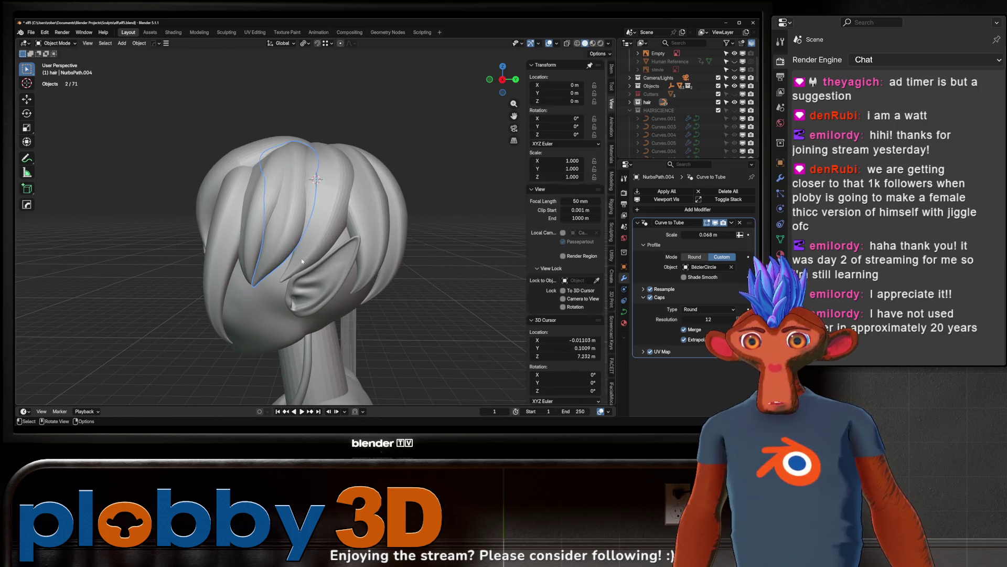
Step: Rotate a NurbsPath.006 control point by -18.4° and move it, then deselect the hair in object mode
{"action": "left_click", "coordinate": [281, 283]}
{"action": "key", "text": "r"}
{"action": "left_click", "coordinate": [309, 311]}
{"action": "key", "text": "g"}
{"action": "left_click", "coordinate": [312, 314]}
{"action": "mouse_move", "coordinate": [312, 313]}
{"action": "middle_mouse_down"}
{"action": "mouse_move", "coordinate": [317, 191]}
{"action": "mouse_move", "coordinate": [345, 232]}
{"action": "middle_mouse_up"}
{"action": "key", "text": "Tab"}
{"action": "scroll", "coordinate": [344, 231], "scroll_direction": "down", "scroll_amount": 6}
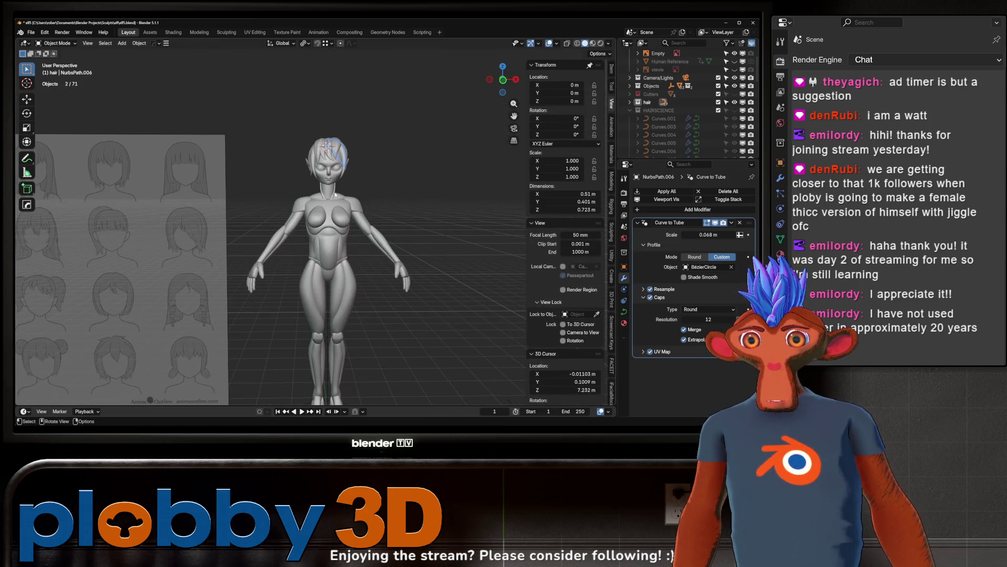
{"action": "left_click", "coordinate": [364, 169]}
{"action": "scroll", "coordinate": [351, 164], "scroll_direction": "up", "scroll_amount": 5}
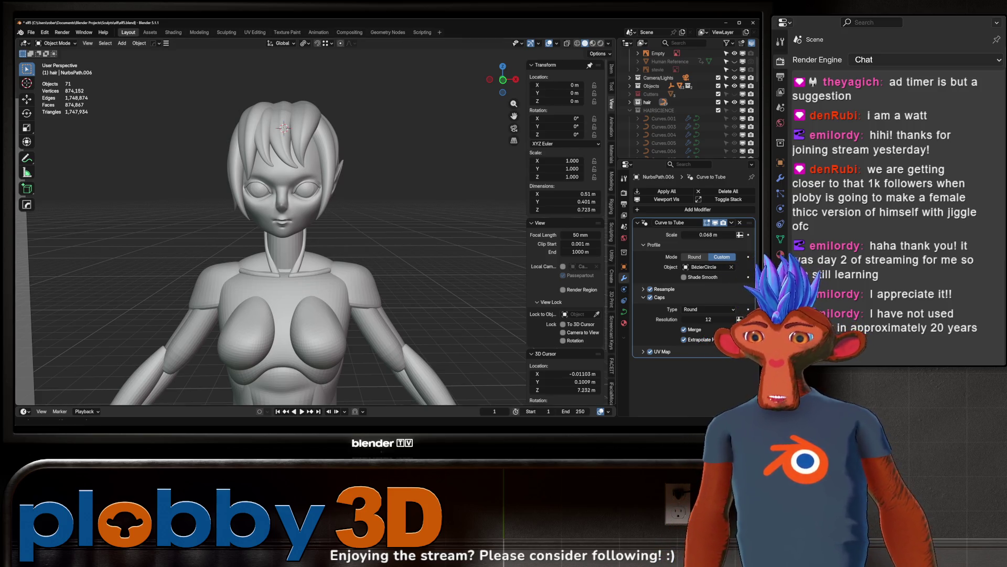
Step: Taper fringe strand NurbsPath.001 by shrinking its tip point's radius to 0.053
{"action": "mouse_move", "coordinate": [289, 363]}
{"action": "middle_mouse_down", "text": "ctrl"}
{"action": "mouse_move", "coordinate": [225, 167]}
{"action": "mouse_move", "coordinate": [200, 200]}
{"action": "middle_mouse_up", "text": "ctrl"}
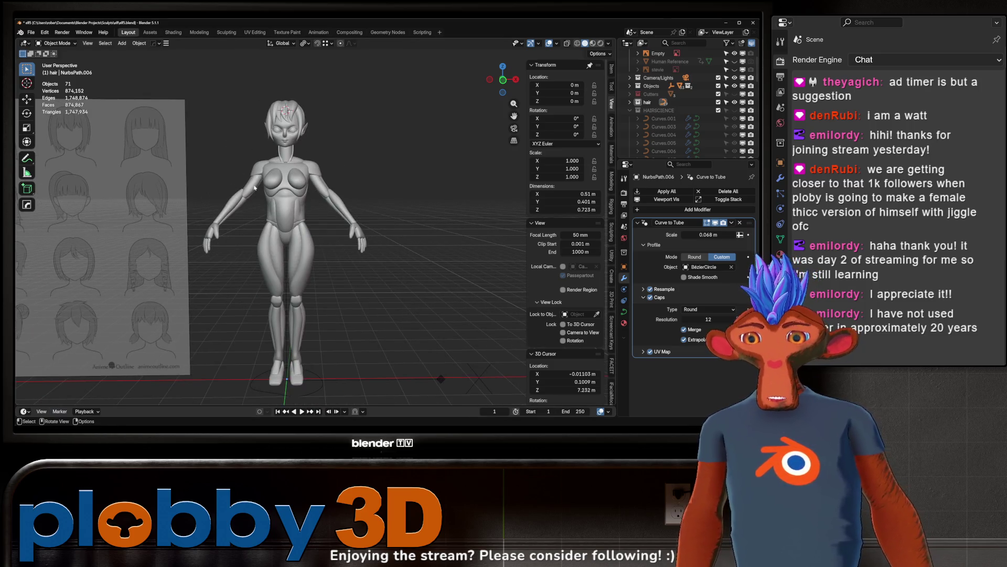
{"action": "middle_click_drag", "start_coordinate": [311, 89], "coordinate": [318, 260], "text": "ctrl"}
{"action": "left_click", "coordinate": [317, 259]}
{"action": "key", "text": "Tab"}
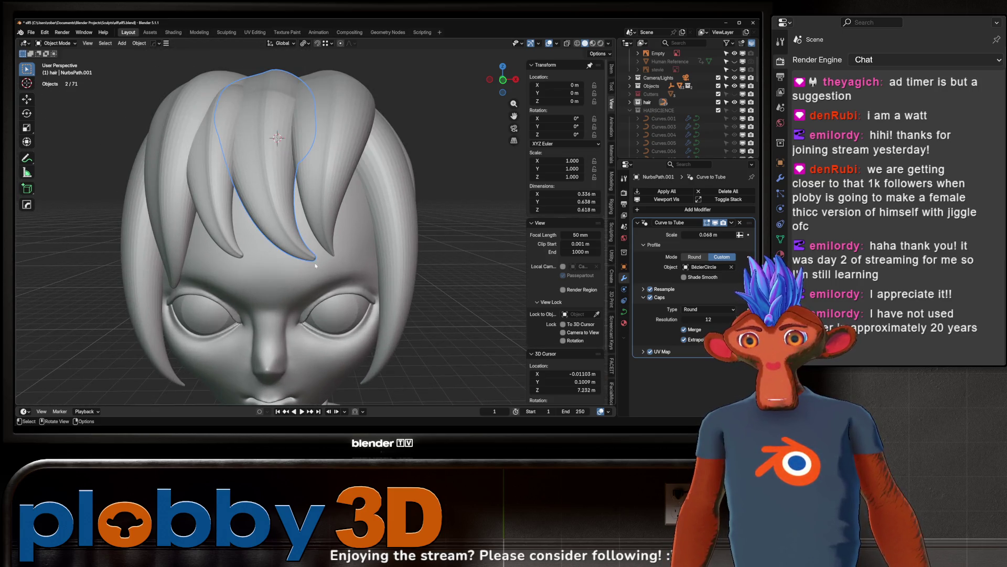
{"action": "left_click", "coordinate": [355, 273]}
{"action": "key", "text": "alt+s"}
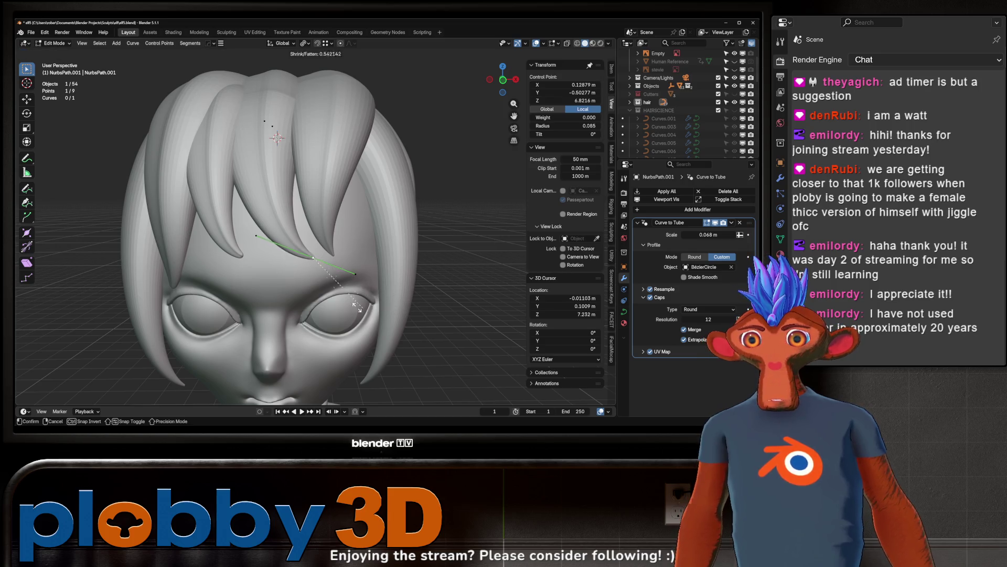
{"action": "left_click", "coordinate": [307, 272]}
{"action": "scroll", "coordinate": [306, 272], "scroll_direction": "down", "scroll_amount": 4}
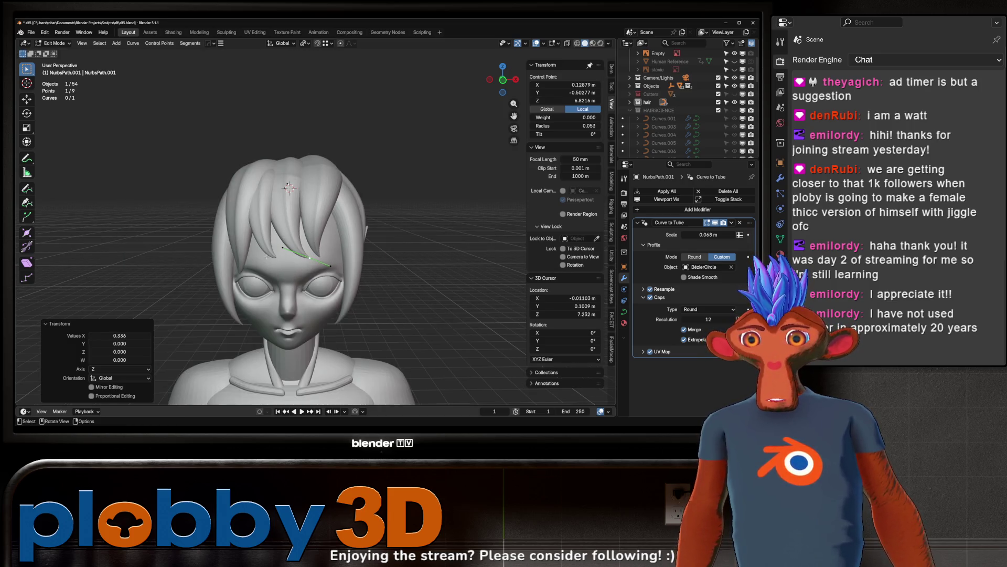
{"action": "scroll", "coordinate": [315, 284], "scroll_direction": "up", "scroll_amount": 2}
Step: Select the NurbsPath.013 tip point, then pick the mirrored strand NurbsPath.011
{"action": "left_click", "coordinate": [278, 257]}
{"action": "key", "text": "Tab"}
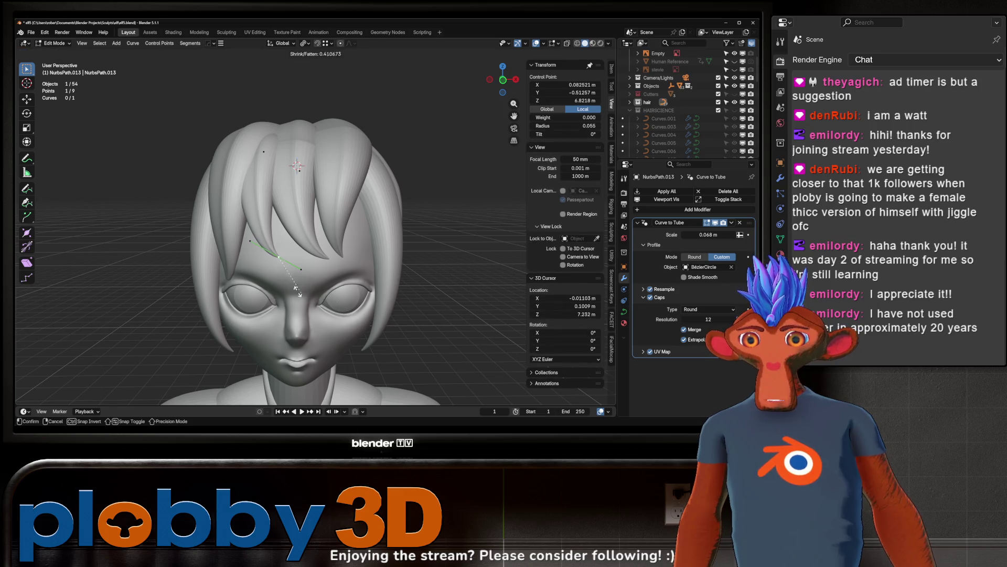
{"action": "mouse_move", "coordinate": [343, 315]}
{"action": "middle_mouse_down"}
{"action": "mouse_move", "coordinate": [325, 318]}
{"action": "mouse_move", "coordinate": [349, 322]}
{"action": "mouse_move", "coordinate": [344, 300]}
{"action": "mouse_move", "coordinate": [488, 347]}
{"action": "mouse_move", "coordinate": [367, 305]}
{"action": "mouse_move", "coordinate": [322, 269]}
{"action": "mouse_move", "coordinate": [281, 272]}
{"action": "middle_mouse_up"}
{"action": "left_click", "coordinate": [349, 322]}
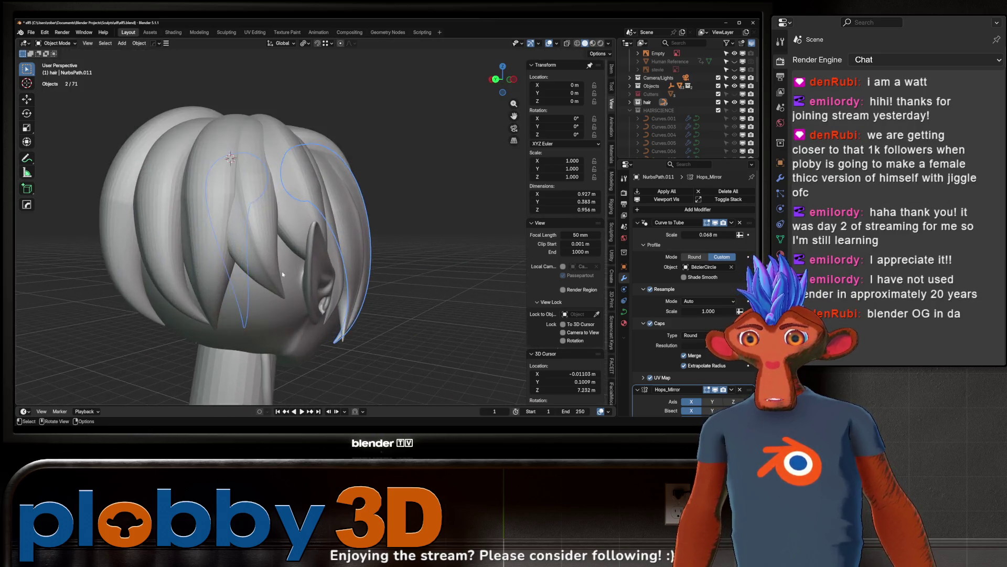
Step: On hair strand NurbsPath.016, scale a control point and lower it along Z
{"action": "left_click", "coordinate": [210, 214]}
{"action": "key", "text": "Tab"}
{"action": "left_click", "coordinate": [209, 214]}
{"action": "key", "text": "s"}
{"action": "key", "text": "Return"}
{"action": "key", "text": "g"}
{"action": "key", "text": "z"}
{"action": "left_click", "coordinate": [289, 270]}
Step: Move another NurbsPath.016 control point 0.025 m along global Y and exit edit mode
{"action": "middle_click_drag", "start_coordinate": [289, 270], "coordinate": [213, 301]}
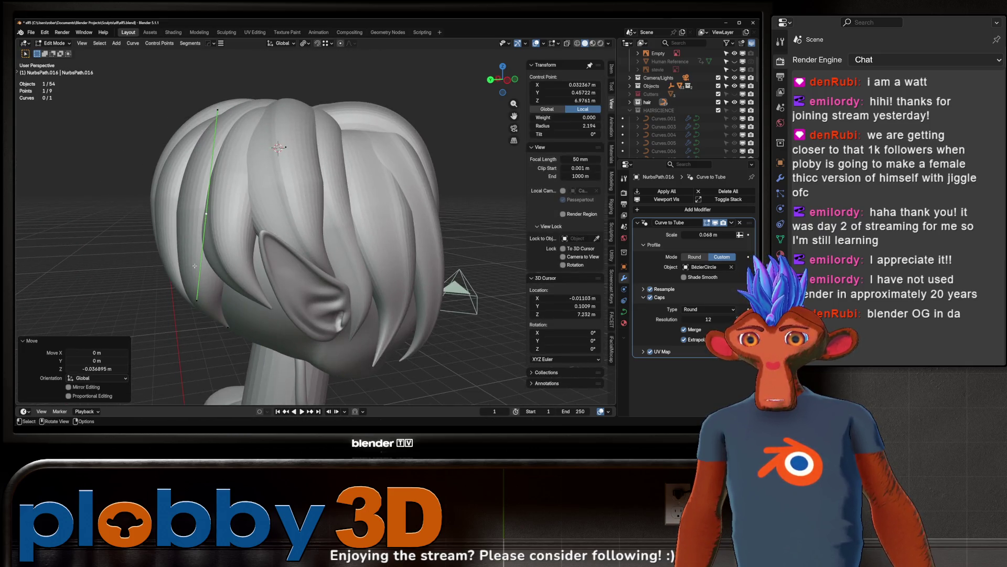
{"action": "left_click", "coordinate": [205, 214]}
{"action": "key", "text": "g"}
{"action": "key", "text": "y"}
{"action": "left_click", "coordinate": [181, 218]}
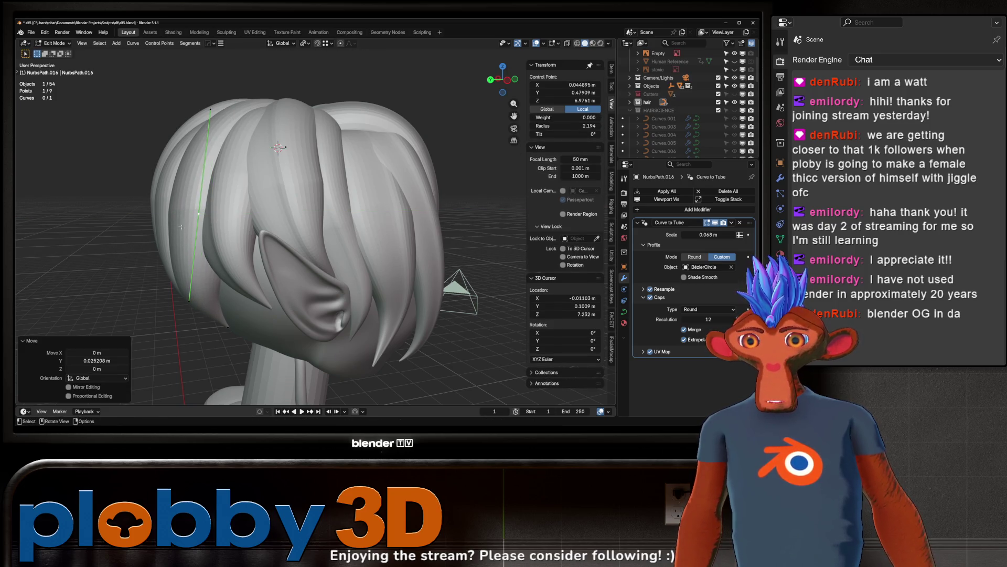
{"action": "key", "text": "Tab"}
Step: Select the NurbsPath.002 hair strand and view it from above
{"action": "scroll", "coordinate": [199, 305], "scroll_direction": "down", "scroll_amount": 5}
{"action": "mouse_move", "coordinate": [199, 305]}
{"action": "middle_mouse_down"}
{"action": "mouse_move", "coordinate": [298, 221]}
{"action": "mouse_move", "coordinate": [368, 198]}
{"action": "middle_mouse_up"}
{"action": "scroll", "coordinate": [298, 221], "scroll_direction": "down", "scroll_amount": 5}
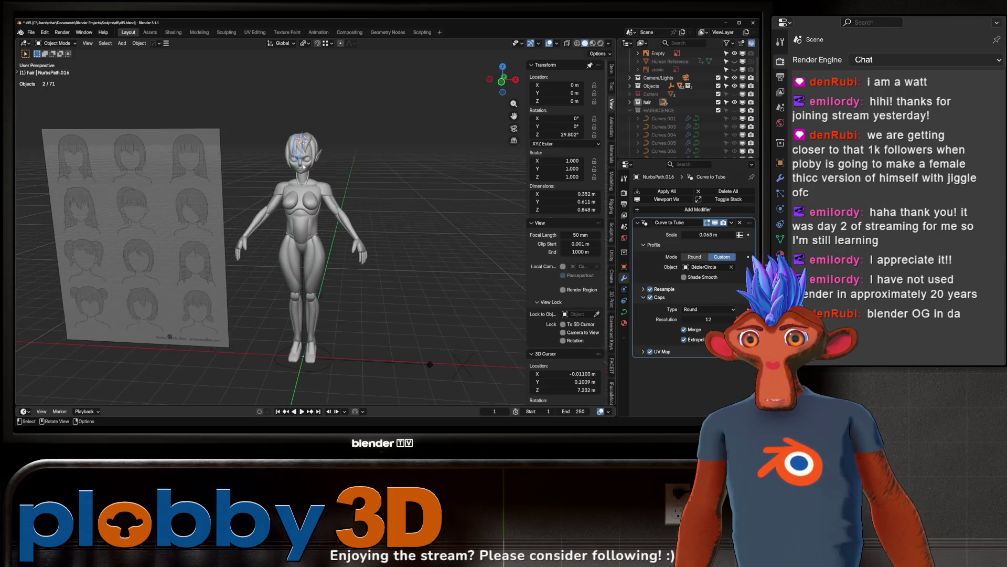
{"action": "scroll", "coordinate": [376, 194], "scroll_direction": "up", "scroll_amount": 4}
{"action": "scroll", "coordinate": [375, 195], "scroll_direction": "down", "scroll_amount": 4}
{"action": "scroll", "coordinate": [315, 184], "scroll_direction": "up", "scroll_amount": 5}
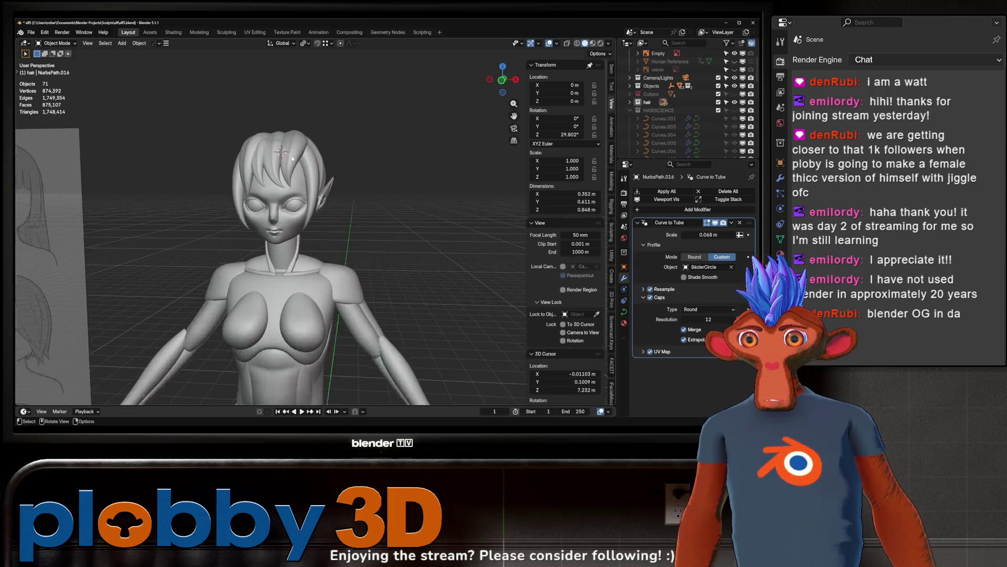
{"action": "left_click", "coordinate": [306, 178]}
{"action": "mouse_move", "coordinate": [164, 150]}
{"action": "middle_mouse_down"}
{"action": "mouse_move", "coordinate": [191, 131]}
{"action": "mouse_move", "coordinate": [178, 132]}
{"action": "middle_mouse_up"}
{"action": "middle_click_drag", "start_coordinate": [270, 169], "coordinate": [348, 170]}
Step: Shrink the radius of two NurbsPath.002 control points to about 0.52, then return to object mode
{"action": "key", "text": "Tab"}
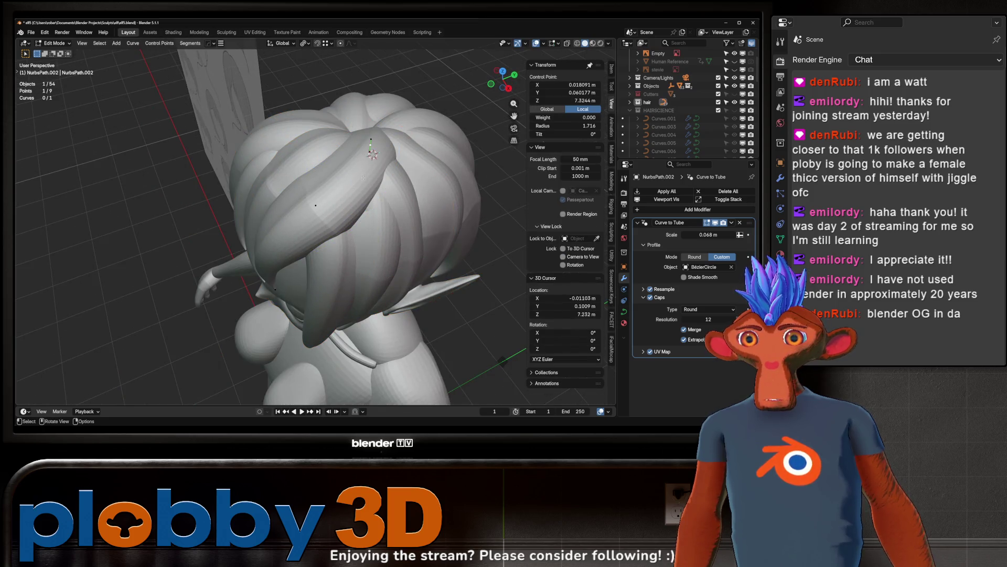
{"action": "left_click", "coordinate": [316, 206], "text": "shift"}
{"action": "key", "text": "alt+s"}
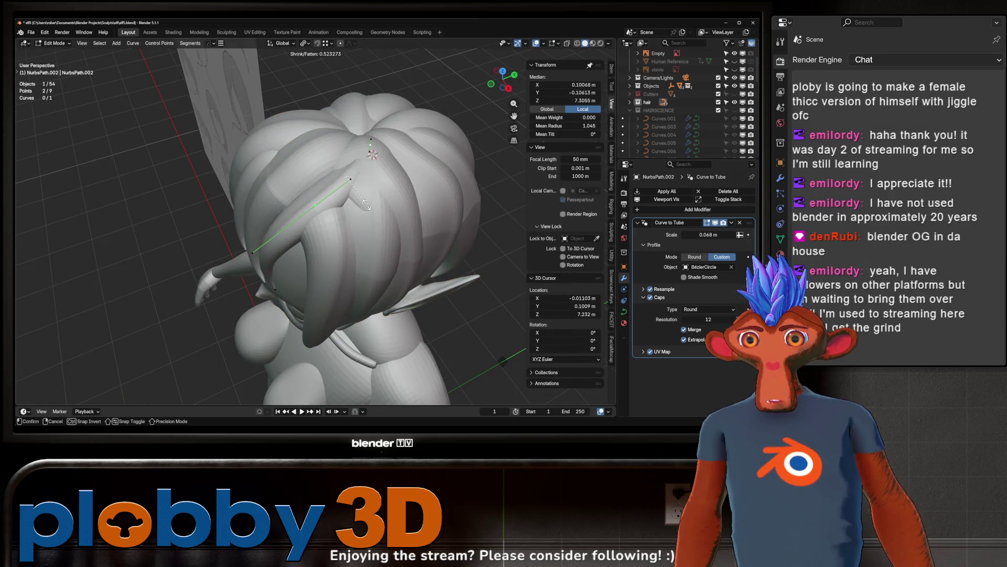
{"action": "left_click", "coordinate": [367, 205]}
{"action": "middle_click_drag", "start_coordinate": [367, 205], "coordinate": [369, 176]}
{"action": "key", "text": "Tab"}
{"action": "scroll", "coordinate": [368, 176], "scroll_direction": "down", "scroll_amount": 5}
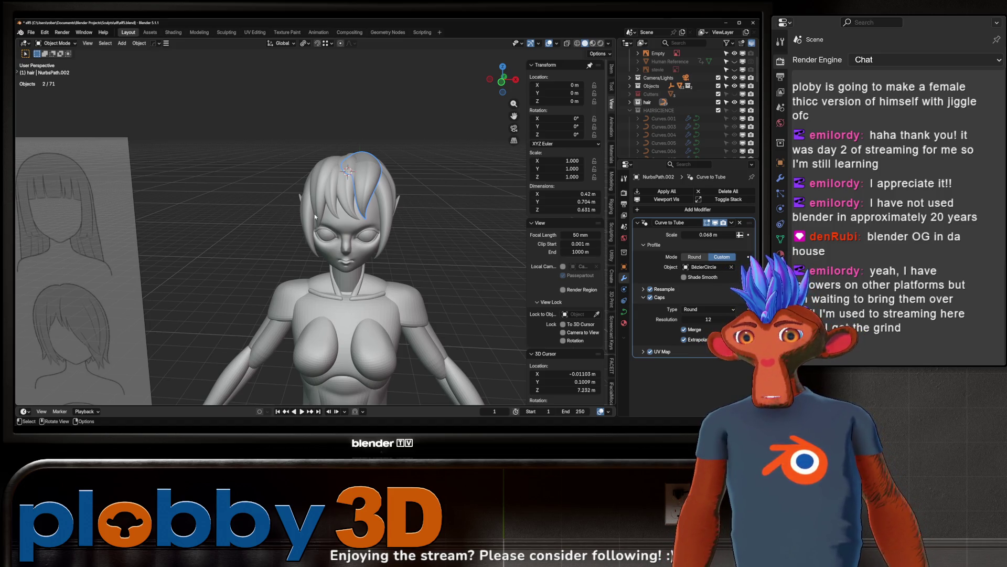
{"action": "scroll", "coordinate": [315, 217], "scroll_direction": "down", "scroll_amount": 6}
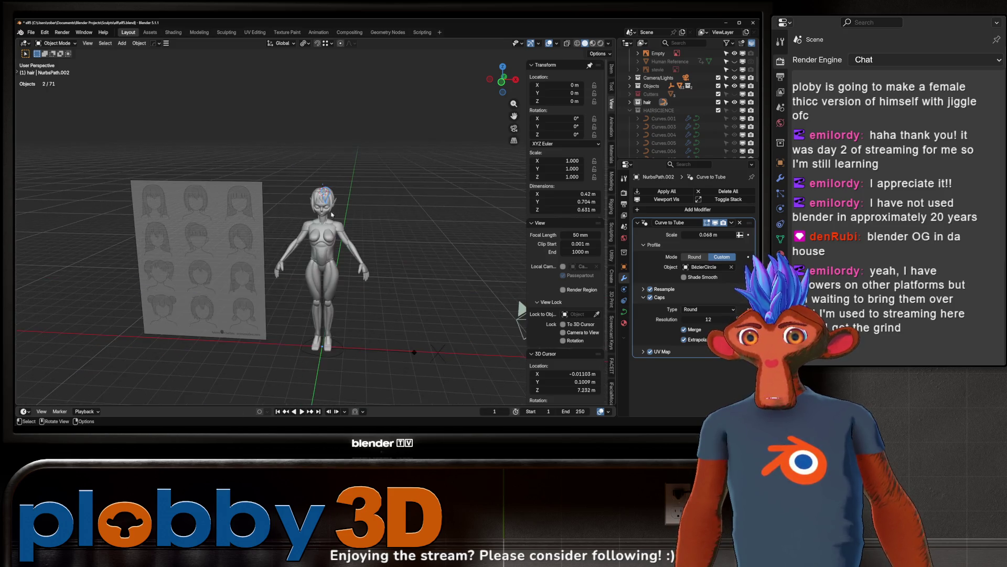
{"action": "scroll", "coordinate": [344, 225], "scroll_direction": "up", "scroll_amount": 6}
{"action": "scroll", "coordinate": [345, 225], "scroll_direction": "up", "scroll_amount": 4}
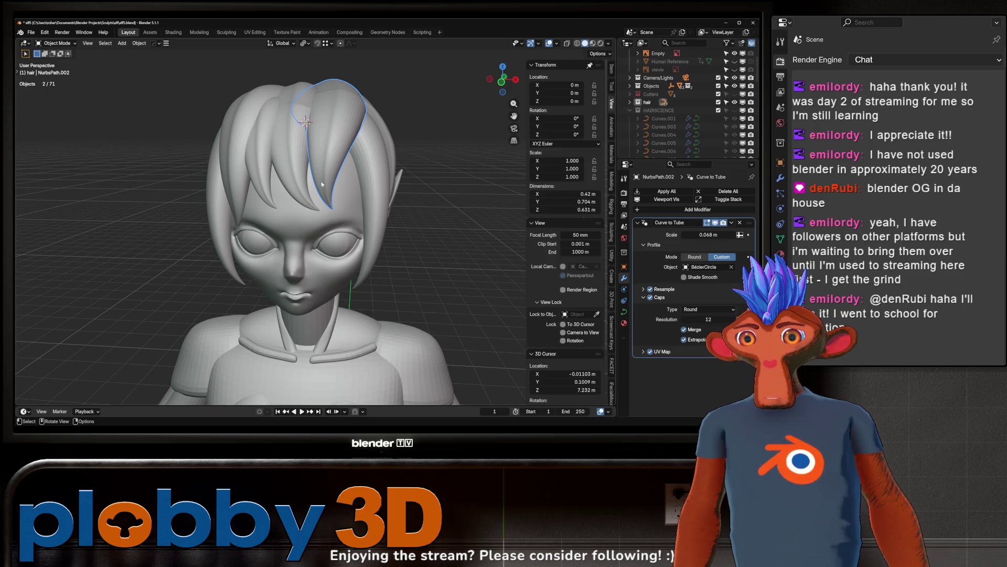
{"action": "scroll", "coordinate": [322, 183], "scroll_direction": "down", "scroll_amount": 5}
{"action": "scroll", "coordinate": [322, 186], "scroll_direction": "up", "scroll_amount": 3}
{"action": "scroll", "coordinate": [322, 188], "scroll_direction": "down", "scroll_amount": 3}
{"action": "scroll", "coordinate": [322, 190], "scroll_direction": "up", "scroll_amount": 3}
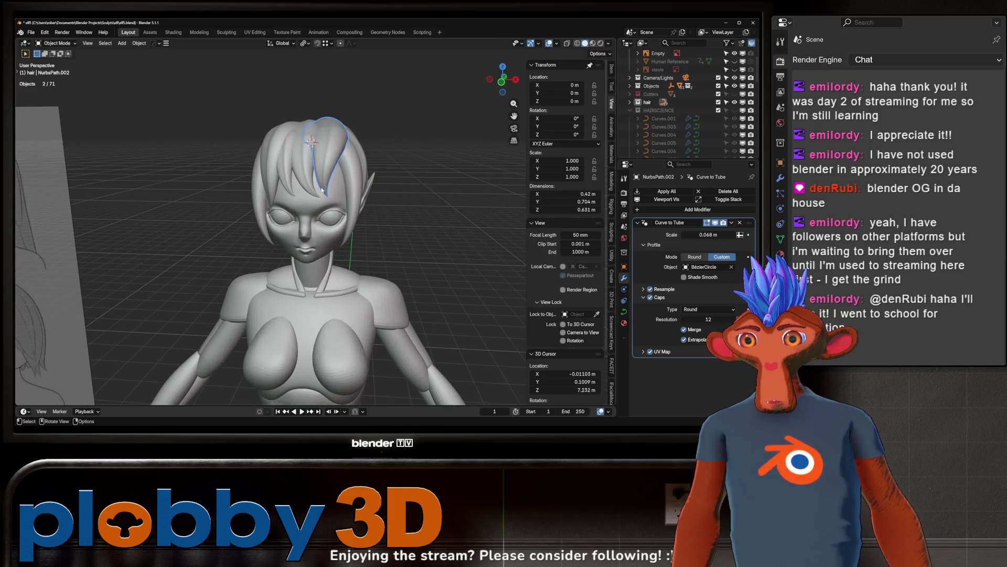
{"action": "scroll", "coordinate": [317, 194], "scroll_direction": "down", "scroll_amount": 5}
{"action": "scroll", "coordinate": [317, 187], "scroll_direction": "up", "scroll_amount": 3}
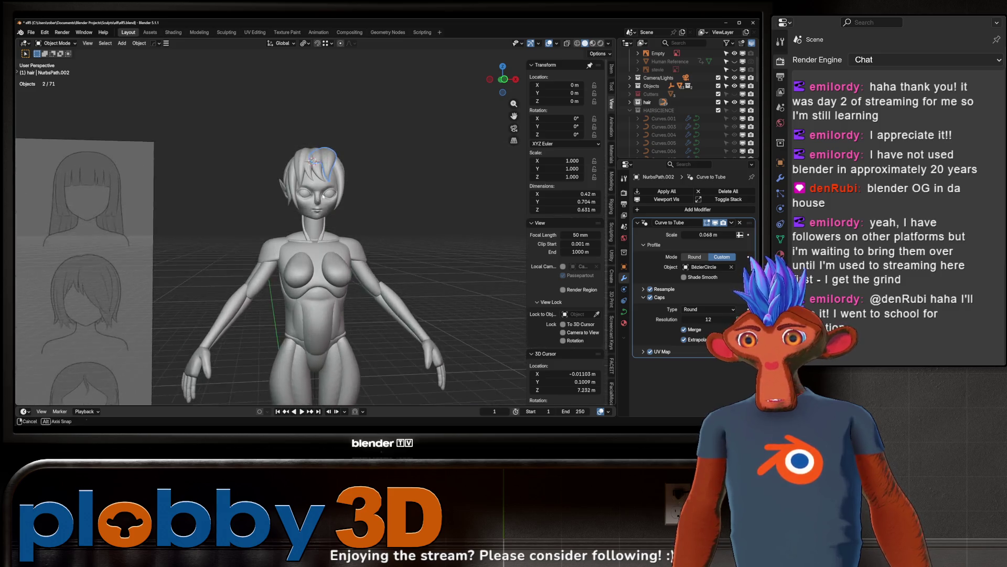
{"action": "scroll", "coordinate": [318, 178], "scroll_direction": "down", "scroll_amount": 3}
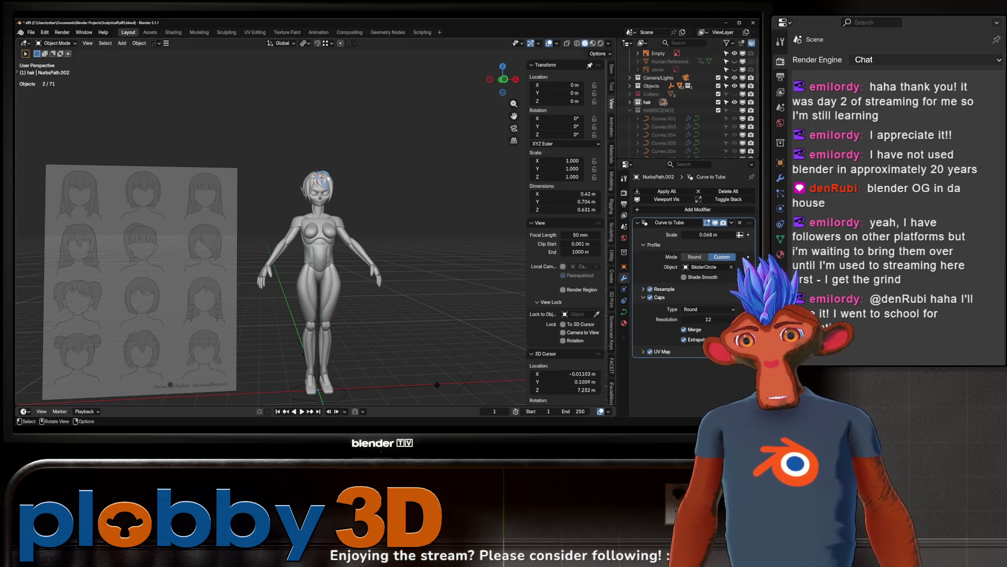
{"action": "scroll", "coordinate": [335, 193], "scroll_direction": "up", "scroll_amount": 5}
{"action": "mouse_move", "coordinate": [336, 193]}
{"action": "middle_mouse_down"}
{"action": "mouse_move", "coordinate": [314, 187]}
{"action": "mouse_move", "coordinate": [378, 174]}
{"action": "mouse_move", "coordinate": [373, 203]}
{"action": "mouse_move", "coordinate": [377, 178]}
{"action": "mouse_move", "coordinate": [334, 151]}
{"action": "mouse_move", "coordinate": [343, 133]}
{"action": "middle_mouse_up"}
{"action": "scroll", "coordinate": [325, 190], "scroll_direction": "down", "scroll_amount": 2}
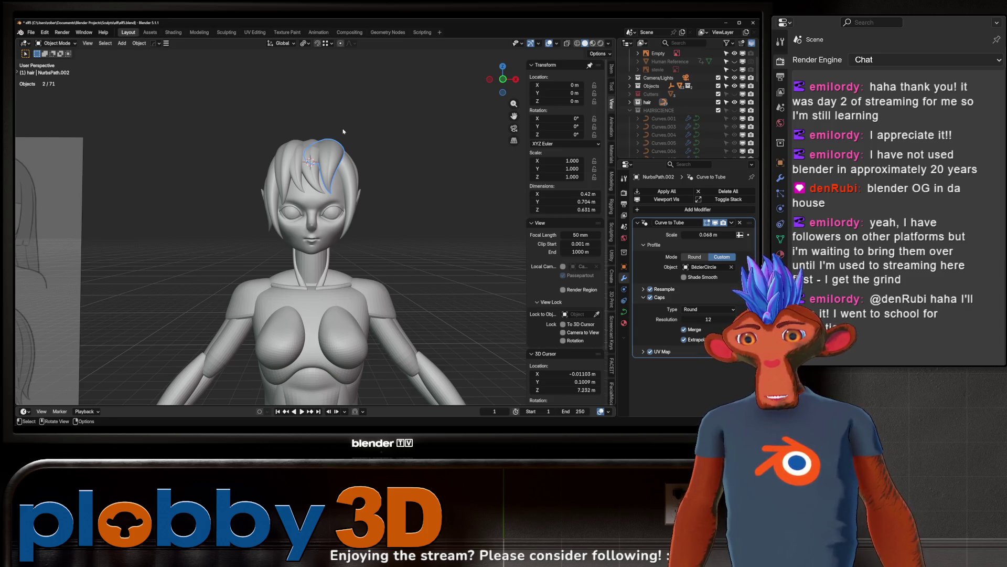
{"action": "scroll", "coordinate": [334, 156], "scroll_direction": "down", "scroll_amount": 5}
{"action": "mouse_move", "coordinate": [333, 156]}
{"action": "middle_mouse_down"}
{"action": "mouse_move", "coordinate": [258, 111]}
{"action": "mouse_move", "coordinate": [322, 107]}
{"action": "middle_mouse_up"}
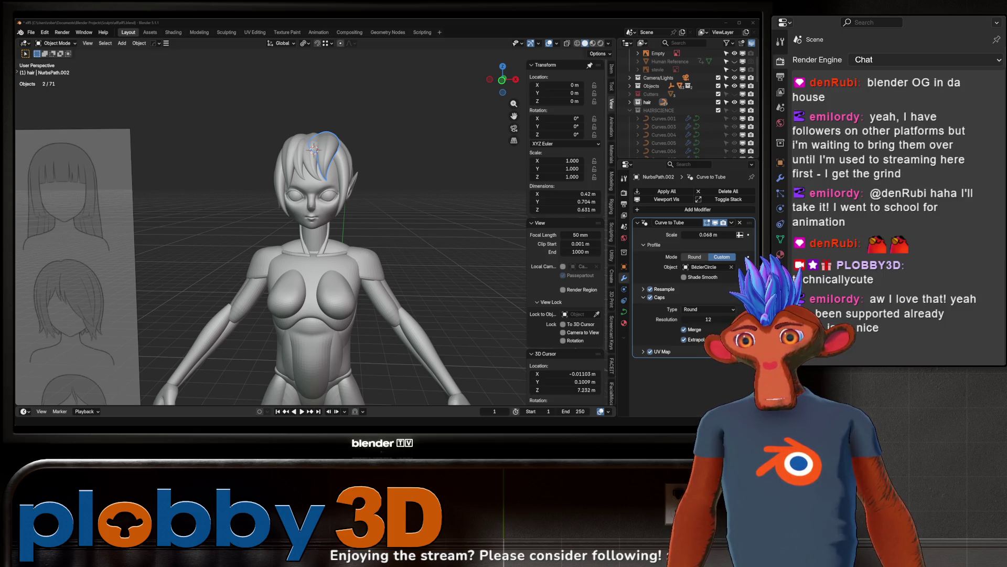
Step: Lift a NurbsPath.002 control point vertically along Z, then reposition it freely
{"action": "mouse_move", "coordinate": [227, 182]}
{"action": "middle_mouse_down"}
{"action": "mouse_move", "coordinate": [303, 149]}
{"action": "mouse_move", "coordinate": [367, 173]}
{"action": "mouse_move", "coordinate": [389, 84]}
{"action": "middle_mouse_up"}
{"action": "key", "text": "Tab"}
{"action": "key", "text": "g"}
{"action": "key", "text": "z"}
{"action": "left_click", "coordinate": [393, 181]}
{"action": "key", "text": "g"}
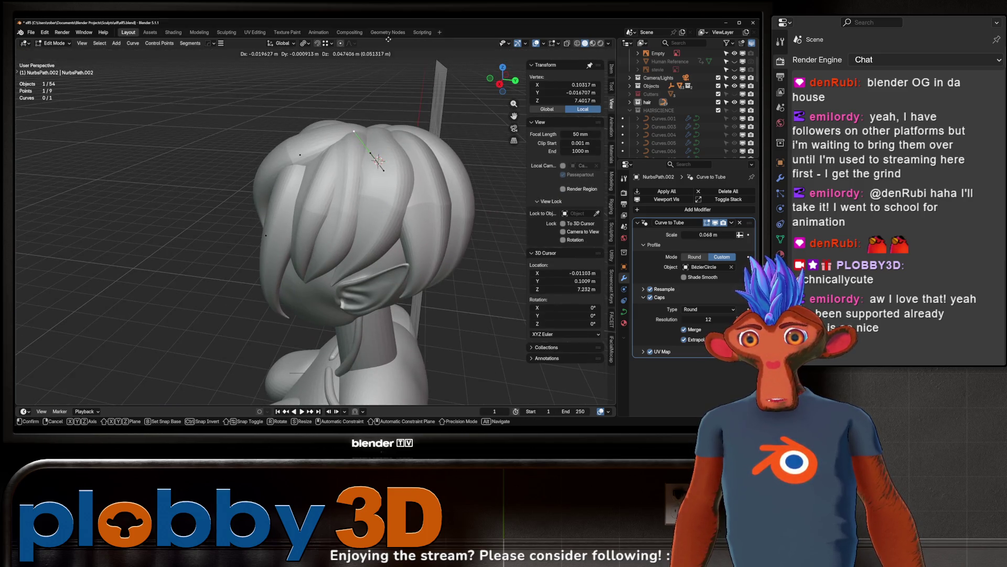
{"action": "left_click", "coordinate": [386, 391]}
Step: Move two more strand control points, placing one higher and further right
{"action": "left_click", "coordinate": [335, 136]}
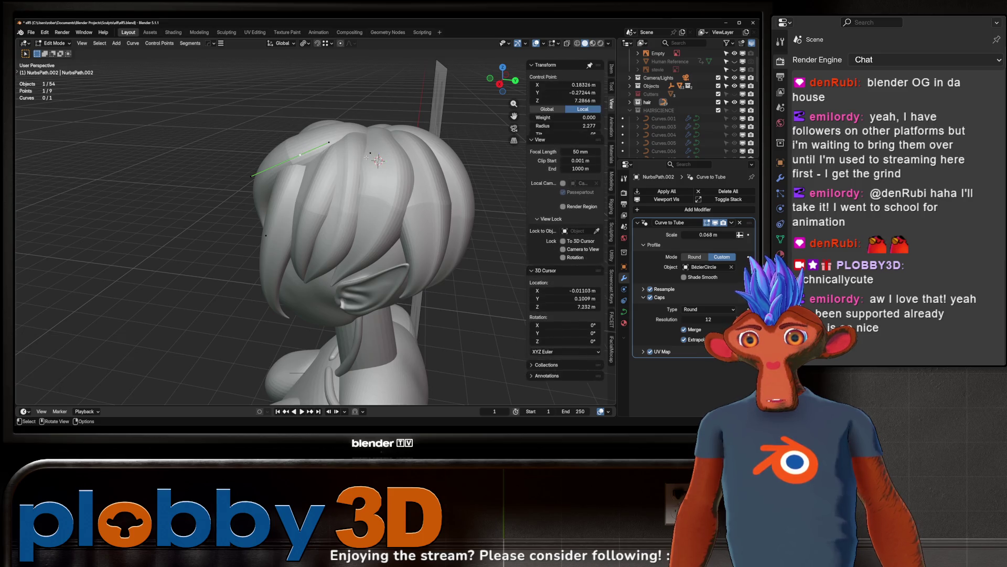
{"action": "mouse_move", "coordinate": [336, 136]}
{"action": "middle_mouse_down"}
{"action": "mouse_move", "coordinate": [418, 115]}
{"action": "mouse_move", "coordinate": [322, 230]}
{"action": "mouse_move", "coordinate": [326, 239]}
{"action": "middle_mouse_up"}
{"action": "key", "text": "g"}
{"action": "left_click", "coordinate": [336, 134]}
{"action": "left_click", "coordinate": [322, 230]}
{"action": "key", "text": "g"}
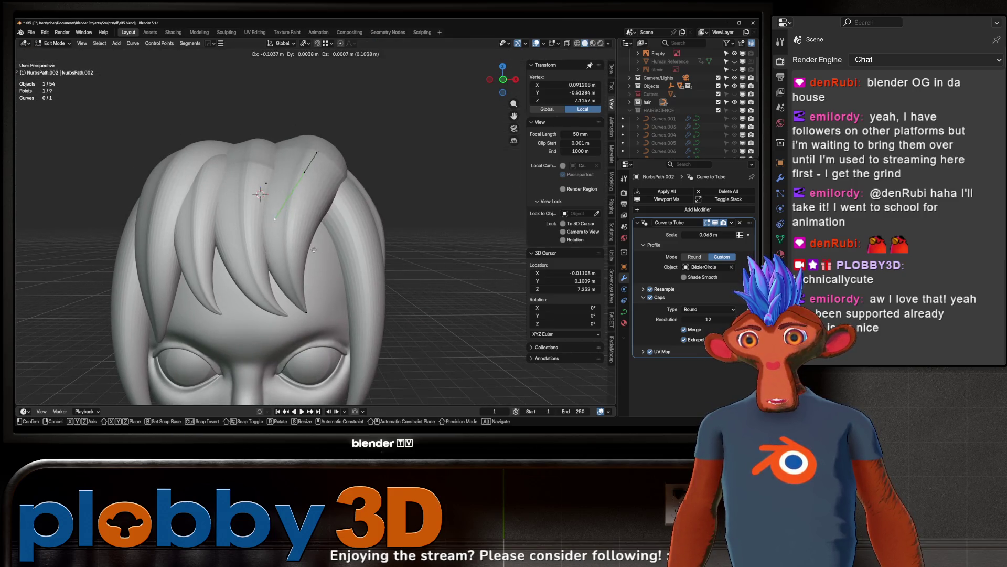
{"action": "left_click", "coordinate": [317, 208]}
{"action": "key", "text": "g"}
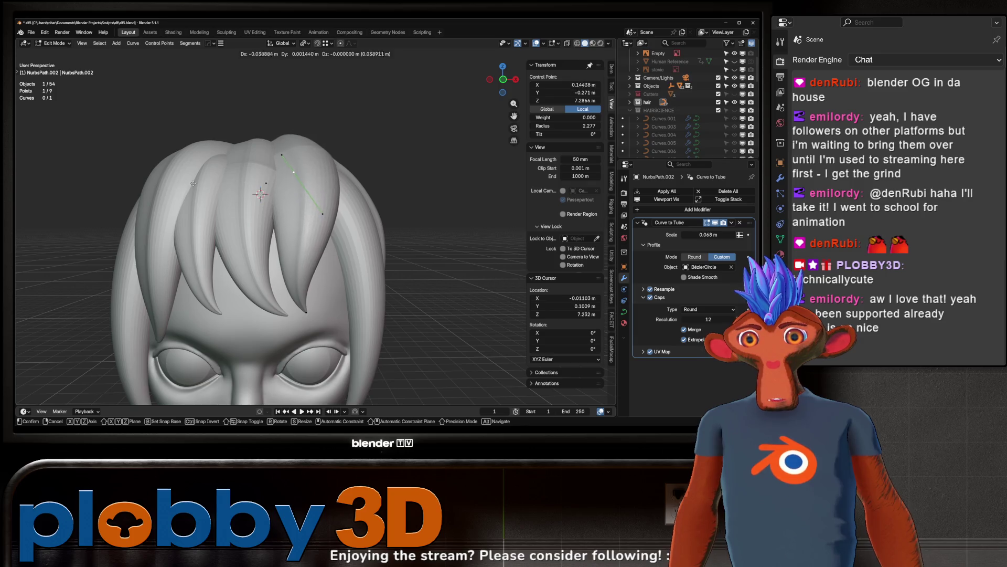
{"action": "left_click", "coordinate": [307, 205]}
Step: Nudge another point slightly, check the forehead sweep from the front, and return to object mode
{"action": "mouse_move", "coordinate": [307, 206]}
{"action": "middle_mouse_down"}
{"action": "mouse_move", "coordinate": [235, 196]}
{"action": "mouse_move", "coordinate": [290, 163]}
{"action": "middle_mouse_up"}
{"action": "key", "text": "g"}
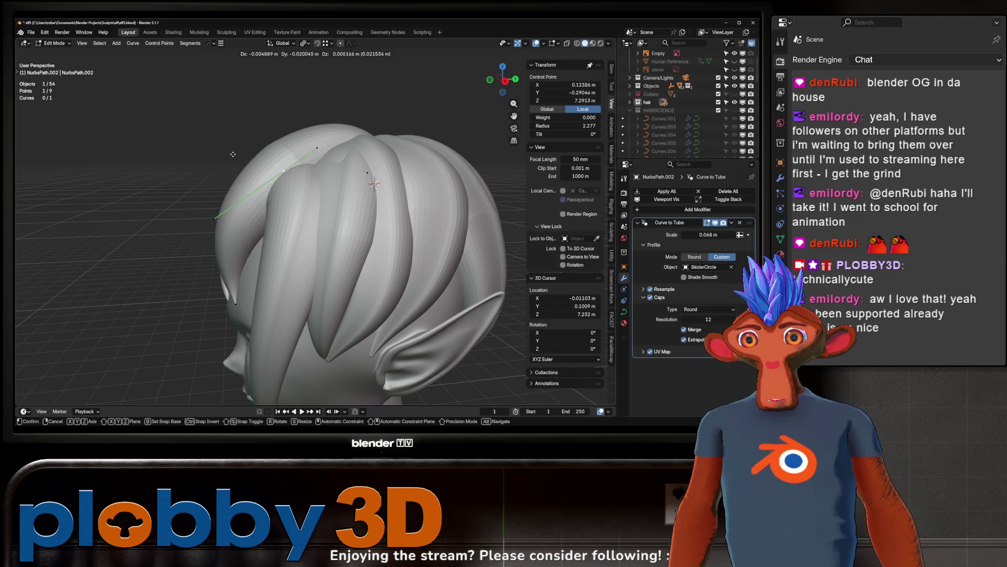
{"action": "left_click", "coordinate": [240, 169]}
{"action": "left_click", "coordinate": [328, 152]}
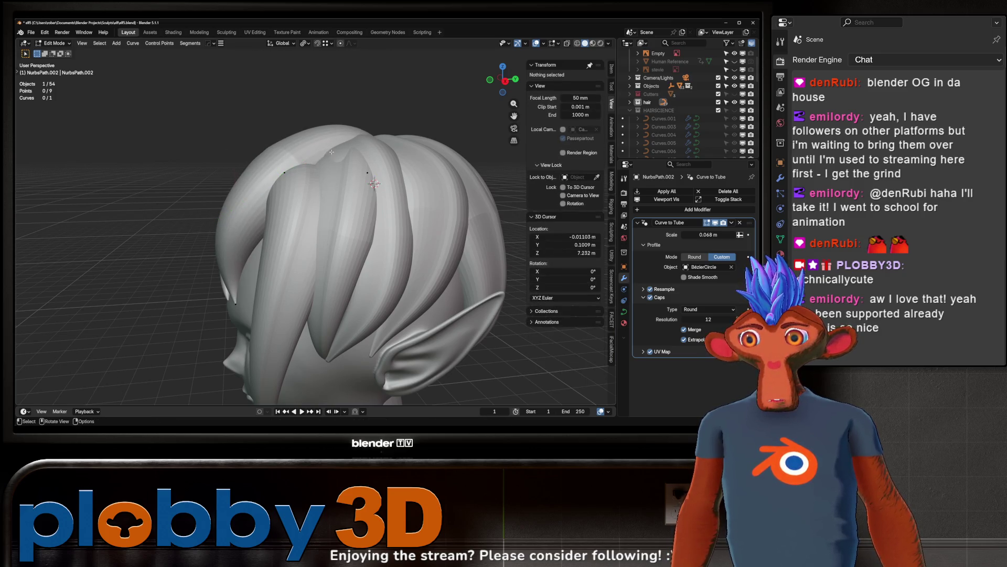
{"action": "mouse_move", "coordinate": [456, 107]}
{"action": "middle_mouse_down"}
{"action": "mouse_move", "coordinate": [280, 143]}
{"action": "mouse_move", "coordinate": [182, 136]}
{"action": "mouse_move", "coordinate": [237, 189]}
{"action": "mouse_move", "coordinate": [269, 193]}
{"action": "mouse_move", "coordinate": [251, 173]}
{"action": "mouse_move", "coordinate": [327, 173]}
{"action": "mouse_move", "coordinate": [296, 172]}
{"action": "middle_mouse_up"}
{"action": "left_click", "coordinate": [283, 142]}
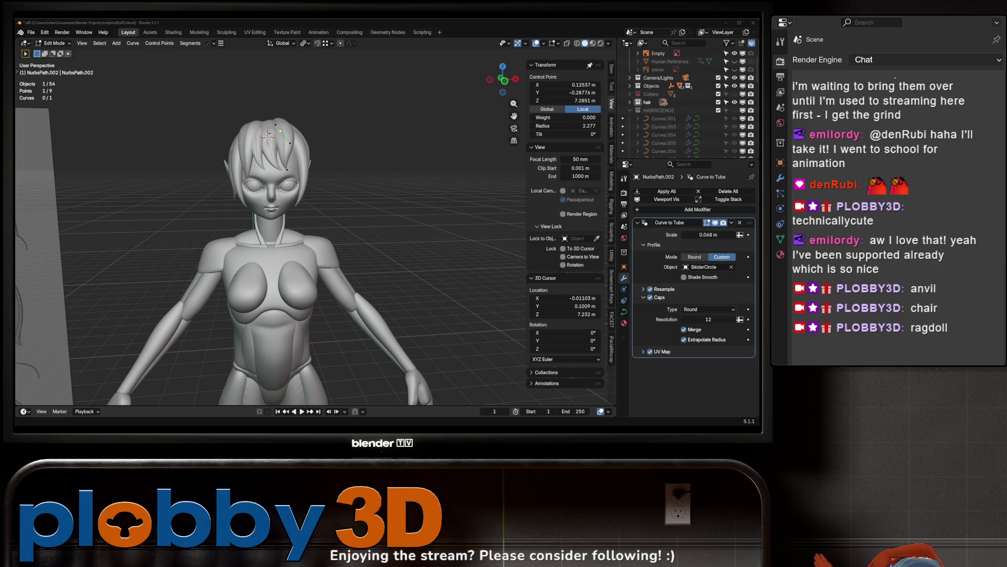
{"action": "scroll", "coordinate": [225, 210], "scroll_direction": "up", "scroll_amount": 3}
{"action": "mouse_move", "coordinate": [224, 210]}
{"action": "middle_mouse_down"}
{"action": "mouse_move", "coordinate": [309, 230]}
{"action": "mouse_move", "coordinate": [278, 202]}
{"action": "middle_mouse_up"}
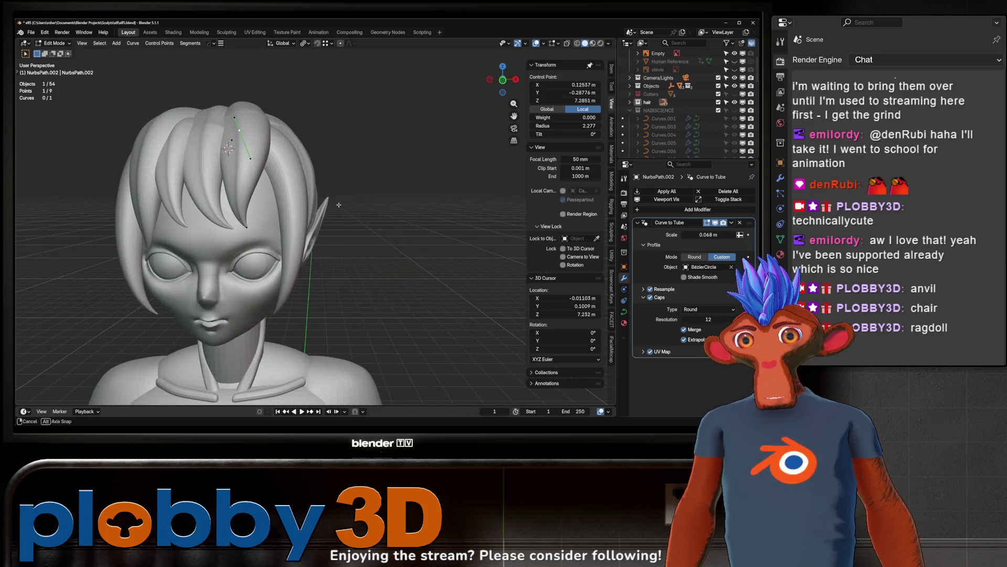
{"action": "key", "text": "Tab"}
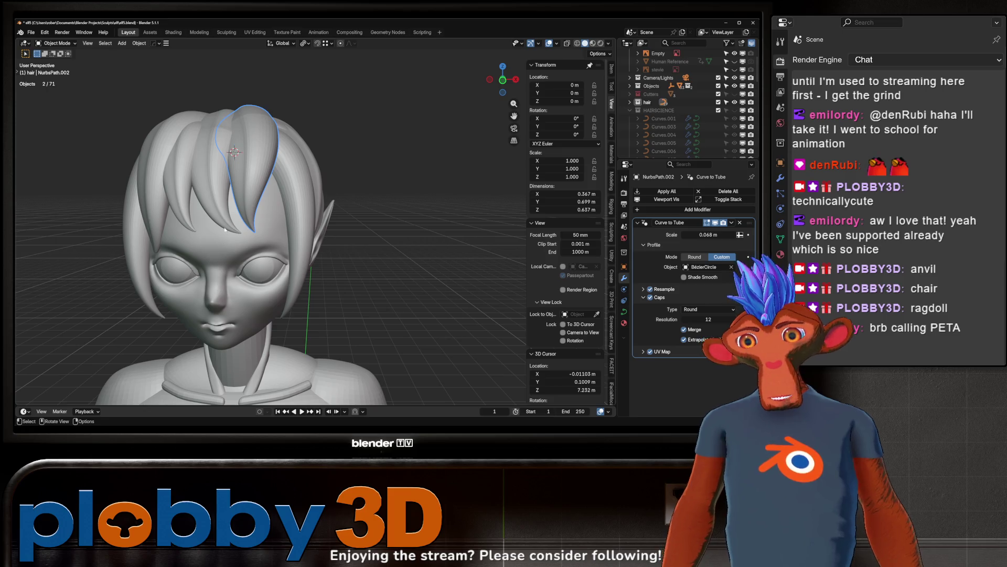
{"action": "mouse_move", "coordinate": [223, 240]}
{"action": "middle_mouse_down"}
{"action": "mouse_move", "coordinate": [295, 193]}
{"action": "mouse_move", "coordinate": [288, 172]}
{"action": "mouse_move", "coordinate": [231, 189]}
{"action": "mouse_move", "coordinate": [254, 187]}
{"action": "mouse_move", "coordinate": [241, 205]}
{"action": "middle_mouse_up"}
{"action": "scroll", "coordinate": [254, 184], "scroll_direction": "up", "scroll_amount": 5}
{"action": "scroll", "coordinate": [254, 185], "scroll_direction": "down", "scroll_amount": 5}
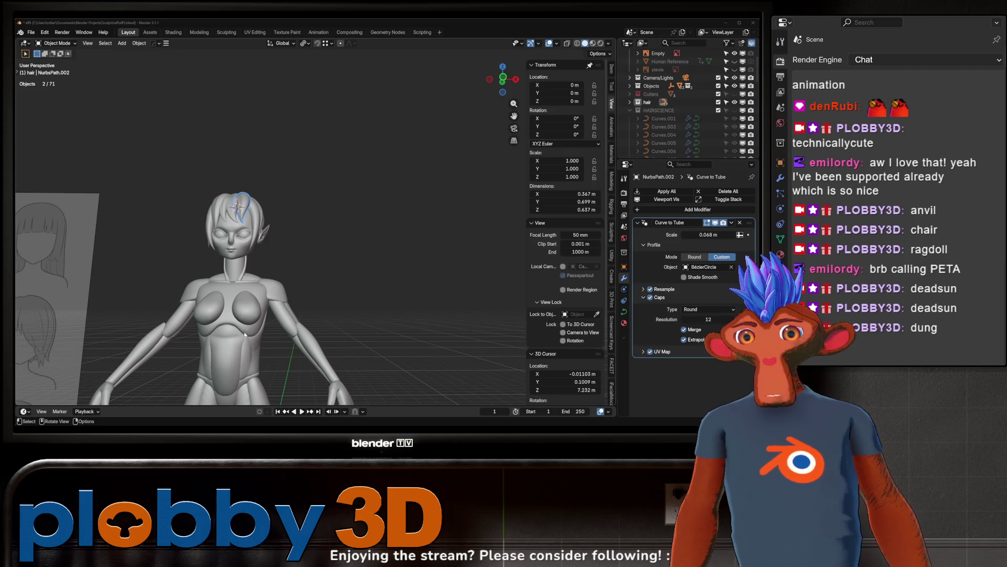
{"action": "scroll", "coordinate": [359, 251], "scroll_direction": "up", "scroll_amount": 10}
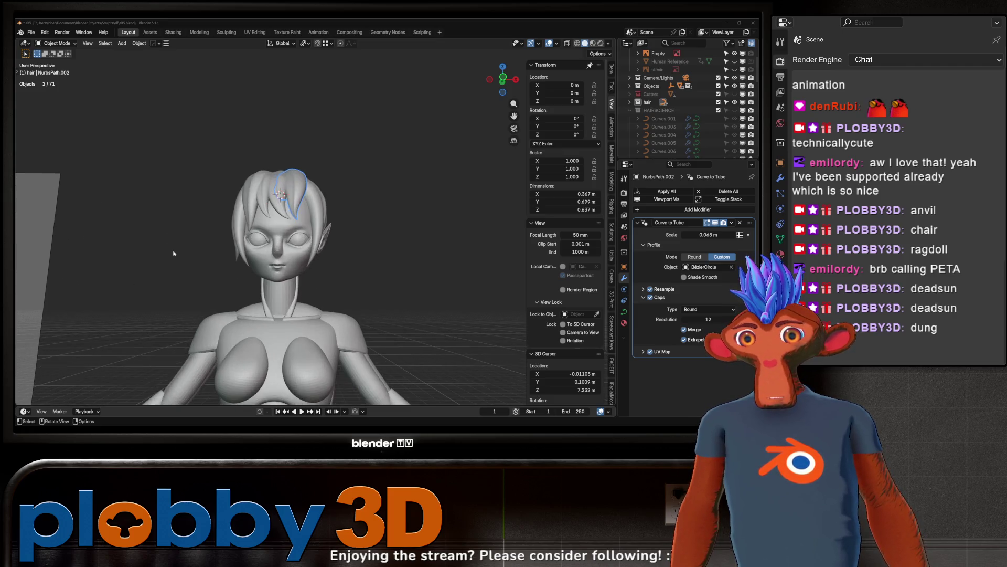
{"action": "middle_click_drag", "start_coordinate": [358, 250], "coordinate": [316, 251]}
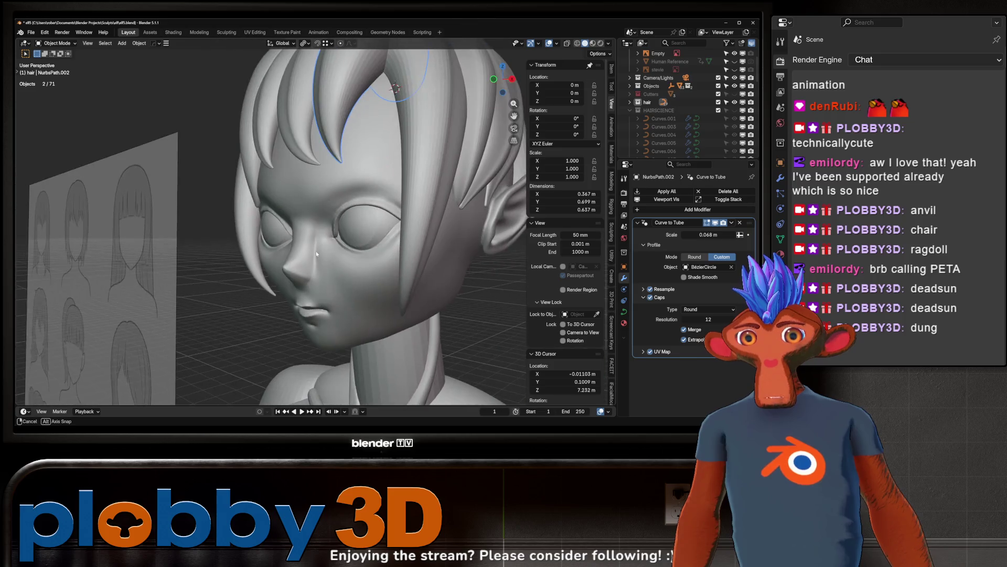
{"action": "scroll", "coordinate": [315, 215], "scroll_direction": "up", "scroll_amount": 8}
{"action": "middle_click_drag", "start_coordinate": [315, 215], "coordinate": [314, 221]}
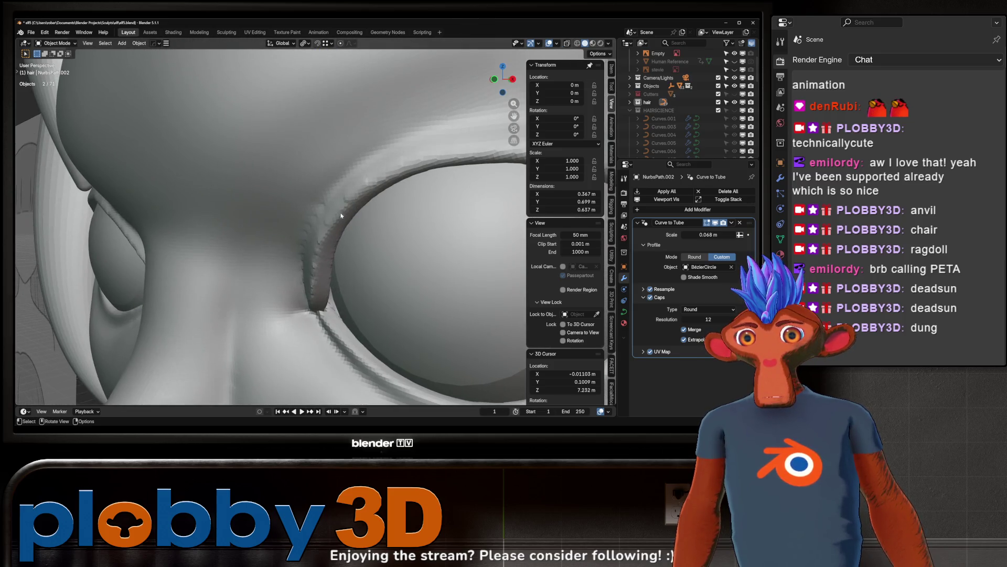
{"action": "scroll", "coordinate": [315, 238], "scroll_direction": "up", "scroll_amount": 3}
{"action": "key", "text": "KP_1"}
{"action": "scroll", "coordinate": [319, 246], "scroll_direction": "down", "scroll_amount": 8}
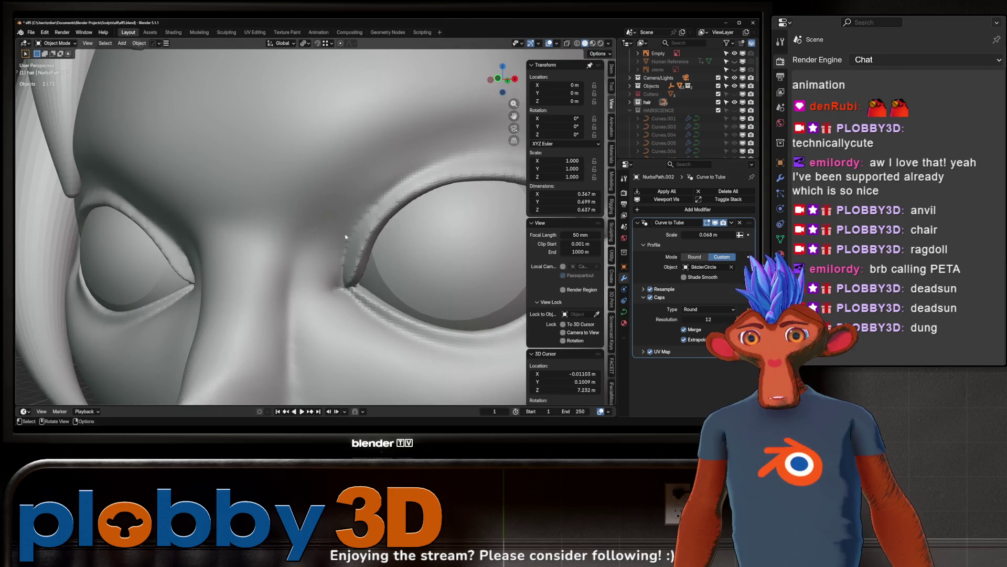
{"action": "scroll", "coordinate": [319, 248], "scroll_direction": "up", "scroll_amount": 1}
{"action": "scroll", "coordinate": [319, 251], "scroll_direction": "up", "scroll_amount": 8}
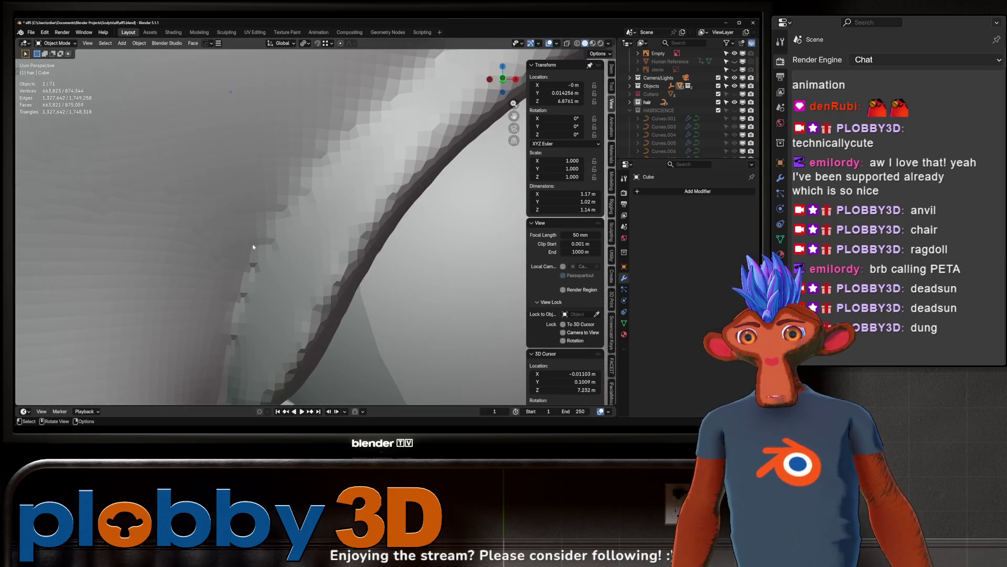
{"action": "scroll", "coordinate": [319, 251], "scroll_direction": "down", "scroll_amount": 8}
{"action": "middle_click_drag", "start_coordinate": [319, 251], "coordinate": [265, 273]}
{"action": "left_click", "coordinate": [265, 274]}
{"action": "key", "text": "KP_1"}
{"action": "key", "text": "alt+a"}
{"action": "scroll", "coordinate": [287, 249], "scroll_direction": "up", "scroll_amount": 10}
{"action": "key", "text": "ctrl+Tab"}
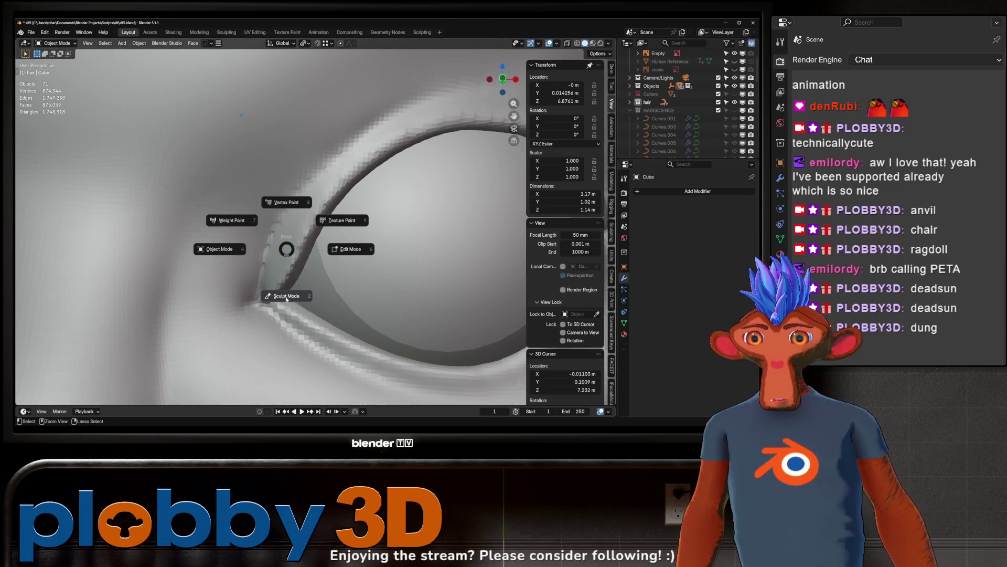
{"action": "left_click", "coordinate": [289, 292]}
{"action": "left_click", "coordinate": [182, 376]}
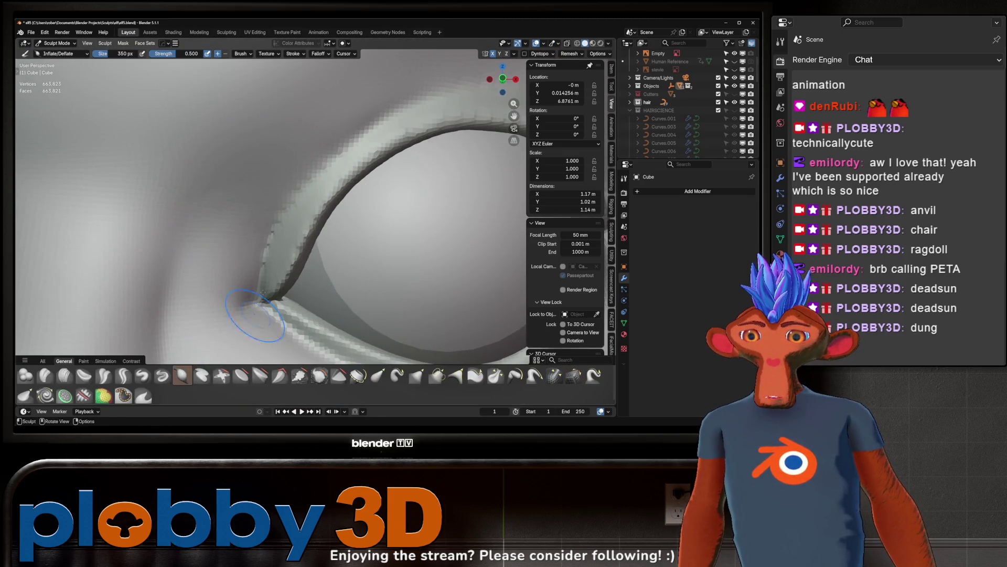
{"action": "mouse_move", "coordinate": [274, 217]}
{"action": "left_mouse_down"}
{"action": "mouse_move", "coordinate": [280, 246]}
{"action": "mouse_move", "coordinate": [341, 152]}
{"action": "mouse_move", "coordinate": [293, 210]}
{"action": "left_mouse_up"}
{"action": "scroll", "coordinate": [288, 209], "scroll_direction": "down", "scroll_amount": 4}
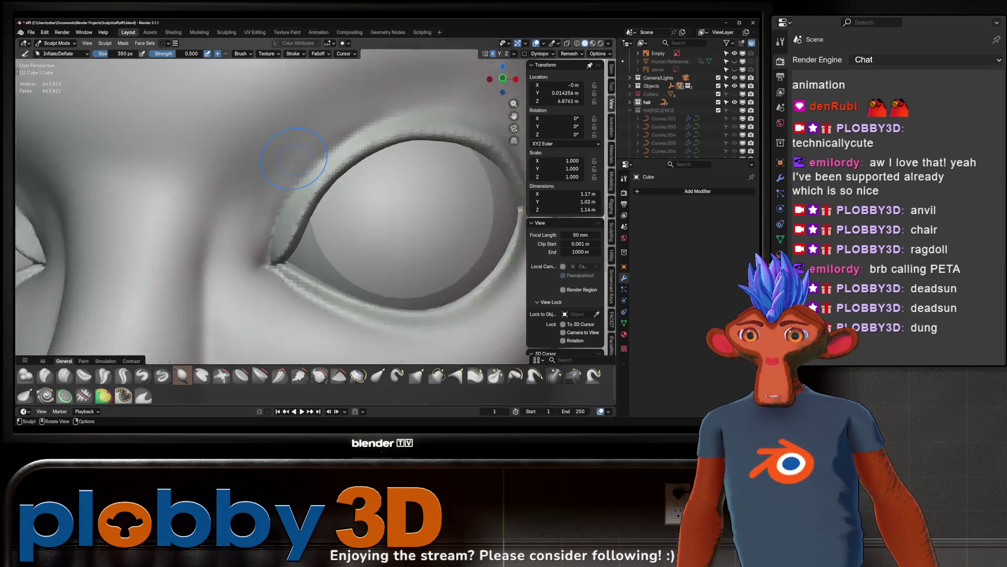
{"action": "scroll", "coordinate": [289, 210], "scroll_direction": "up", "scroll_amount": 4}
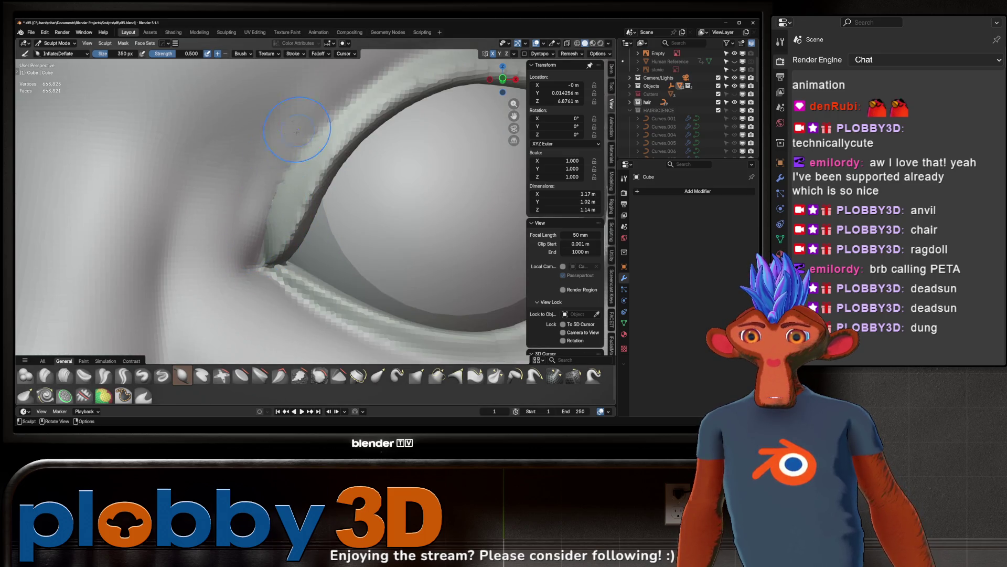
{"action": "left_click_drag", "start_coordinate": [271, 205], "coordinate": [305, 159]}
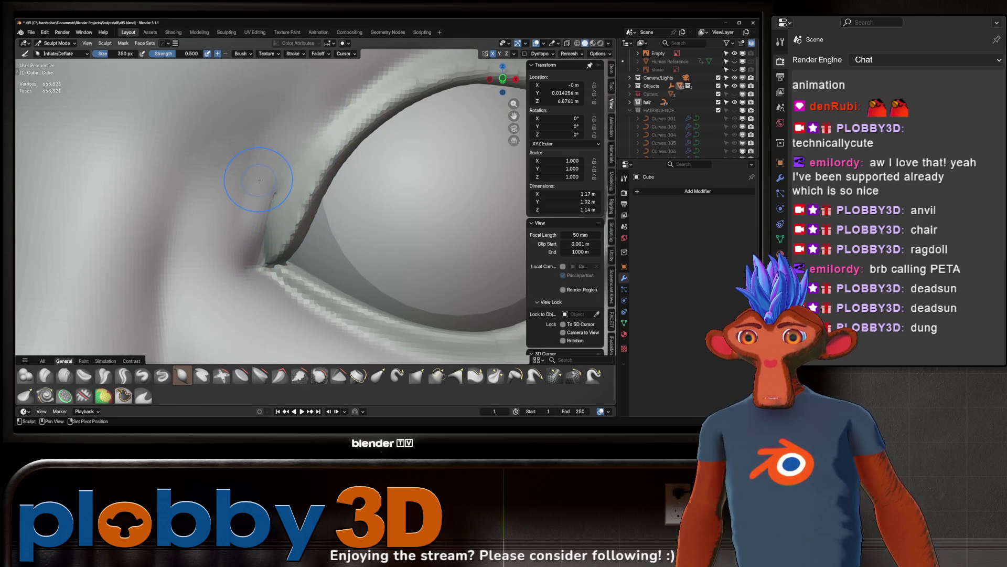
{"action": "scroll", "coordinate": [272, 278], "scroll_direction": "down", "scroll_amount": 4}
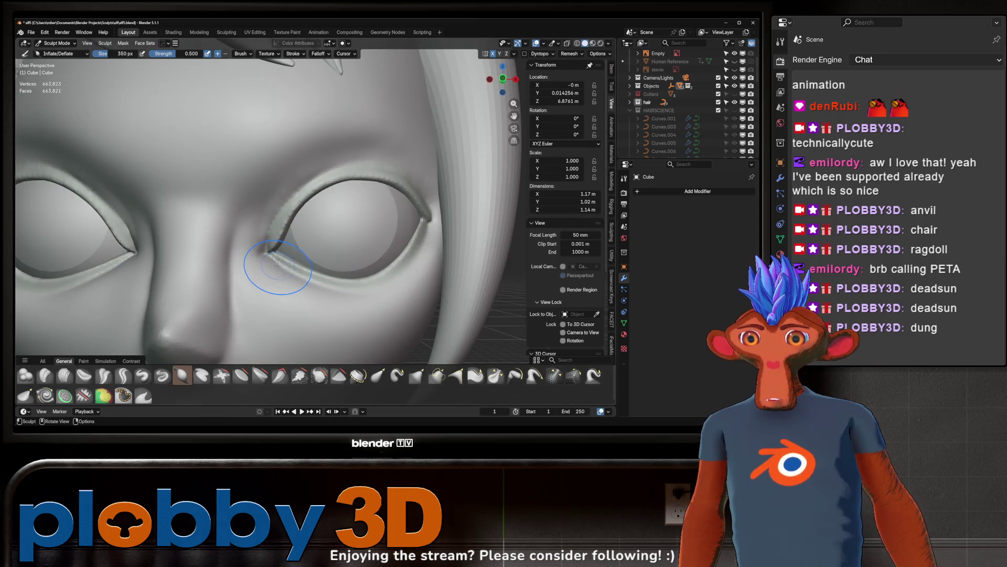
{"action": "scroll", "coordinate": [279, 265], "scroll_direction": "down", "scroll_amount": 10}
{"action": "key", "text": "ctrl+Tab"}
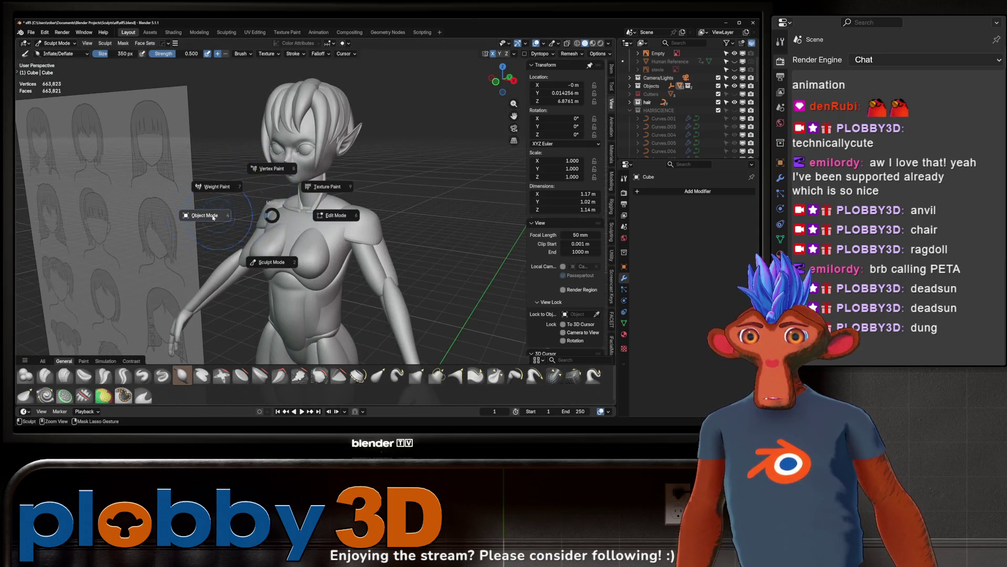
{"action": "left_click", "coordinate": [219, 217]}
{"action": "scroll", "coordinate": [219, 217], "scroll_direction": "down", "scroll_amount": 3}
{"action": "mouse_move", "coordinate": [236, 210]}
{"action": "middle_mouse_down"}
{"action": "mouse_move", "coordinate": [294, 173]}
{"action": "mouse_move", "coordinate": [288, 231]}
{"action": "middle_mouse_up"}
{"action": "scroll", "coordinate": [303, 166], "scroll_direction": "up", "scroll_amount": 6}
{"action": "scroll", "coordinate": [302, 166], "scroll_direction": "up", "scroll_amount": 5}
{"action": "scroll", "coordinate": [288, 234], "scroll_direction": "up", "scroll_amount": 5}
{"action": "scroll", "coordinate": [335, 322], "scroll_direction": "up", "scroll_amount": 3}
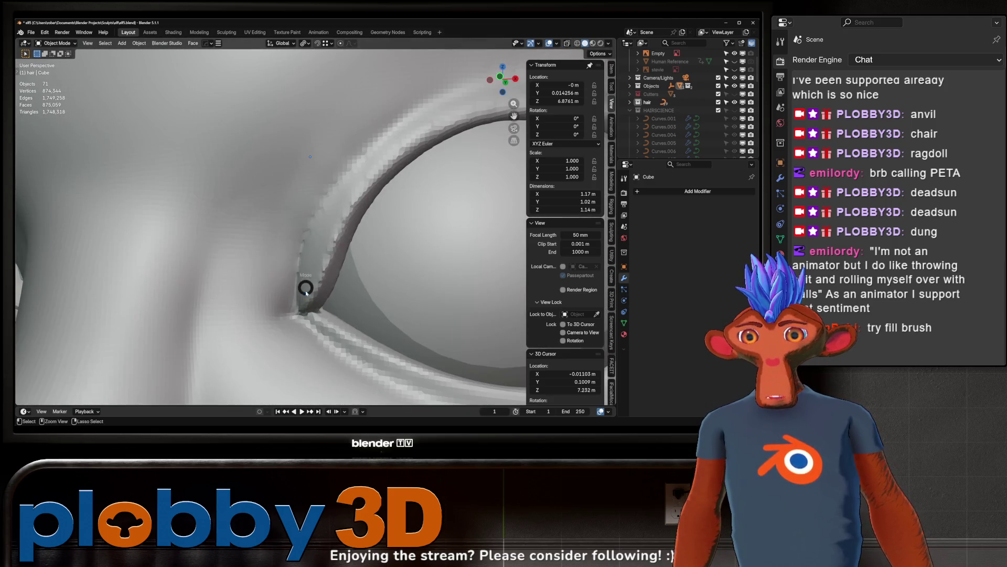
{"action": "key", "text": "ctrl+Tab"}
Step: Smooth the bumpy eyelid rim with the Scrape/Fill brush from several angles, then switch to Object Mode
{"action": "left_click", "coordinate": [300, 376]}
{"action": "left_click_drag", "start_coordinate": [286, 259], "coordinate": [297, 273]}
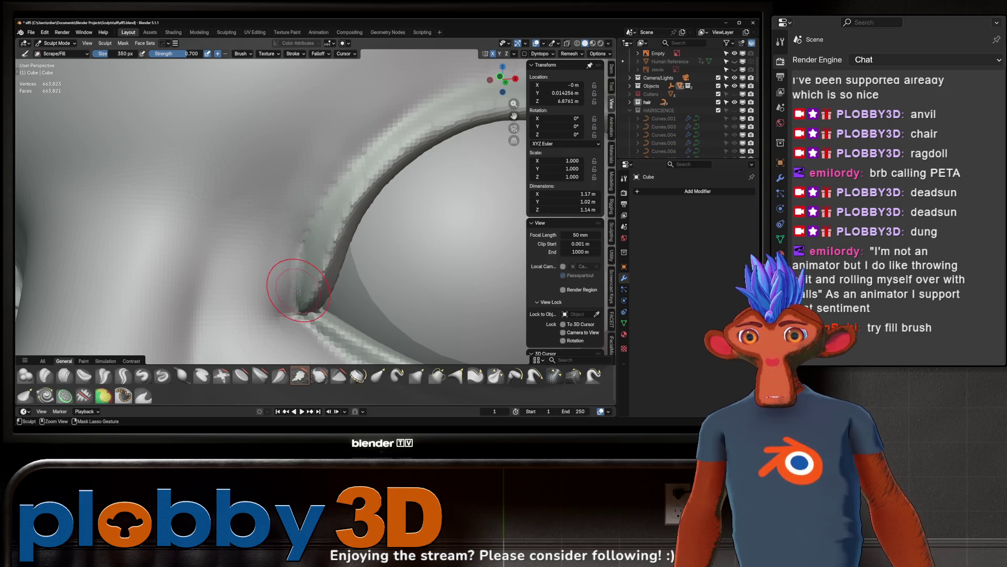
{"action": "scroll", "coordinate": [290, 297], "scroll_direction": "down", "scroll_amount": 5}
{"action": "scroll", "coordinate": [248, 260], "scroll_direction": "up", "scroll_amount": 5}
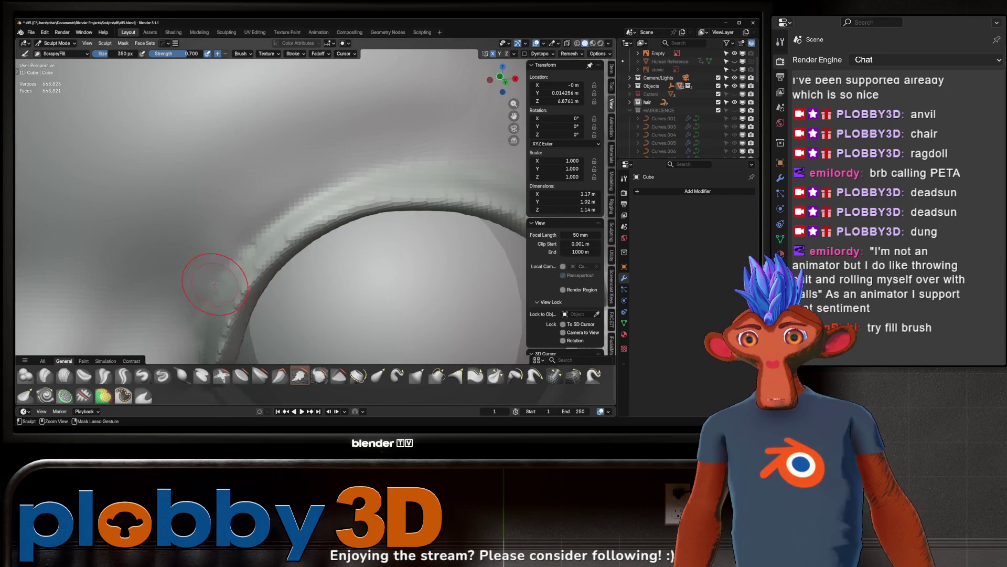
{"action": "scroll", "coordinate": [231, 254], "scroll_direction": "up", "scroll_amount": 2}
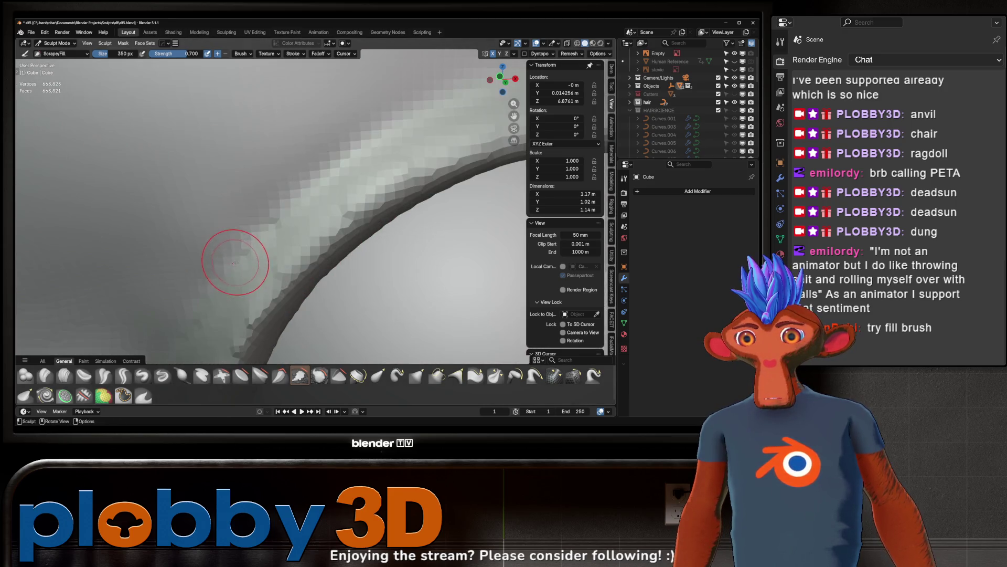
{"action": "scroll", "coordinate": [254, 214], "scroll_direction": "down", "scroll_amount": 5}
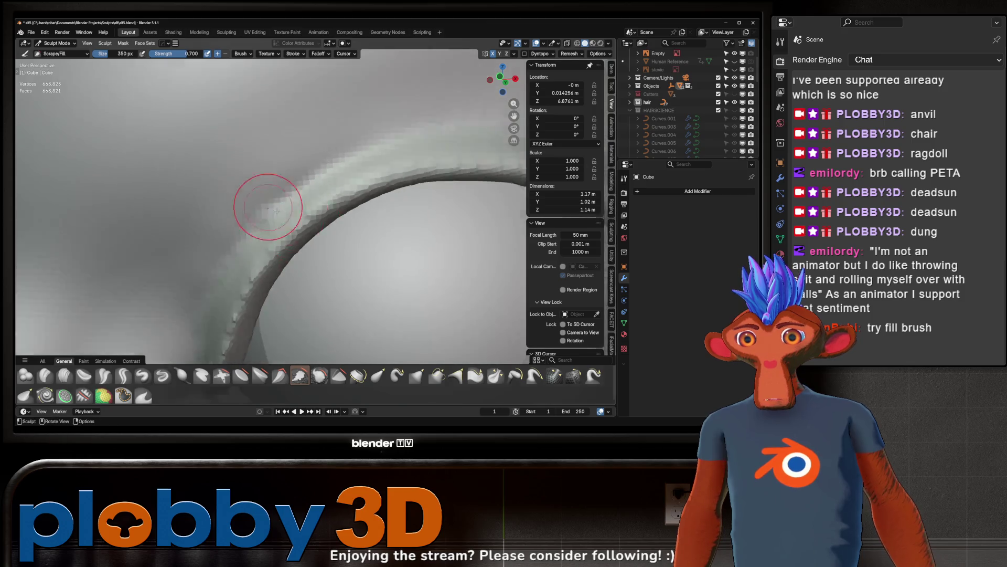
{"action": "middle_click_drag", "start_coordinate": [299, 231], "coordinate": [273, 234]}
{"action": "scroll", "coordinate": [273, 221], "scroll_direction": "down", "scroll_amount": 4}
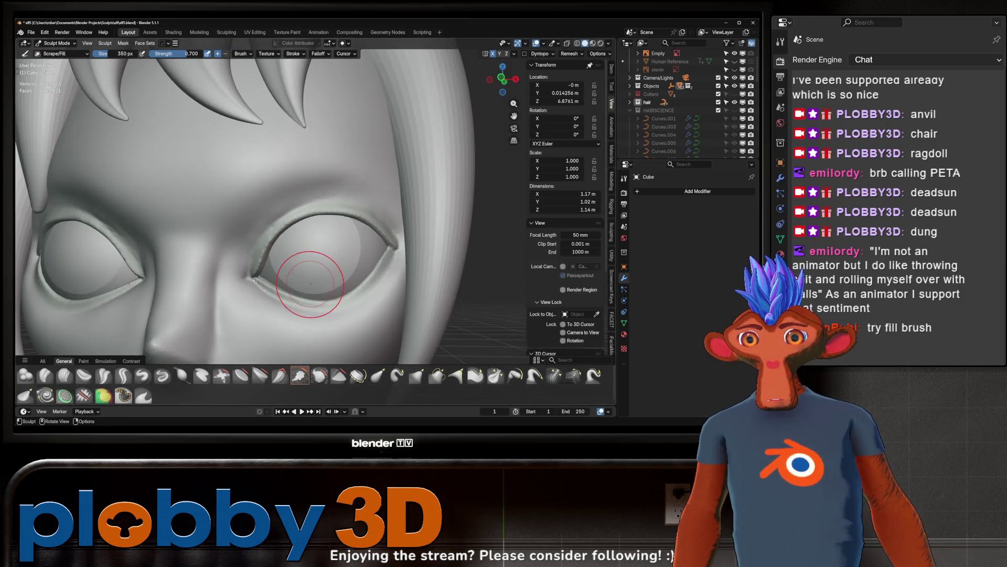
{"action": "scroll", "coordinate": [378, 242], "scroll_direction": "up", "scroll_amount": 2}
{"action": "scroll", "coordinate": [416, 234], "scroll_direction": "up", "scroll_amount": 5}
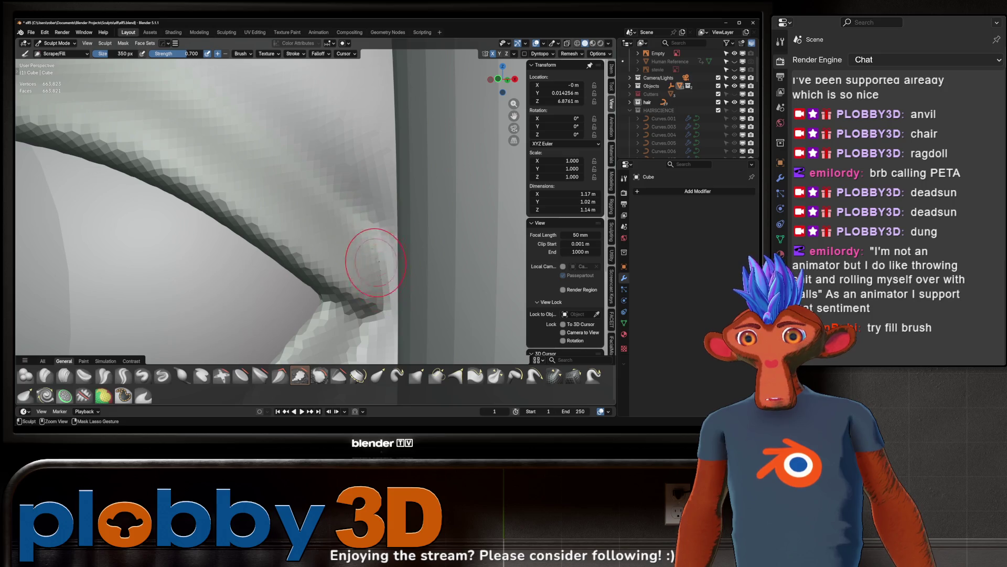
{"action": "scroll", "coordinate": [349, 269], "scroll_direction": "down", "scroll_amount": 6}
{"action": "middle_click_drag", "start_coordinate": [304, 225], "coordinate": [393, 226]}
{"action": "scroll", "coordinate": [371, 153], "scroll_direction": "up", "scroll_amount": 6}
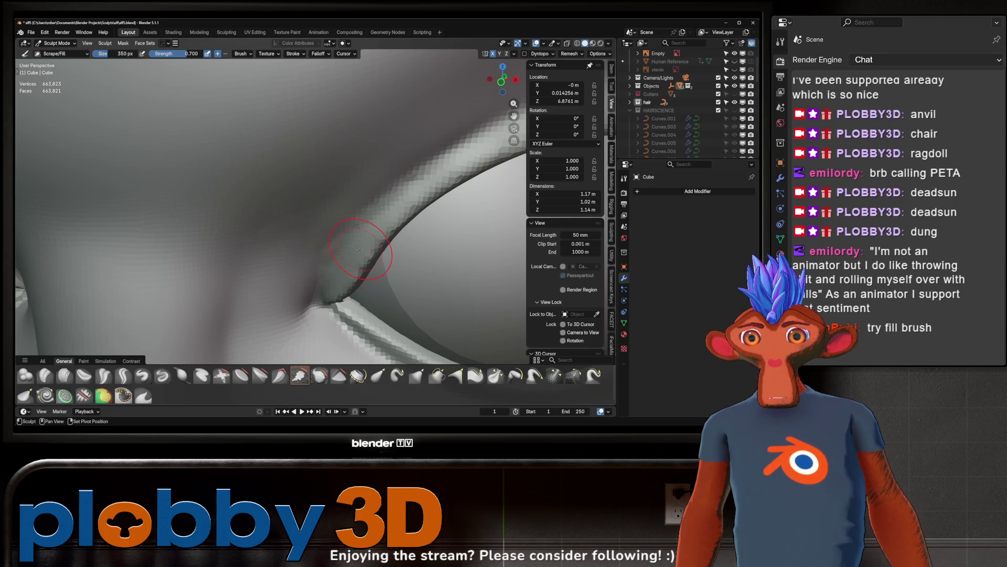
{"action": "scroll", "coordinate": [355, 254], "scroll_direction": "down", "scroll_amount": 4}
{"action": "scroll", "coordinate": [354, 253], "scroll_direction": "down", "scroll_amount": 5}
{"action": "middle_click_drag", "start_coordinate": [354, 254], "coordinate": [343, 246]}
{"action": "scroll", "coordinate": [346, 220], "scroll_direction": "down", "scroll_amount": 5}
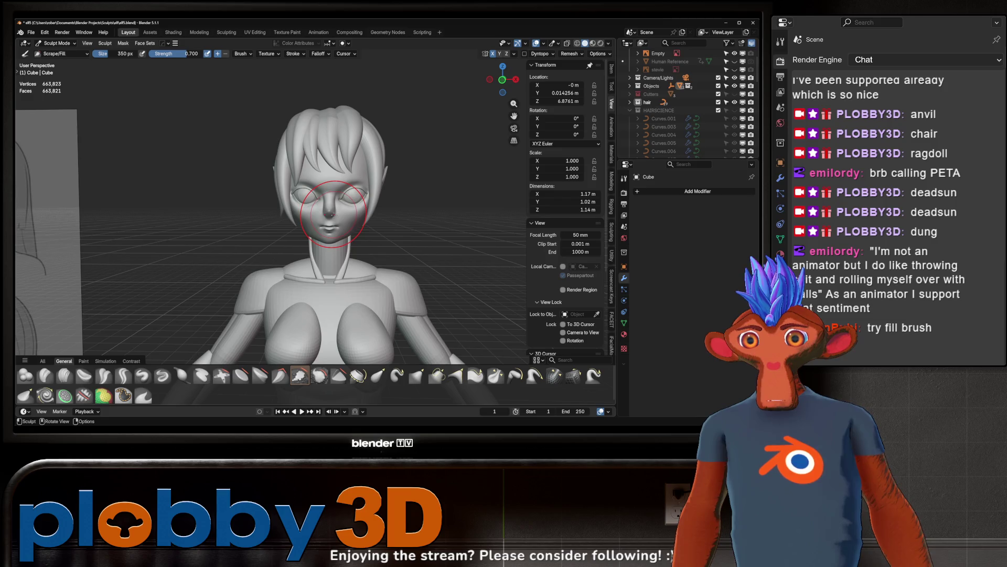
{"action": "scroll", "coordinate": [333, 214], "scroll_direction": "up", "scroll_amount": 8}
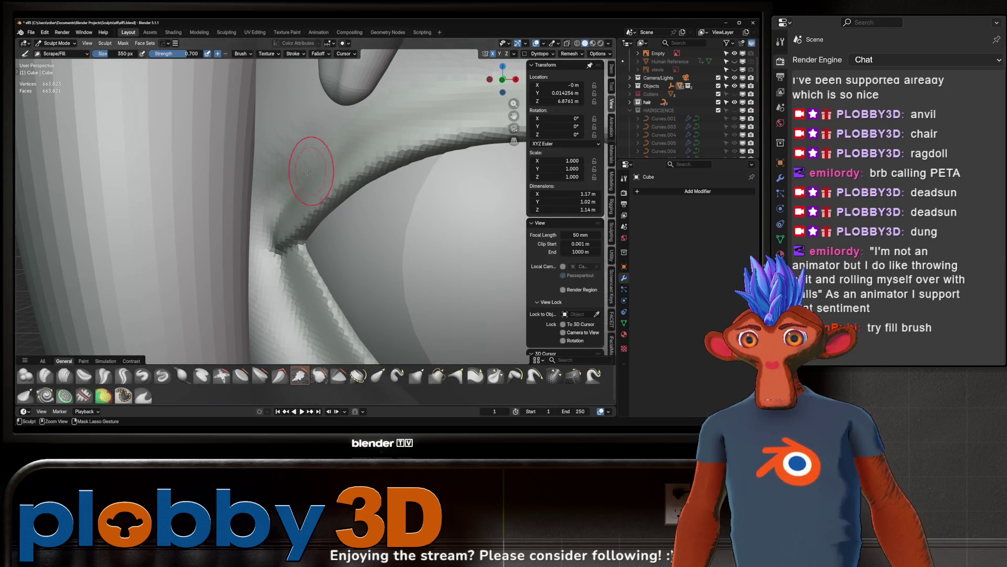
{"action": "scroll", "coordinate": [309, 168], "scroll_direction": "down", "scroll_amount": 10}
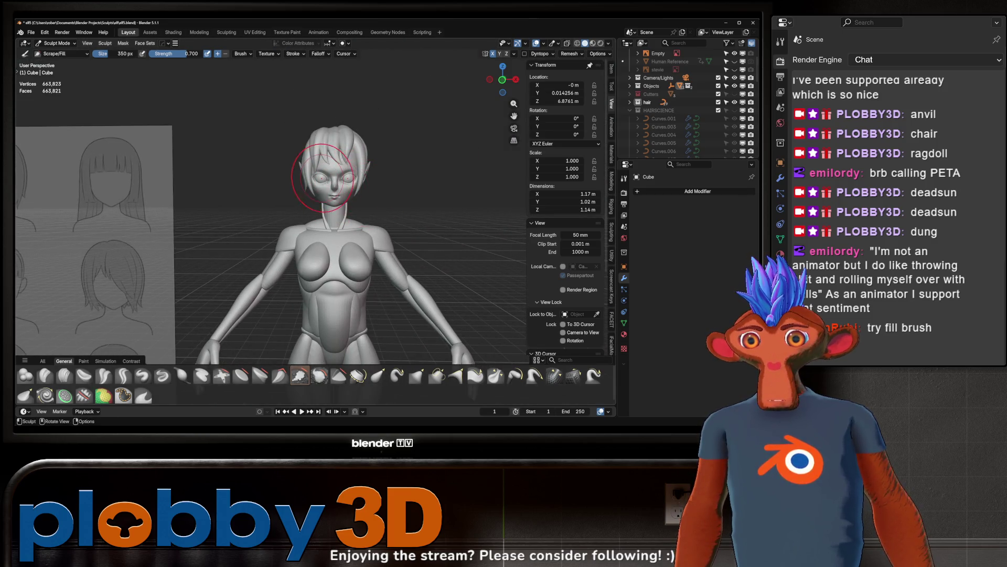
{"action": "left_click", "coordinate": [223, 196]}
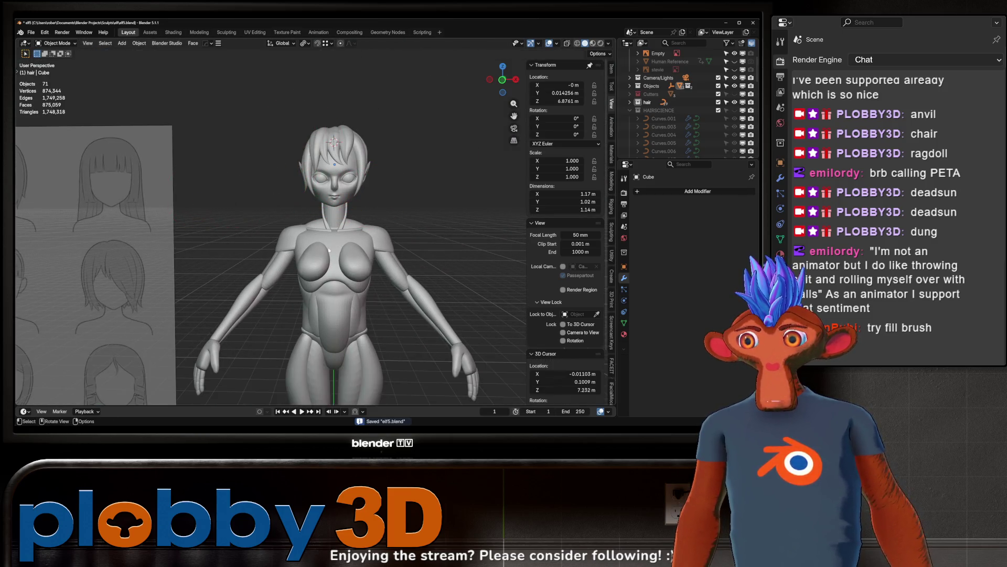
{"action": "scroll", "coordinate": [268, 243], "scroll_direction": "up", "scroll_amount": 5}
{"action": "scroll", "coordinate": [269, 243], "scroll_direction": "down", "scroll_amount": 2}
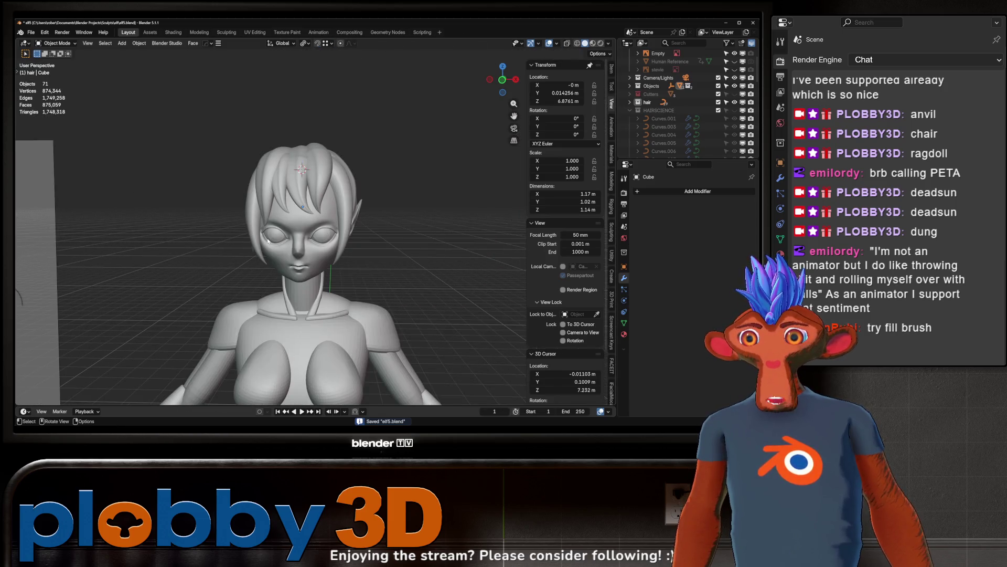
{"action": "scroll", "coordinate": [268, 239], "scroll_direction": "down", "scroll_amount": 5}
{"action": "mouse_move", "coordinate": [268, 240]}
{"action": "middle_mouse_down"}
{"action": "mouse_move", "coordinate": [238, 157]}
{"action": "mouse_move", "coordinate": [258, 205]}
{"action": "mouse_move", "coordinate": [304, 113]}
{"action": "middle_mouse_up"}
{"action": "scroll", "coordinate": [238, 157], "scroll_direction": "up", "scroll_amount": 5}
{"action": "scroll", "coordinate": [288, 173], "scroll_direction": "down", "scroll_amount": 3}
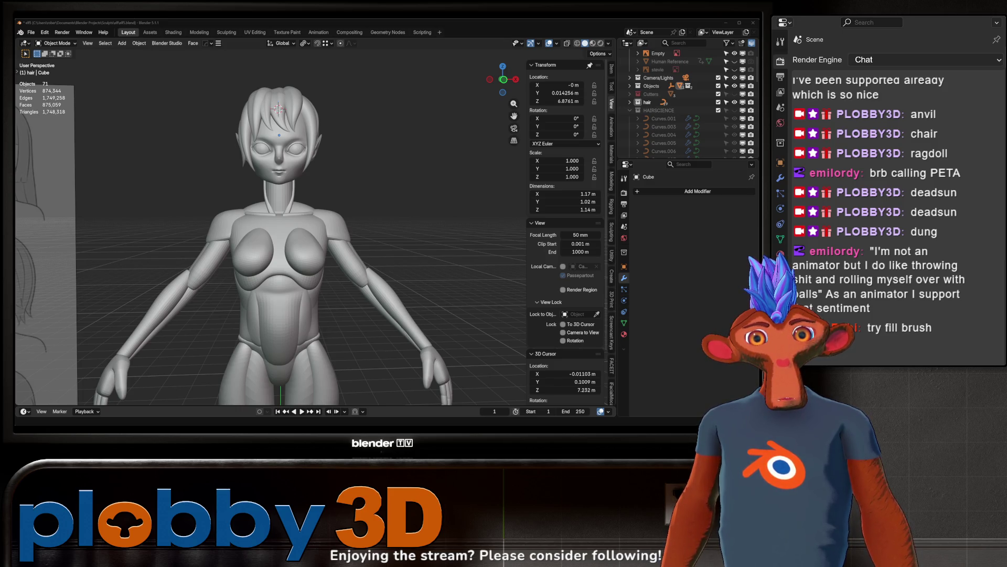
{"action": "mouse_move", "coordinate": [342, 281]}
{"action": "middle_mouse_down"}
{"action": "mouse_move", "coordinate": [472, 243]}
{"action": "mouse_move", "coordinate": [373, 360]}
{"action": "mouse_move", "coordinate": [229, 161]}
{"action": "mouse_move", "coordinate": [315, 210]}
{"action": "mouse_move", "coordinate": [286, 234]}
{"action": "middle_mouse_up"}
{"action": "scroll", "coordinate": [315, 210], "scroll_direction": "up", "scroll_amount": 5}
Step: Select NurbsPath.008 and move its control point near the ear along Y
{"action": "left_click", "coordinate": [286, 234]}
{"action": "key", "text": "Tab"}
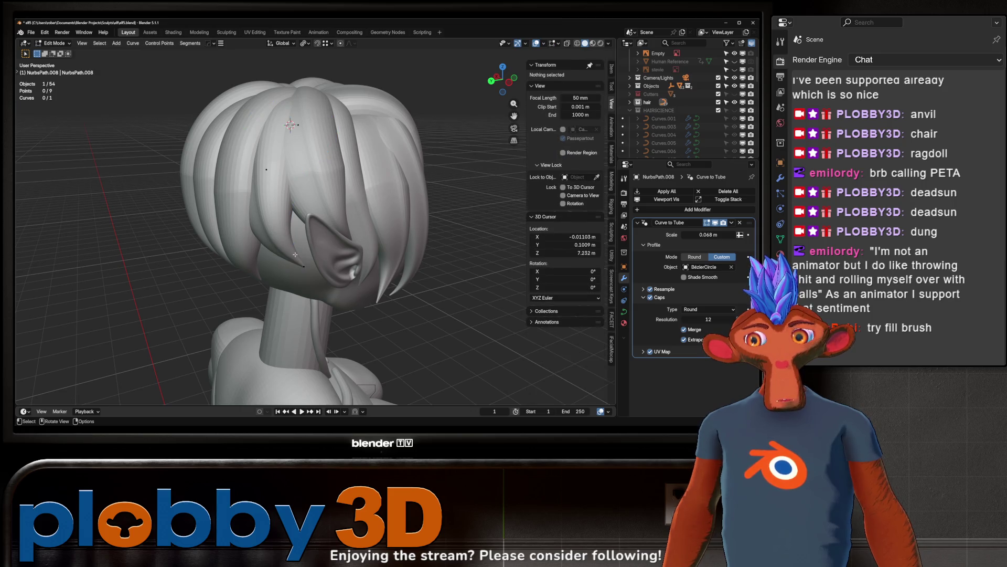
{"action": "left_click", "coordinate": [297, 267]}
{"action": "key", "text": "g"}
{"action": "key", "text": "y"}
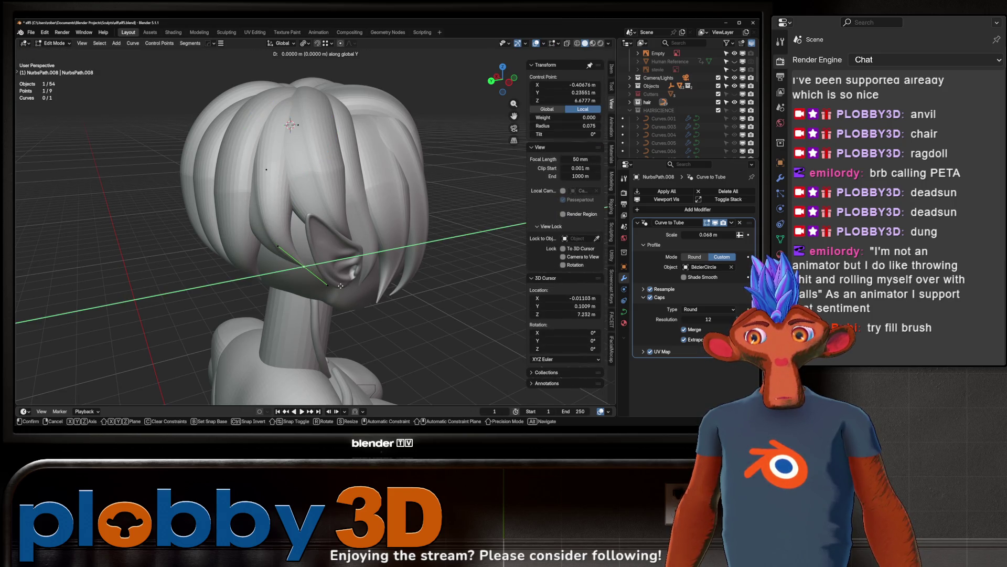
{"action": "left_click", "coordinate": [498, 259]}
Step: Move a higher NurbsPath.008 control point, cancel a Z rotation, and return to object mode
{"action": "middle_click_drag", "start_coordinate": [497, 258], "coordinate": [293, 247]}
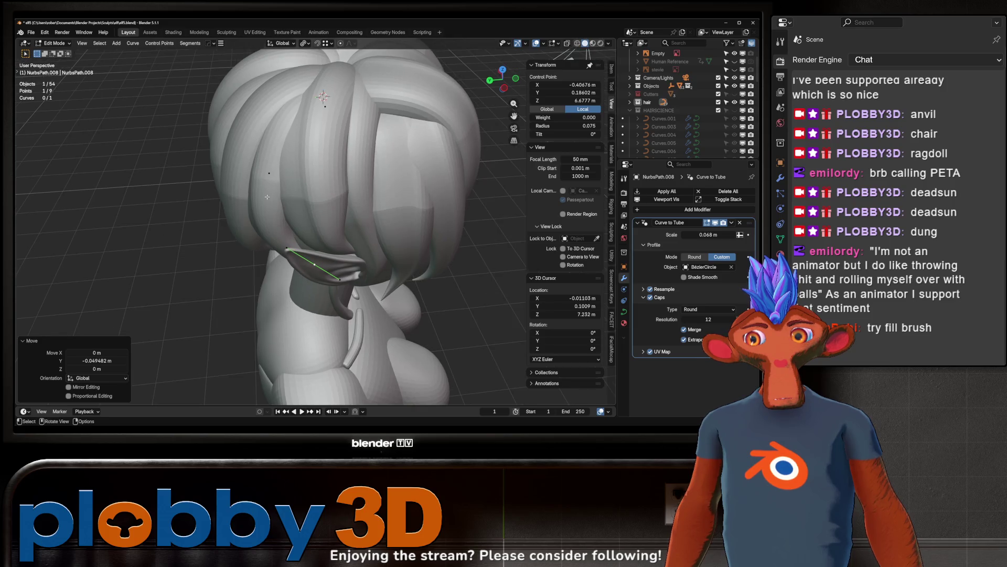
{"action": "left_click", "coordinate": [277, 242]}
{"action": "key", "text": "g"}
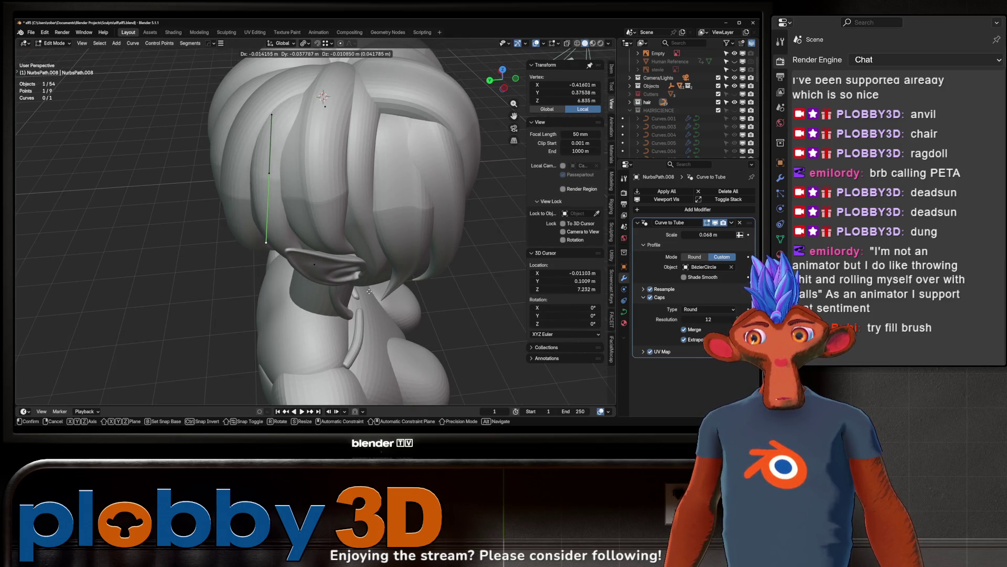
{"action": "left_click", "coordinate": [380, 303]}
{"action": "mouse_move", "coordinate": [380, 302]}
{"action": "middle_mouse_down"}
{"action": "mouse_move", "coordinate": [277, 221]}
{"action": "mouse_move", "coordinate": [248, 235]}
{"action": "mouse_move", "coordinate": [351, 203]}
{"action": "mouse_move", "coordinate": [325, 189]}
{"action": "middle_mouse_up"}
{"action": "key", "text": "r"}
{"action": "key", "text": "z"}
{"action": "key", "text": "Escape"}
{"action": "key", "text": "g"}
{"action": "key", "text": "Escape"}
{"action": "key", "text": "Tab"}
{"action": "scroll", "coordinate": [325, 189], "scroll_direction": "down", "scroll_amount": 3}
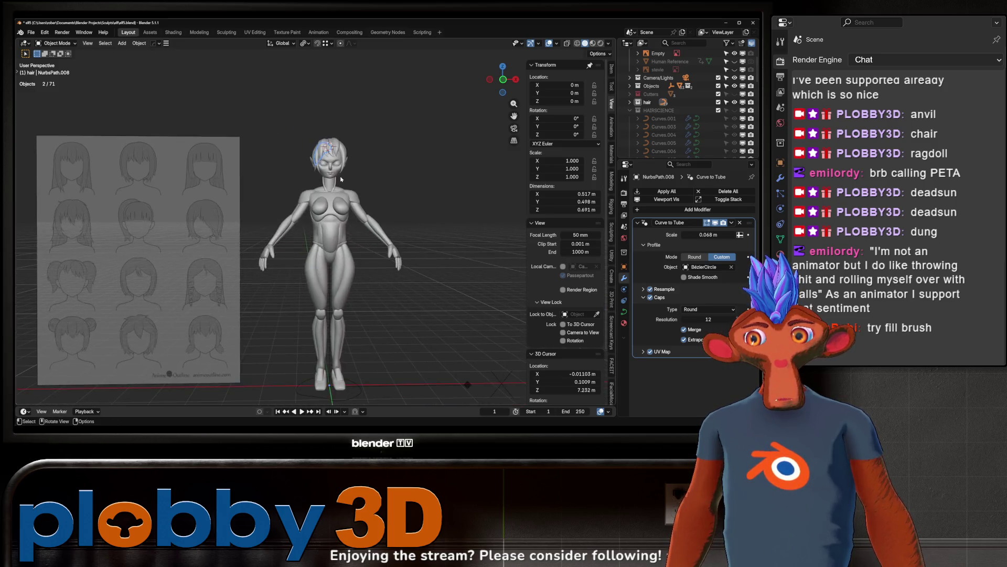
{"action": "scroll", "coordinate": [316, 180], "scroll_direction": "up", "scroll_amount": 8}
{"action": "scroll", "coordinate": [315, 181], "scroll_direction": "down", "scroll_amount": 5}
{"action": "scroll", "coordinate": [310, 182], "scroll_direction": "up", "scroll_amount": 10}
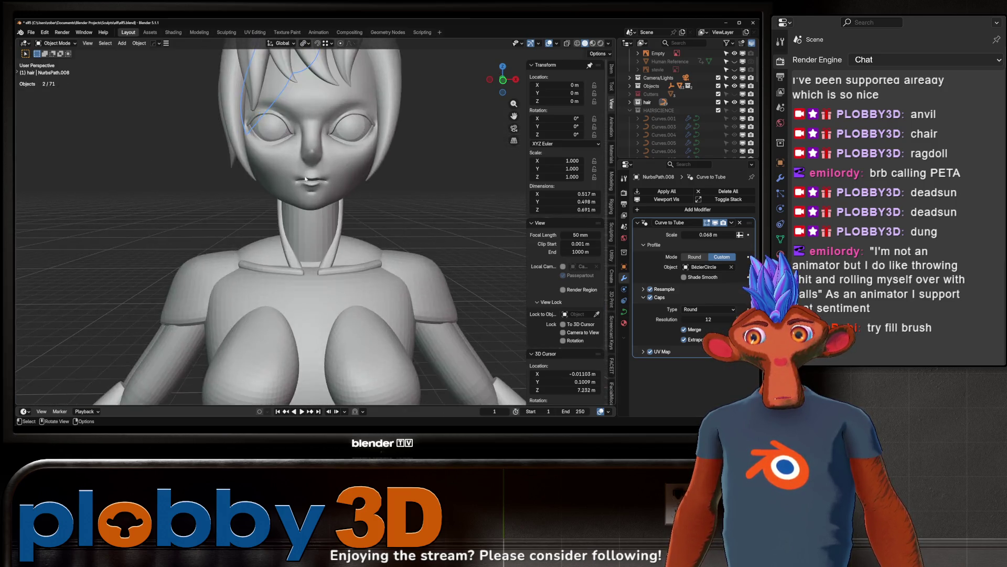
{"action": "scroll", "coordinate": [304, 181], "scroll_direction": "up", "scroll_amount": 5}
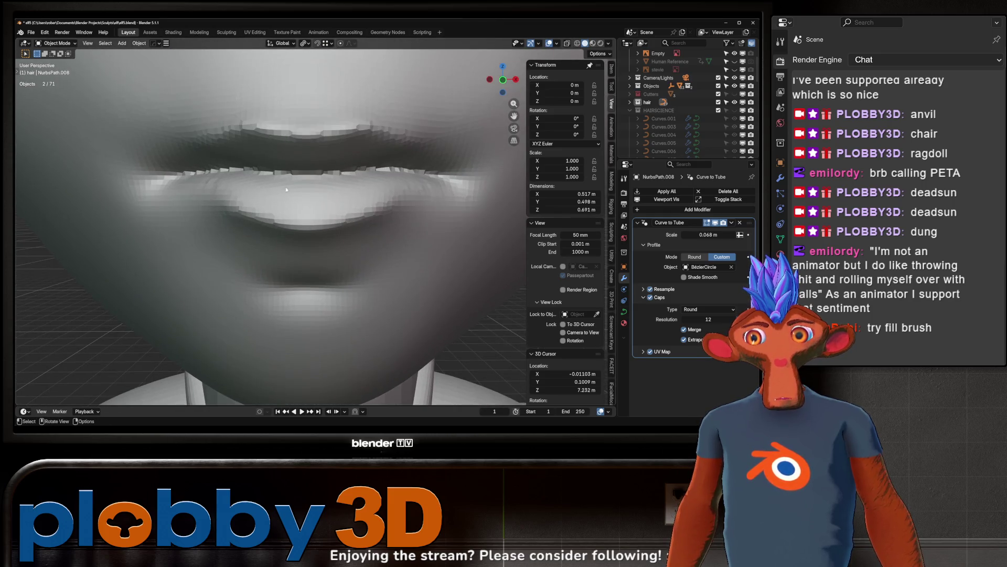
{"action": "scroll", "coordinate": [302, 177], "scroll_direction": "down", "scroll_amount": 6}
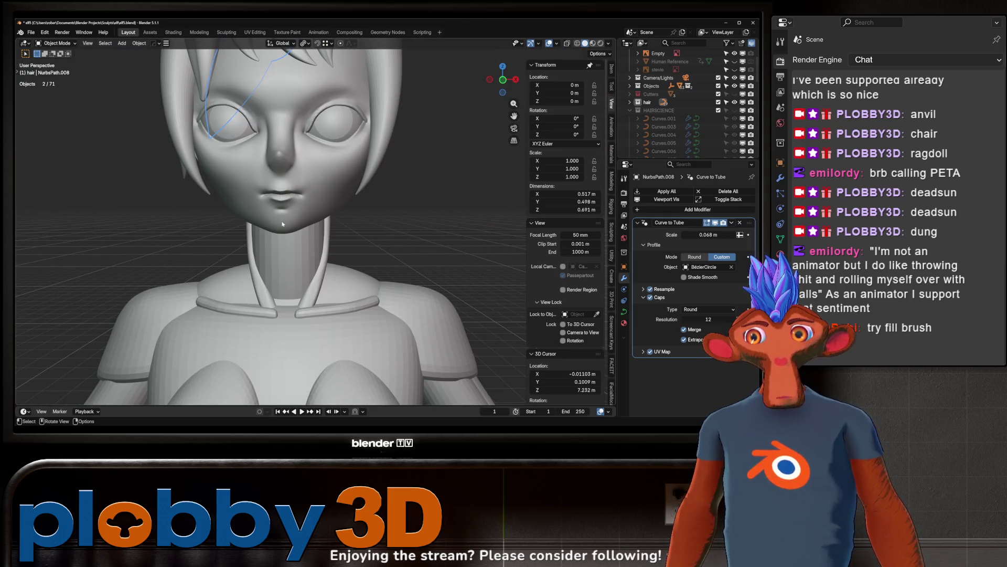
Step: Switch the viewport MatCap from grey to the reddish skin-toned clay matcap
{"action": "scroll", "coordinate": [282, 224], "scroll_direction": "down", "scroll_amount": 4}
{"action": "scroll", "coordinate": [283, 149], "scroll_direction": "up", "scroll_amount": 8}
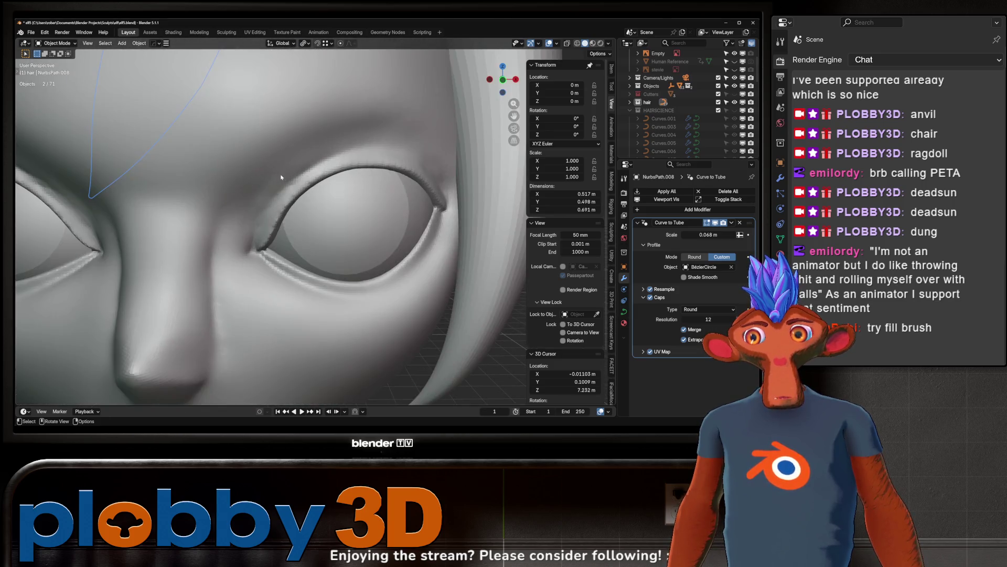
{"action": "scroll", "coordinate": [281, 181], "scroll_direction": "down", "scroll_amount": 10}
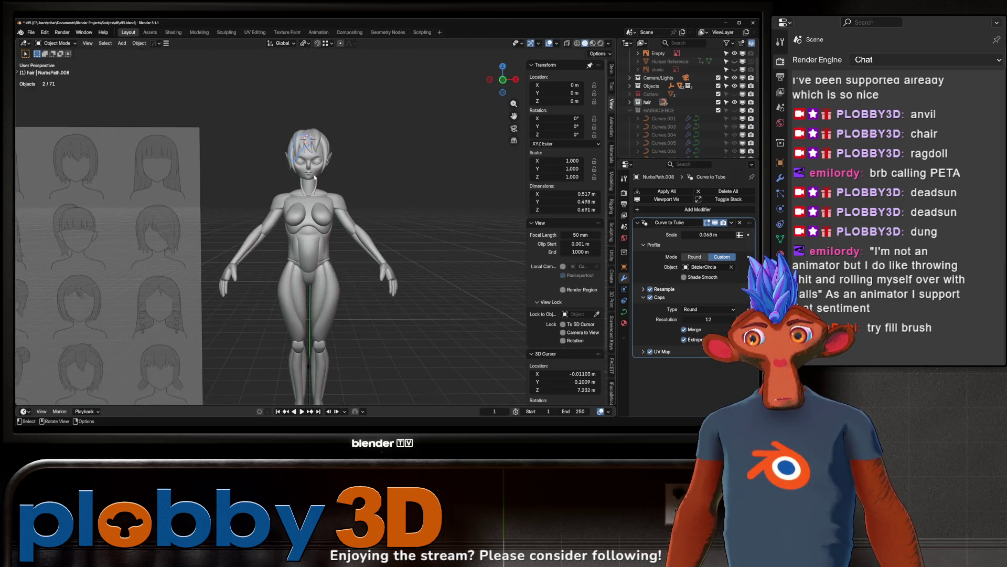
{"action": "scroll", "coordinate": [274, 198], "scroll_direction": "up", "scroll_amount": 1}
{"action": "middle_click_drag", "start_coordinate": [273, 197], "coordinate": [560, 77], "text": "shift"}
{"action": "left_click", "coordinate": [608, 43]}
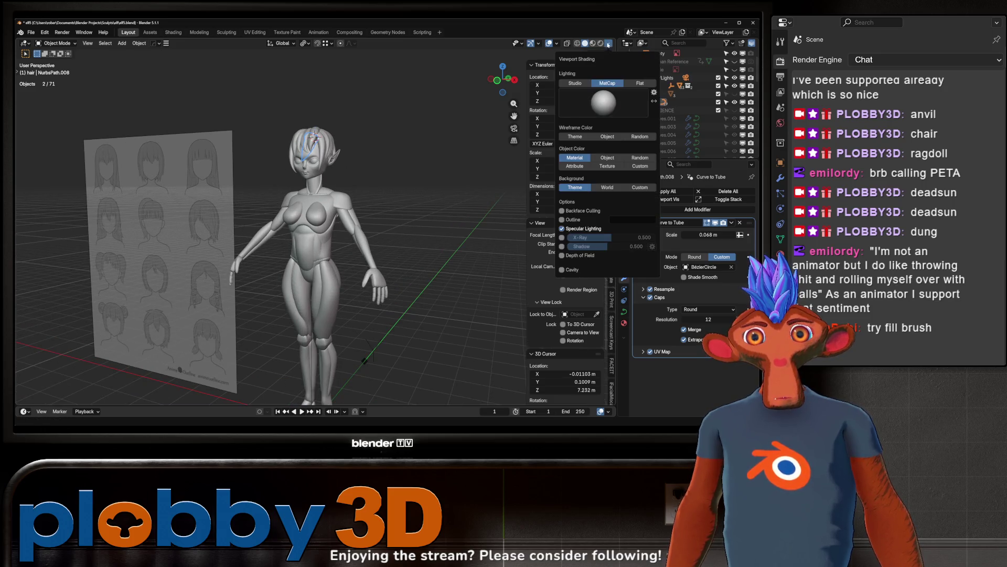
{"action": "left_click", "coordinate": [603, 102]}
{"action": "left_click", "coordinate": [512, 131]}
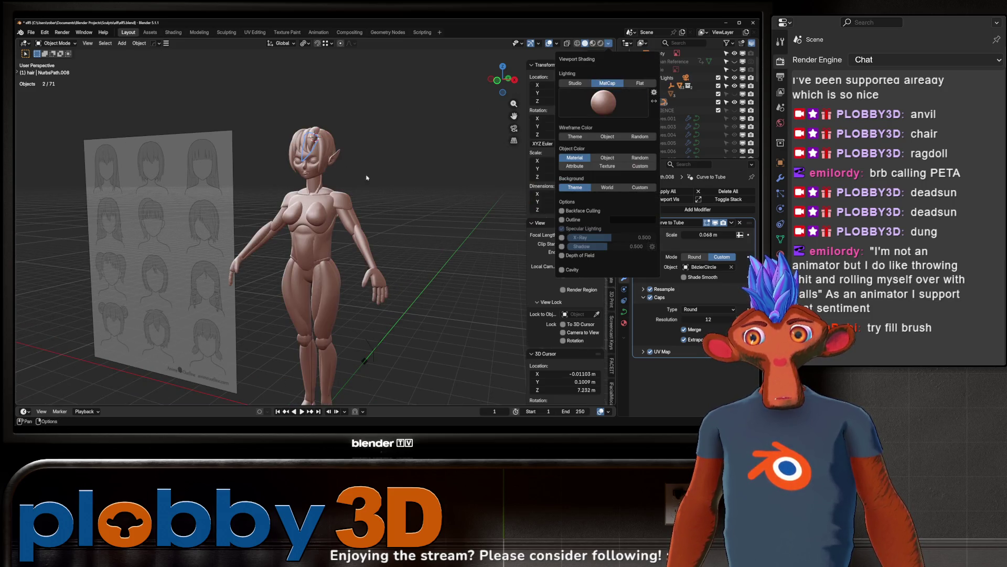
Step: Orbit to a three-quarter view of the head and select hair strand NurbsPath.002
{"action": "scroll", "coordinate": [270, 174], "scroll_direction": "up", "scroll_amount": 5}
{"action": "mouse_move", "coordinate": [270, 174]}
{"action": "middle_mouse_down"}
{"action": "mouse_move", "coordinate": [226, 178]}
{"action": "mouse_move", "coordinate": [269, 174]}
{"action": "mouse_move", "coordinate": [330, 210]}
{"action": "mouse_move", "coordinate": [288, 206]}
{"action": "mouse_move", "coordinate": [287, 217]}
{"action": "mouse_move", "coordinate": [266, 214]}
{"action": "mouse_move", "coordinate": [330, 184]}
{"action": "mouse_move", "coordinate": [321, 220]}
{"action": "middle_mouse_up"}
{"action": "scroll", "coordinate": [270, 174], "scroll_direction": "down", "scroll_amount": 3}
{"action": "scroll", "coordinate": [282, 191], "scroll_direction": "up", "scroll_amount": 3}
{"action": "left_click", "coordinate": [332, 182]}
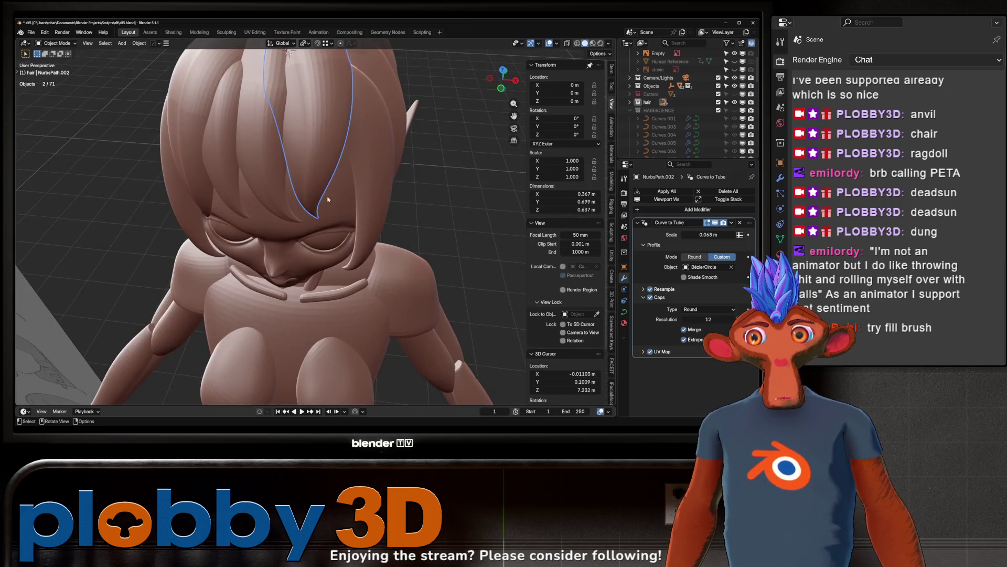
Step: Scale the selected NurbsPath.018 strand points in Edit Mode, then return to Object Mode
{"action": "key", "text": "Tab"}
{"action": "key", "text": "s"}
{"action": "left_click", "coordinate": [313, 120]}
{"action": "key", "text": "Tab"}
{"action": "middle_click_drag", "start_coordinate": [314, 121], "coordinate": [177, 258]}
Step: Duplicate the hair strand in place and rotate the copy 12.6° around Z
{"action": "key", "text": "shift+d"}
{"action": "right_click", "coordinate": [177, 258]}
{"action": "key", "text": "r"}
{"action": "key", "text": "z"}
{"action": "left_click", "coordinate": [181, 253]}
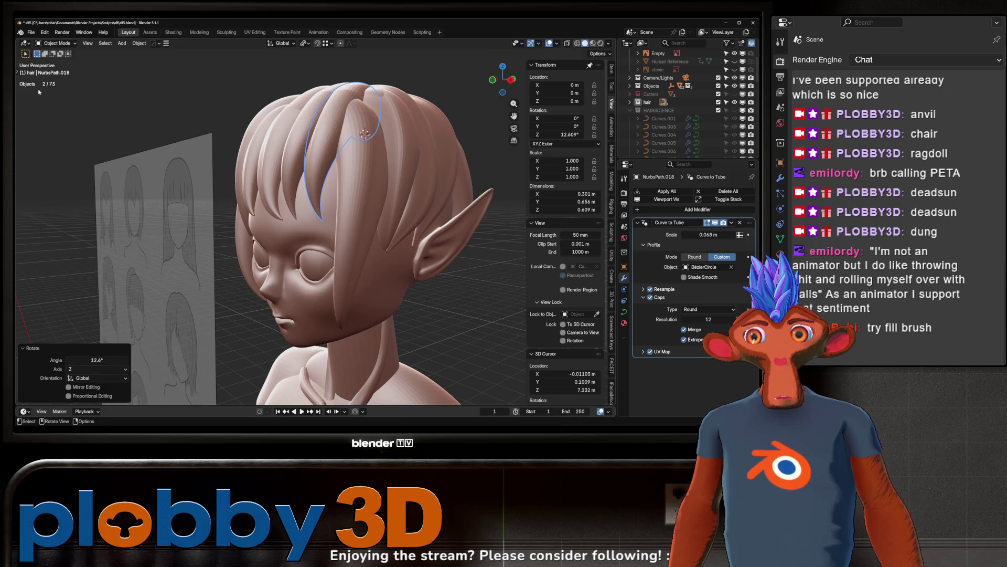
Step: Set the strand's origin to the 3D cursor from the Quick Favorites menu
{"action": "middle_click_drag", "start_coordinate": [332, 108], "coordinate": [393, 112]}
{"action": "key", "text": "Tab"}
{"action": "scroll", "coordinate": [408, 113], "scroll_direction": "up", "scroll_amount": 4}
{"action": "key", "text": "q"}
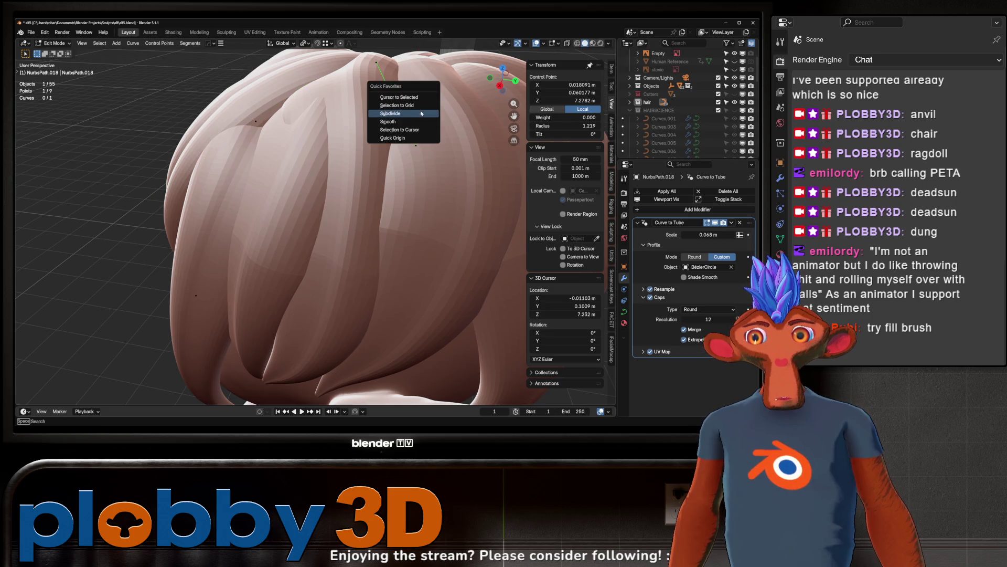
{"action": "key", "text": "Escape"}
{"action": "key", "text": "Tab"}
{"action": "scroll", "coordinate": [383, 151], "scroll_direction": "down", "scroll_amount": 4}
{"action": "key", "text": "q"}
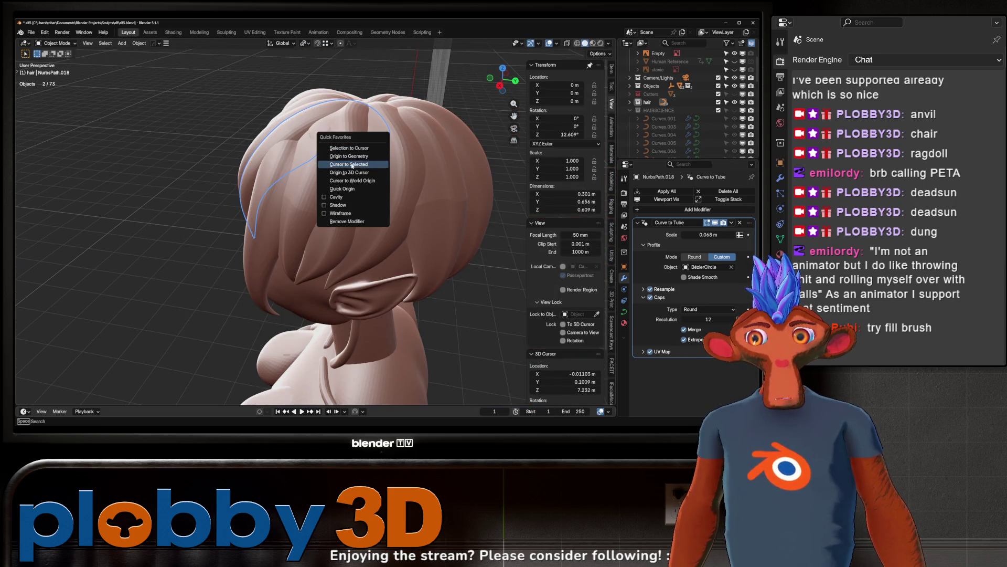
{"action": "left_click", "coordinate": [350, 172]}
Step: Rotate the strand around Z, then tilt it -7.07° on X and 17.5° on Y
{"action": "middle_click_drag", "start_coordinate": [351, 172], "coordinate": [388, 157]}
{"action": "key", "text": "r"}
{"action": "key", "text": "z"}
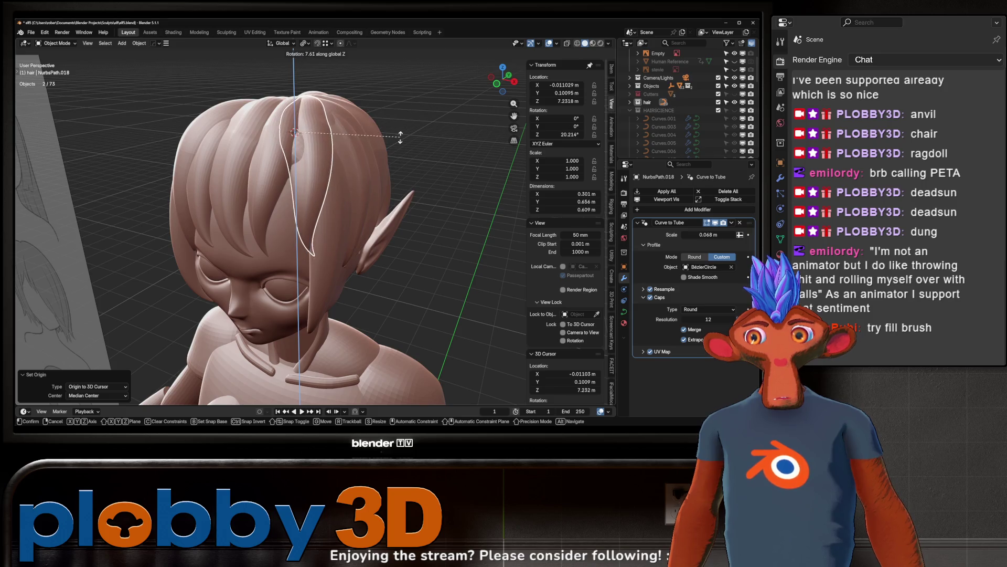
{"action": "left_click", "coordinate": [400, 135]}
{"action": "key", "text": "r"}
{"action": "key", "text": "x"}
{"action": "left_click", "coordinate": [419, 149]}
{"action": "key", "text": "r"}
{"action": "key", "text": "y"}
{"action": "left_click", "coordinate": [419, 184]}
Step: Shift the strand to the left and reposition it along the head
{"action": "key", "text": "r"}
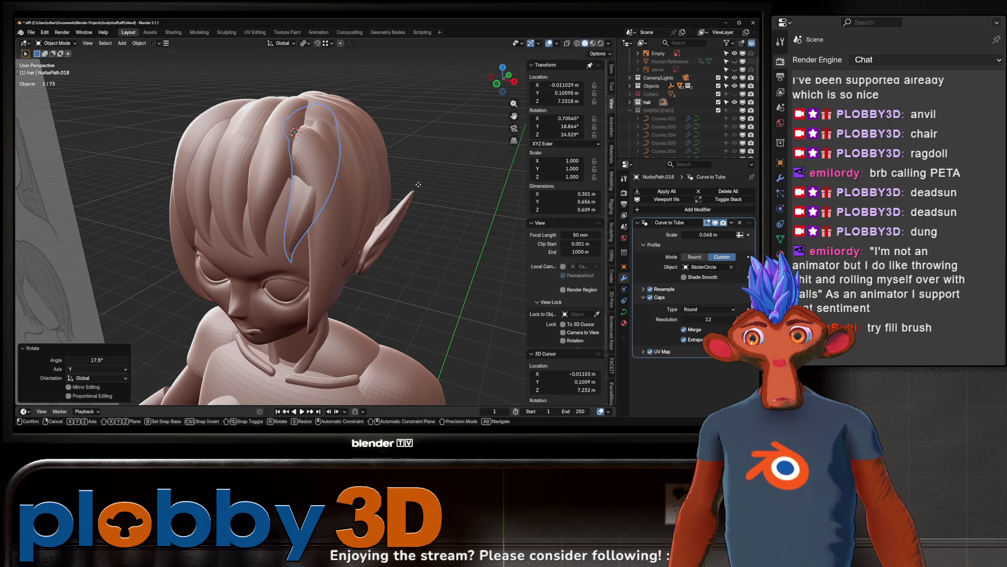
{"action": "left_click", "coordinate": [368, 186]}
{"action": "middle_click_drag", "start_coordinate": [368, 186], "coordinate": [327, 156]}
{"action": "key", "text": "g"}
{"action": "left_click", "coordinate": [325, 157]}
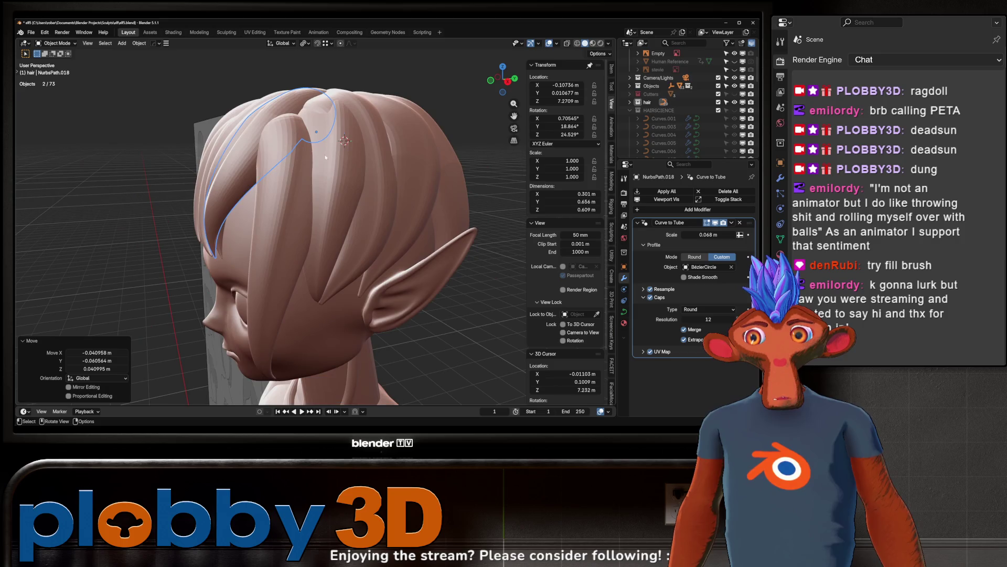
Step: In Edit Mode, move two of the strand's control points to new positions
{"action": "key", "text": "Tab"}
{"action": "left_click", "coordinate": [216, 184]}
{"action": "mouse_move", "coordinate": [216, 185]}
{"action": "middle_mouse_down"}
{"action": "mouse_move", "coordinate": [253, 276]}
{"action": "mouse_move", "coordinate": [241, 179]}
{"action": "mouse_move", "coordinate": [214, 114]}
{"action": "middle_mouse_up"}
{"action": "key", "text": "g"}
{"action": "left_click", "coordinate": [273, 247]}
{"action": "left_click", "coordinate": [214, 114]}
{"action": "key", "text": "g"}
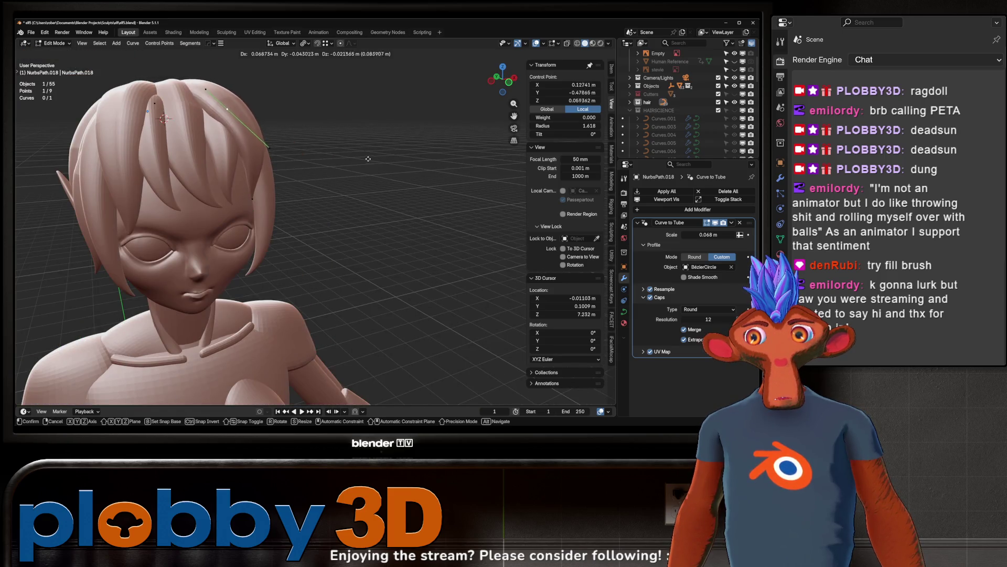
{"action": "left_click", "coordinate": [352, 177]}
{"action": "middle_click_drag", "start_coordinate": [352, 176], "coordinate": [315, 158]}
{"action": "middle_click_drag", "start_coordinate": [199, 171], "coordinate": [201, 181]}
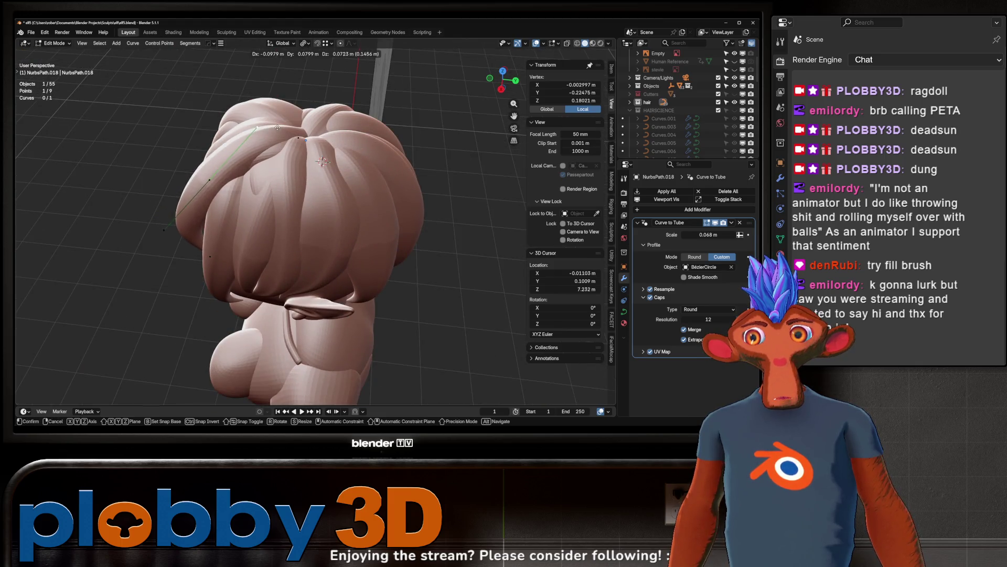
Step: Thicken the next control point with Alt+S and slide it about 0.046 m along Y
{"action": "left_click", "coordinate": [286, 176]}
{"action": "key", "text": "alt+s"}
{"action": "left_click", "coordinate": [315, 226]}
{"action": "key", "text": "g"}
{"action": "key", "text": "y"}
{"action": "left_click", "coordinate": [324, 248]}
{"action": "mouse_move", "coordinate": [324, 248]}
{"action": "middle_mouse_down"}
{"action": "mouse_move", "coordinate": [429, 140]}
{"action": "mouse_move", "coordinate": [413, 138]}
{"action": "middle_mouse_up"}
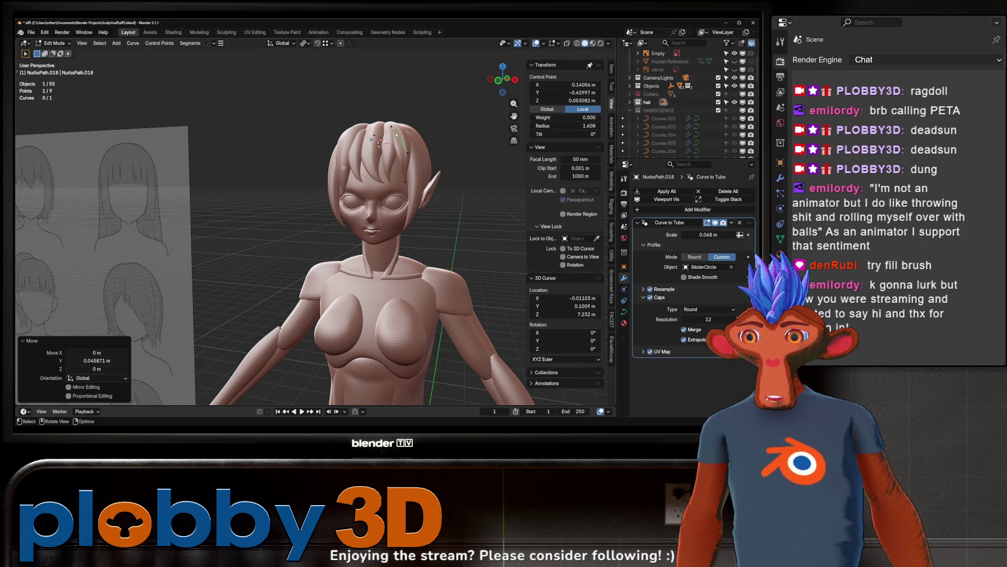
Step: Select another hair control point and move it along the X axis
{"action": "scroll", "coordinate": [331, 173], "scroll_direction": "up", "scroll_amount": 4}
{"action": "middle_click_drag", "start_coordinate": [331, 174], "coordinate": [324, 241]}
{"action": "left_click", "coordinate": [324, 241]}
{"action": "scroll", "coordinate": [323, 241], "scroll_direction": "up", "scroll_amount": 2}
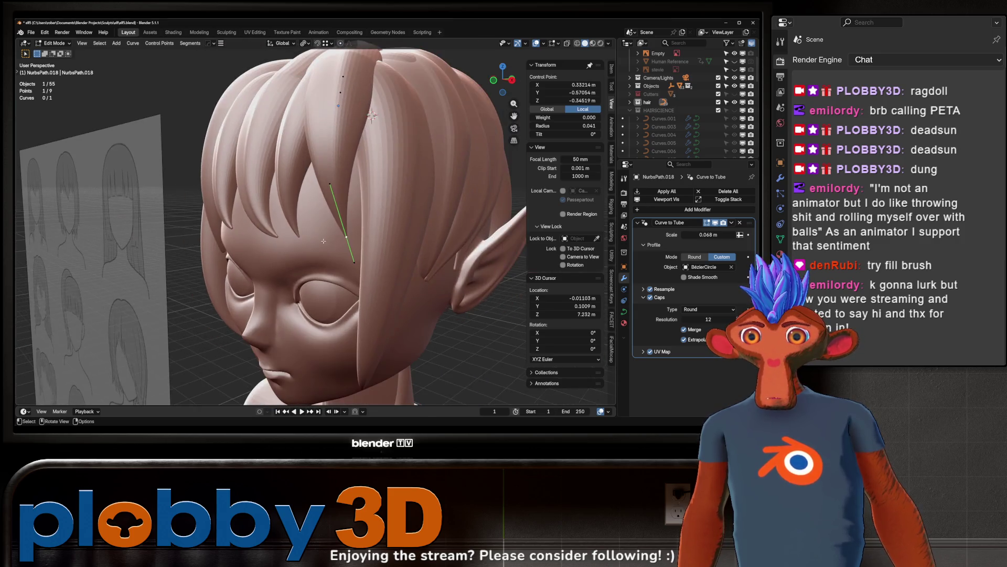
{"action": "key", "text": "g"}
{"action": "key", "text": "x"}
{"action": "left_click", "coordinate": [371, 184]}
Step: Move a different control point further left, thin the strand slightly, and reposition it
{"action": "mouse_move", "coordinate": [371, 185]}
{"action": "middle_mouse_down"}
{"action": "mouse_move", "coordinate": [336, 131]}
{"action": "mouse_move", "coordinate": [262, 132]}
{"action": "middle_mouse_up"}
{"action": "left_click", "coordinate": [336, 132]}
{"action": "key", "text": "g"}
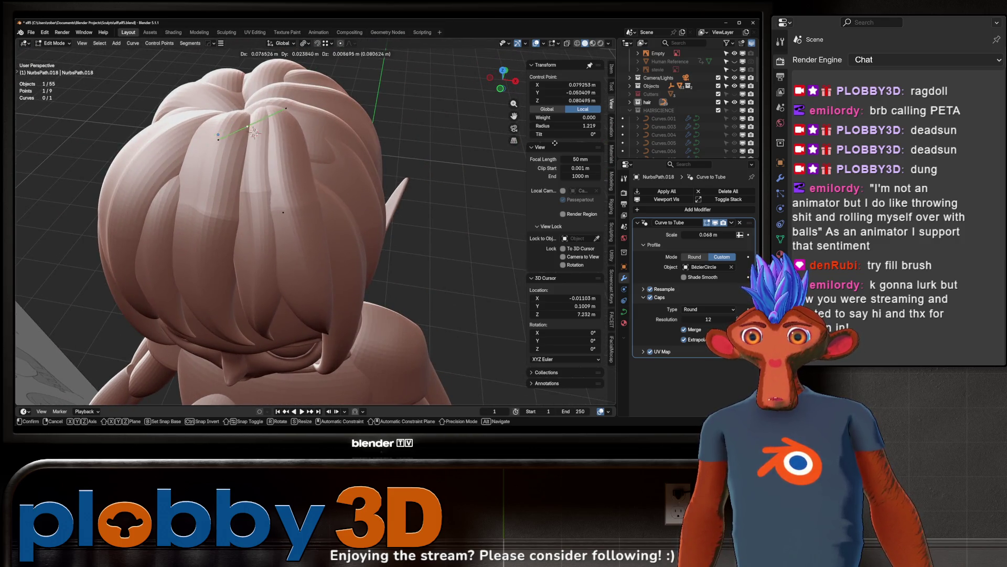
{"action": "left_click", "coordinate": [136, 142]}
{"action": "scroll", "coordinate": [292, 206], "scroll_direction": "down", "scroll_amount": 3}
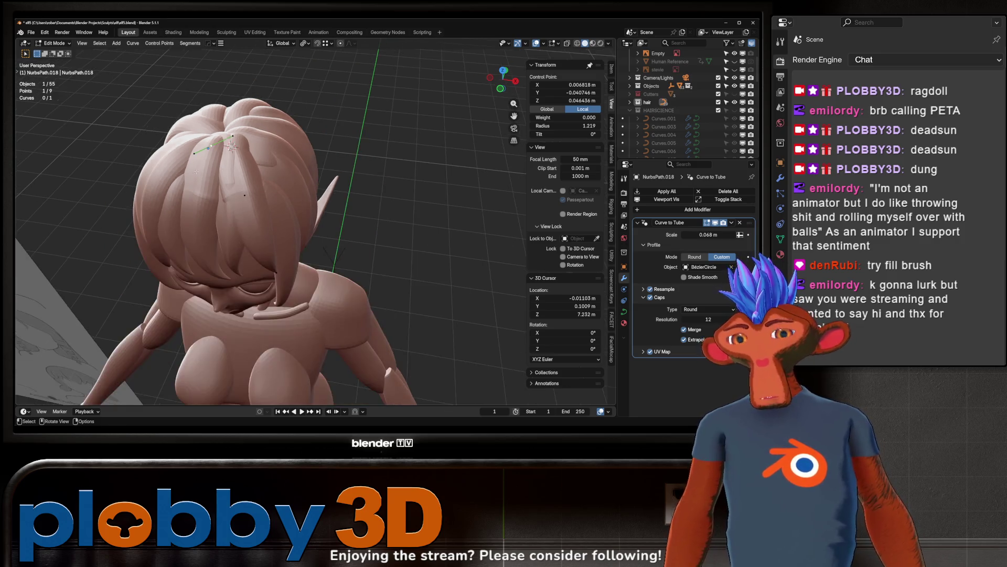
{"action": "left_click", "coordinate": [293, 213]}
{"action": "middle_click_drag", "start_coordinate": [293, 214], "coordinate": [294, 211]}
{"action": "key", "text": "g"}
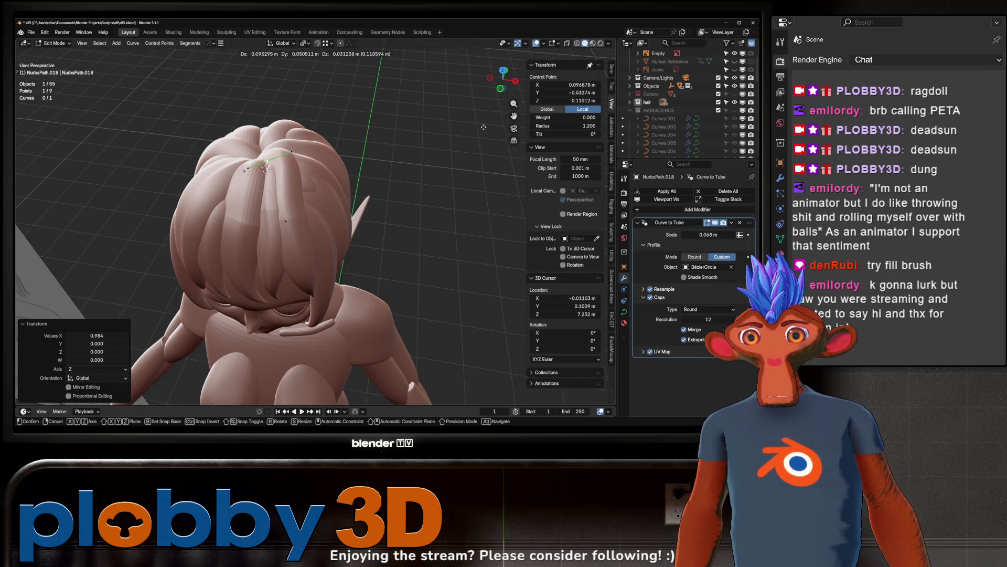
{"action": "left_click", "coordinate": [484, 127]}
Step: Rotate the selected points -112° about Z and move them into place
{"action": "mouse_move", "coordinate": [483, 127]}
{"action": "middle_mouse_down"}
{"action": "mouse_move", "coordinate": [307, 238]}
{"action": "mouse_move", "coordinate": [336, 221]}
{"action": "middle_mouse_up"}
{"action": "key", "text": "r"}
{"action": "key", "text": "z"}
{"action": "left_click", "coordinate": [252, 241]}
{"action": "key", "text": "g"}
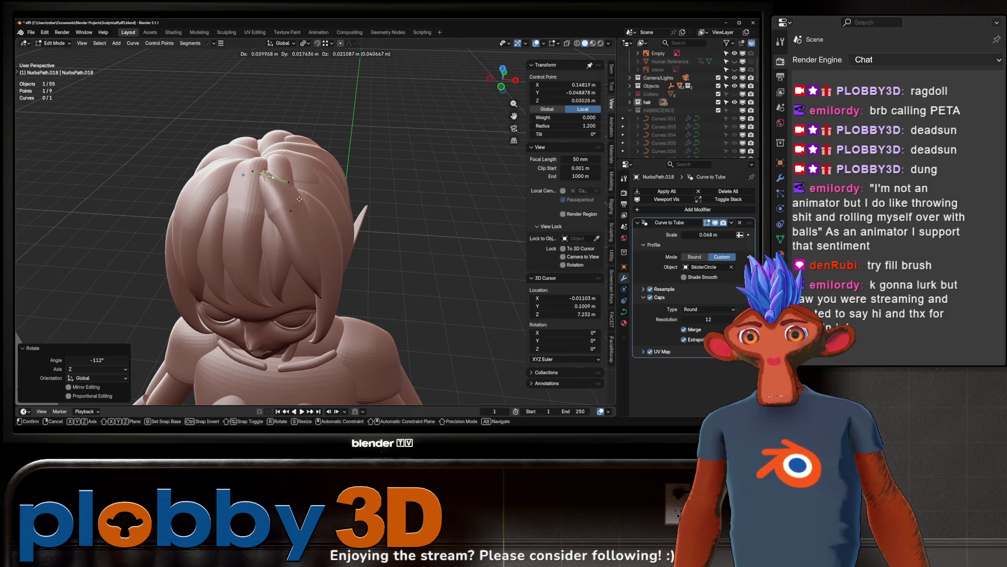
{"action": "left_click", "coordinate": [306, 198]}
{"action": "middle_click_drag", "start_coordinate": [306, 198], "coordinate": [262, 155]}
Step: Place another control point, then move and rotate the strand's thin tip
{"action": "left_click", "coordinate": [262, 155]}
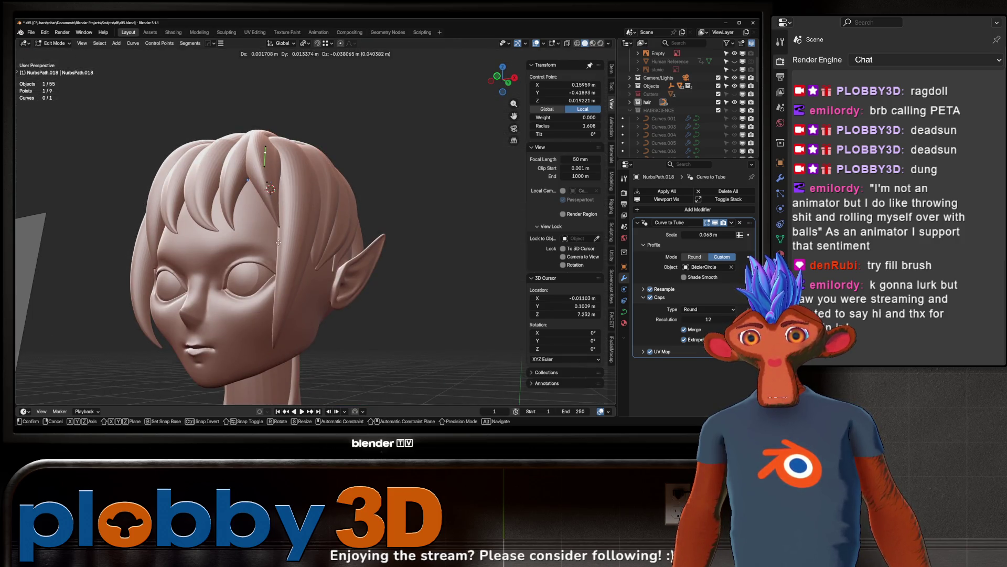
{"action": "left_click", "coordinate": [282, 275]}
{"action": "middle_click_drag", "start_coordinate": [282, 275], "coordinate": [293, 249]}
{"action": "left_click", "coordinate": [294, 249]}
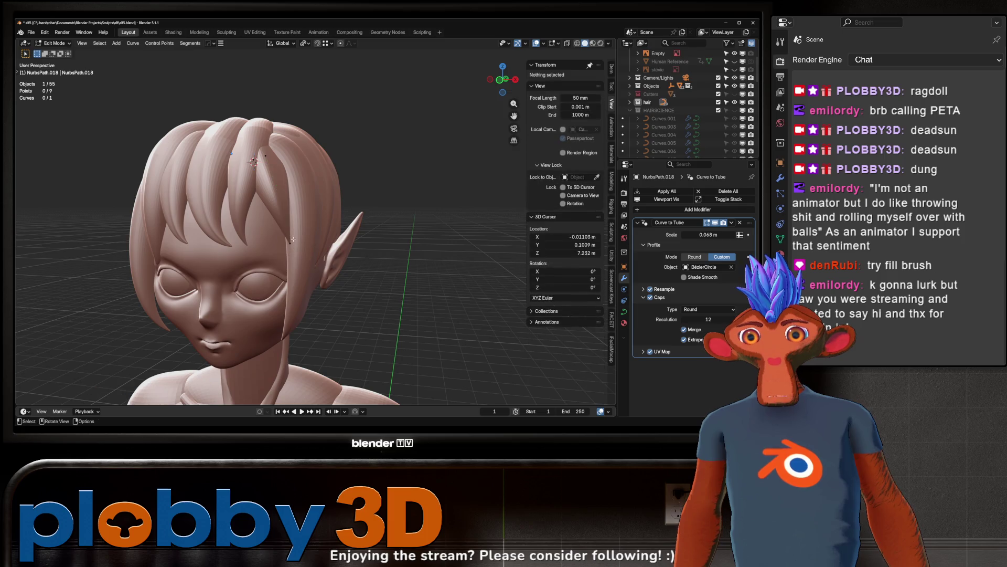
{"action": "key", "text": "g"}
{"action": "left_click", "coordinate": [281, 250]}
{"action": "key", "text": "r"}
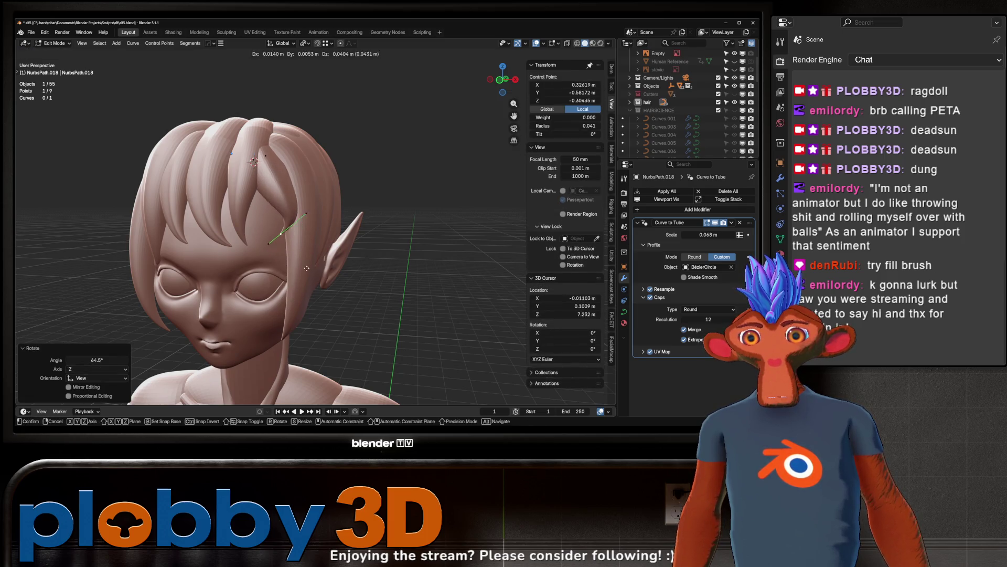
{"action": "left_click", "coordinate": [282, 175]}
{"action": "mouse_move", "coordinate": [282, 175]}
{"action": "middle_mouse_down"}
{"action": "mouse_move", "coordinate": [254, 171]}
{"action": "mouse_move", "coordinate": [245, 186]}
{"action": "mouse_move", "coordinate": [272, 171]}
{"action": "mouse_move", "coordinate": [179, 121]}
{"action": "middle_mouse_up"}
{"action": "scroll", "coordinate": [260, 160], "scroll_direction": "down", "scroll_amount": 5}
{"action": "scroll", "coordinate": [272, 160], "scroll_direction": "up", "scroll_amount": 4}
Step: Select the NurbsPath.012 strand and raise one of its control points vertically
{"action": "key", "text": "Tab"}
{"action": "left_click", "coordinate": [175, 118]}
{"action": "key", "text": "Tab"}
{"action": "left_click", "coordinate": [181, 86]}
{"action": "key", "text": "g"}
{"action": "mouse_move", "coordinate": [215, 145]}
{"action": "middle_mouse_down", "text": "alt"}
{"action": "mouse_move", "coordinate": [163, 140]}
{"action": "mouse_move", "coordinate": [197, 119]}
{"action": "middle_mouse_up", "text": "alt"}
{"action": "scroll", "coordinate": [163, 140], "scroll_direction": "down", "scroll_amount": 3, "text": "alt"}
{"action": "key", "text": "z"}
{"action": "scroll", "coordinate": [183, 126], "scroll_direction": "up", "scroll_amount": 3, "text": "alt"}
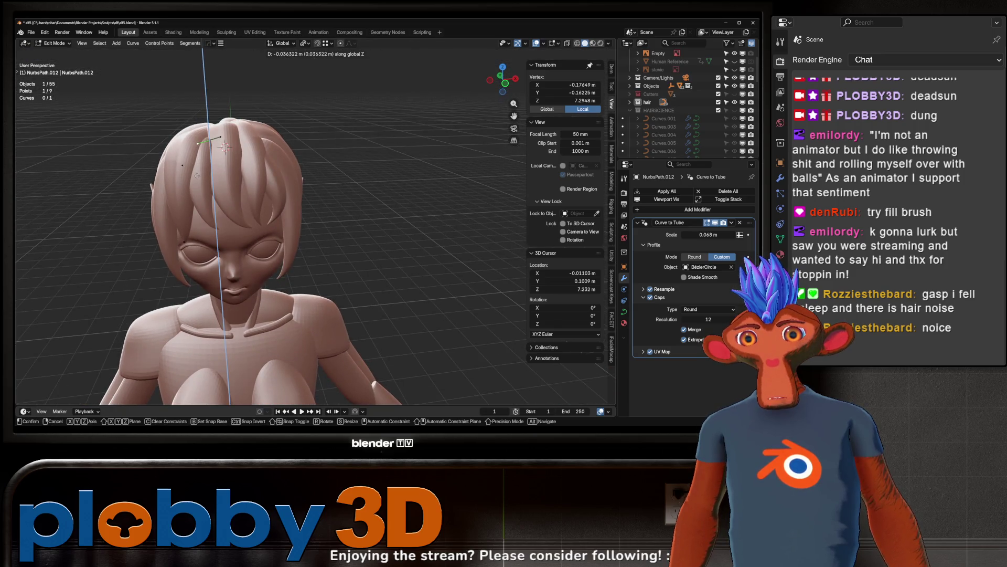
{"action": "left_click", "coordinate": [275, 244]}
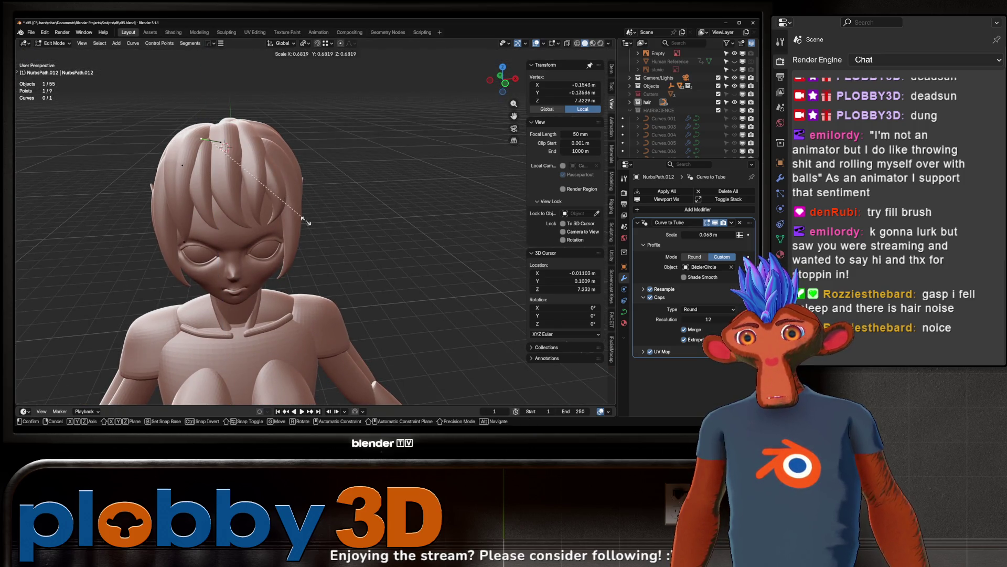
Step: Thicken another NurbsPath.012 control point to radius 1.356
{"action": "left_click", "coordinate": [183, 166]}
{"action": "key", "text": "alt+s"}
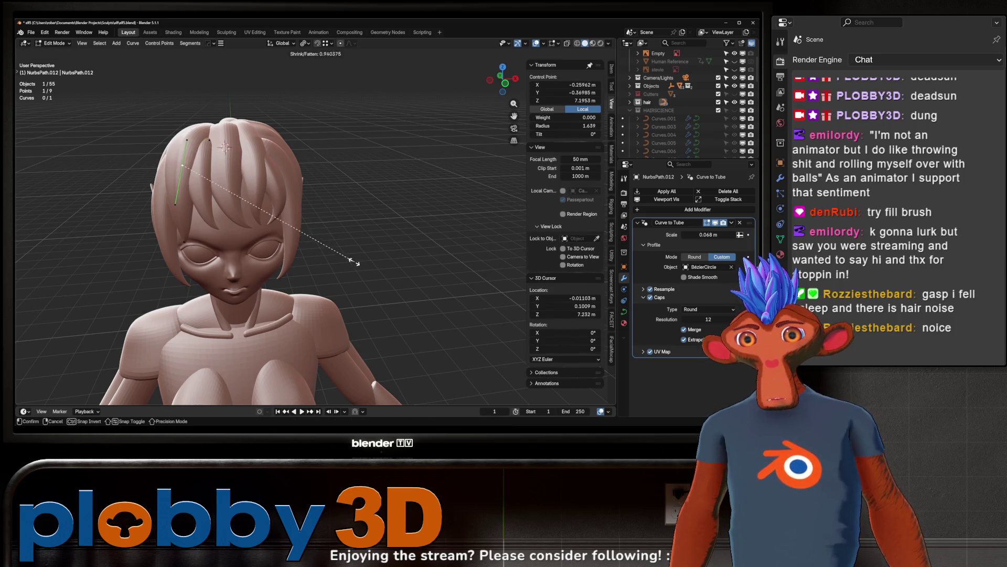
{"action": "left_click", "coordinate": [308, 254]}
{"action": "middle_click_drag", "start_coordinate": [309, 254], "coordinate": [273, 174]}
Step: Rotate the strand's tip point and raise it along Z
{"action": "left_click", "coordinate": [206, 233]}
{"action": "mouse_move", "coordinate": [206, 233]}
{"action": "middle_mouse_down"}
{"action": "mouse_move", "coordinate": [304, 268]}
{"action": "mouse_move", "coordinate": [282, 275]}
{"action": "middle_mouse_up"}
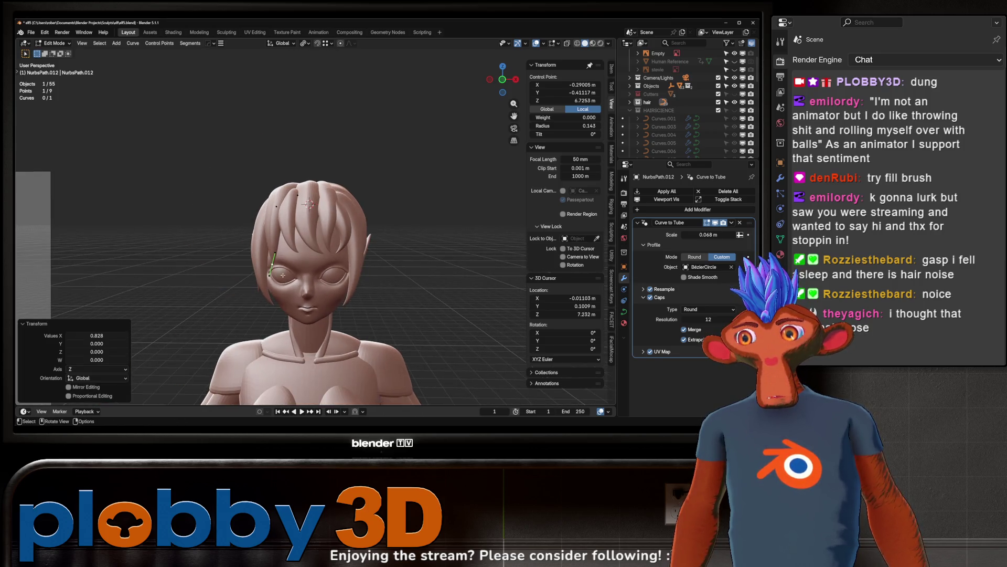
{"action": "left_click", "coordinate": [339, 302]}
{"action": "middle_click_drag", "start_coordinate": [338, 302], "coordinate": [321, 286]}
{"action": "key", "text": "g"}
{"action": "key", "text": "z"}
{"action": "left_click", "coordinate": [323, 281]}
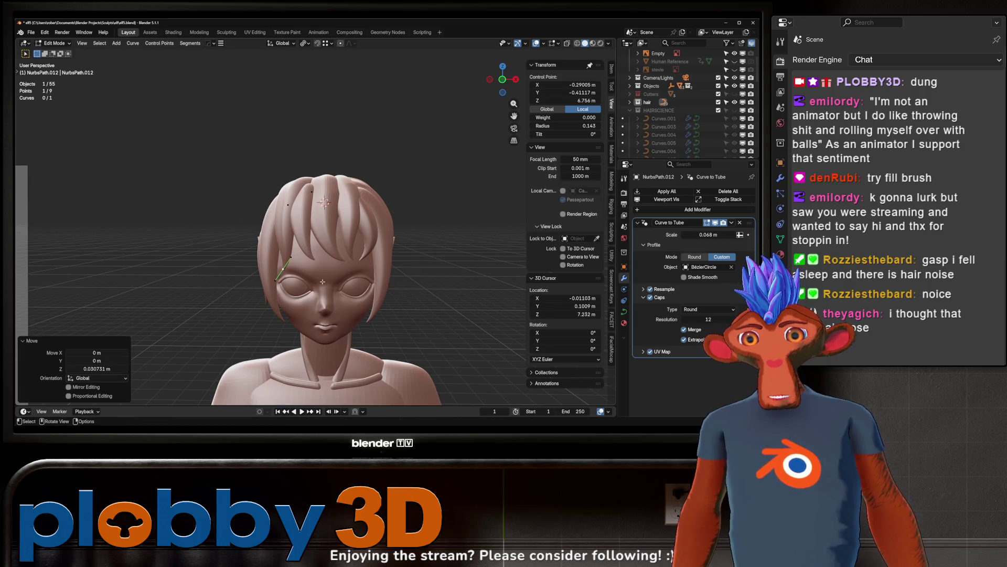
Step: Deselect the points, switch to NurbsPath.018, and lower one of its control points
{"action": "scroll", "coordinate": [323, 281], "scroll_direction": "up", "scroll_amount": 3}
{"action": "scroll", "coordinate": [322, 247], "scroll_direction": "down", "scroll_amount": 4}
{"action": "left_click", "coordinate": [320, 208]}
{"action": "scroll", "coordinate": [321, 207], "scroll_direction": "up", "scroll_amount": 4}
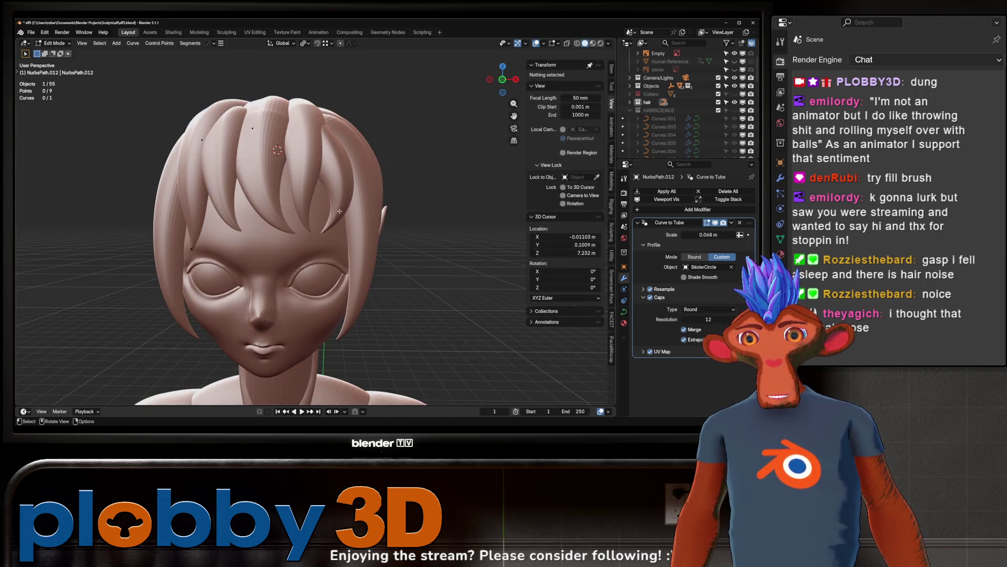
{"action": "left_click", "coordinate": [343, 187]}
{"action": "left_click", "coordinate": [343, 173]}
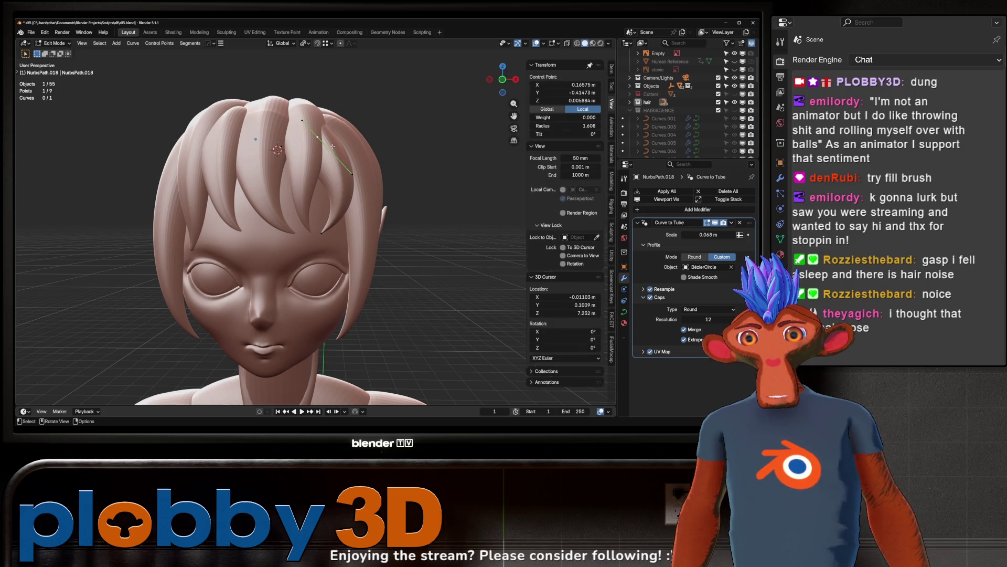
{"action": "key", "text": "g"}
{"action": "left_click", "coordinate": [220, 126]}
Step: Slide that NurbsPath.018 point along Y and return to Object Mode
{"action": "middle_click_drag", "start_coordinate": [220, 126], "coordinate": [207, 174]}
{"action": "key", "text": "g"}
{"action": "key", "text": "y"}
{"action": "left_click", "coordinate": [296, 155]}
{"action": "mouse_move", "coordinate": [297, 156]}
{"action": "middle_mouse_down"}
{"action": "mouse_move", "coordinate": [334, 235]}
{"action": "mouse_move", "coordinate": [346, 194]}
{"action": "mouse_move", "coordinate": [383, 181]}
{"action": "mouse_move", "coordinate": [506, 238]}
{"action": "mouse_move", "coordinate": [483, 190]}
{"action": "mouse_move", "coordinate": [408, 167]}
{"action": "middle_mouse_up"}
{"action": "scroll", "coordinate": [334, 236], "scroll_direction": "down", "scroll_amount": 3}
{"action": "key", "text": "Tab"}
{"action": "scroll", "coordinate": [334, 236], "scroll_direction": "down", "scroll_amount": 3}
{"action": "scroll", "coordinate": [347, 195], "scroll_direction": "down", "scroll_amount": 2}
{"action": "scroll", "coordinate": [351, 175], "scroll_direction": "up", "scroll_amount": 4}
{"action": "scroll", "coordinate": [352, 175], "scroll_direction": "up", "scroll_amount": 2}
Step: Reposition two control points on the NurbsPath.007 back strand in Edit Mode
{"action": "key", "text": "Tab"}
{"action": "key", "text": "g"}
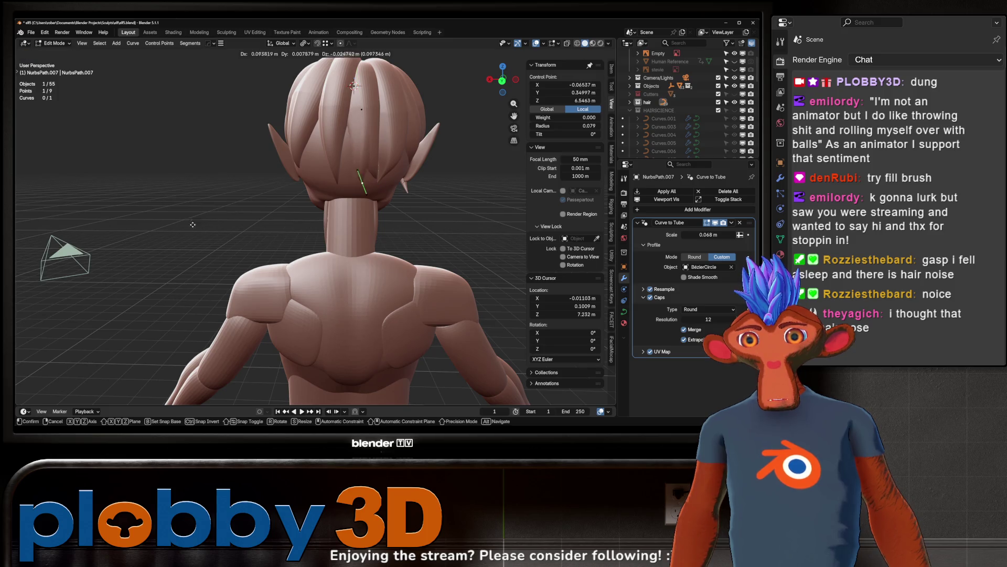
{"action": "left_click", "coordinate": [158, 240]}
{"action": "left_click", "coordinate": [355, 109]}
{"action": "key", "text": "g"}
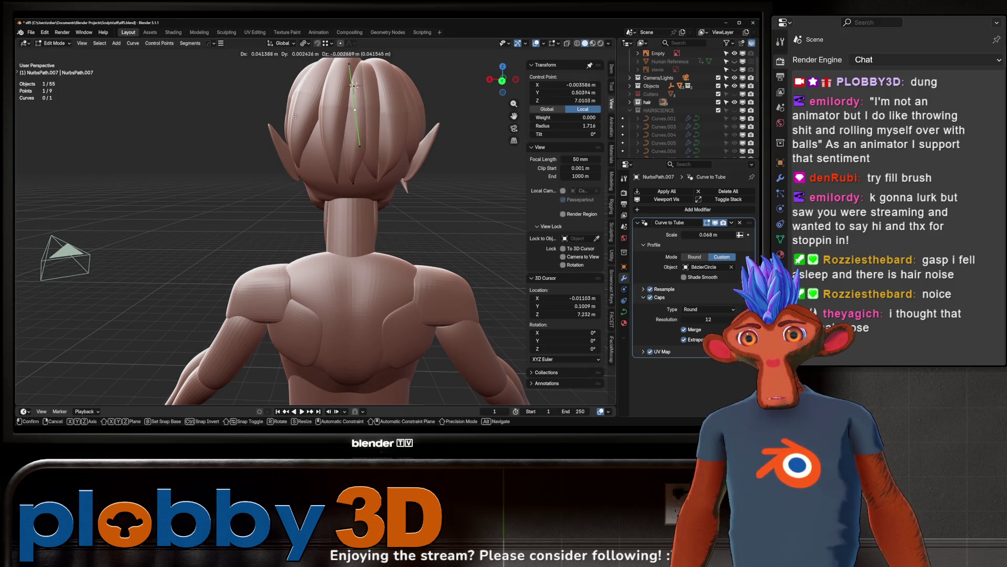
{"action": "left_click", "coordinate": [209, 121]}
Step: Move two control points of the NurbsPath.015 back strand, viewed from the side and back
{"action": "mouse_move", "coordinate": [210, 121]}
{"action": "middle_mouse_down"}
{"action": "mouse_move", "coordinate": [447, 185]}
{"action": "mouse_move", "coordinate": [315, 252]}
{"action": "middle_mouse_up"}
{"action": "left_click", "coordinate": [300, 268]}
{"action": "key", "text": "g"}
{"action": "left_click", "coordinate": [162, 265]}
{"action": "middle_click_drag", "start_coordinate": [161, 265], "coordinate": [247, 236]}
{"action": "left_click", "coordinate": [298, 192]}
{"action": "key", "text": "g"}
{"action": "left_click", "coordinate": [246, 246]}
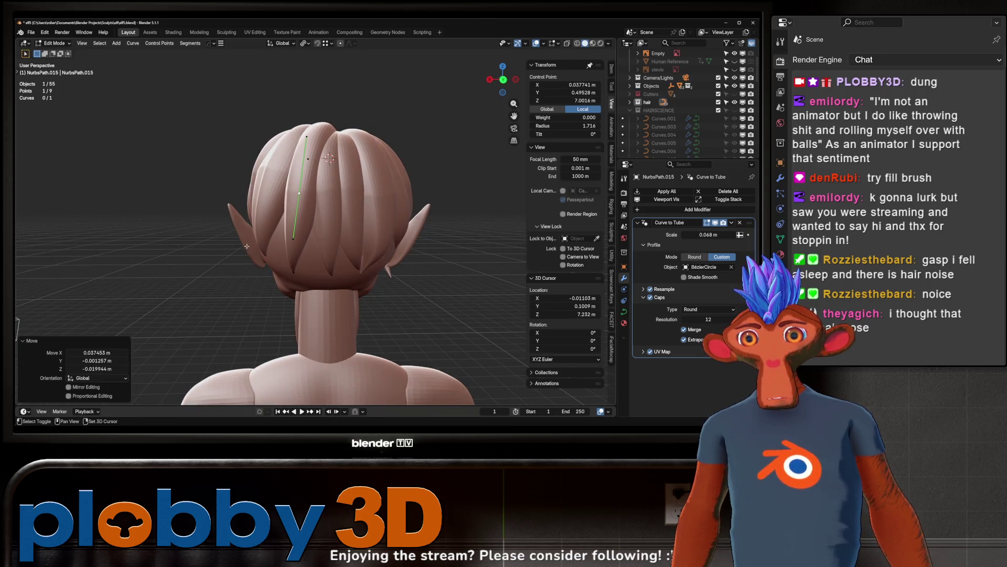
Step: Shift another NurbsPath.015 point and rotate the strand's tip by -48.2°
{"action": "left_click", "coordinate": [324, 166]}
{"action": "key", "text": "g"}
{"action": "left_click", "coordinate": [304, 250]}
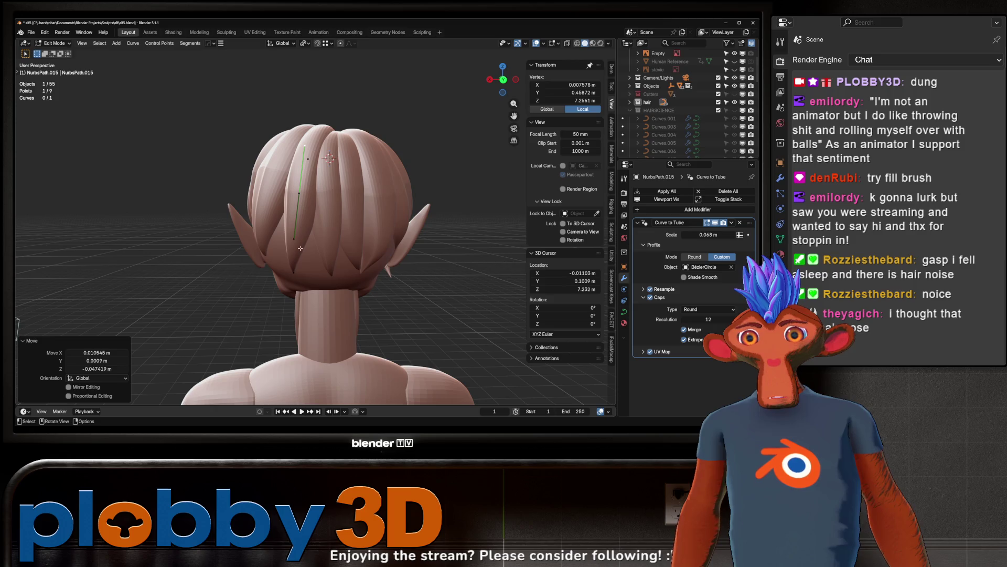
{"action": "key", "text": "r"}
{"action": "left_click", "coordinate": [346, 249]}
{"action": "key", "text": "g"}
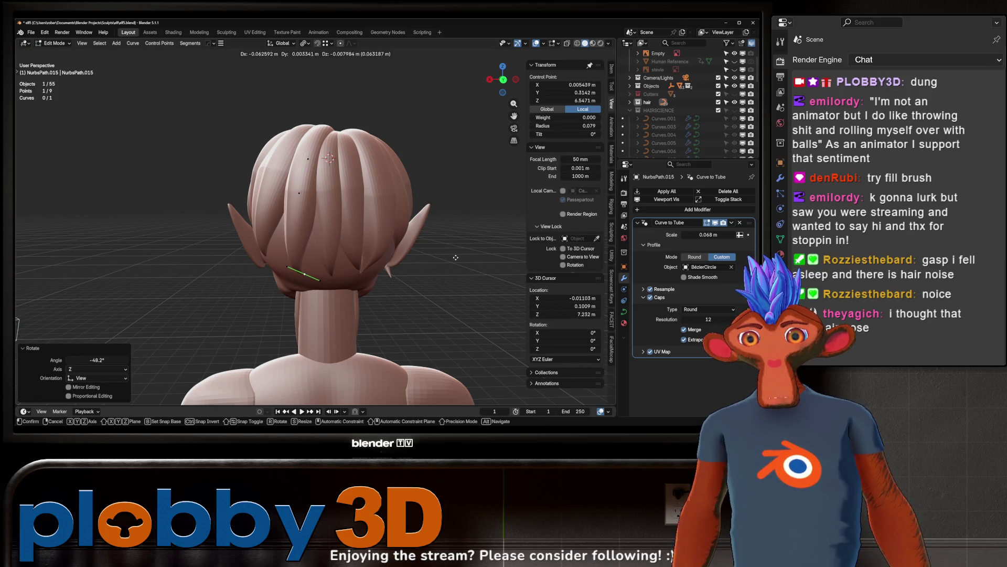